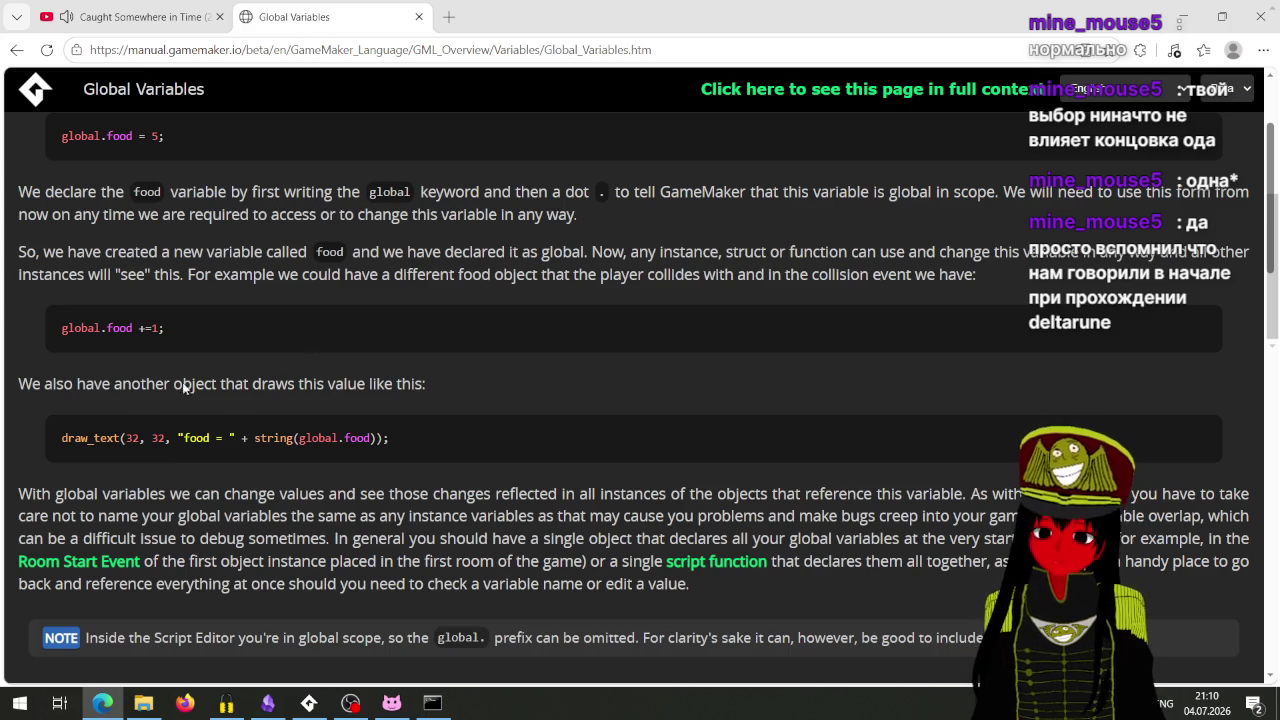
# Step: Scroll the Global Variables manual page down to the global struct, then switch back to GameMaker
pyautogui.scroll(-2, 304, 399)
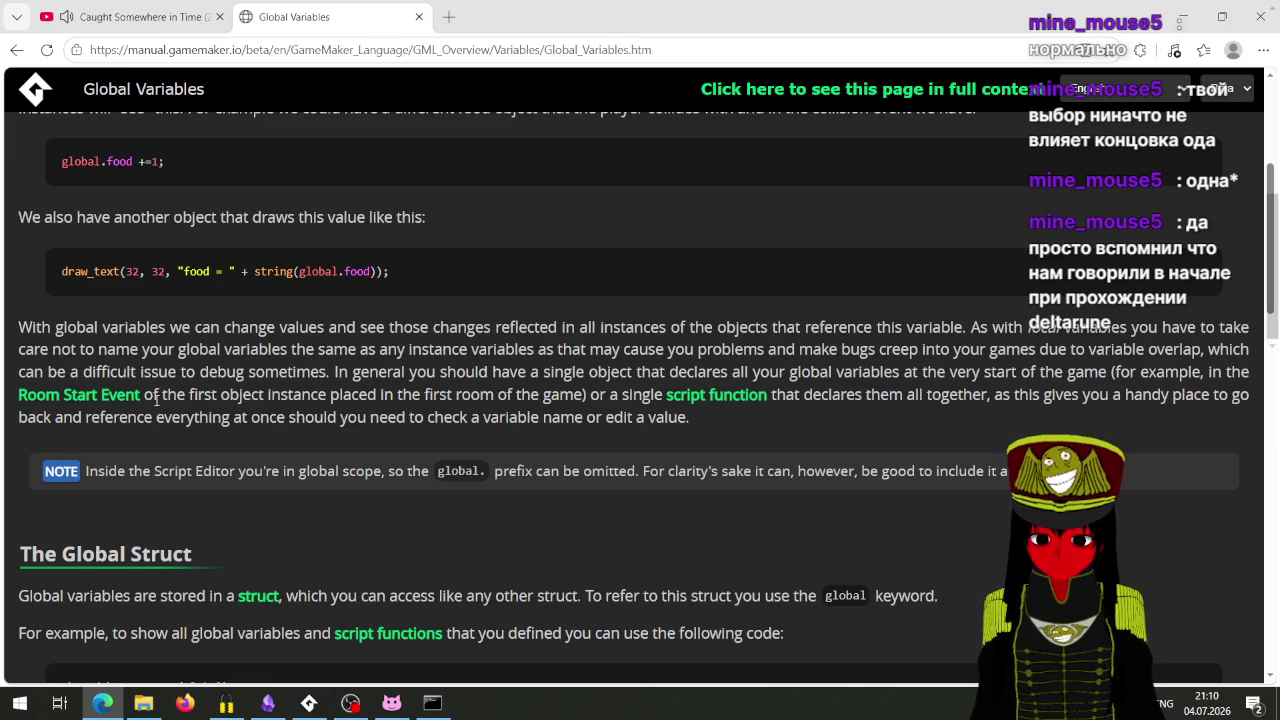
pyautogui.scroll(-1, 367, 506)
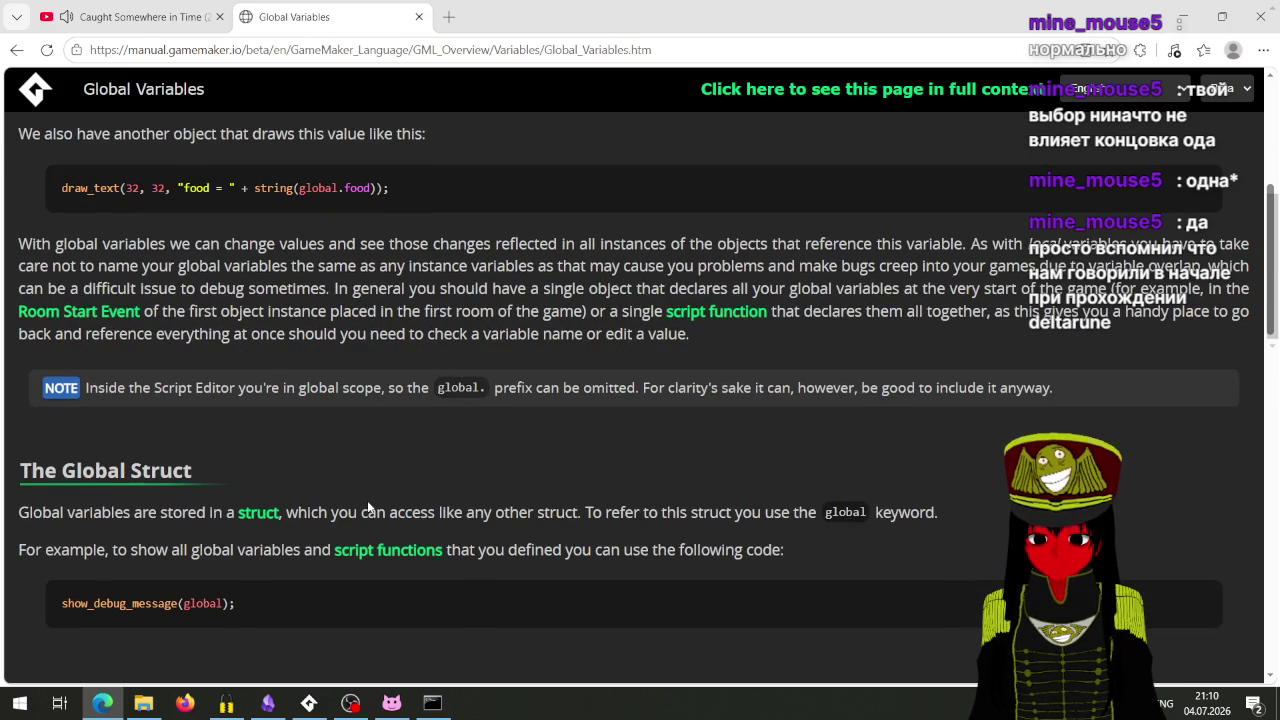
pyautogui.scroll(-4, 367, 507)
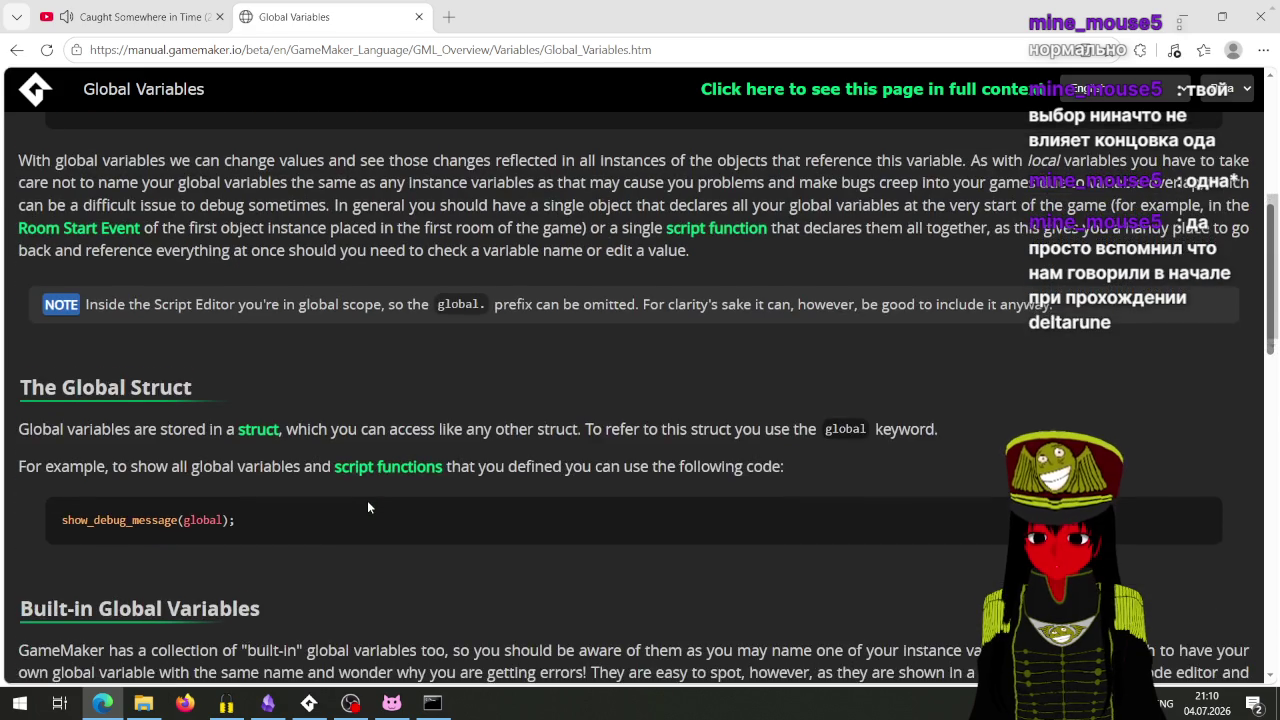
pyautogui.scroll(-2, 367, 507)
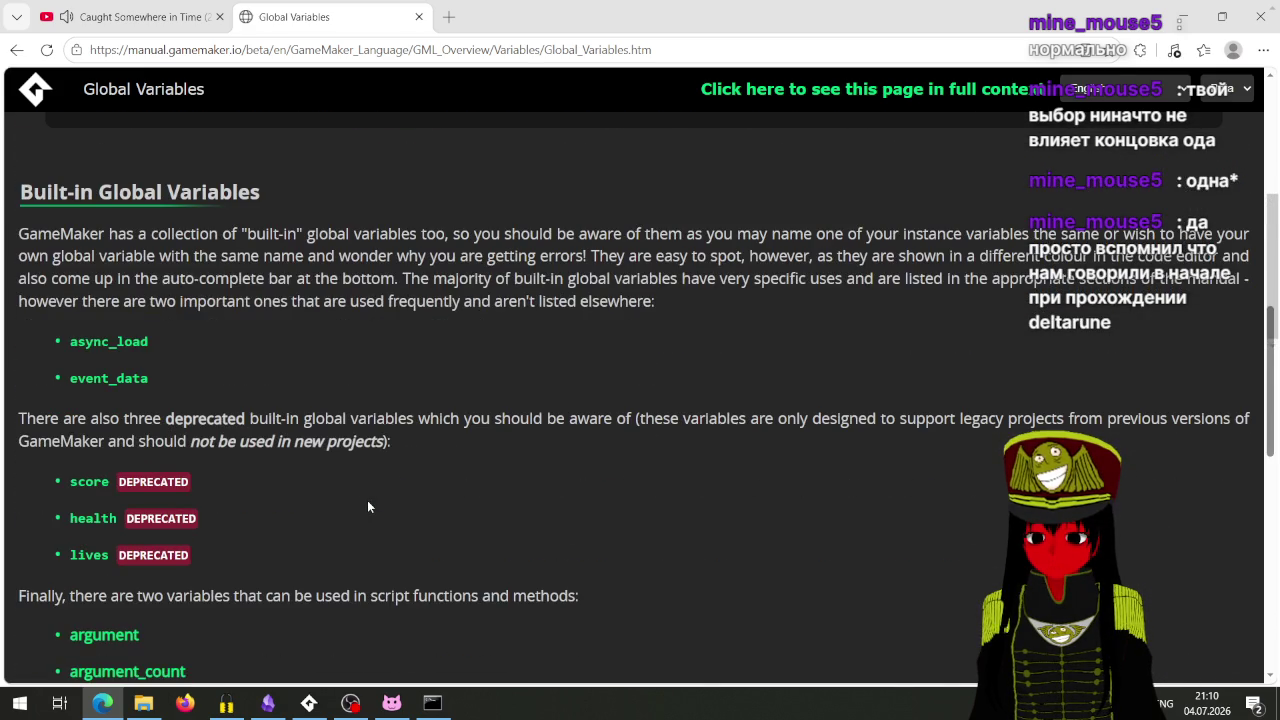
pyautogui.scroll(-3, 367, 507)
pyautogui.scroll(8, 367, 507)
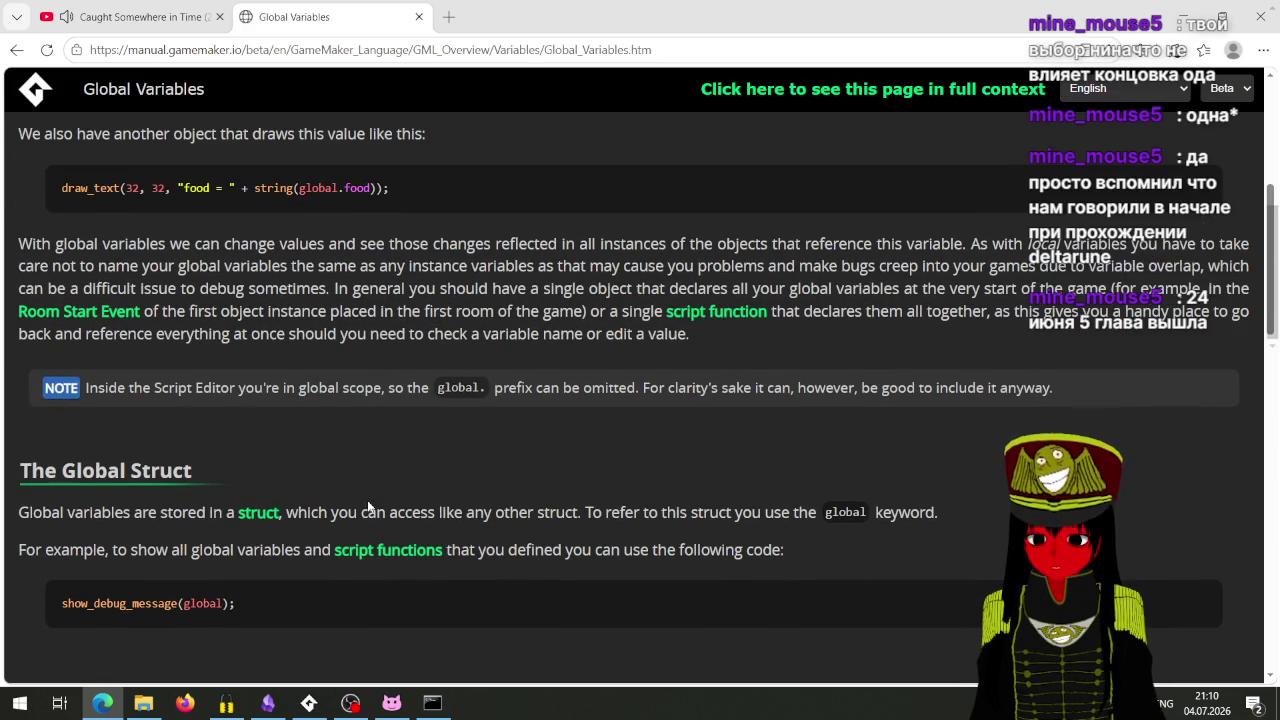
pyautogui.moveTo(352, 707)
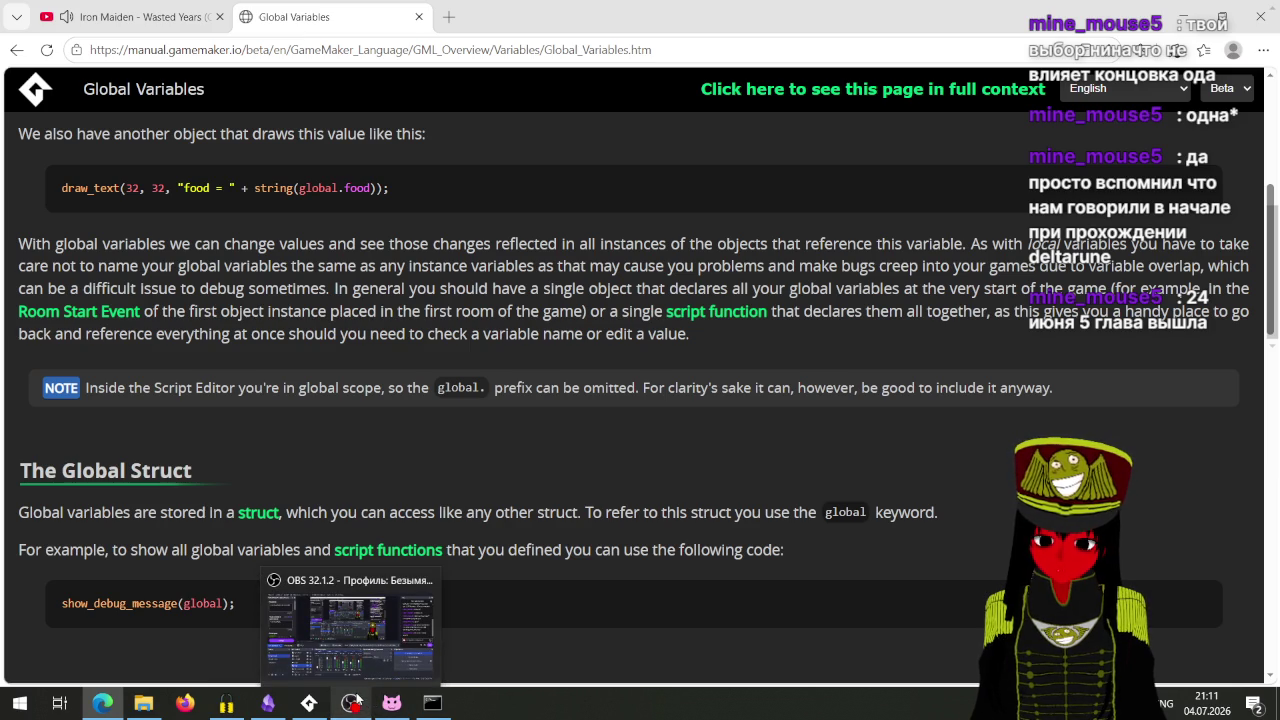
pyautogui.click(312, 705)
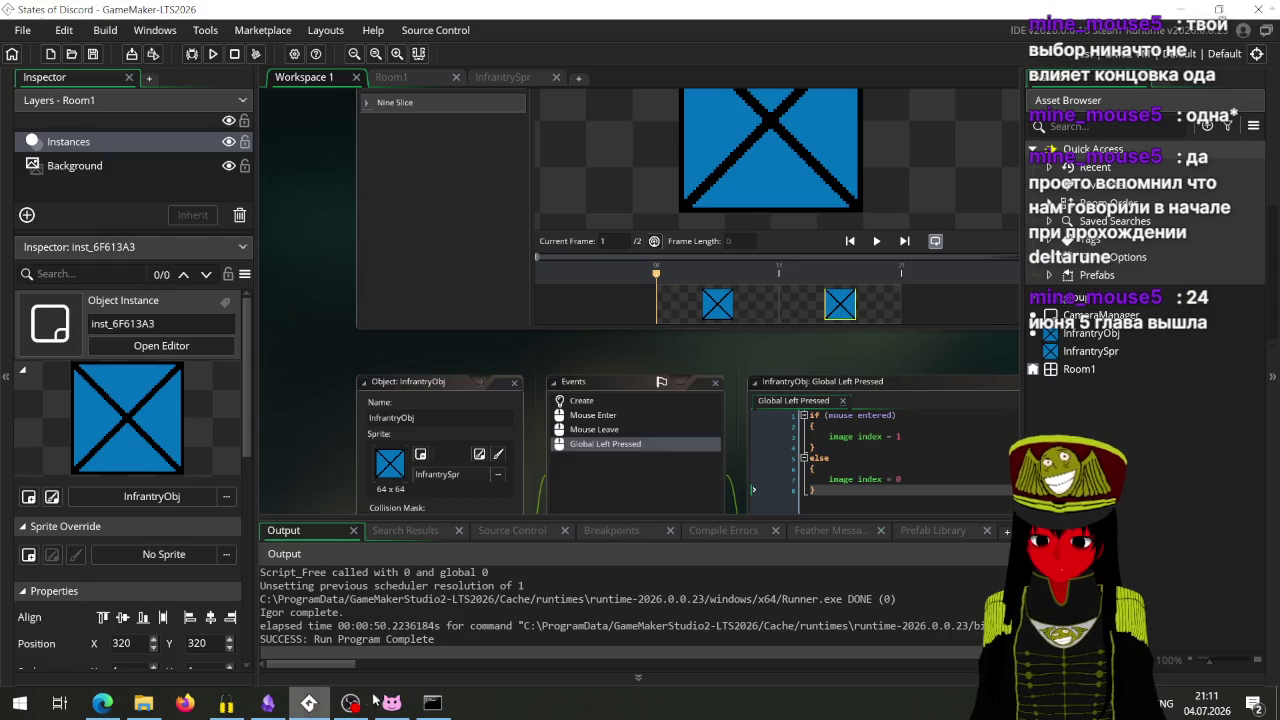
pyautogui.moveTo(320, 710)
pyautogui.mouseDown()
pyautogui.moveTo(460, 705)
pyautogui.moveTo(432, 705)
pyautogui.mouseUp()
pyautogui.moveTo(283, 710)
pyautogui.mouseDown()
pyautogui.moveTo(391, 706)
pyautogui.moveTo(330, 706)
pyautogui.moveTo(350, 706)
pyautogui.mouseUp()
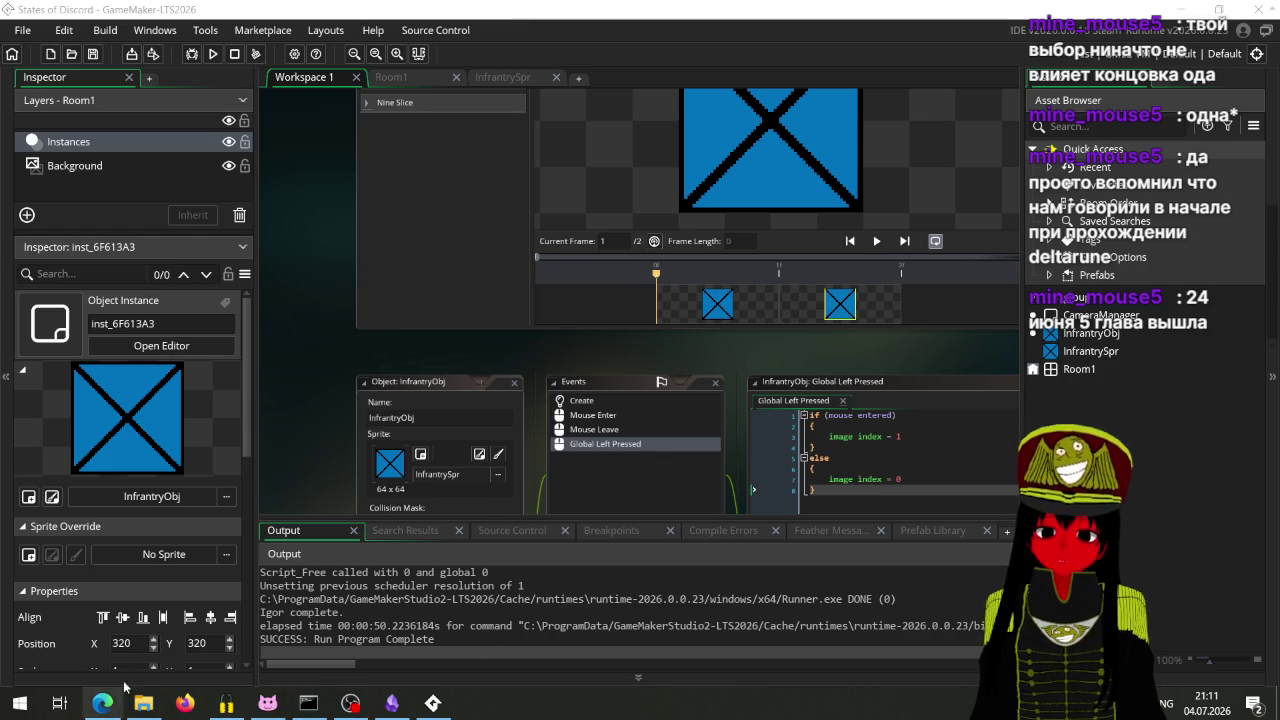
pyautogui.moveTo(145, 700)
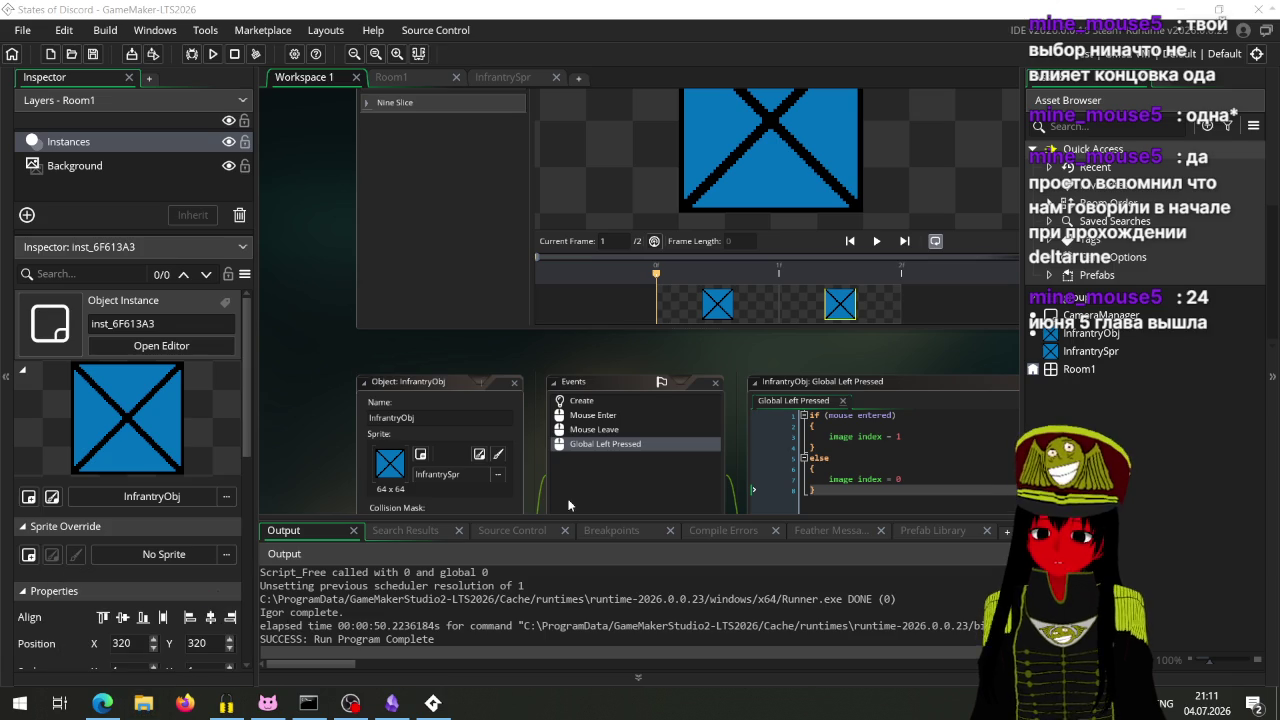
pyautogui.moveTo(576, 334); pyautogui.dragTo(482, 271)
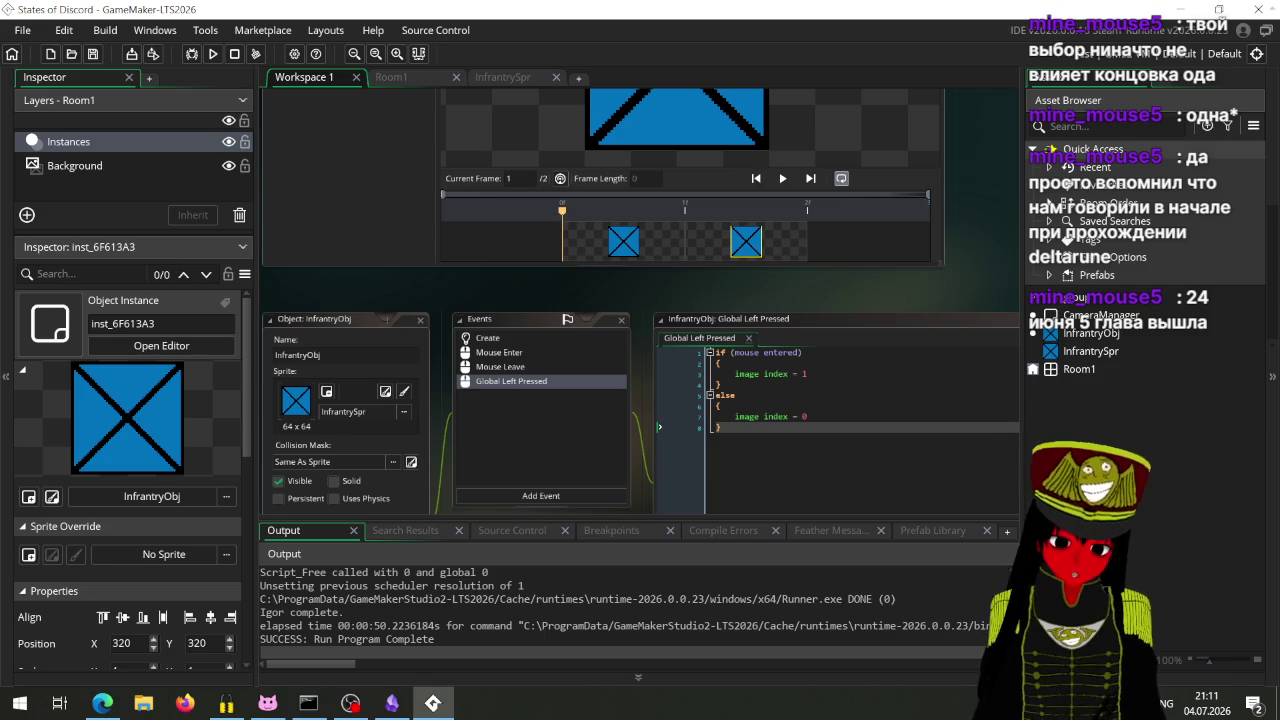
# Step: Create a new object asset from the Asset Browser and name it StartSetup
pyautogui.rightClick(1067, 410)
pyautogui.moveTo(1090, 416)
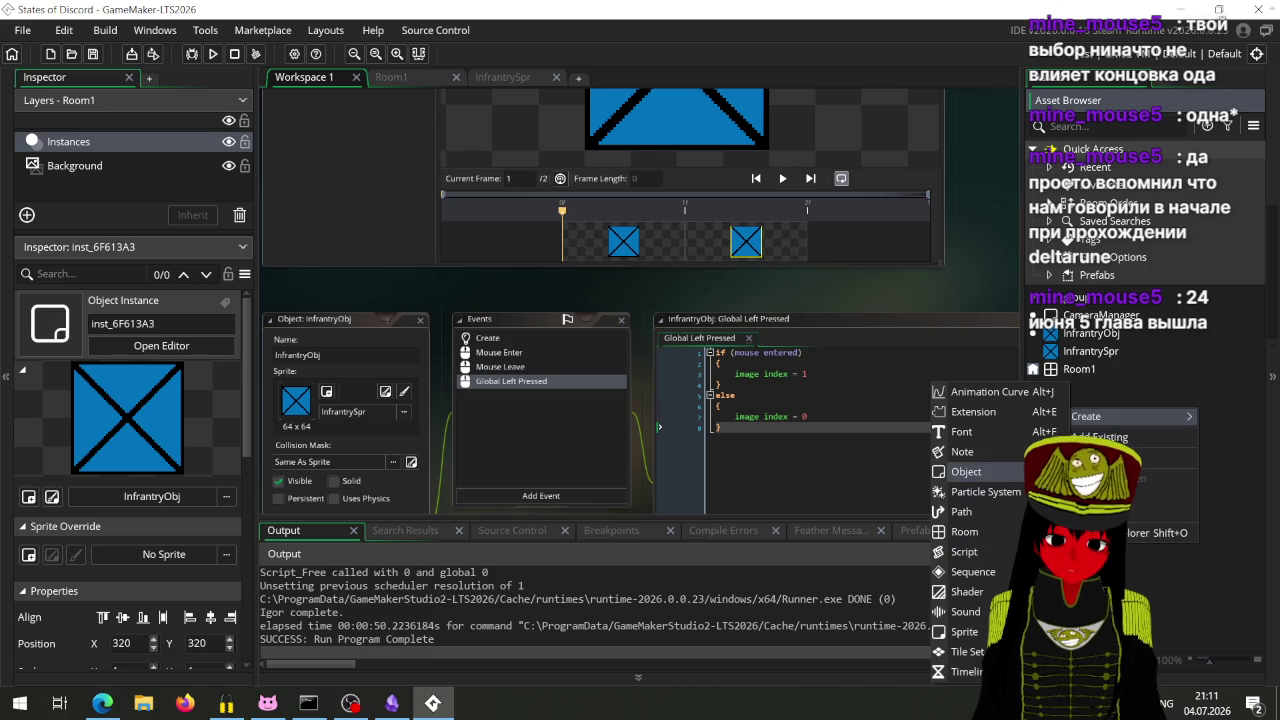
pyautogui.click(966, 471)
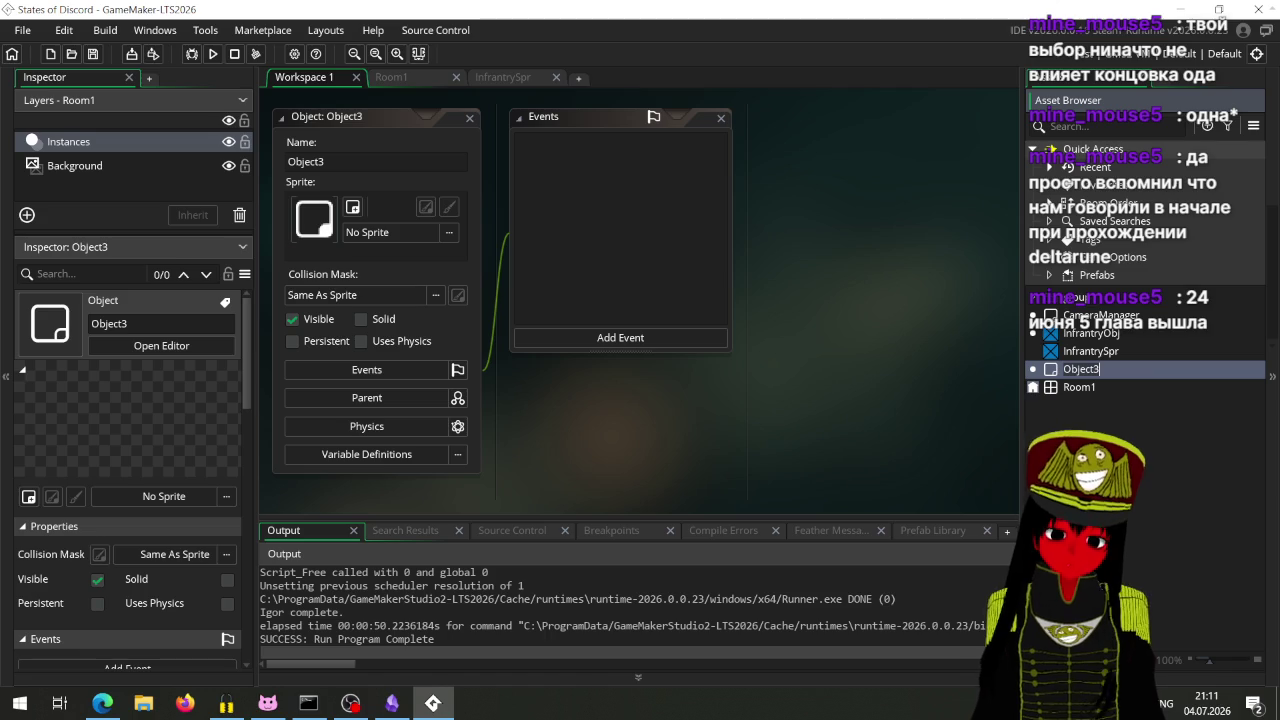
pyautogui.write('Star')
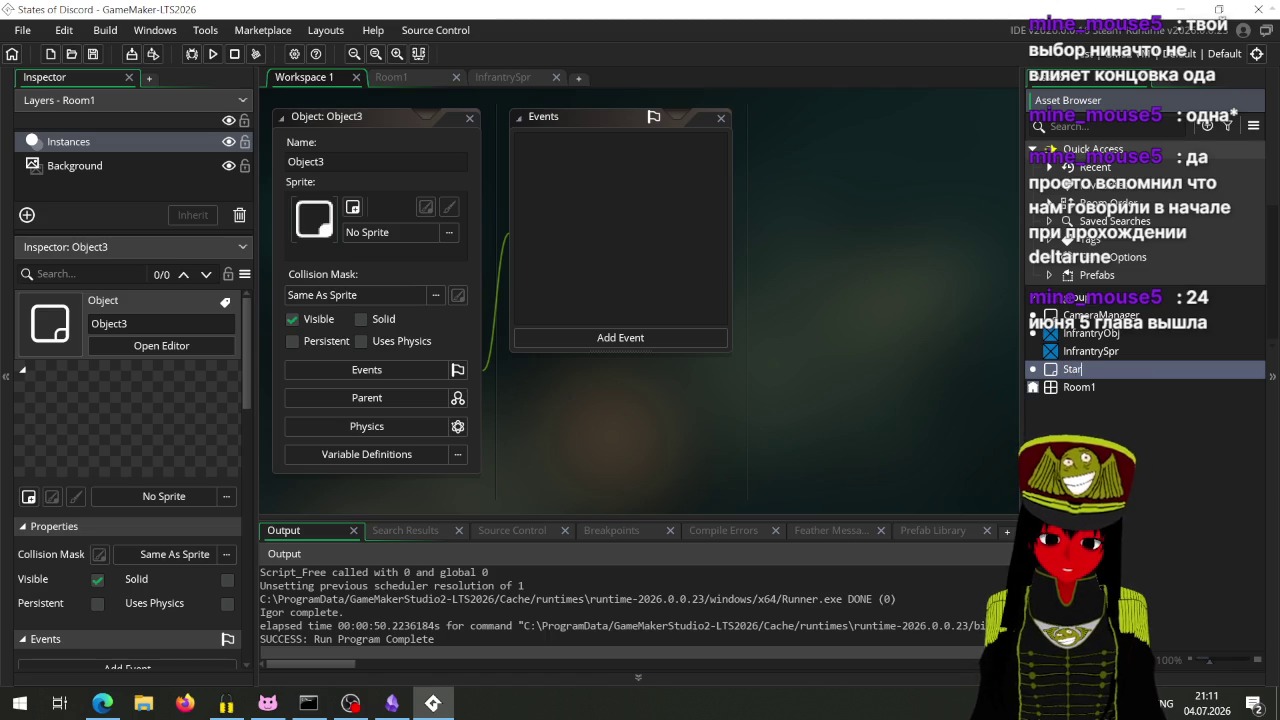
pyautogui.write('t')
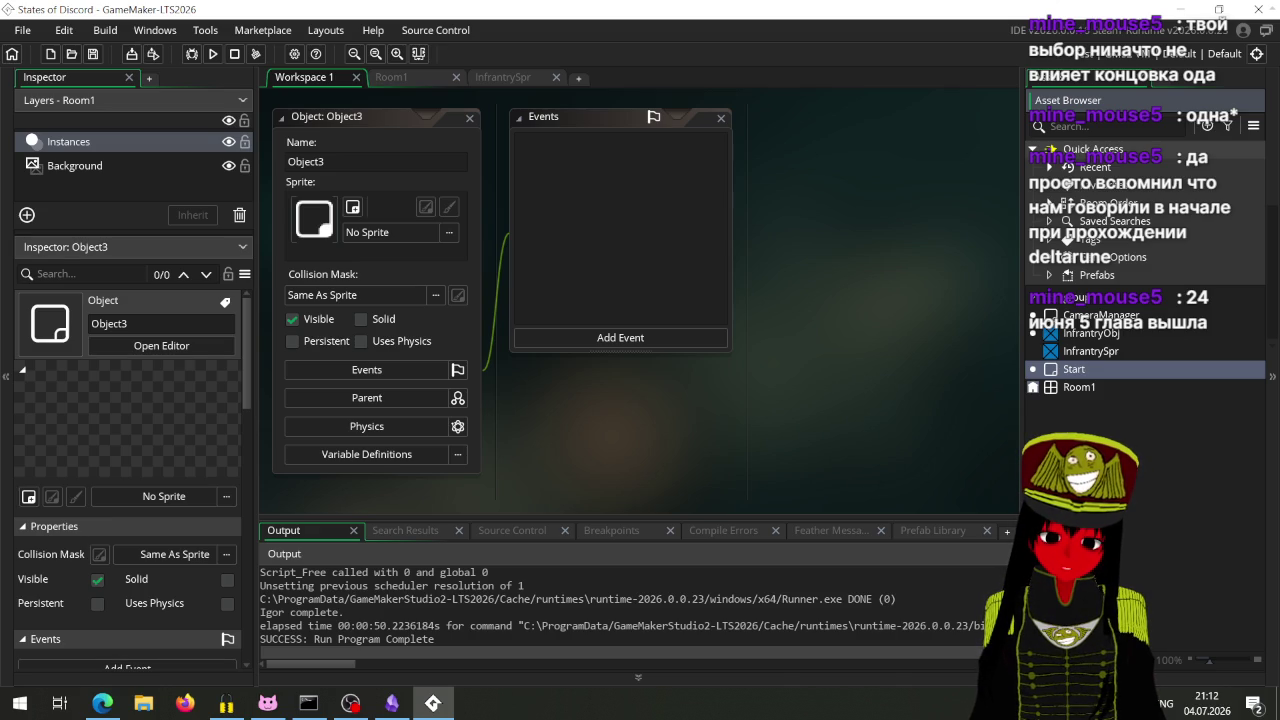
pyautogui.press('BackSpace')
pyautogui.press('BackSpace')
pyautogui.press('BackSpace')
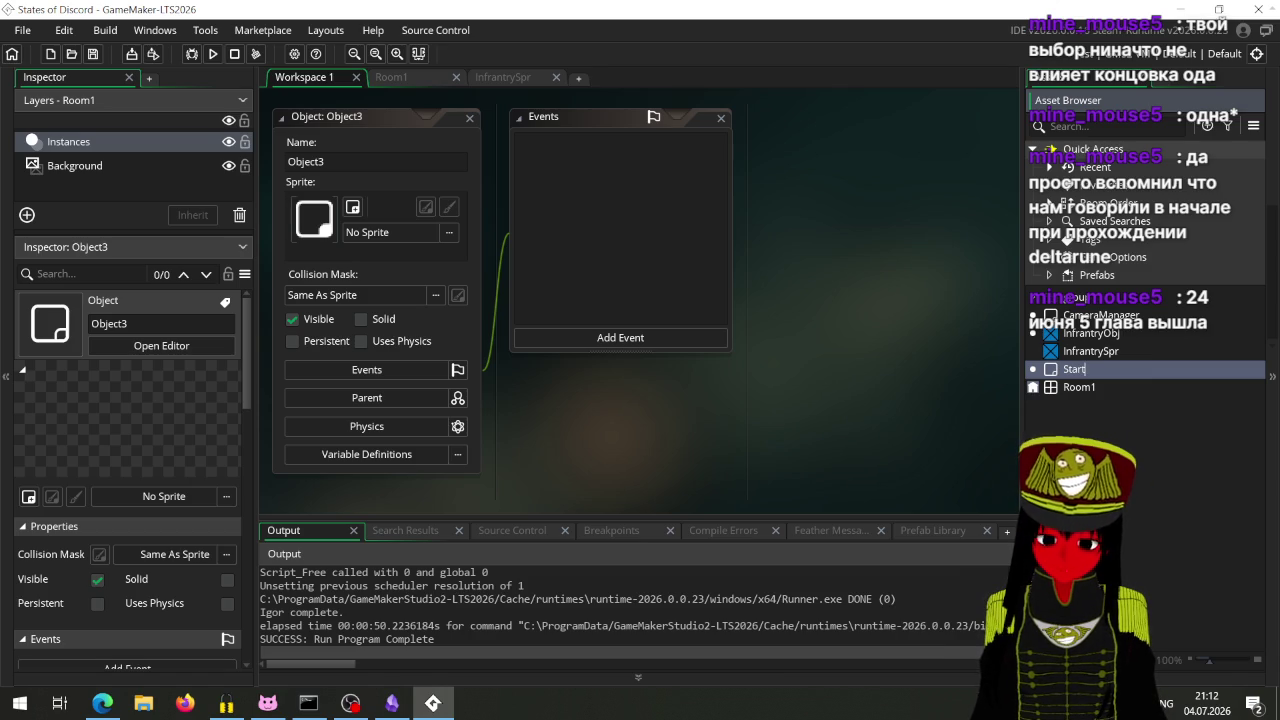
pyautogui.press('Return')
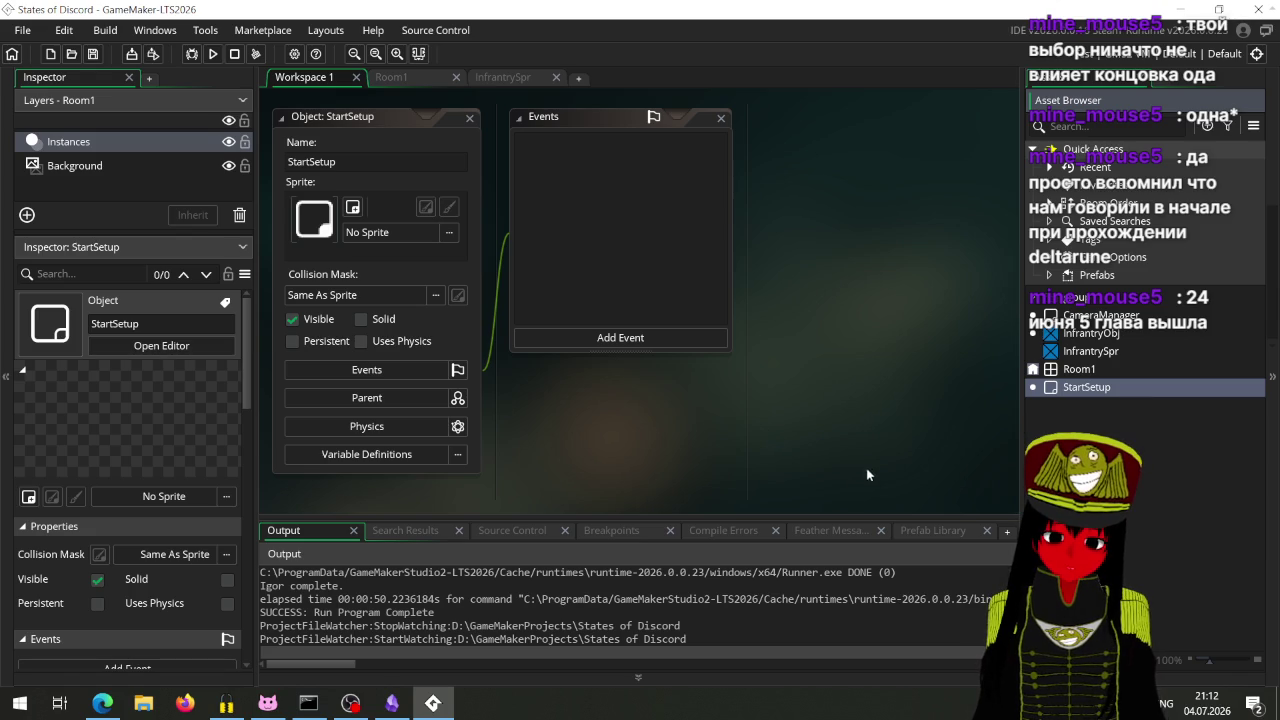
pyautogui.moveTo(575, 399); pyautogui.dragTo(653, 414)
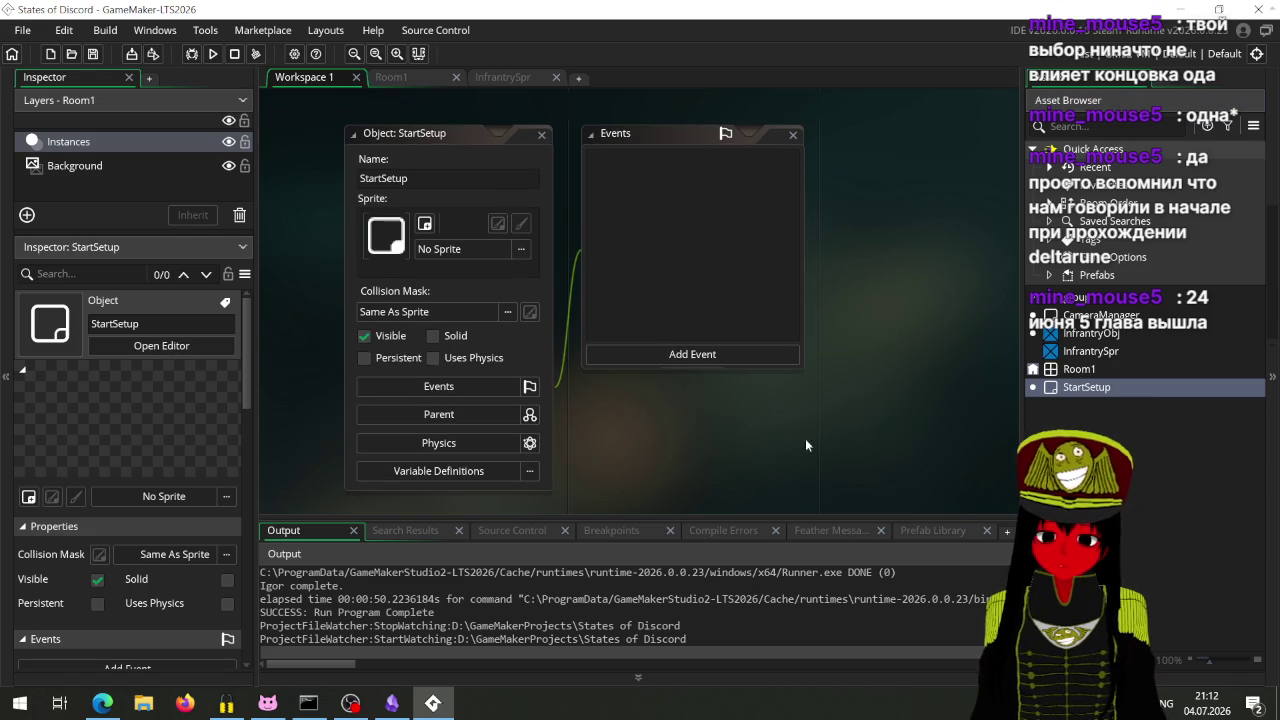
# Step: Uncheck Visible and check Persistent on the StartSetup object
pyautogui.click(365, 336)
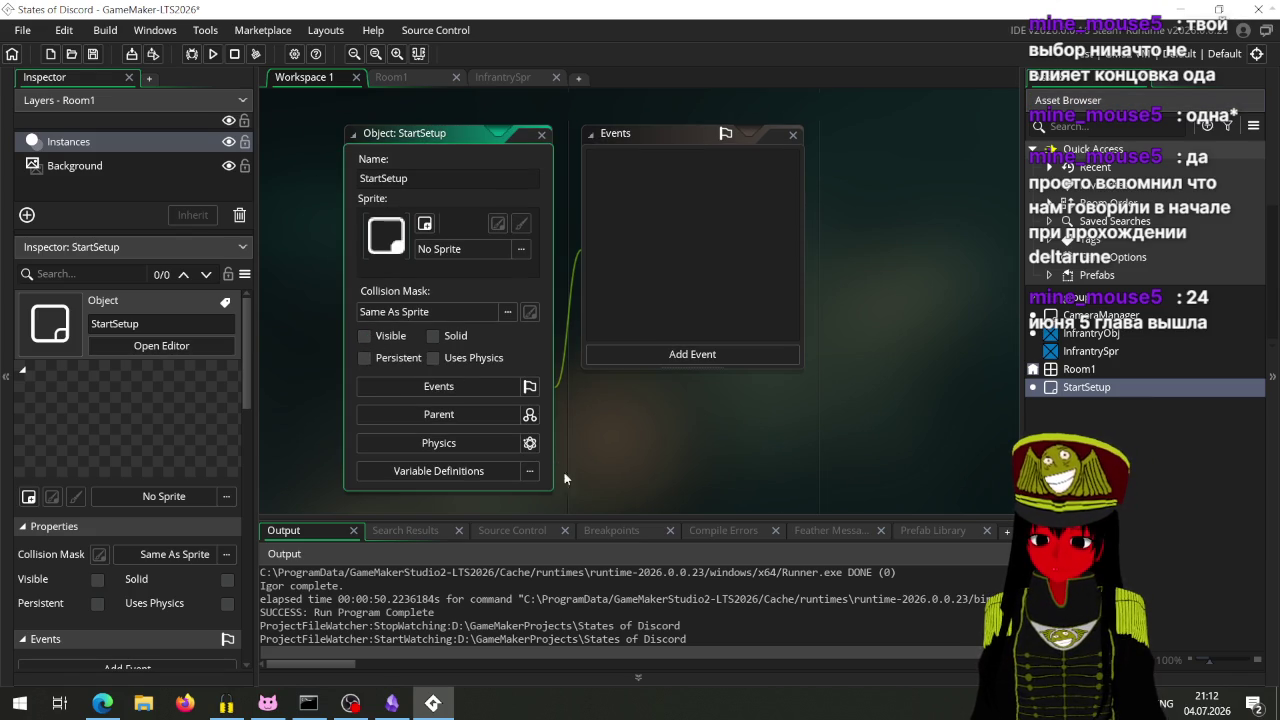
pyautogui.click(395, 364)
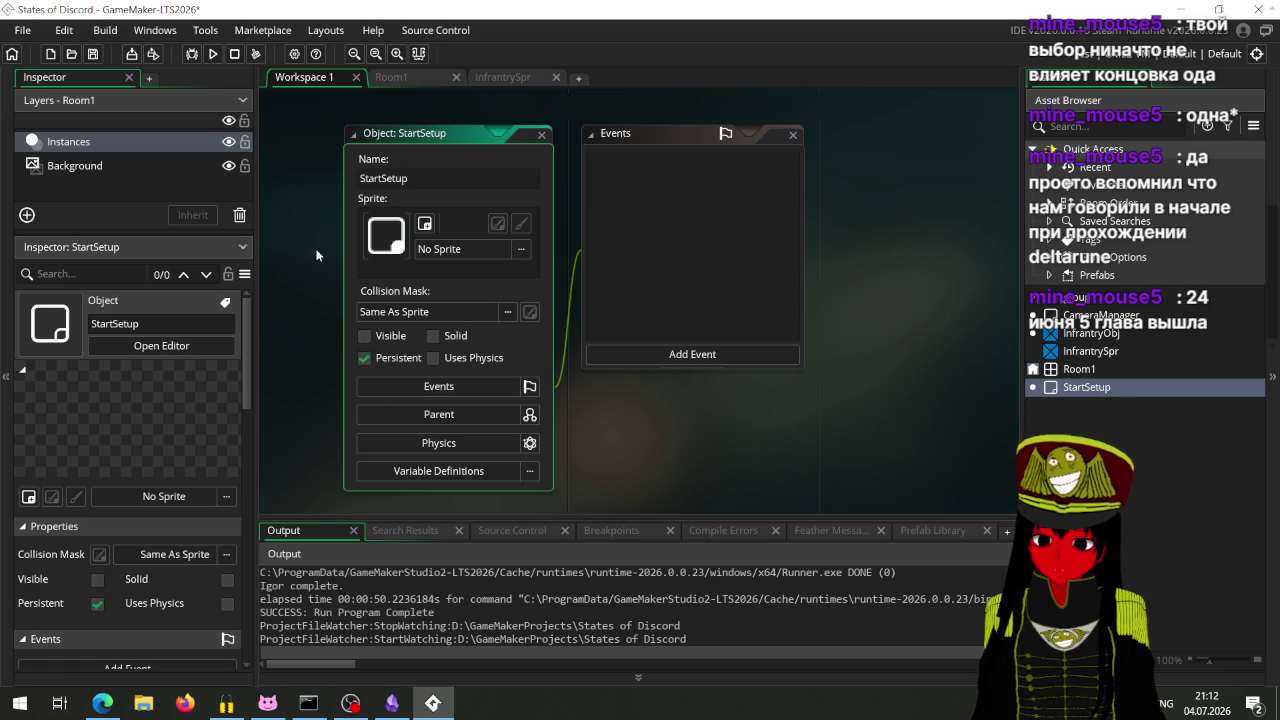
pyautogui.moveTo(296, 300)
pyautogui.mouseDown()
pyautogui.moveTo(286, 370)
pyautogui.moveTo(275, 306)
pyautogui.mouseUp()
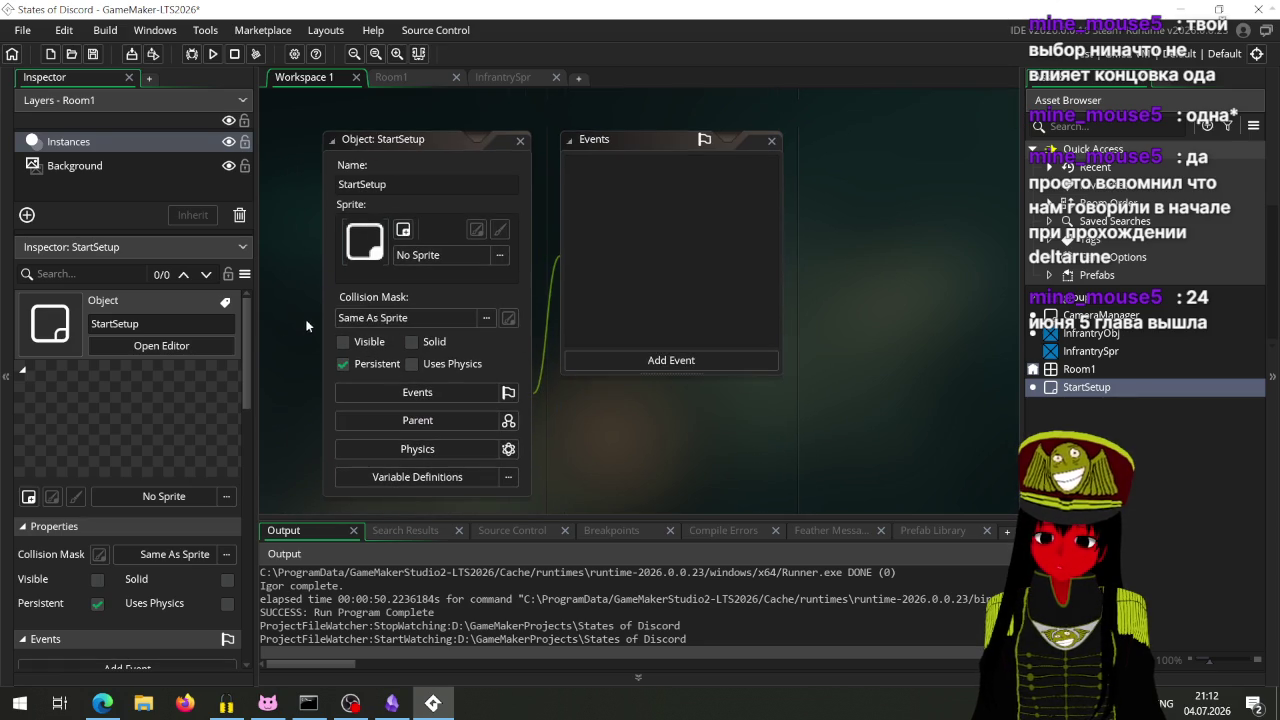
# Step: Add a Create event to StartSetup using GML Code
pyautogui.click(650, 368)
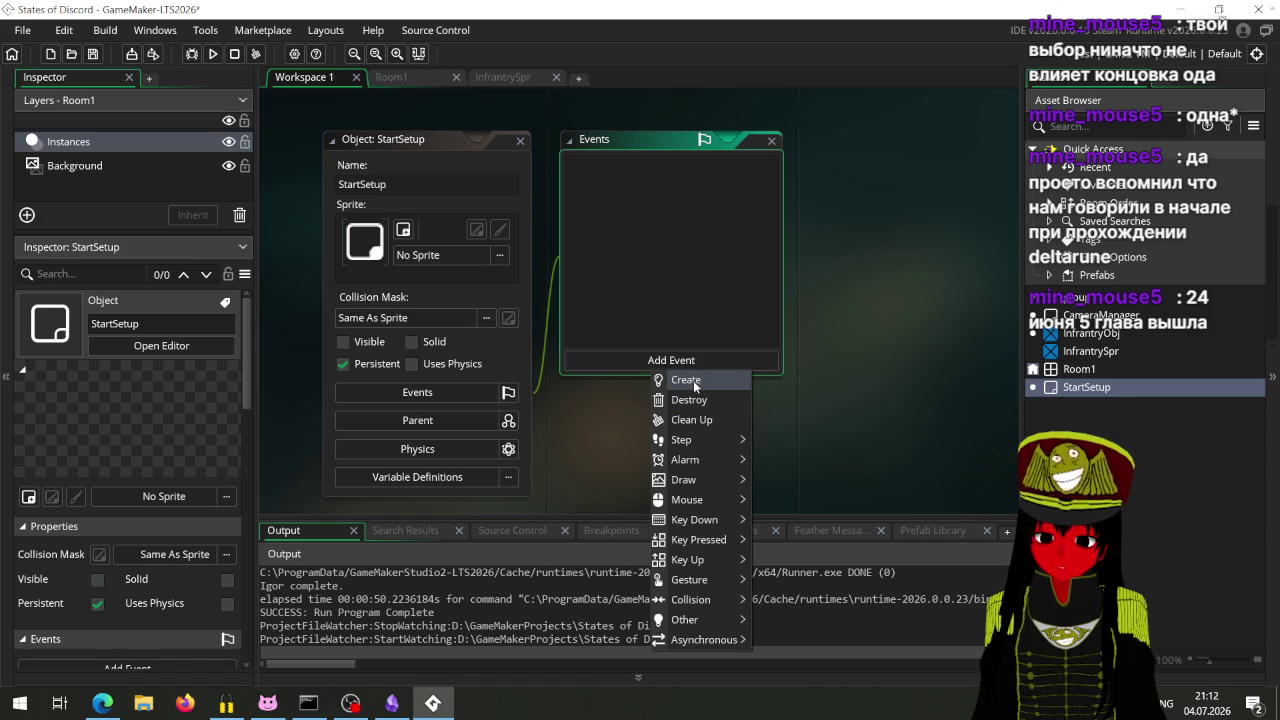
pyautogui.click(686, 380)
pyautogui.click(744, 514)
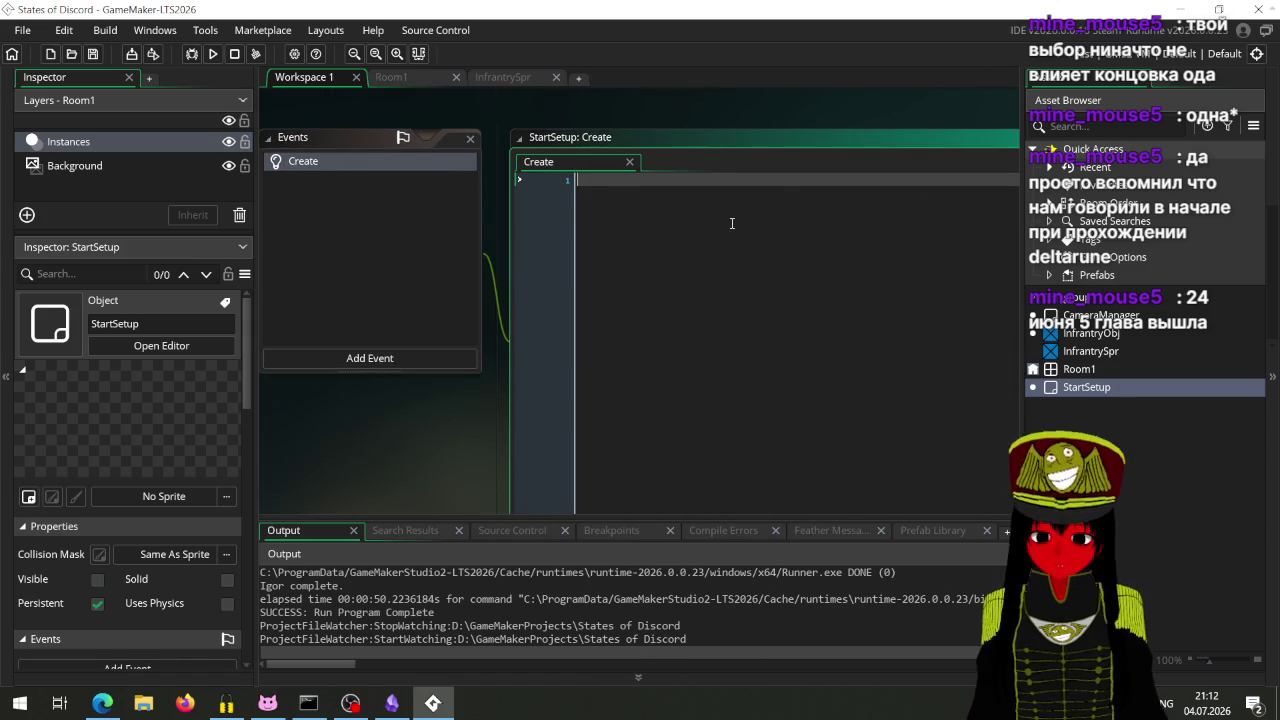
# Step: Write global.selected_unit = noone in StartSetup's Create event and save it
pyautogui.write('glob')
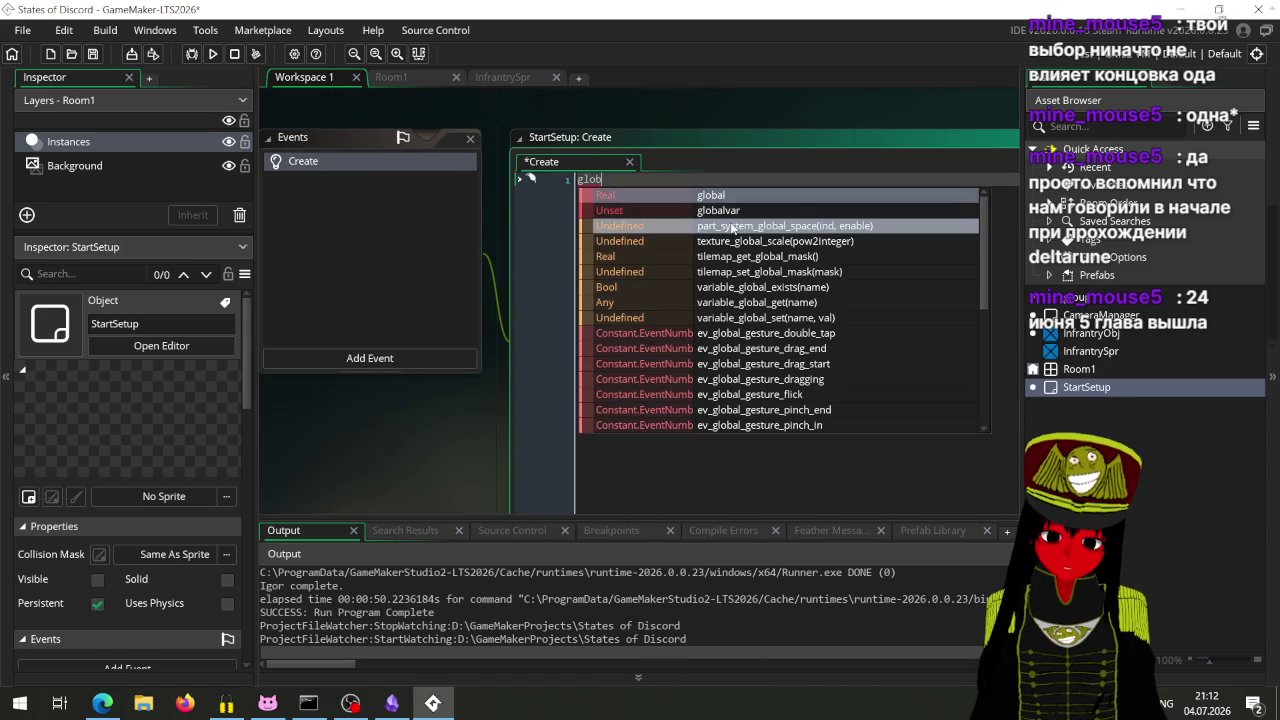
pyautogui.write('al.sele')
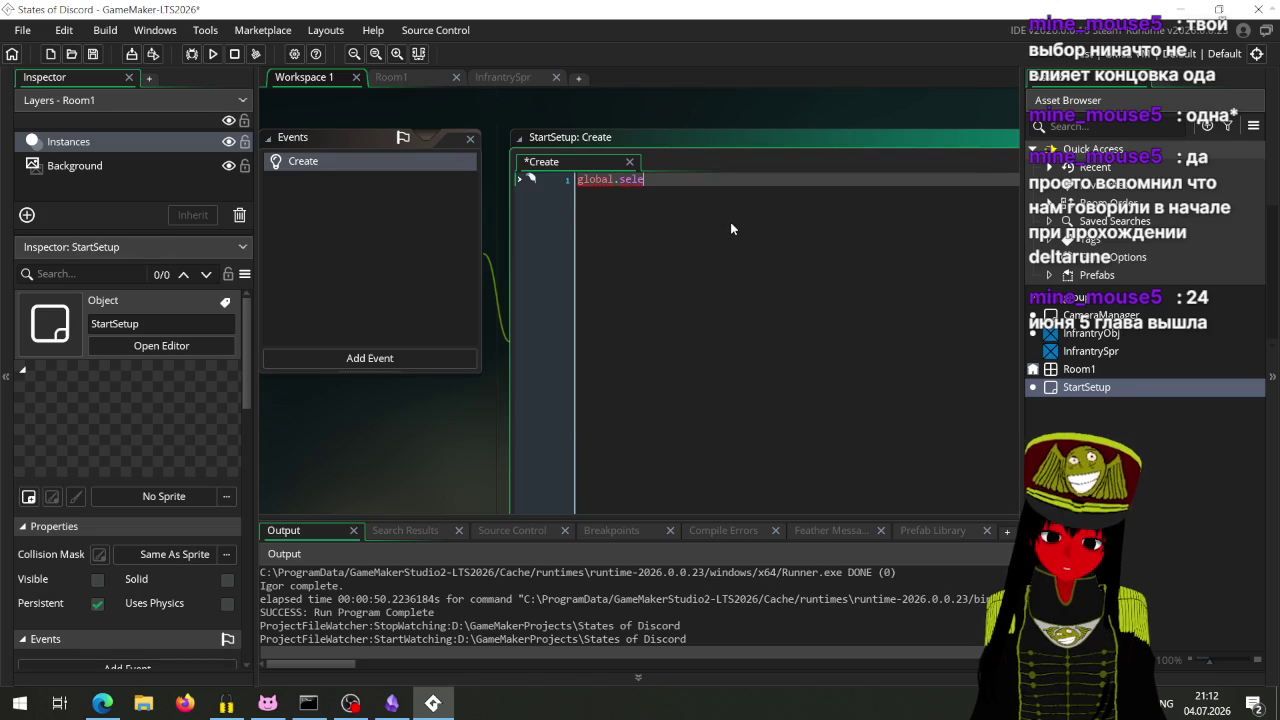
pyautogui.write('cted_unit')
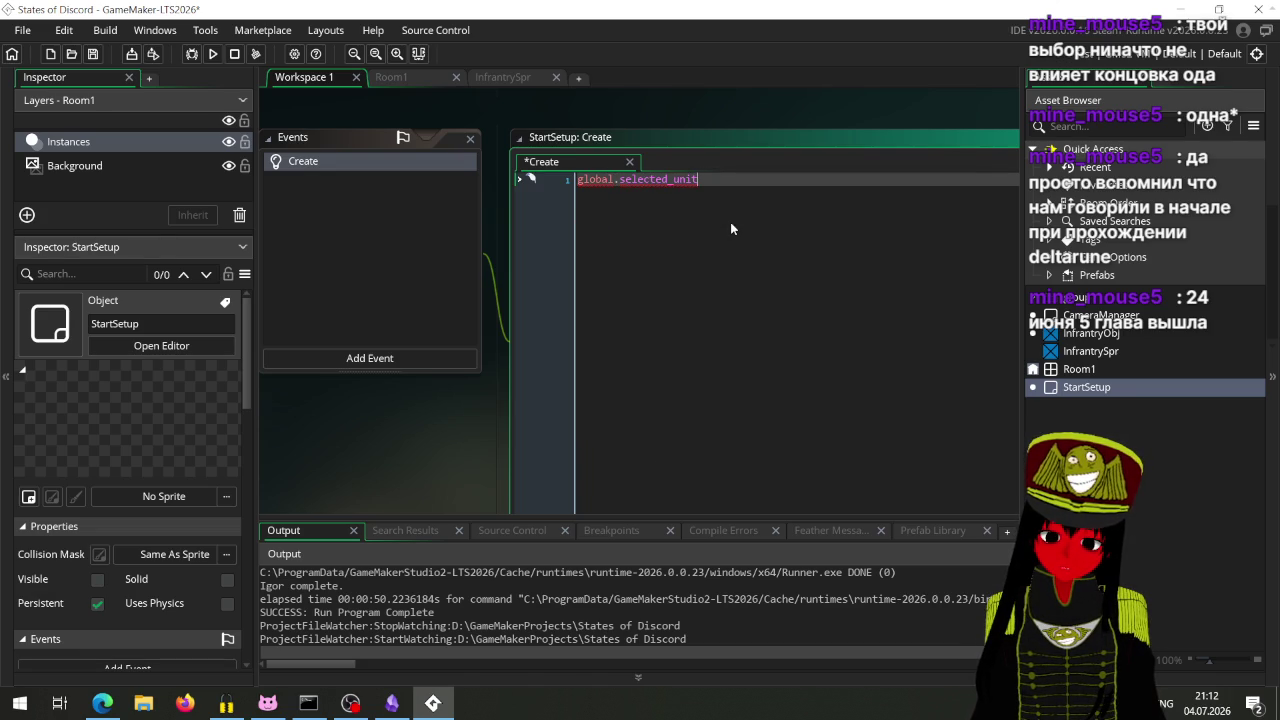
pyautogui.write(' =n')
pyautogui.press('BackSpace')
pyautogui.write('noone')
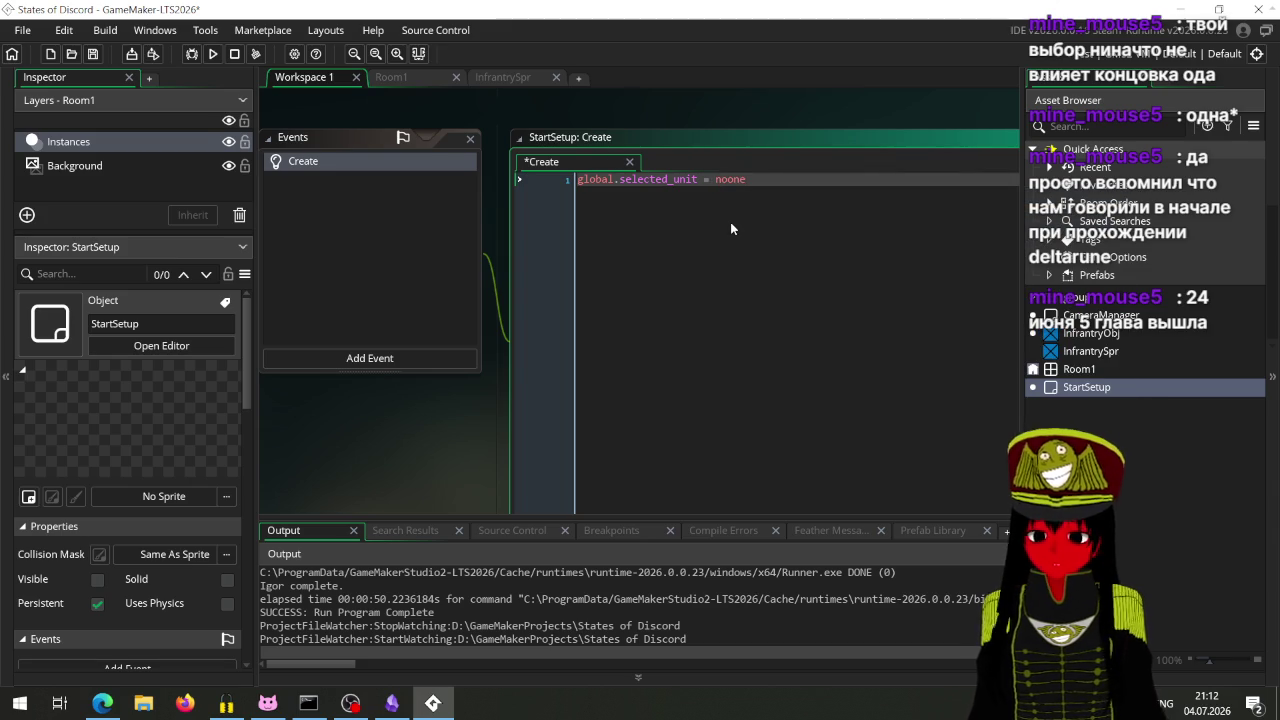
pyautogui.hotkey('ctrl', 's')
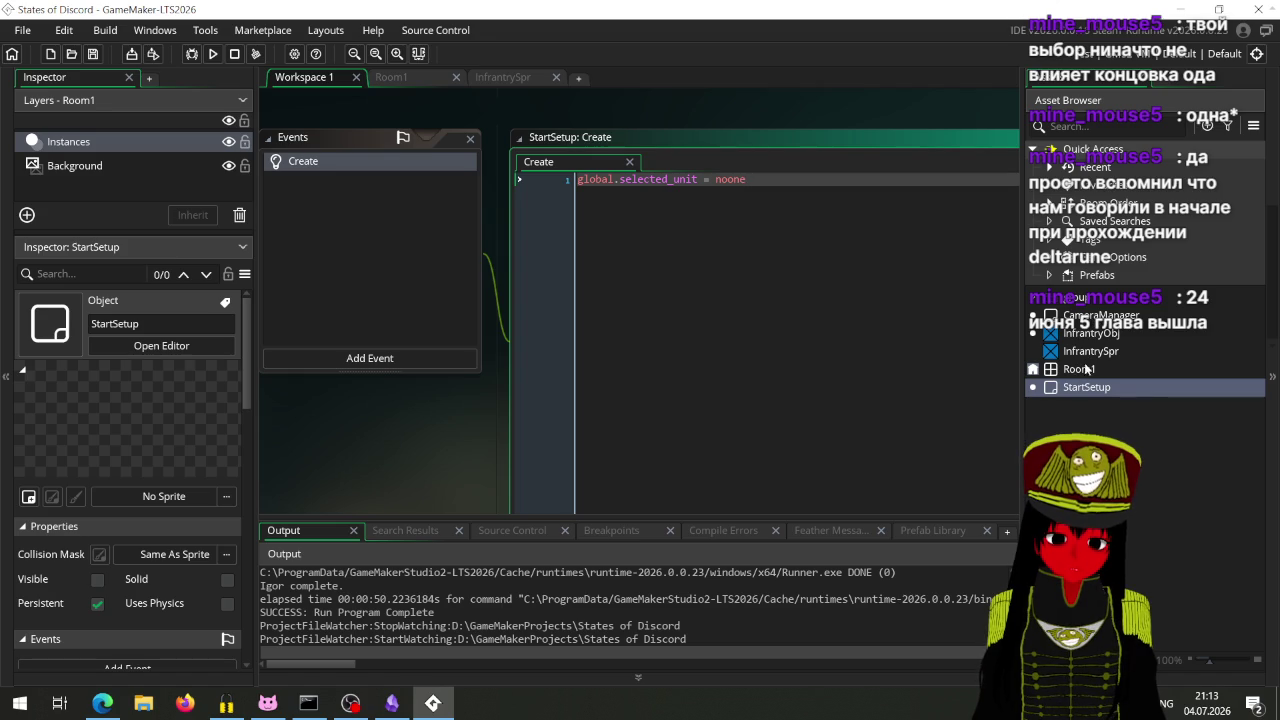
pyautogui.moveTo(1086, 389)
pyautogui.mouseDown()
pyautogui.moveTo(1091, 338)
pyautogui.moveTo(1085, 391)
pyautogui.mouseUp()
pyautogui.press('Up')
pyautogui.press('Up')
pyautogui.press('Down')
pyautogui.press('Down')
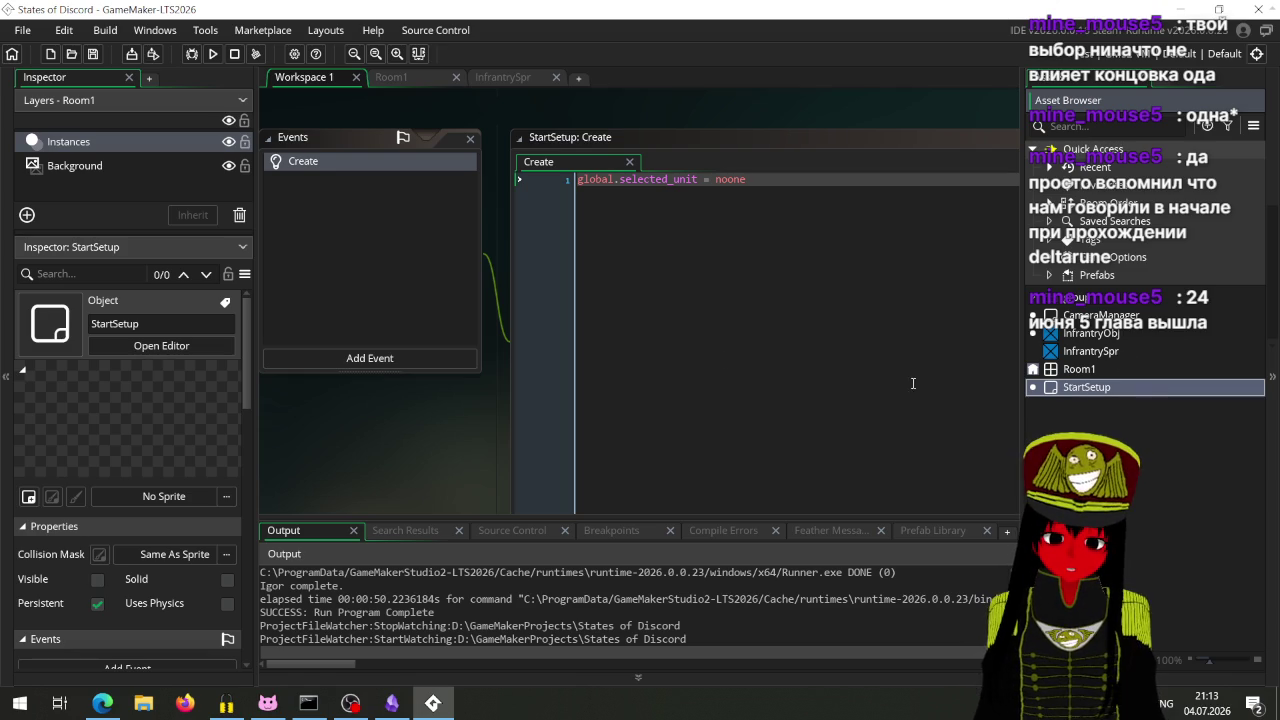
pyautogui.rightClick(1074, 392)
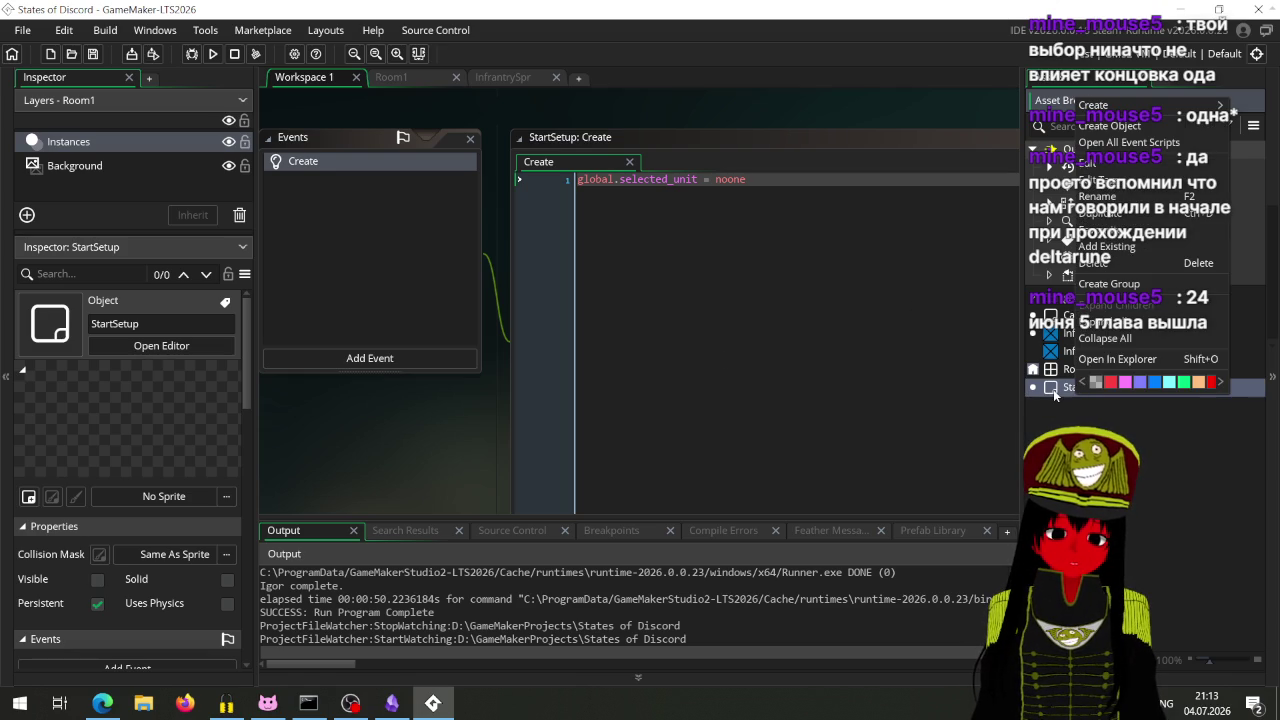
# Step: Pan the workspace until StartSetup's Events list and Create code are fully visible
pyautogui.click(1066, 418)
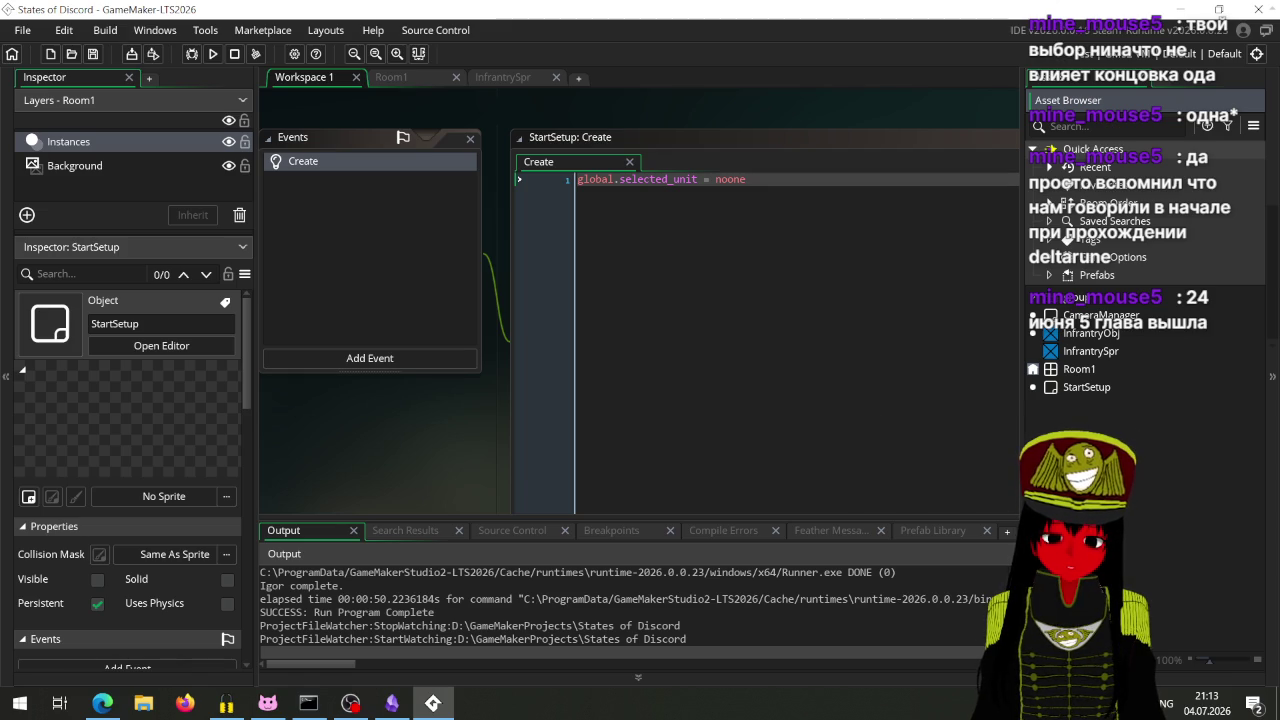
pyautogui.moveTo(474, 397)
pyautogui.mouseDown()
pyautogui.moveTo(337, 422)
pyautogui.moveTo(180, 350)
pyautogui.mouseUp()
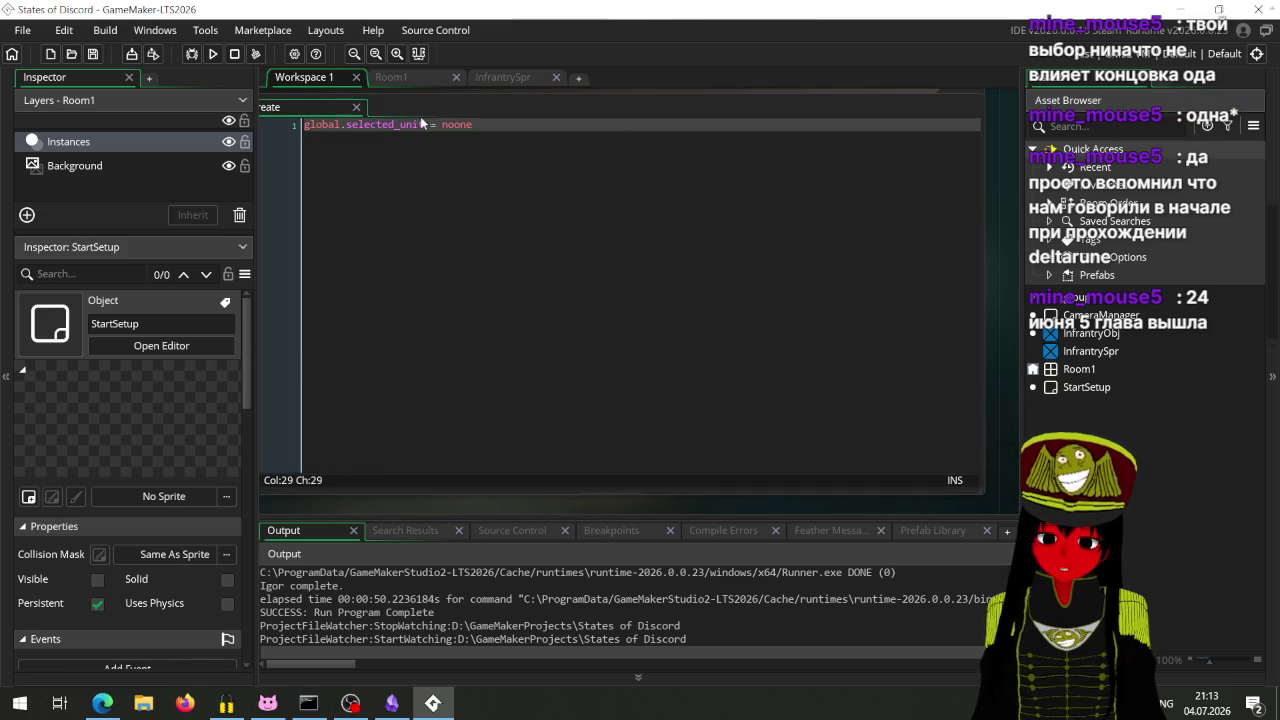
pyautogui.moveTo(424, 124); pyautogui.dragTo(347, 124)
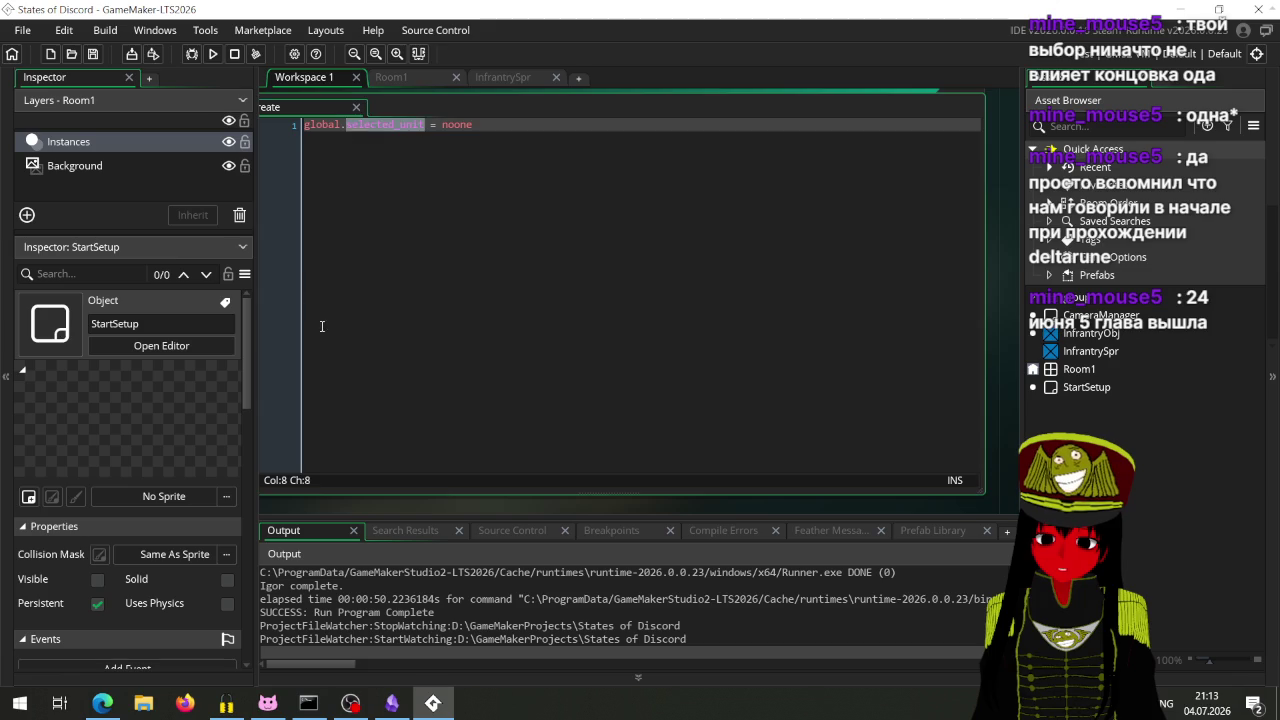
pyautogui.moveTo(316, 322); pyautogui.dragTo(443, 308)
pyautogui.moveTo(302, 386); pyautogui.dragTo(420, 440)
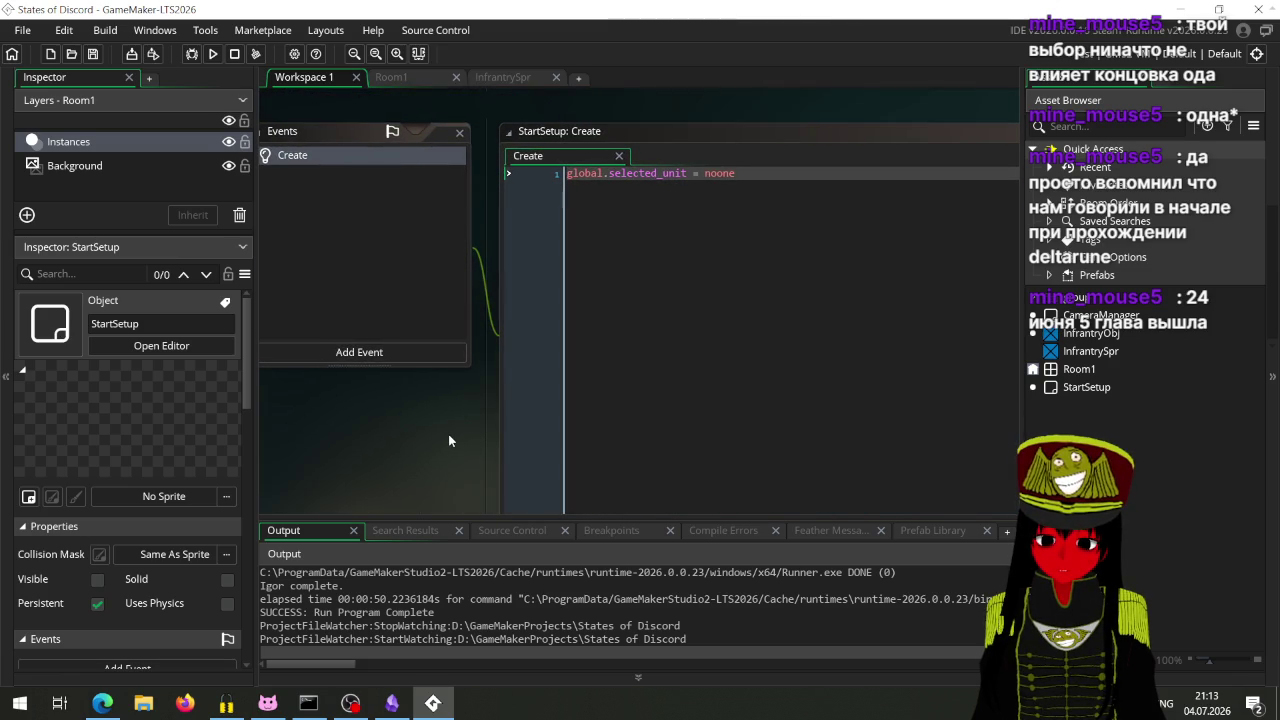
pyautogui.moveTo(270, 398); pyautogui.dragTo(433, 427)
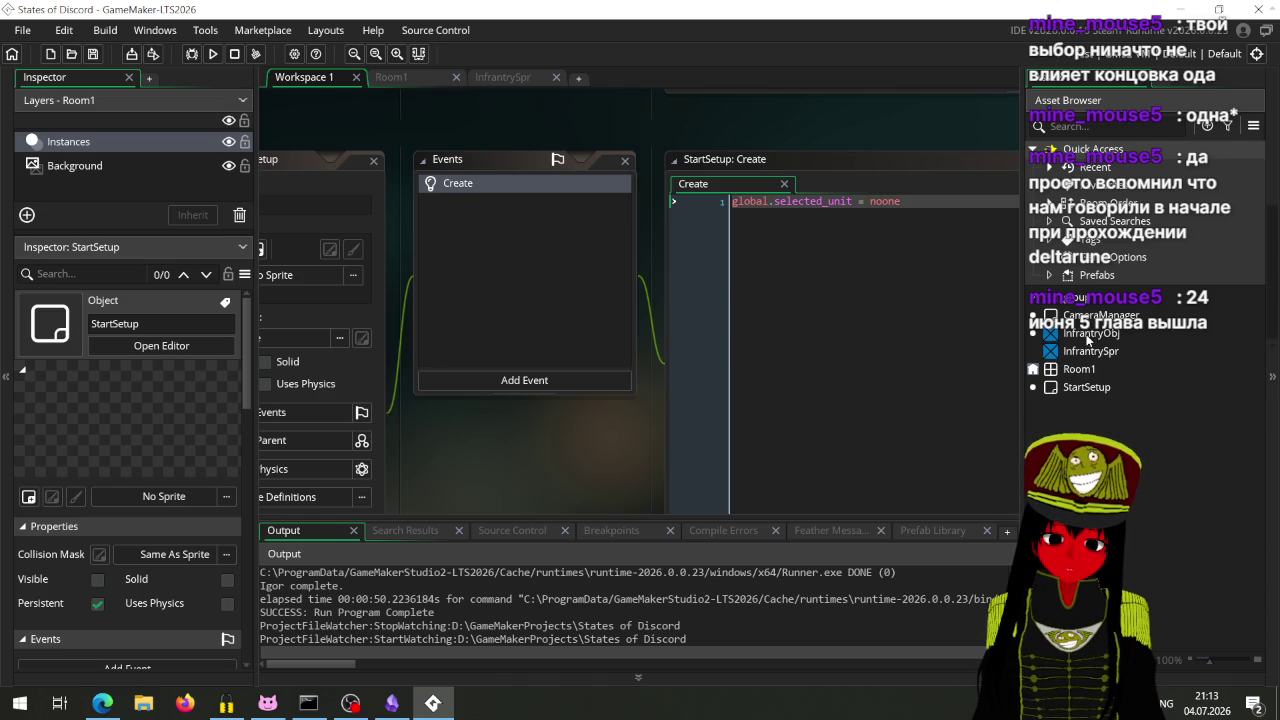
# Step: Open InfrantryObj and review its Mouse Enter, Mouse Leave and Global Left Pressed code
pyautogui.doubleClick(1090, 333)
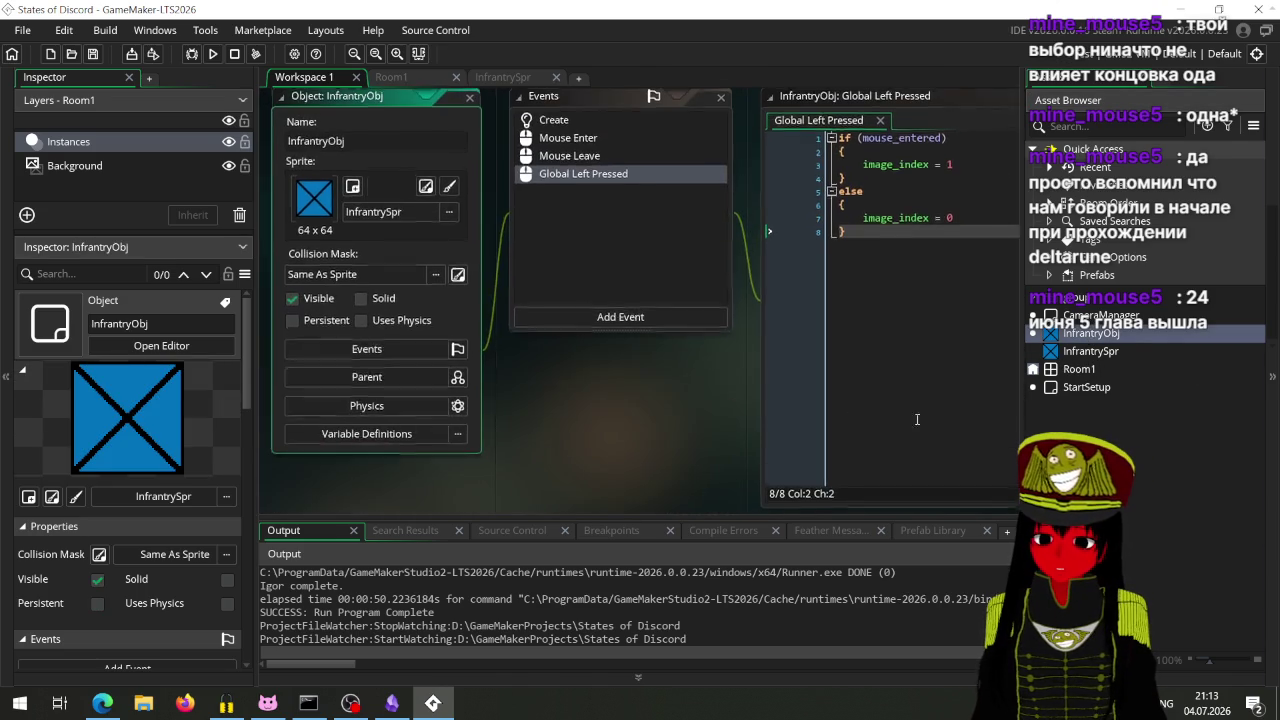
pyautogui.moveTo(574, 452); pyautogui.dragTo(512, 480)
pyautogui.click(794, 364)
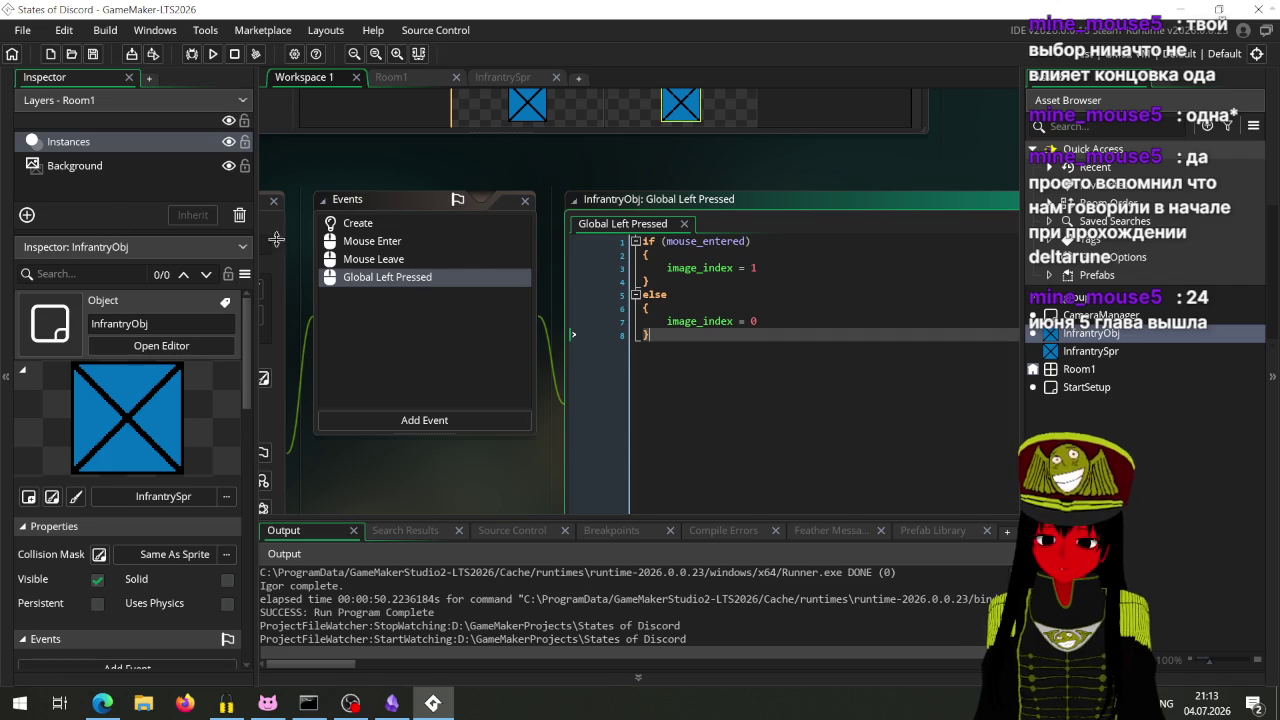
pyautogui.click(405, 247)
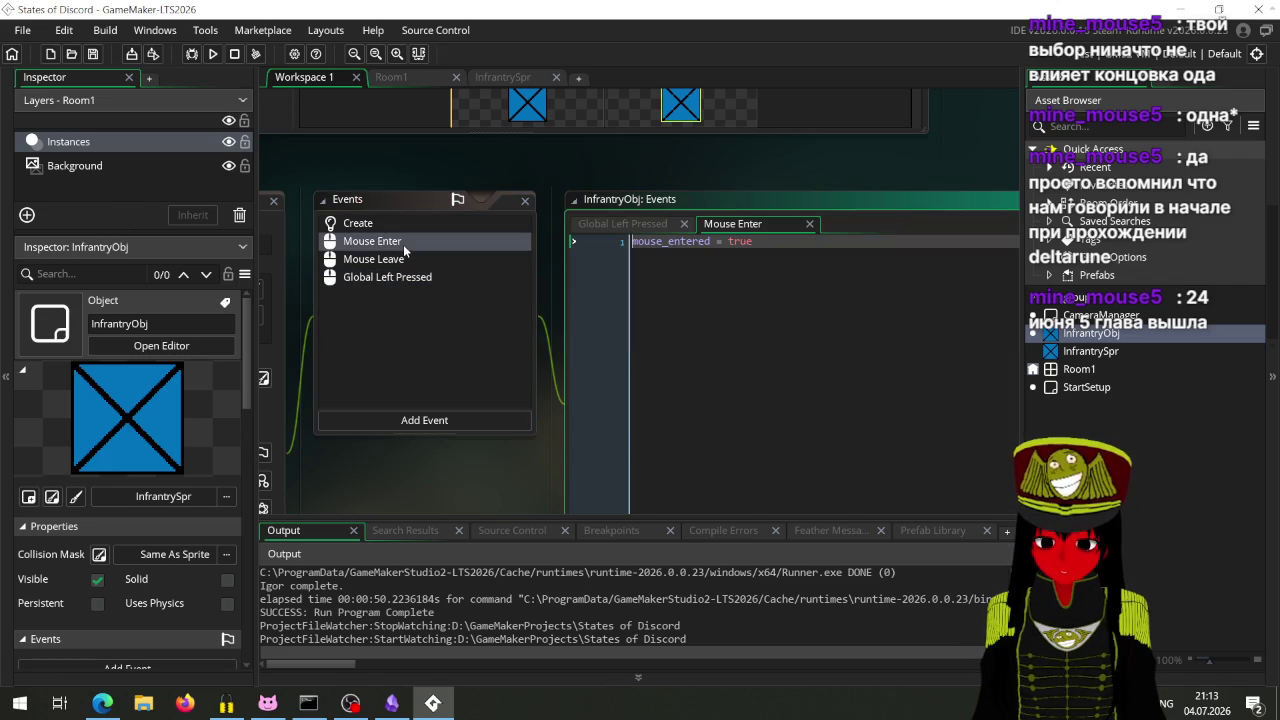
pyautogui.click(413, 262)
pyautogui.click(416, 278)
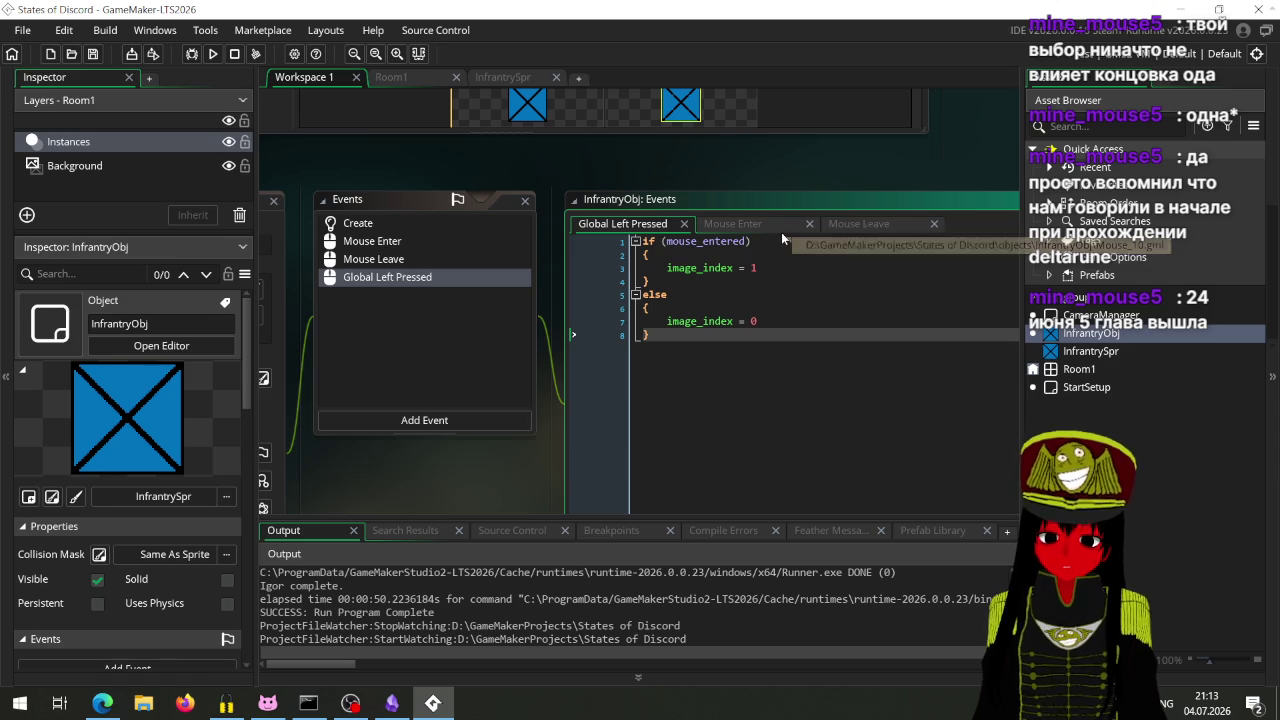
# Step: Add global.selected_unit = self.id after image_index = 1, then look up id in the manual
pyautogui.click(778, 270)
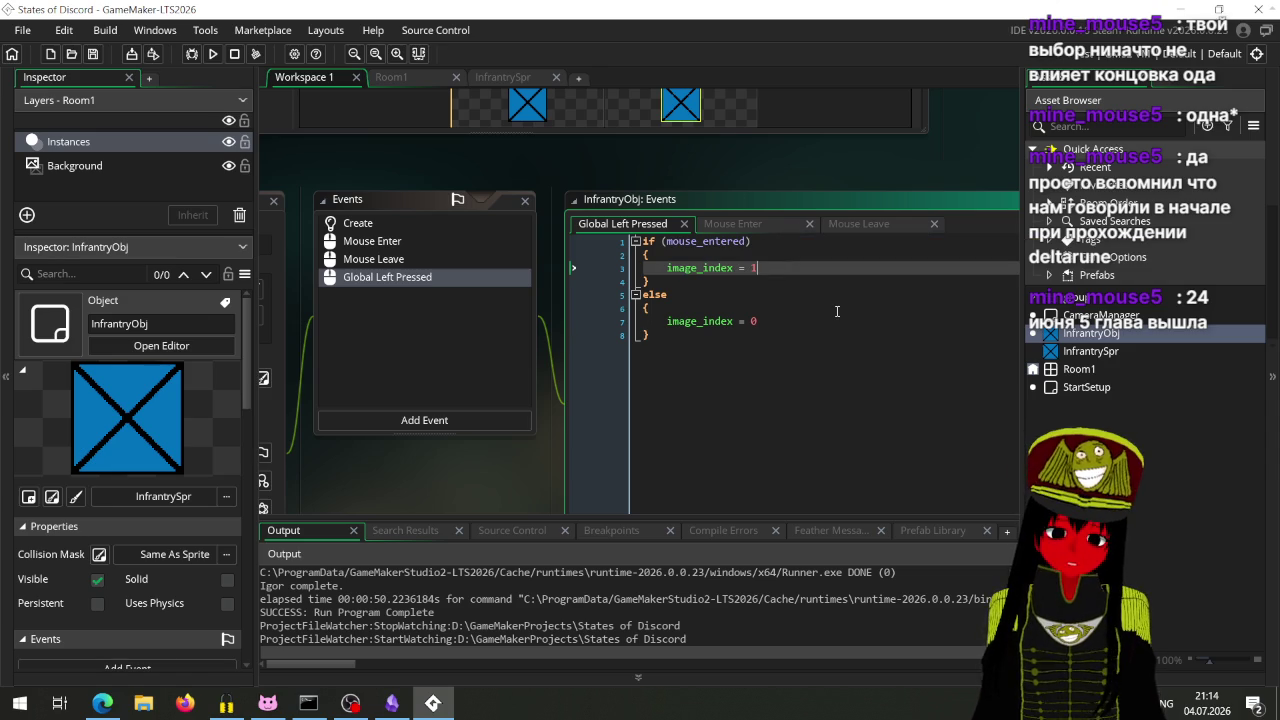
pyautogui.press('Return')
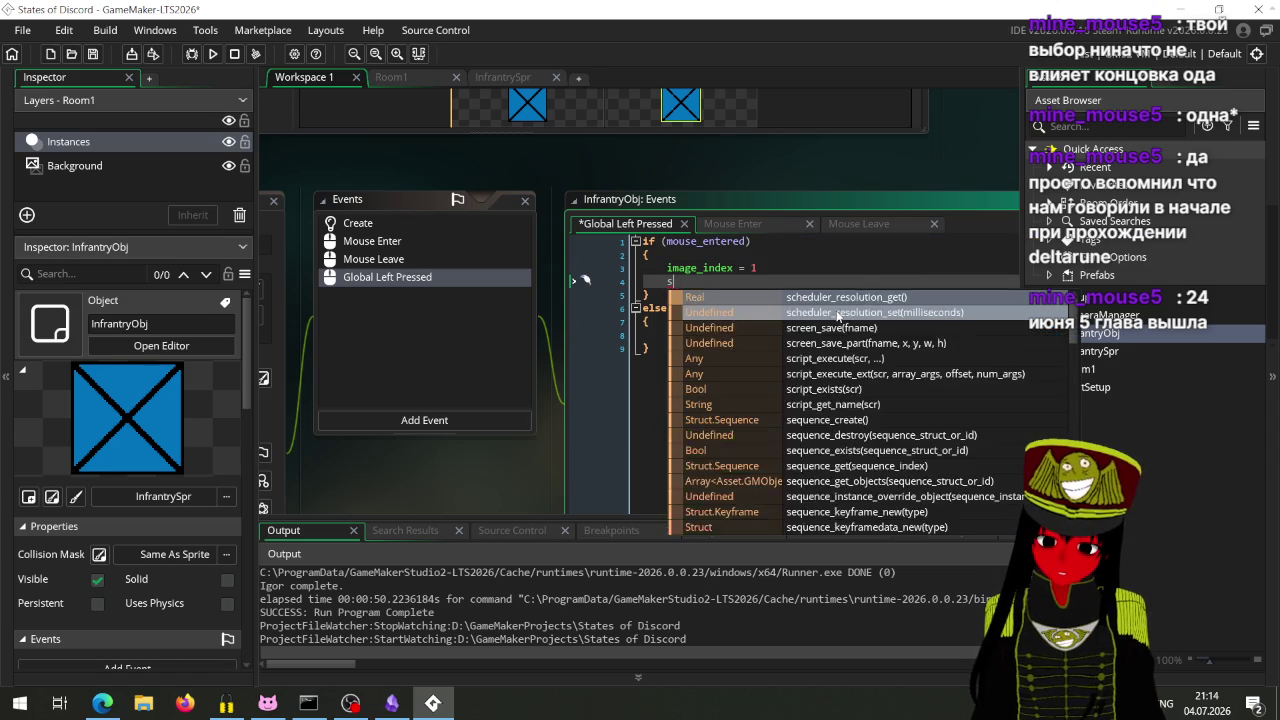
pyautogui.write('global.sel')
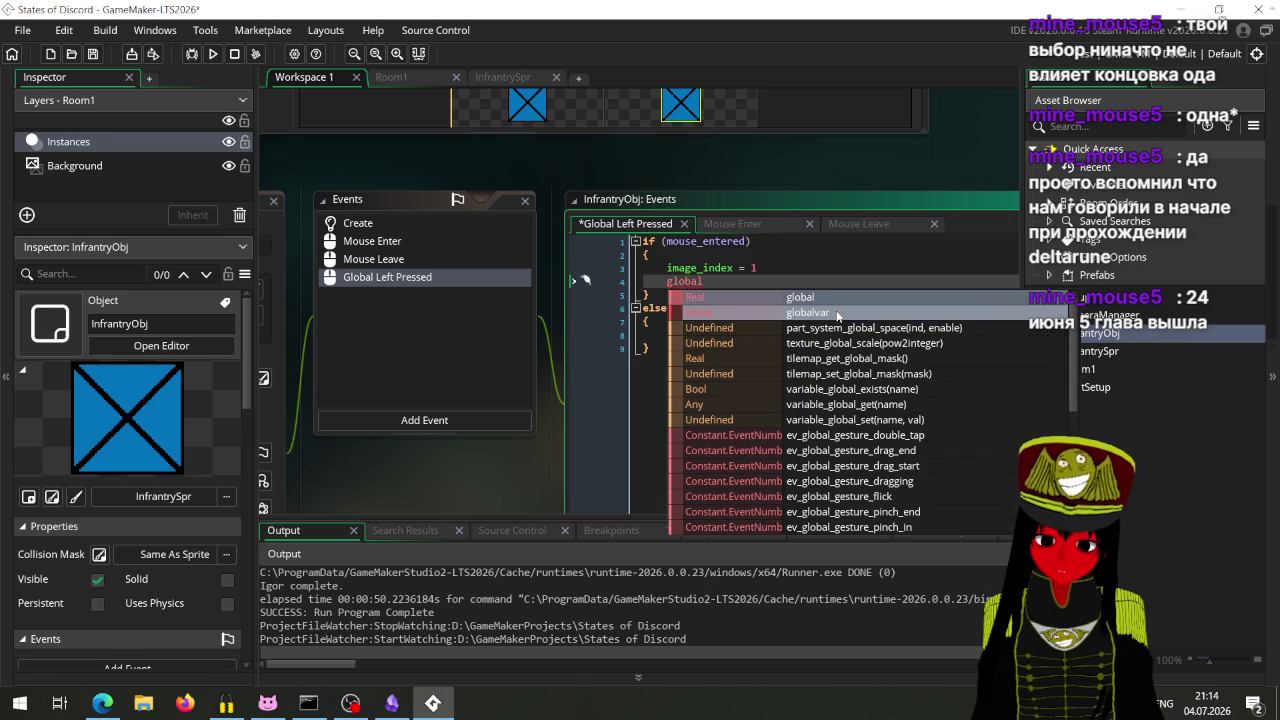
pyautogui.press('Return')
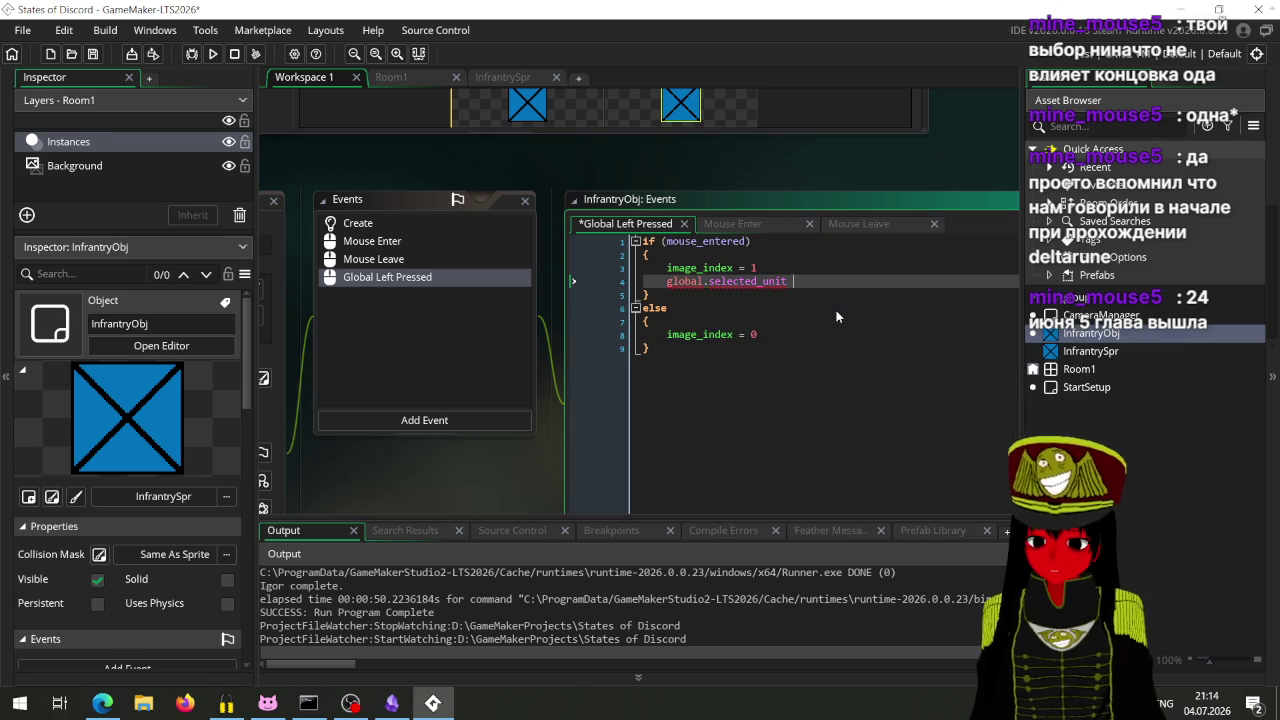
pyautogui.write('=')
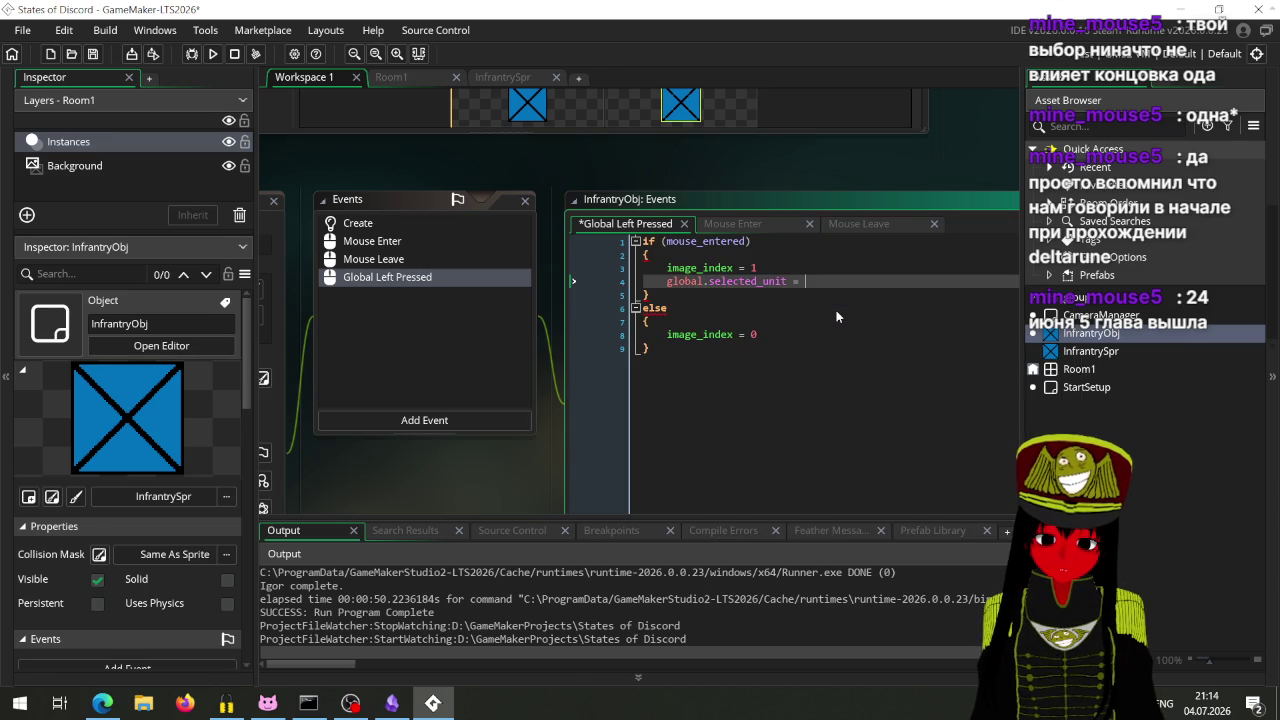
pyautogui.write(' self.')
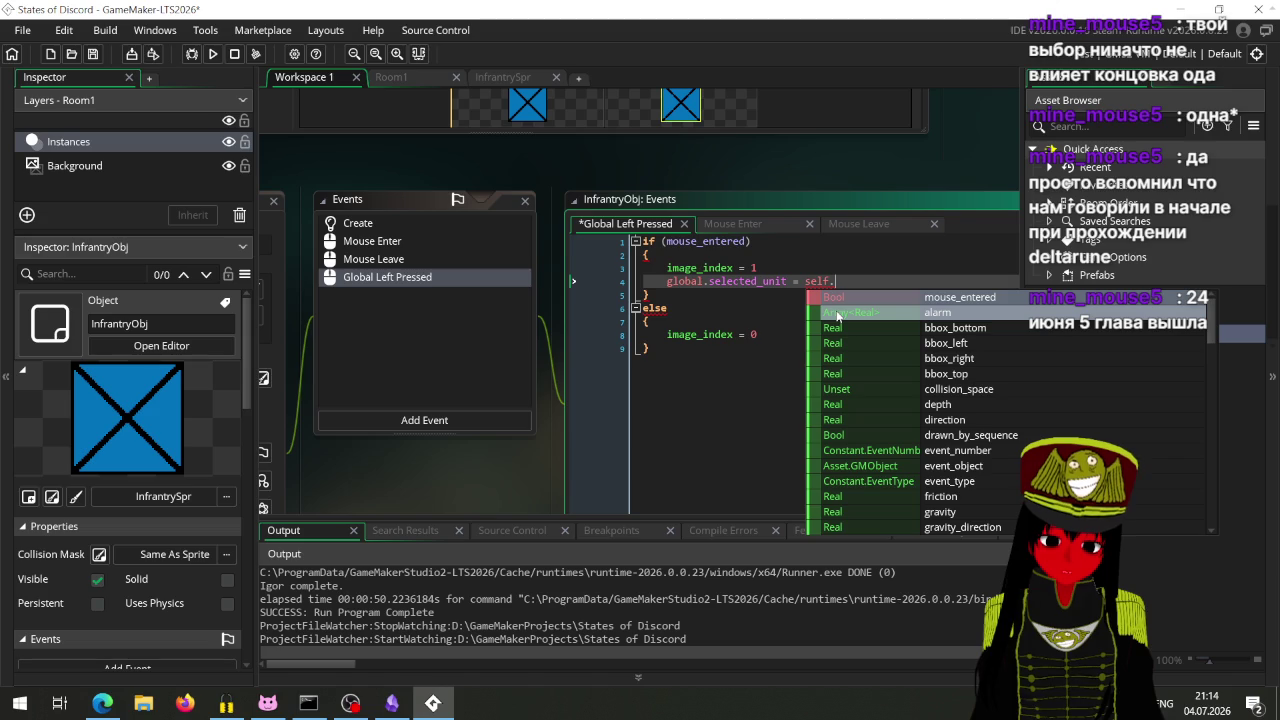
pyautogui.press('Down')
pyautogui.press('Down')
pyautogui.press('Down')
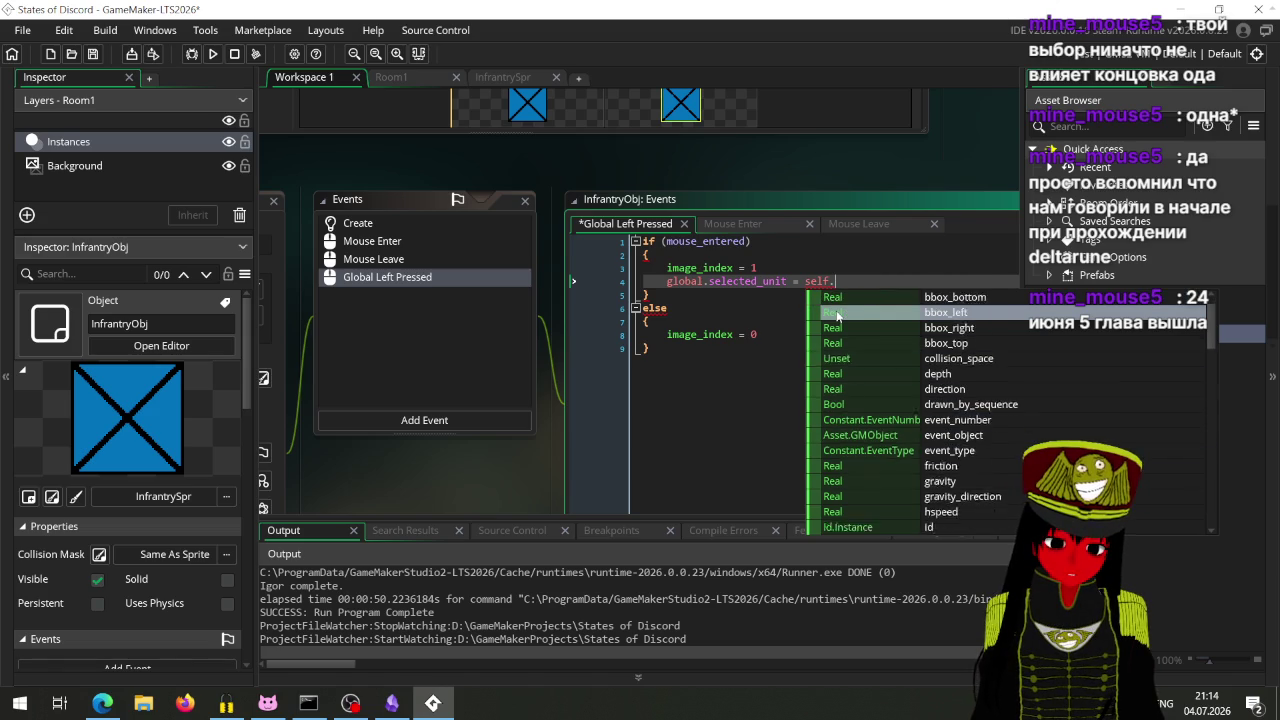
pyautogui.press('Up')
pyautogui.press('Up')
pyautogui.press('Up')
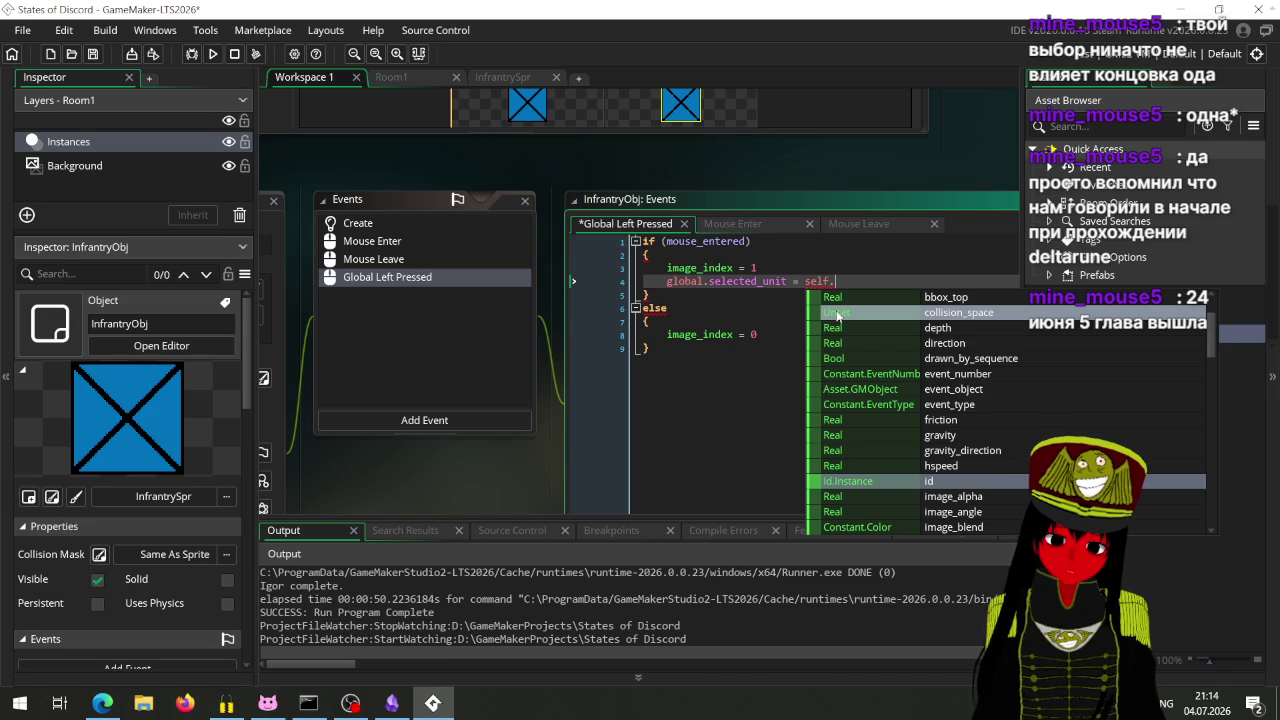
pyautogui.press('Return')
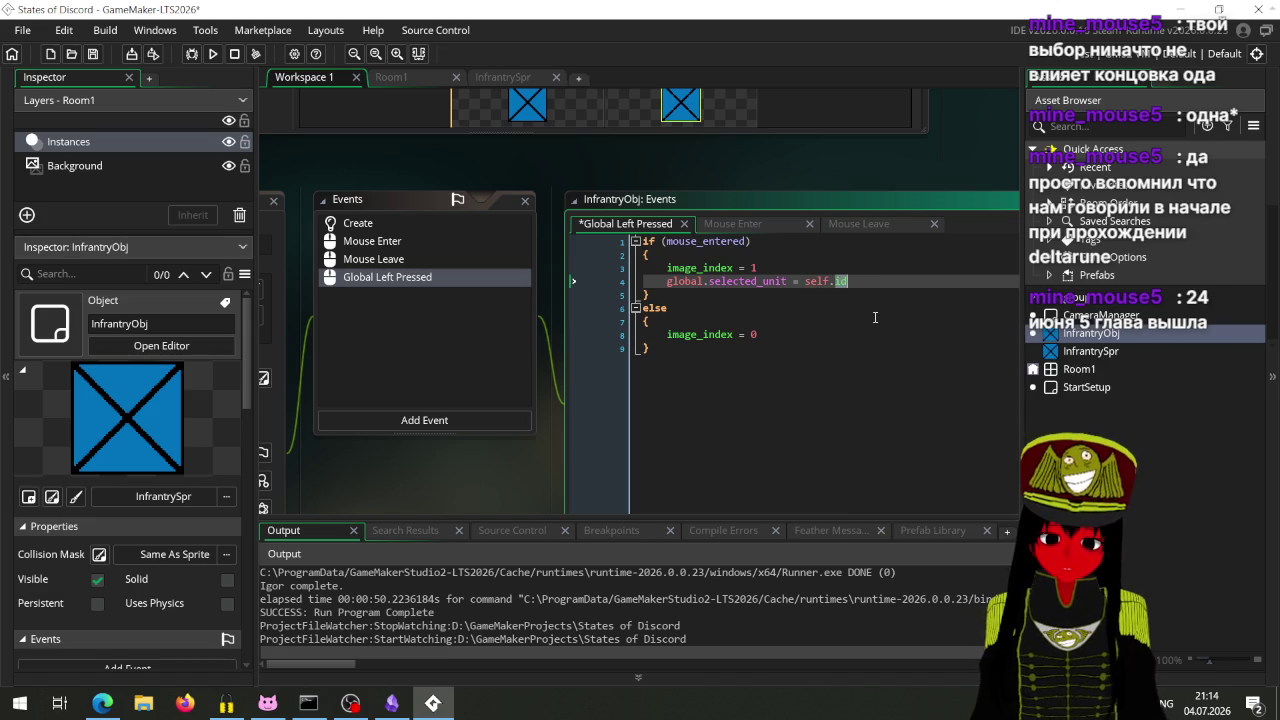
pyautogui.hotkey('alt', 'Tab')
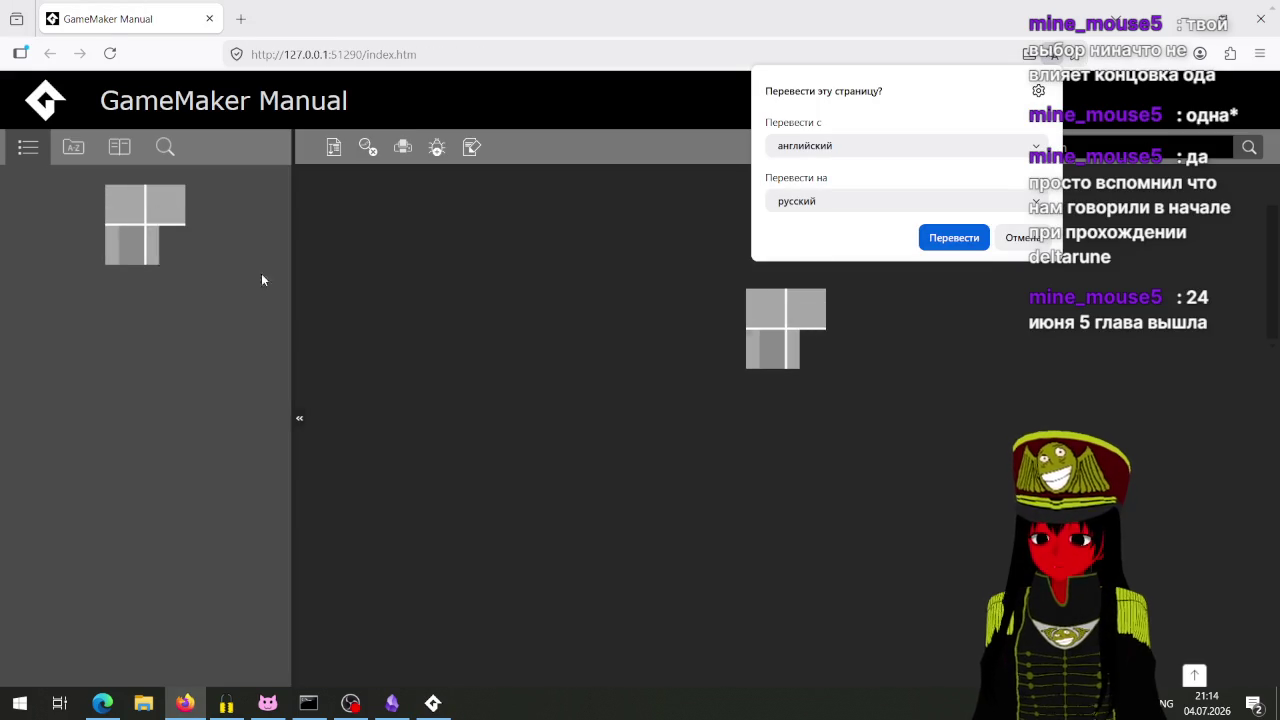
# Step: Dismiss the browser's translation offer and scroll through the open manual page
pyautogui.click(1022, 237)
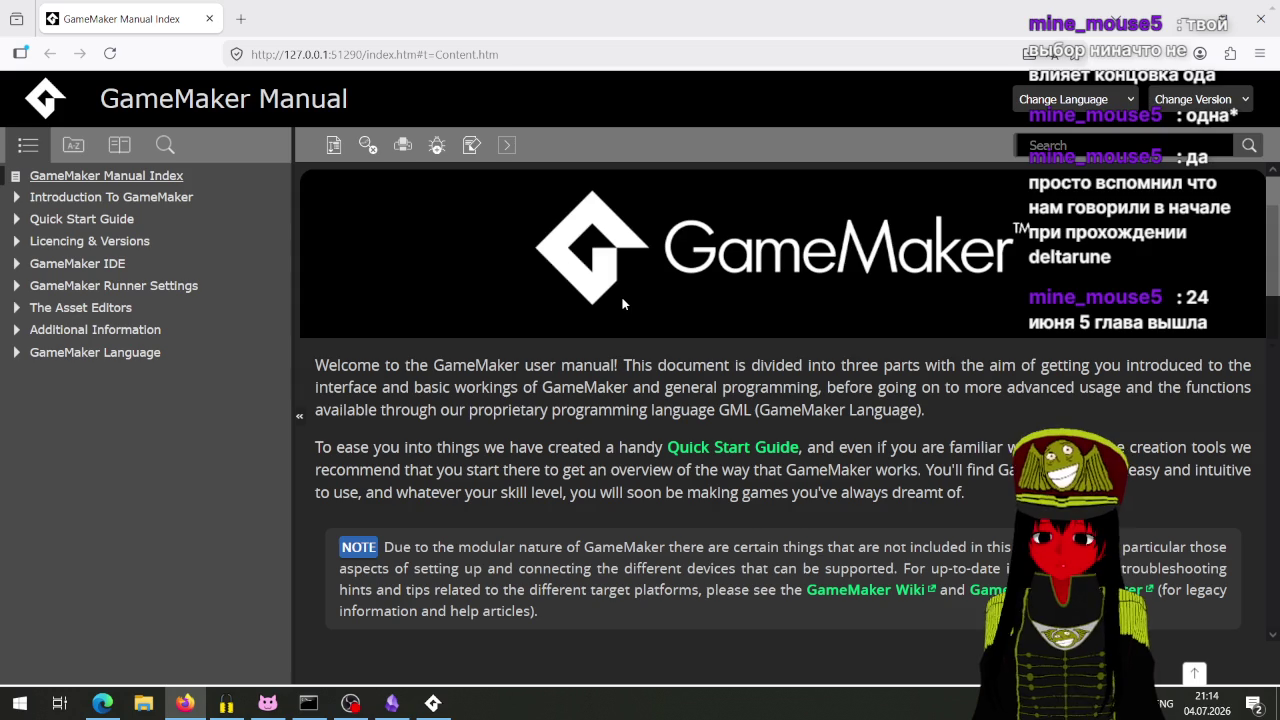
pyautogui.scroll(-3, 550, 330)
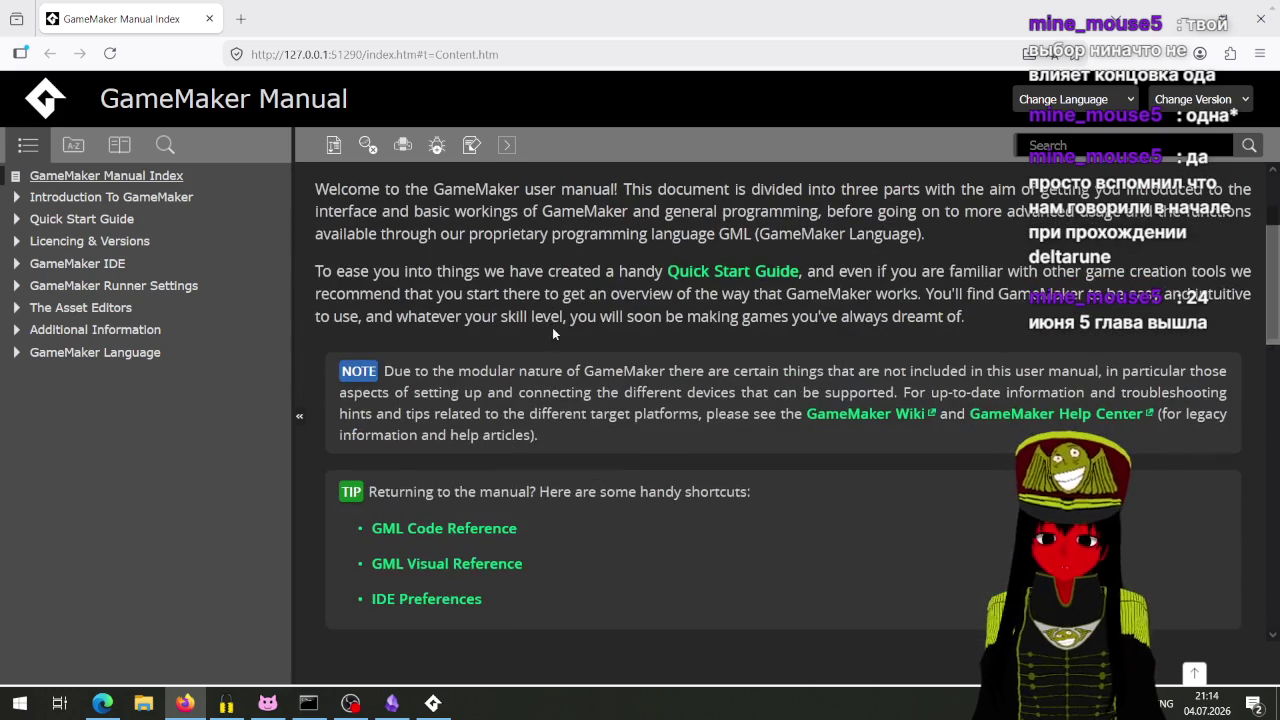
pyautogui.scroll(3, 562, 332)
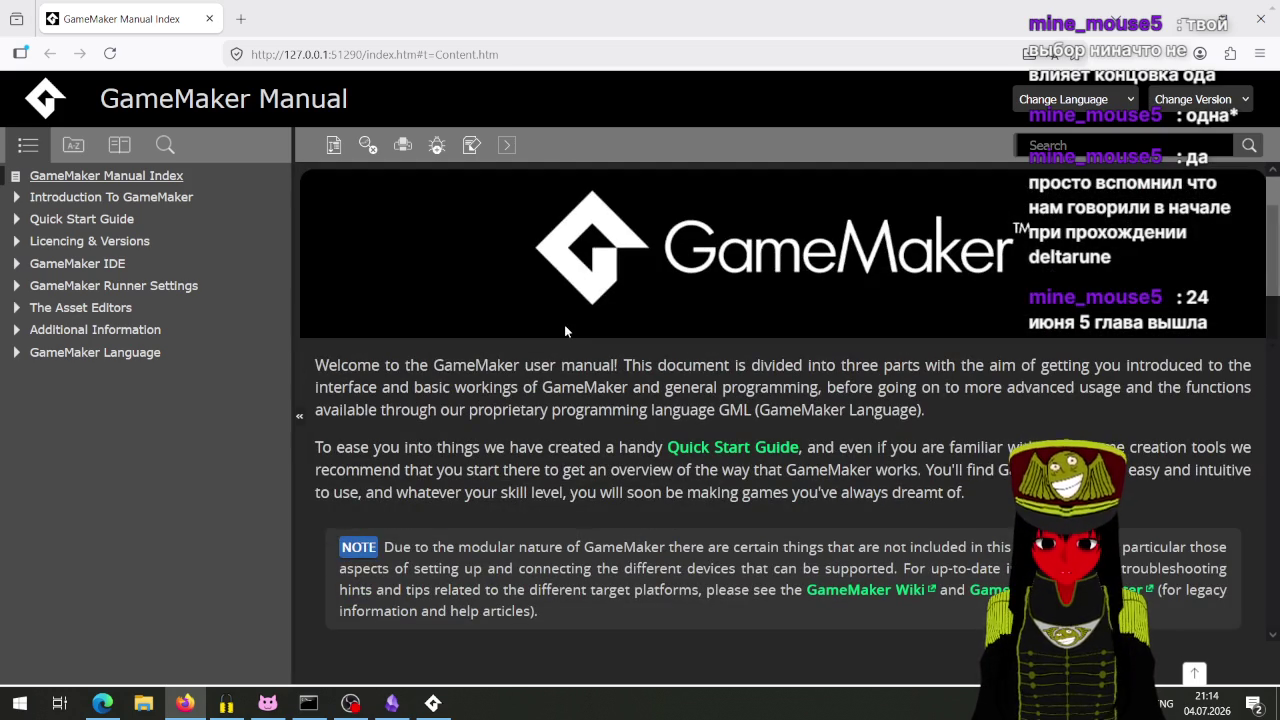
pyautogui.scroll(-6, 589, 339)
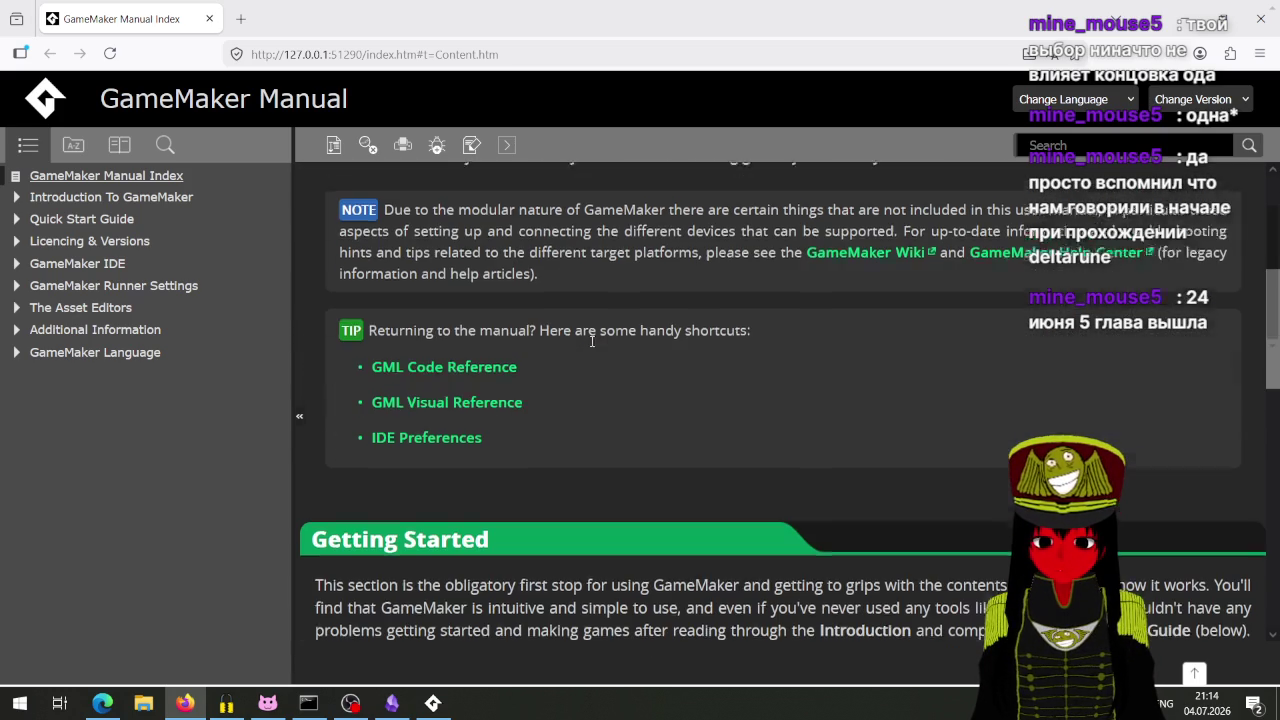
pyautogui.scroll(3, 594, 341)
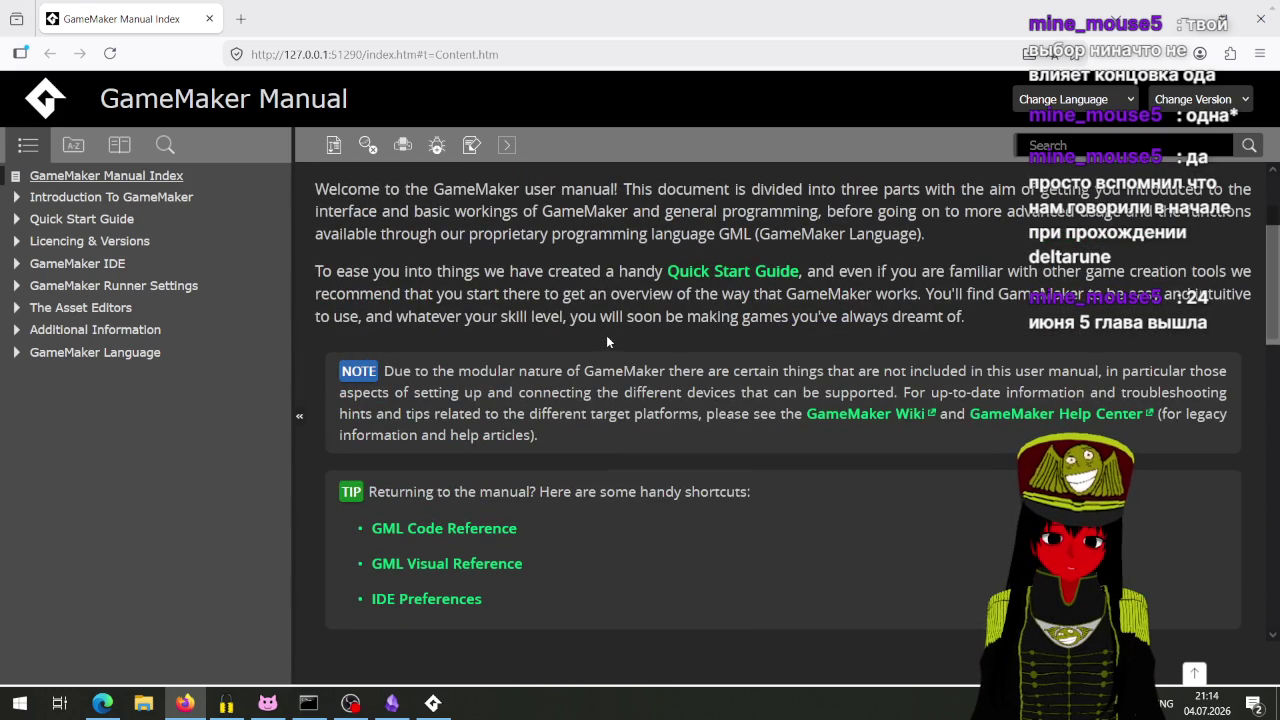
pyautogui.scroll(-6, 607, 341)
pyautogui.scroll(9, 608, 341)
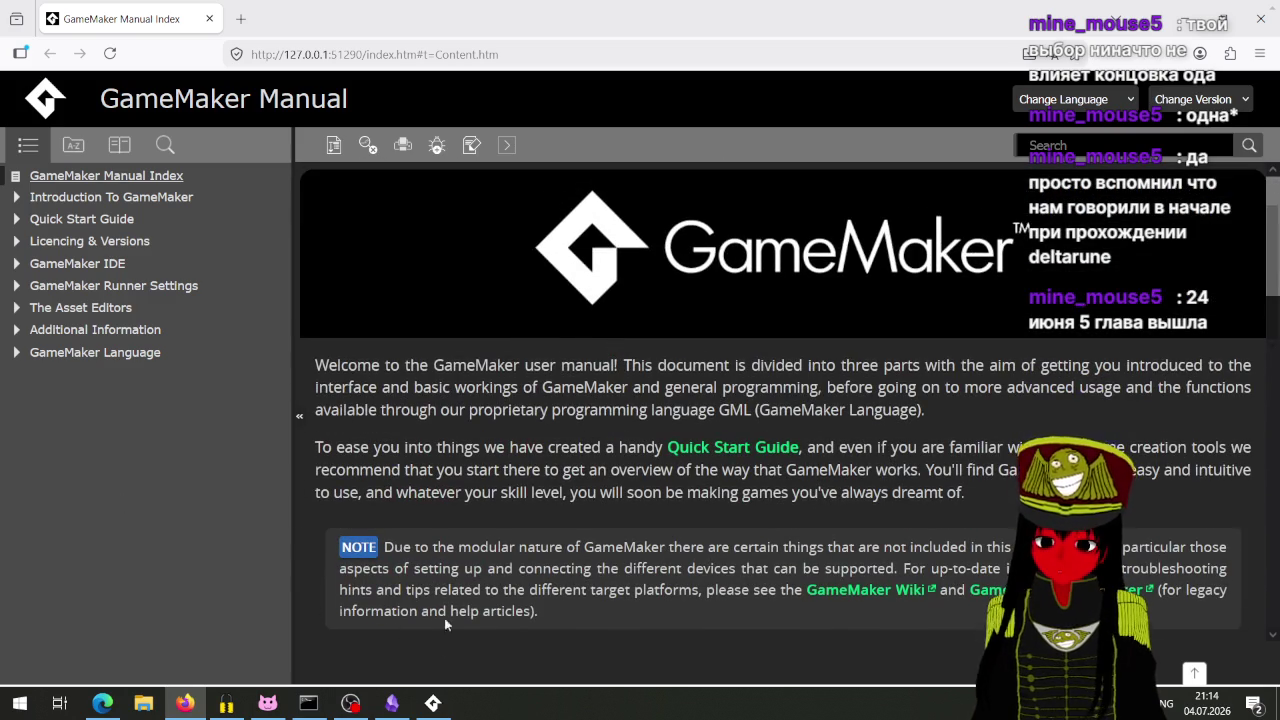
pyautogui.scroll(-3, 449, 612)
# Step: Open the manual page for the self keyword from the code, read it, and return
pyautogui.click(433, 703)
pyautogui.middleClick(816, 283)
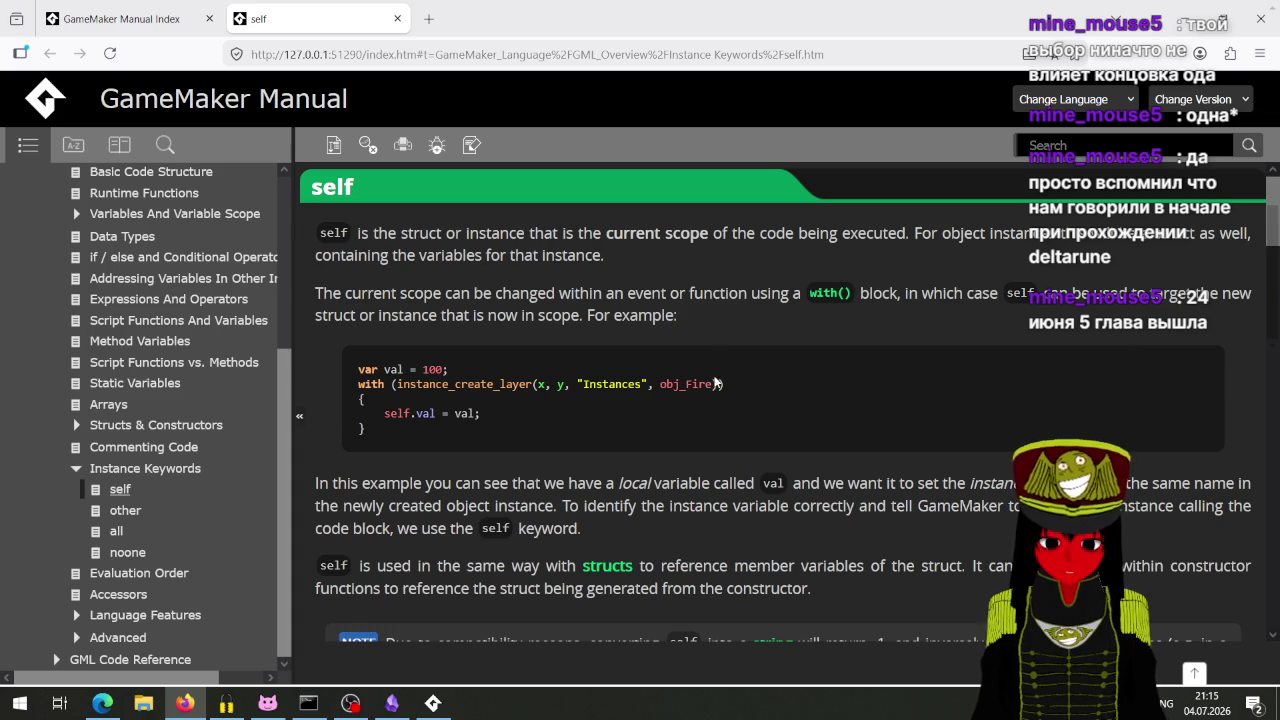
pyautogui.scroll(-3, 714, 350)
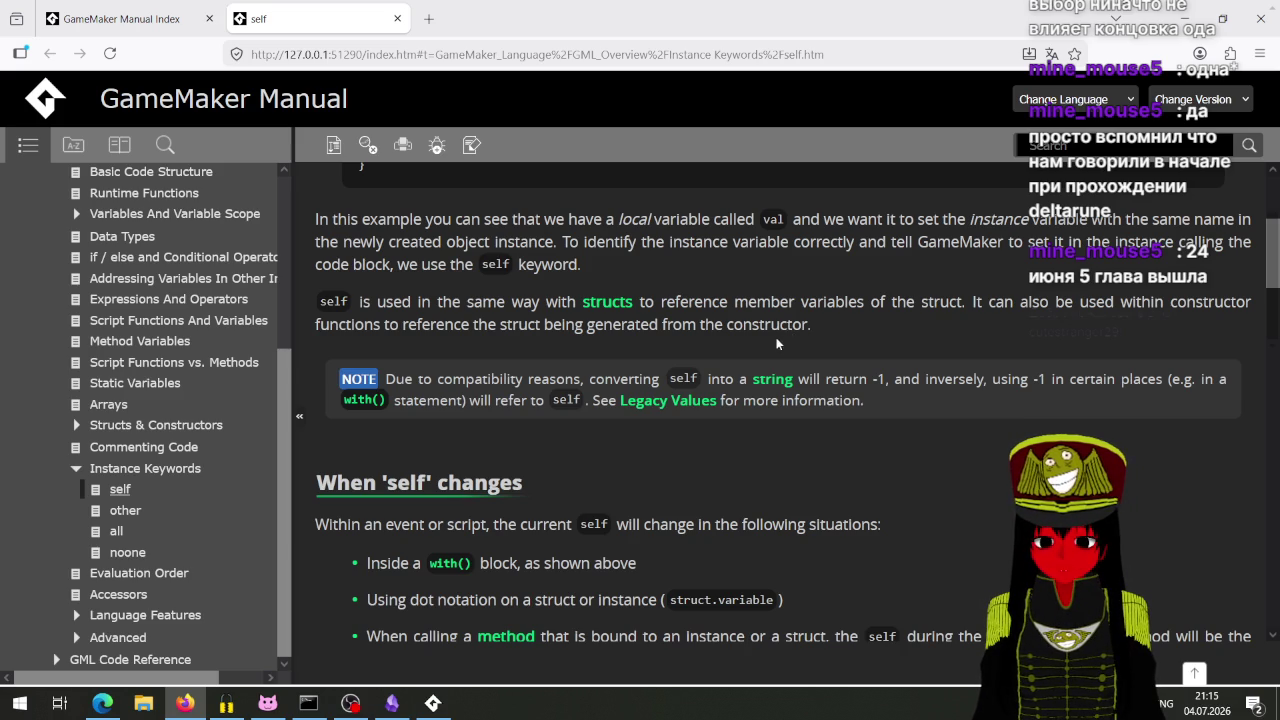
pyautogui.scroll(-3, 765, 354)
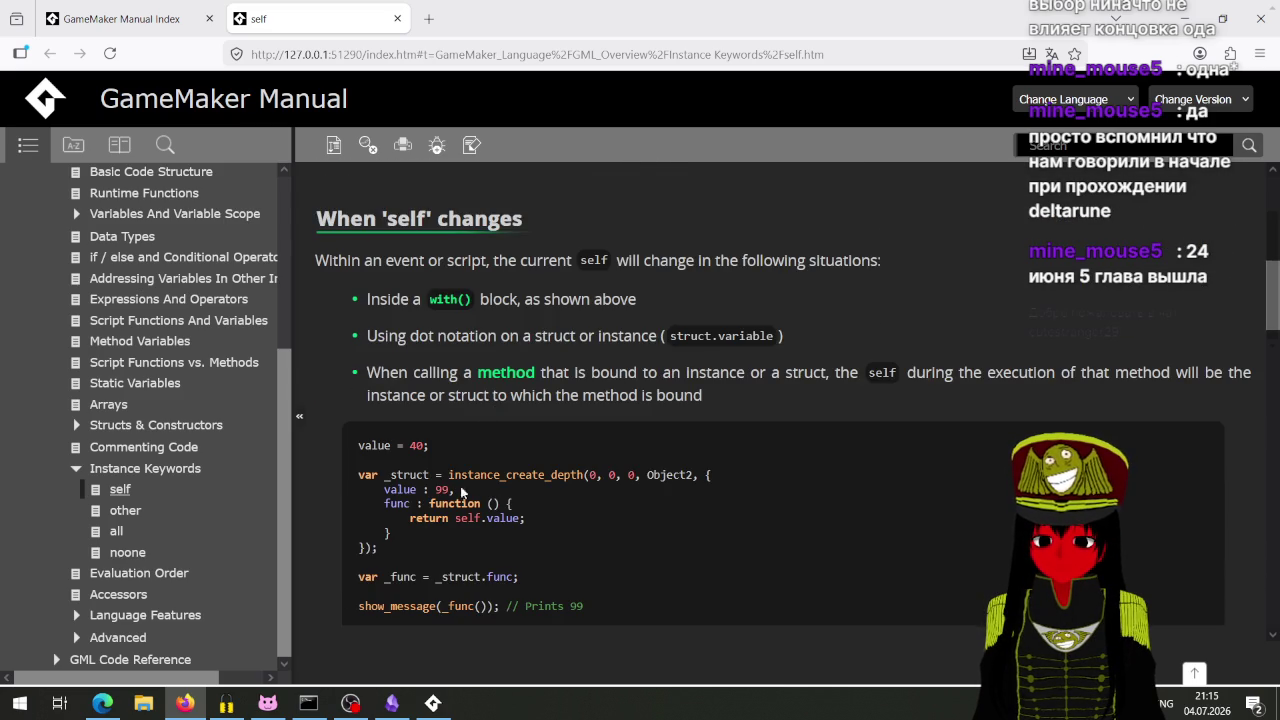
pyautogui.scroll(2, 465, 476)
pyautogui.hotkey('alt', 'Tab')
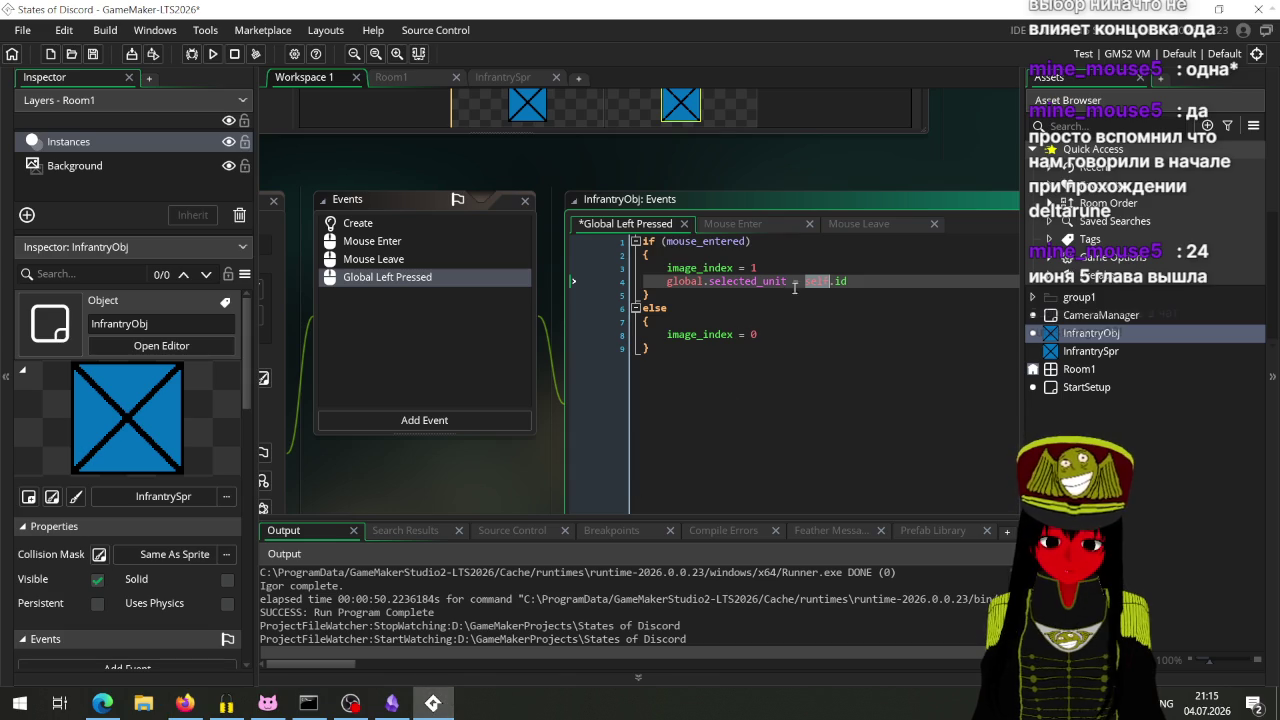
# Step: Change the assignment to global.selected_unit = self, dropping .id, and save
pyautogui.doubleClick(840, 281)
pyautogui.press('BackSpace')
pyautogui.press('BackSpace')
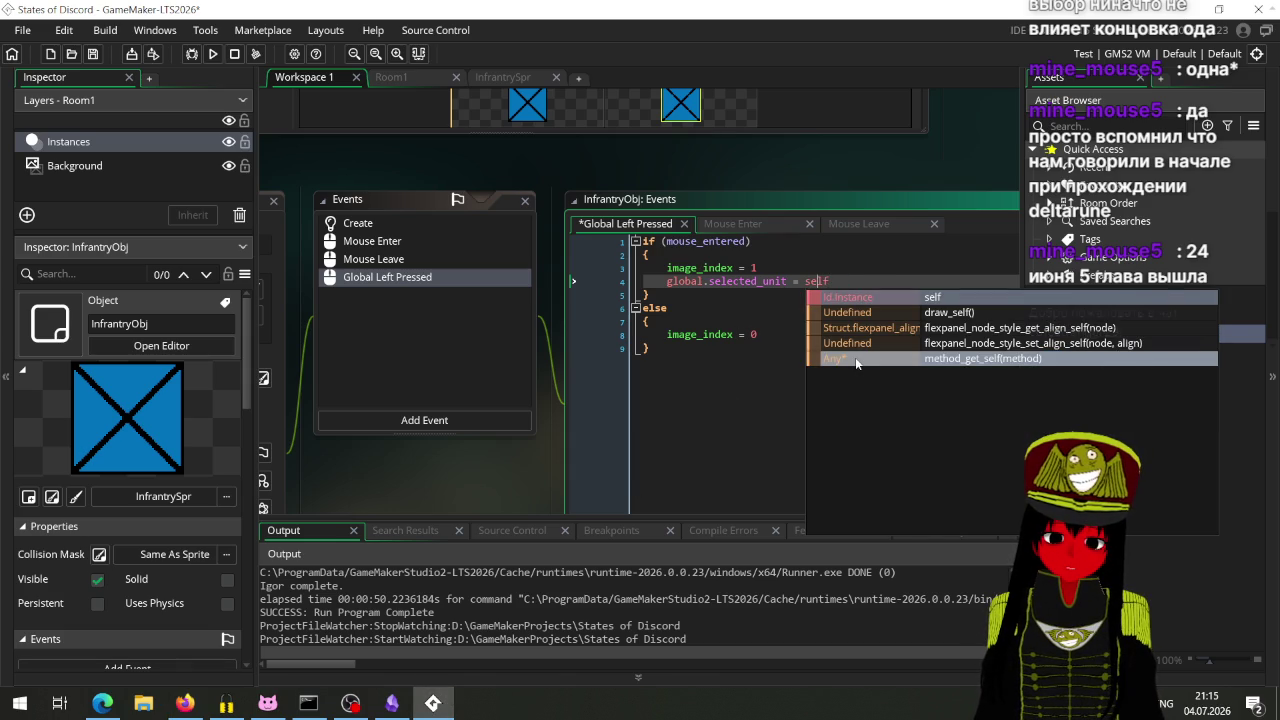
pyautogui.press('Escape')
pyautogui.press('Up')
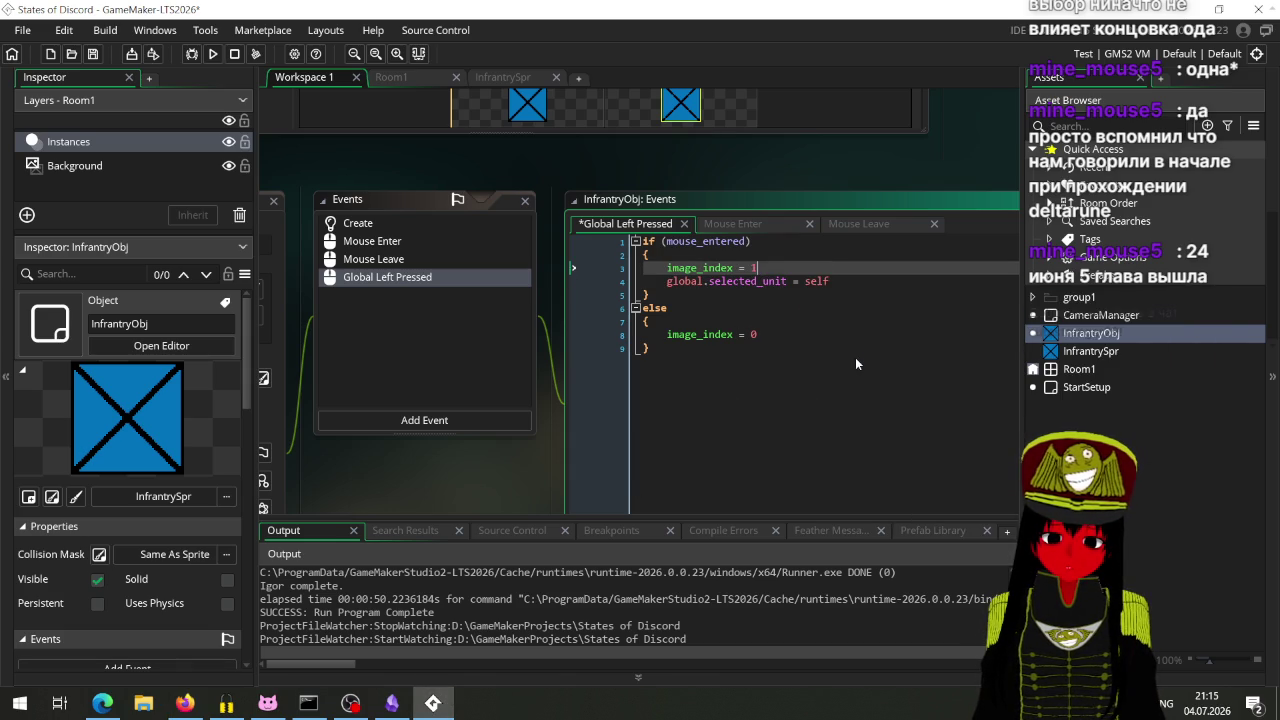
pyautogui.hotkey('ctrl', 's')
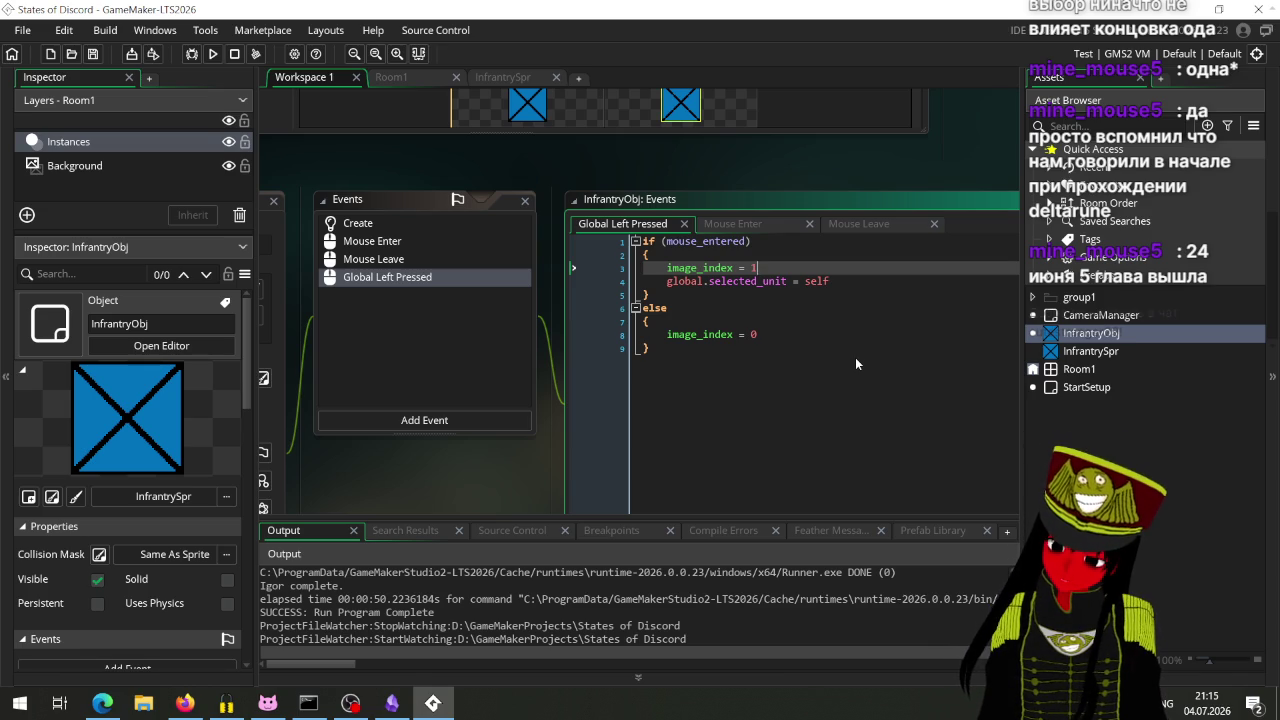
# Step: Add global.selected_unit = noone after image_index = 0 in the else branch and save
pyautogui.click(808, 337)
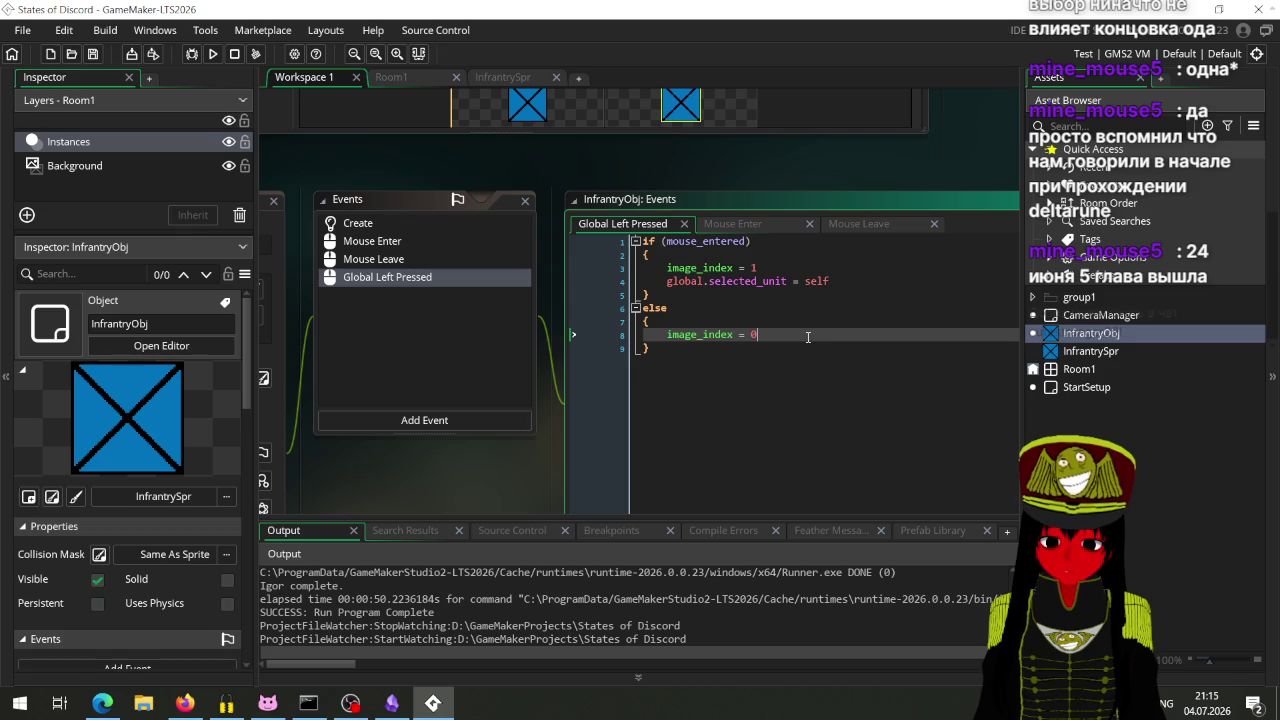
pyautogui.press('Return')
pyautogui.write('se')
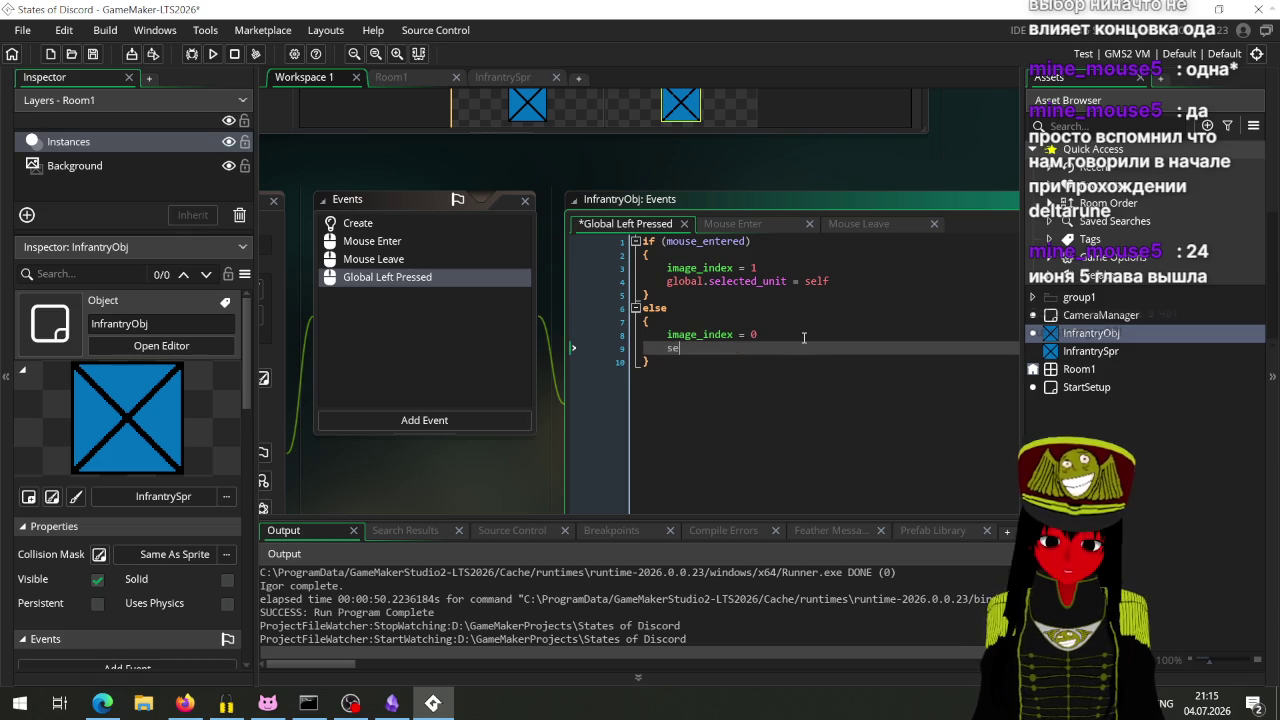
pyautogui.write('l')
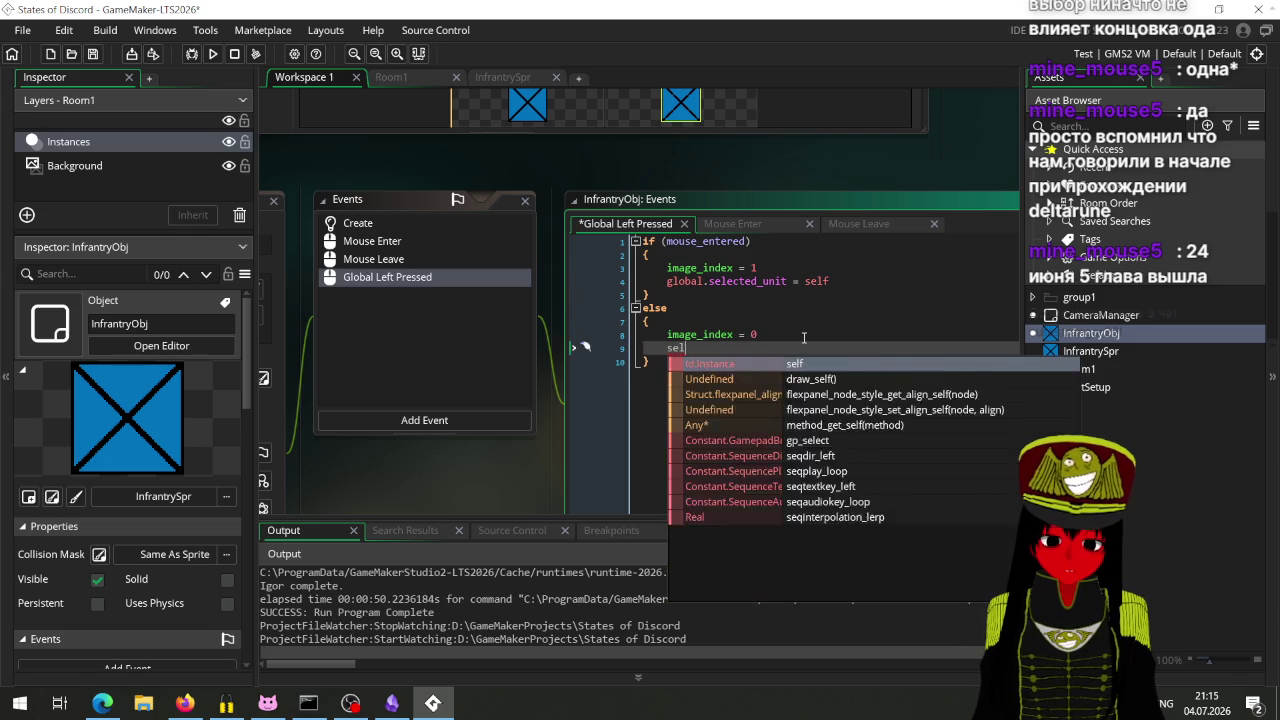
pyautogui.press('BackSpace')
pyautogui.press('BackSpace')
pyautogui.press('BackSpace')
pyautogui.write('gloab')
pyautogui.press('BackSpace')
pyautogui.press('BackSpace')
pyautogui.write('bal.selected_unit = noone')
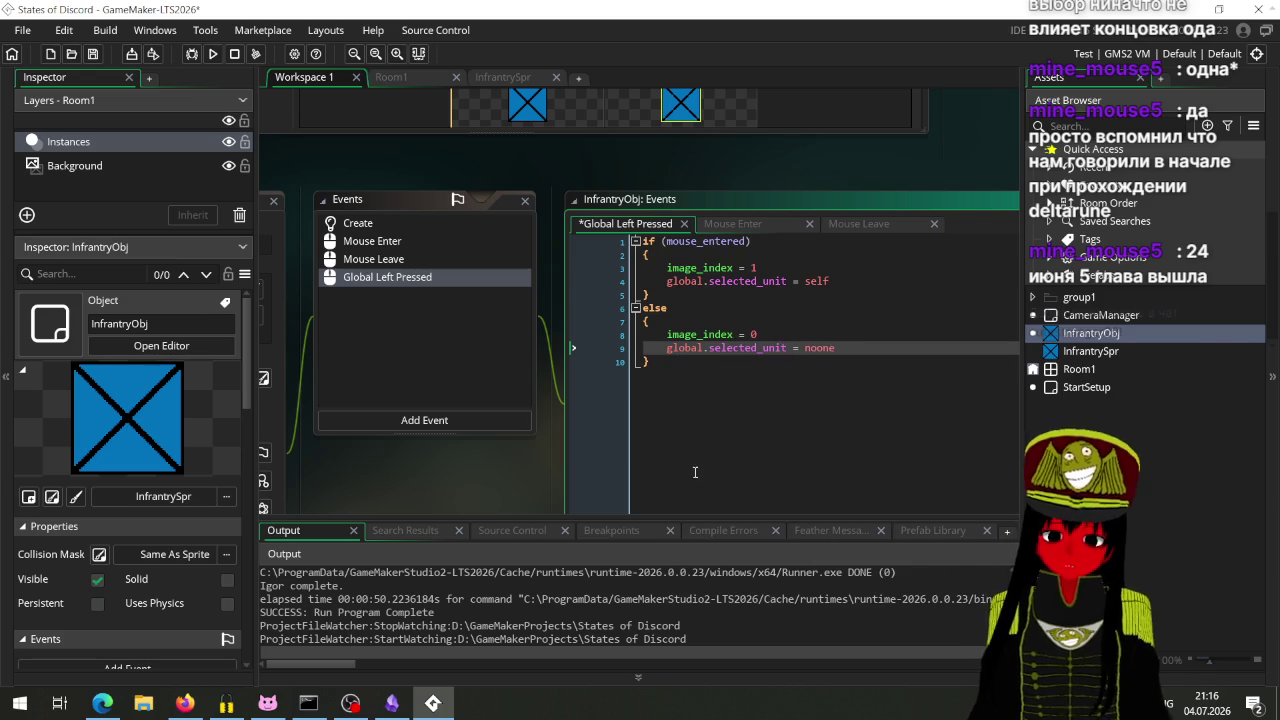
pyautogui.hotkey('ctrl', 's')
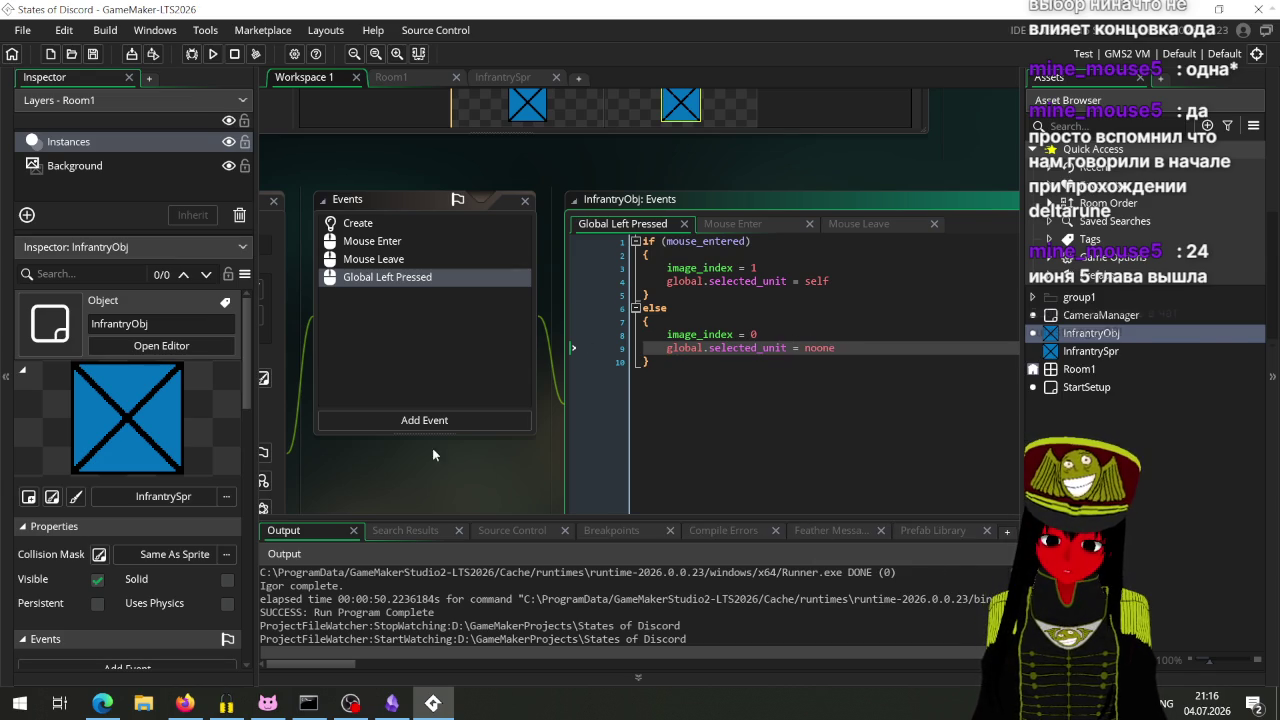
pyautogui.moveTo(386, 454)
pyautogui.mouseDown()
pyautogui.moveTo(523, 448)
pyautogui.moveTo(377, 432)
pyautogui.mouseUp()
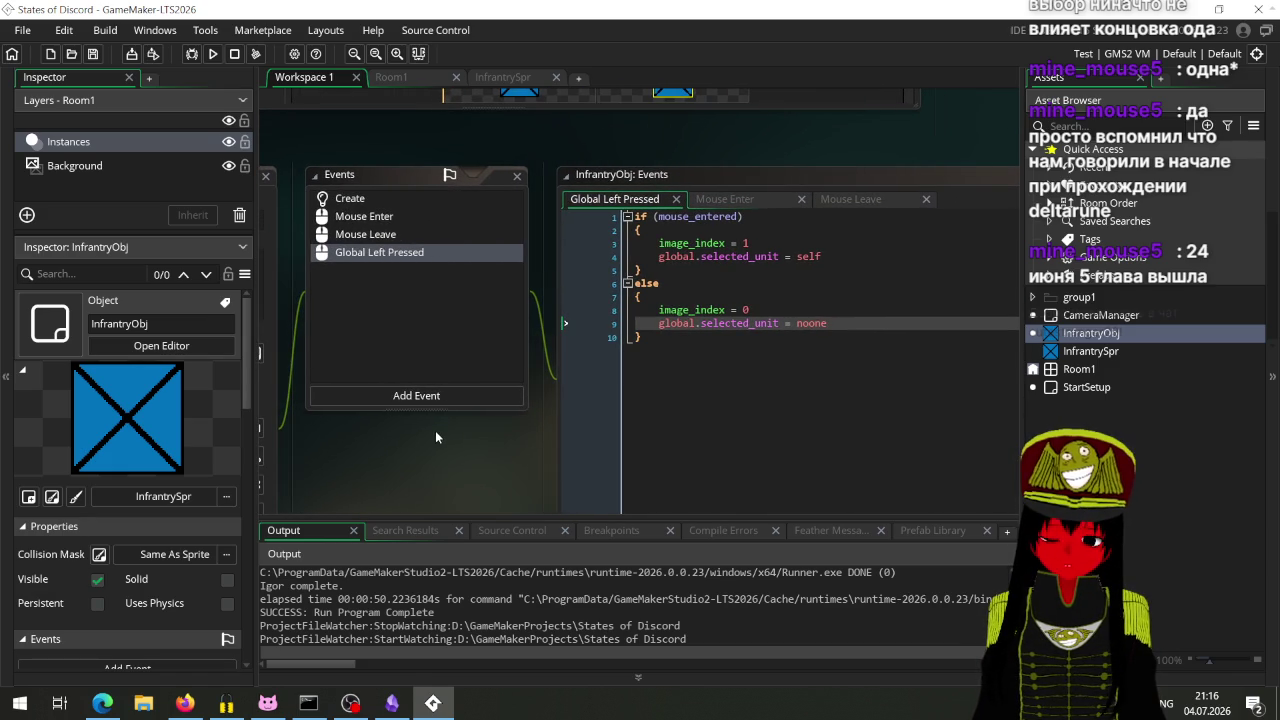
pyautogui.click(846, 257)
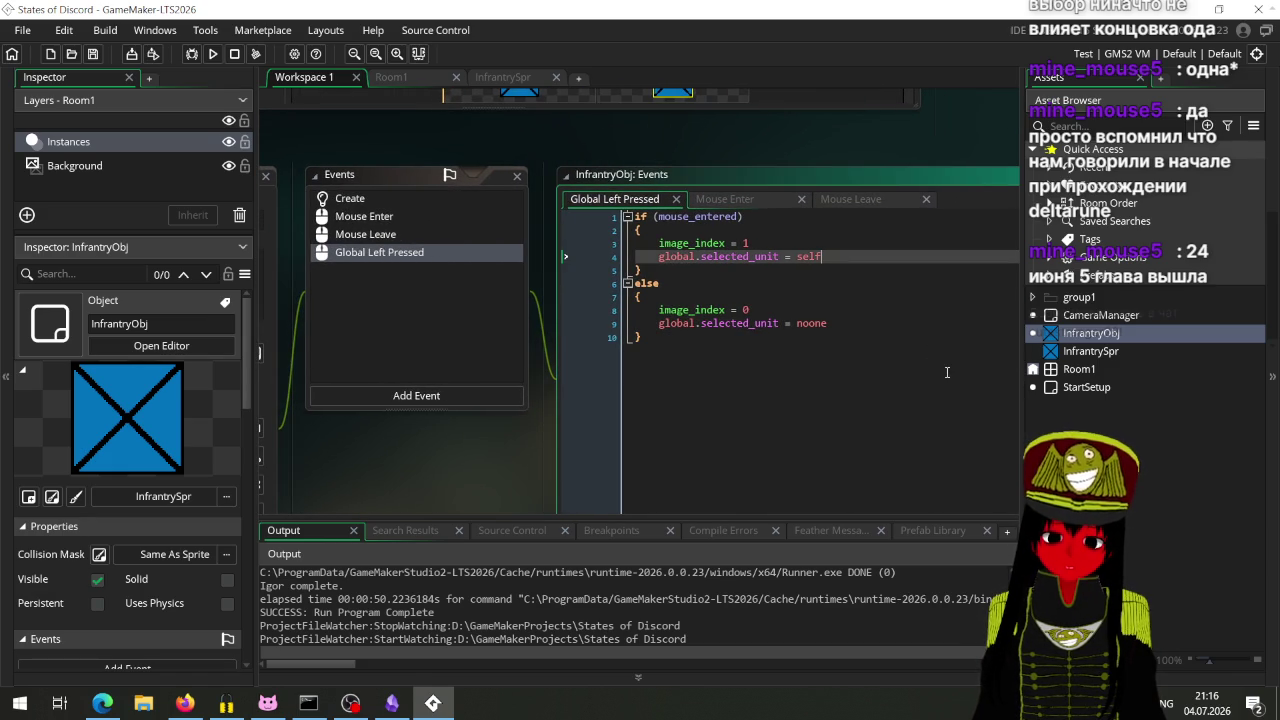
# Step: Insert show_message(global.selected_unit) after both the self and noone assignments, then save
pyautogui.press('Return')
pyautogui.write('messa')
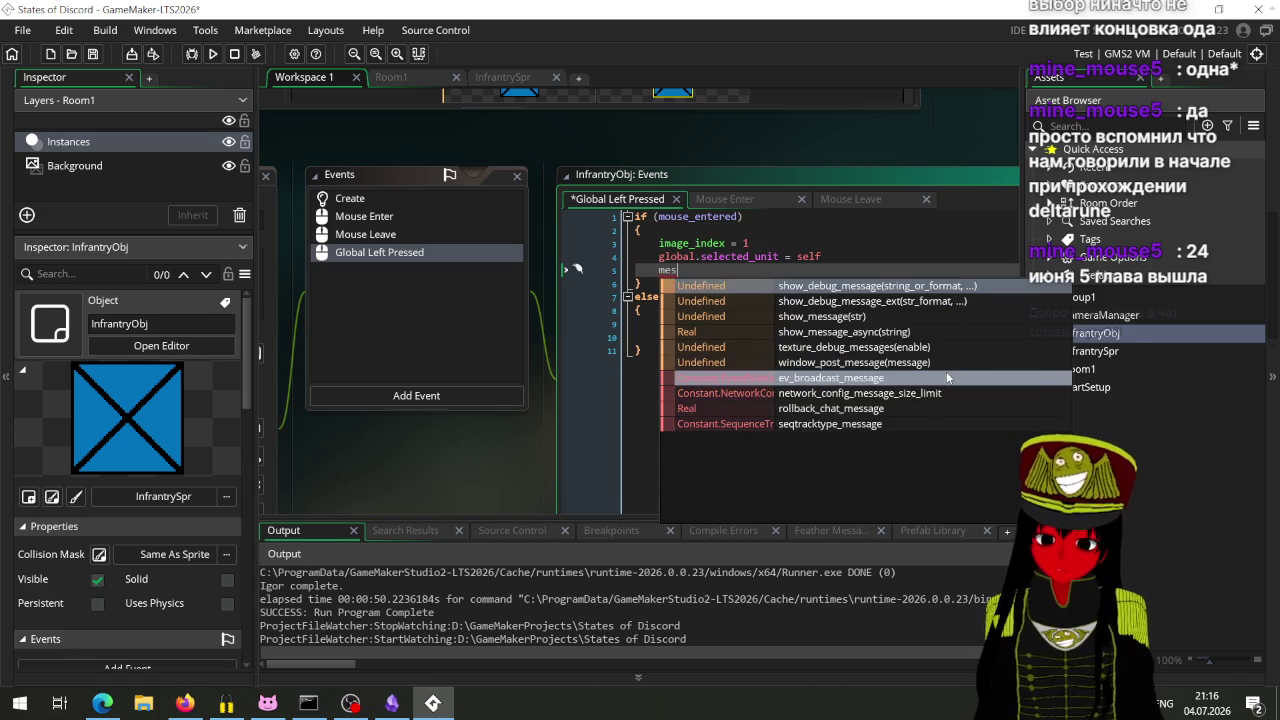
pyautogui.press('Down')
pyautogui.press('Down')
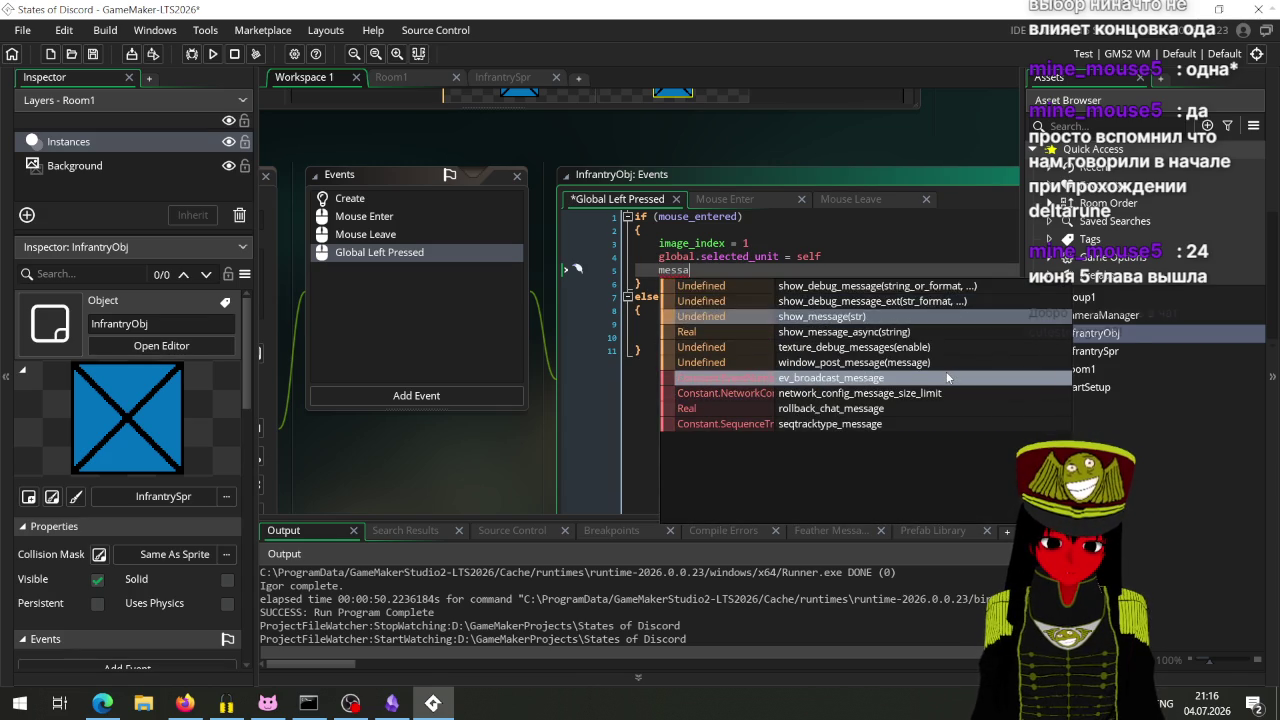
pyautogui.press('Return')
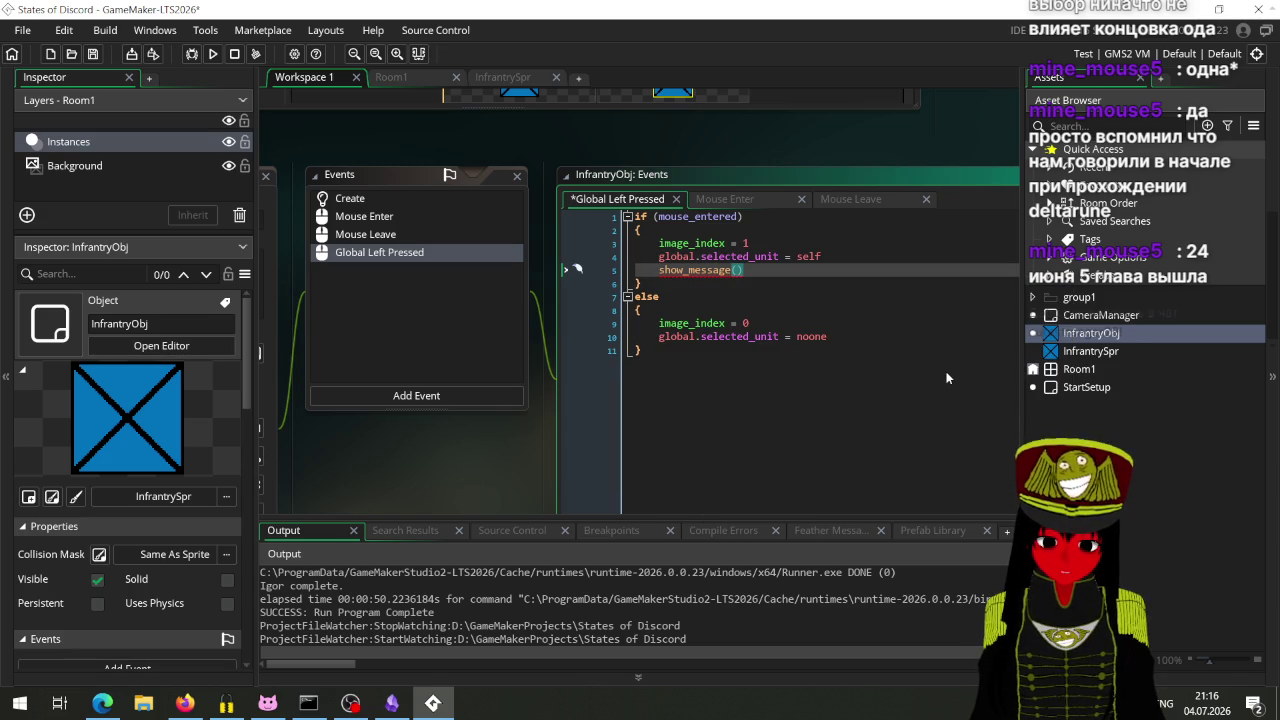
pyautogui.write('gla')
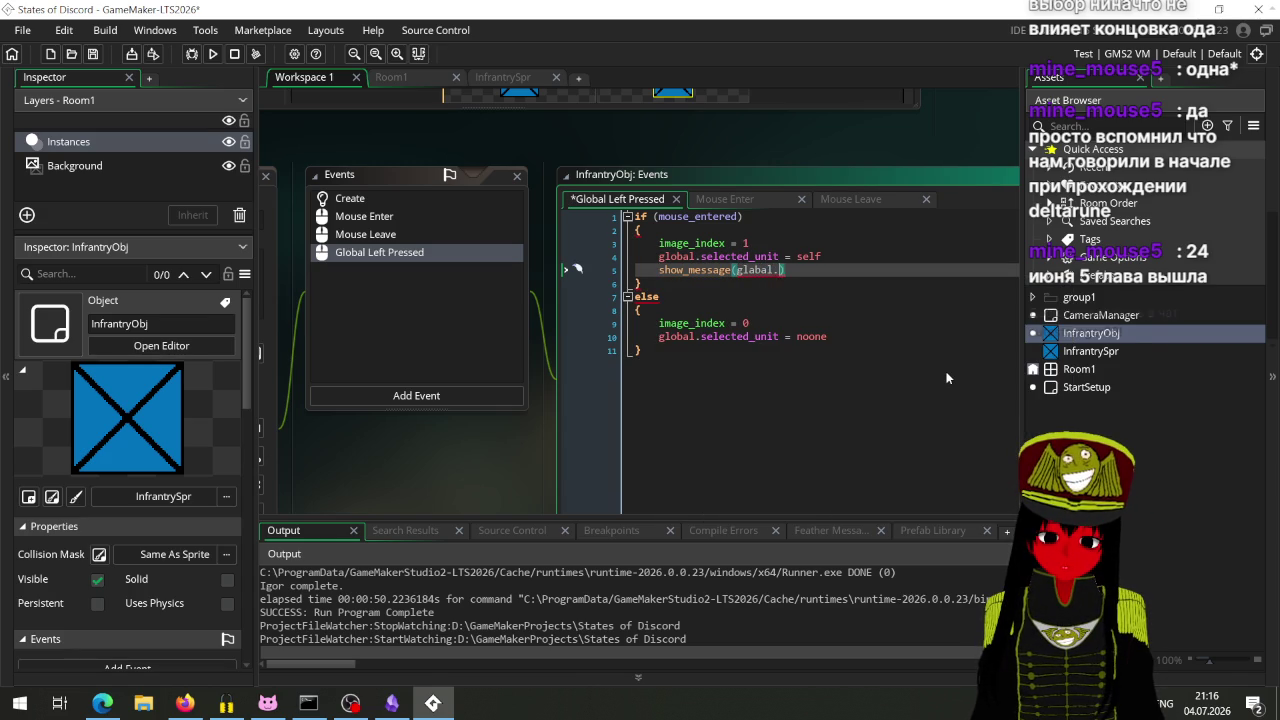
pyautogui.press('BackSpace')
pyautogui.write('obal')
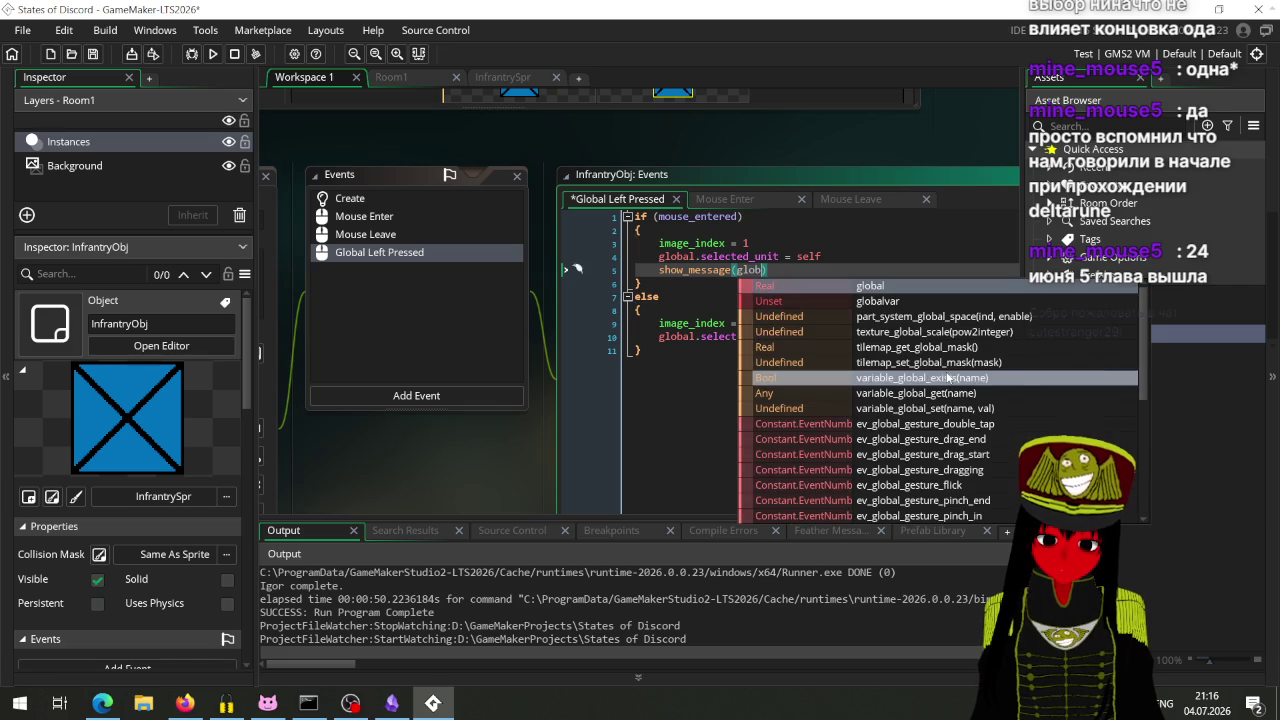
pyautogui.write('.se')
pyautogui.press('Return')
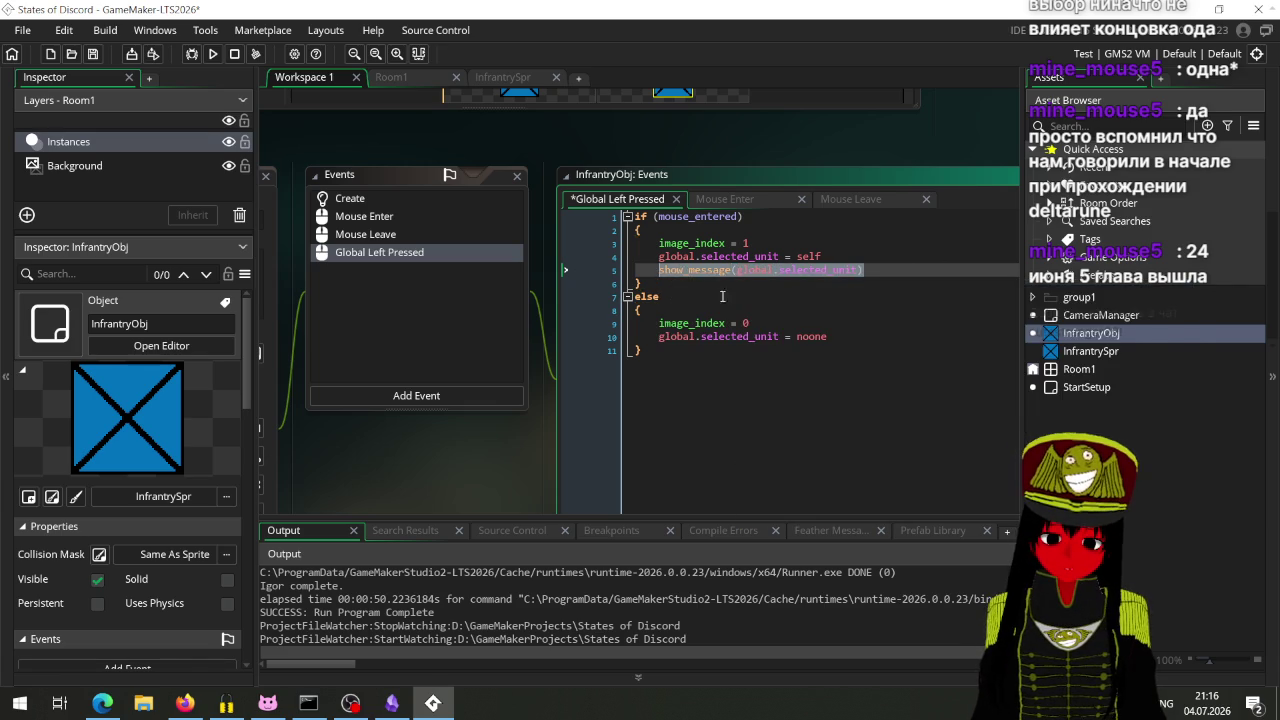
pyautogui.click(836, 337)
pyautogui.press('Return')
pyautogui.write('show_message(global.selected_unit)')
pyautogui.hotkey('ctrl', 's')
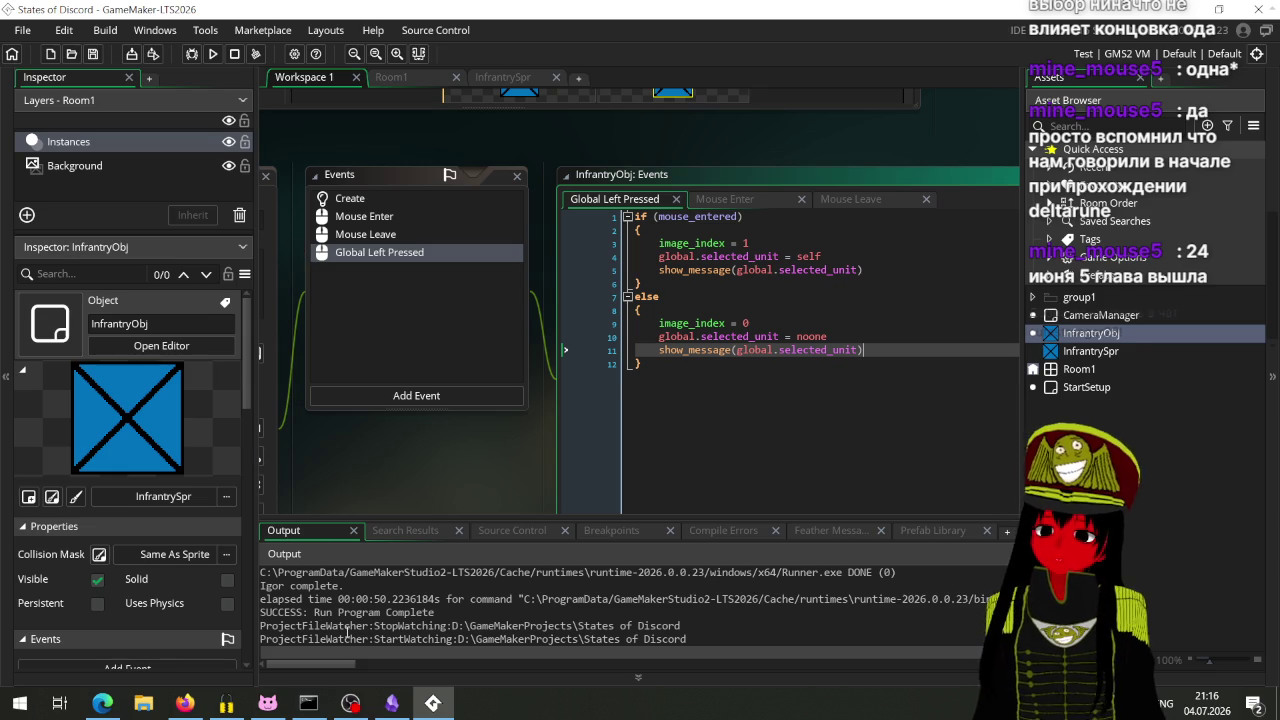
# Step: Run the game, dismiss the -4 message boxes that appear on clicking, and close it
pyautogui.click(213, 54)
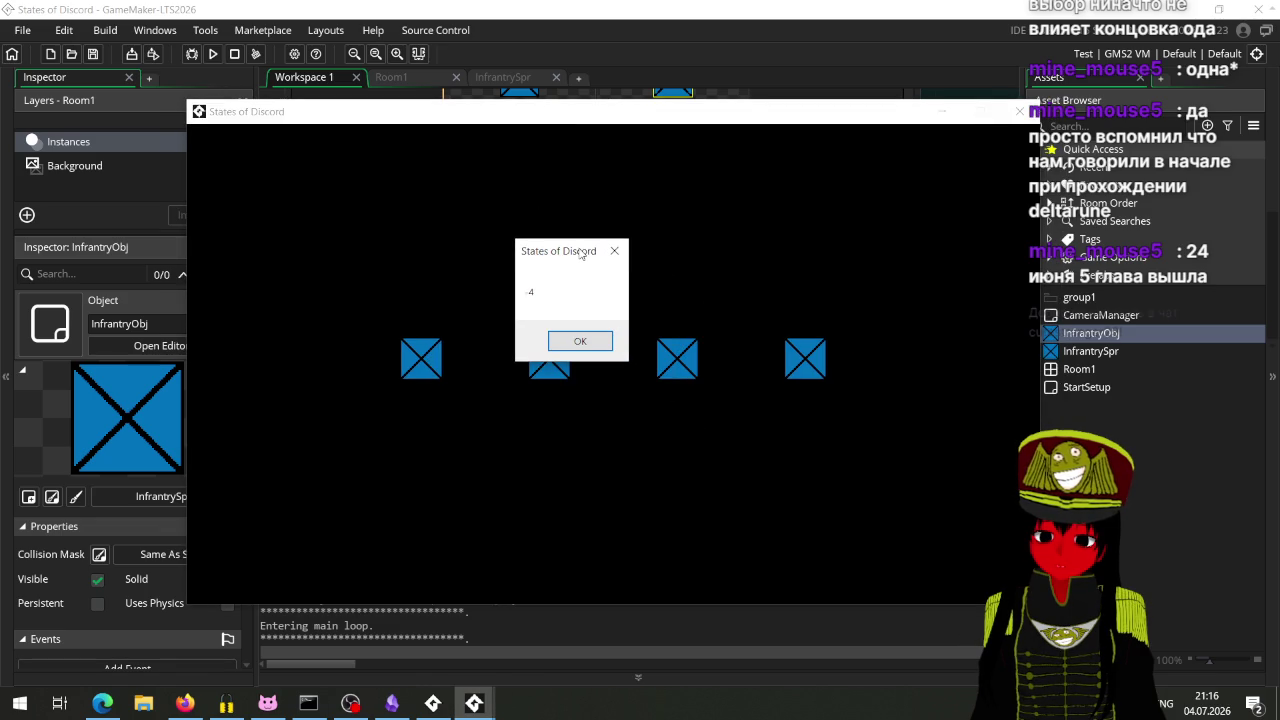
pyautogui.click(580, 341)
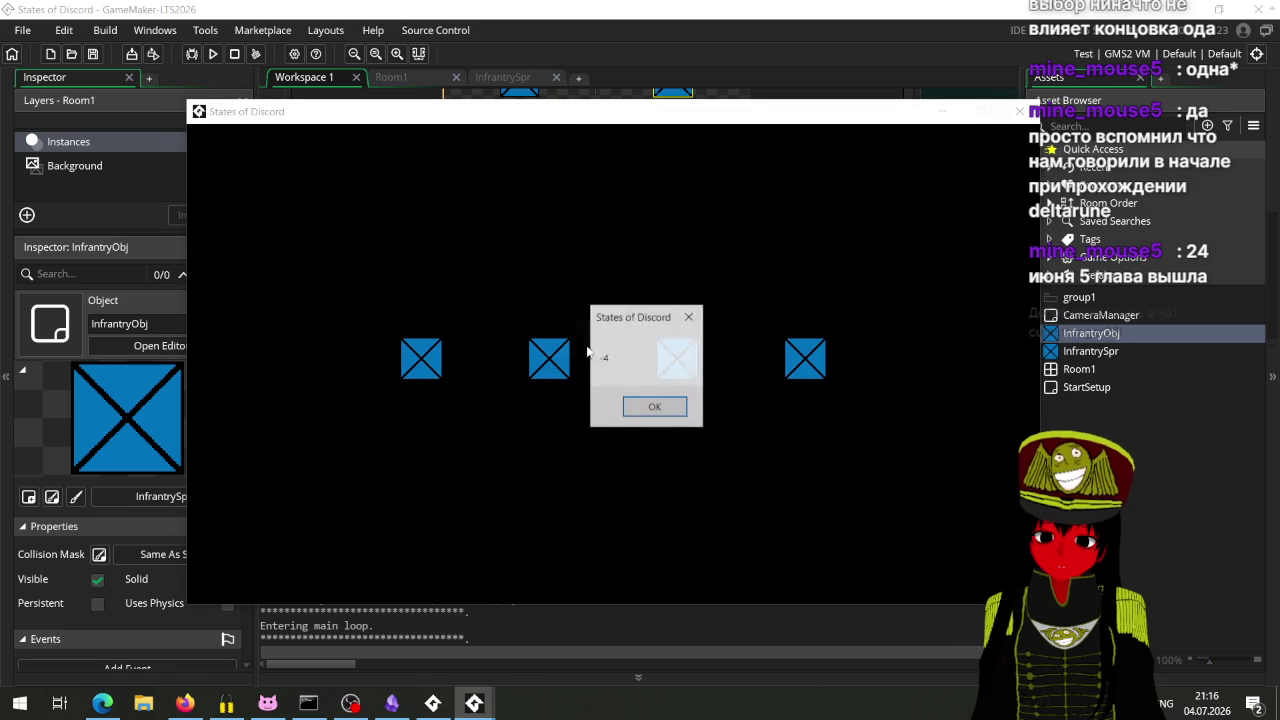
pyautogui.click(645, 407)
pyautogui.click(641, 408)
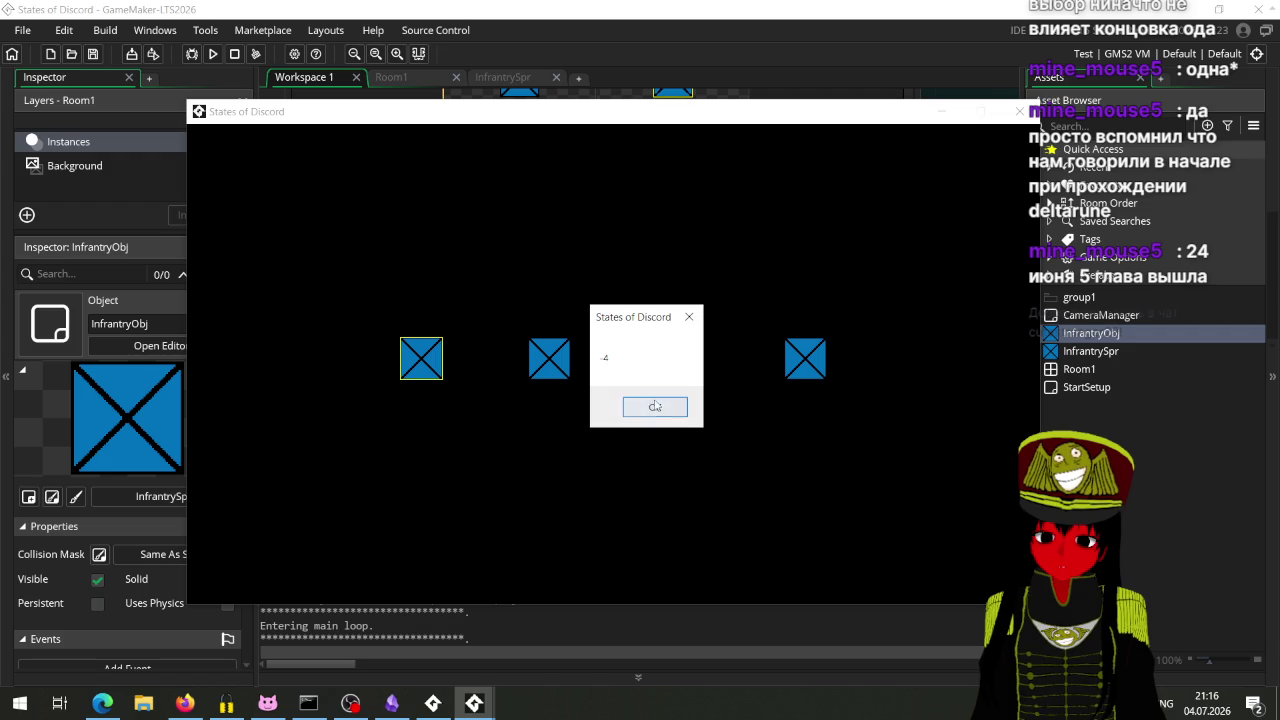
pyautogui.click(652, 407)
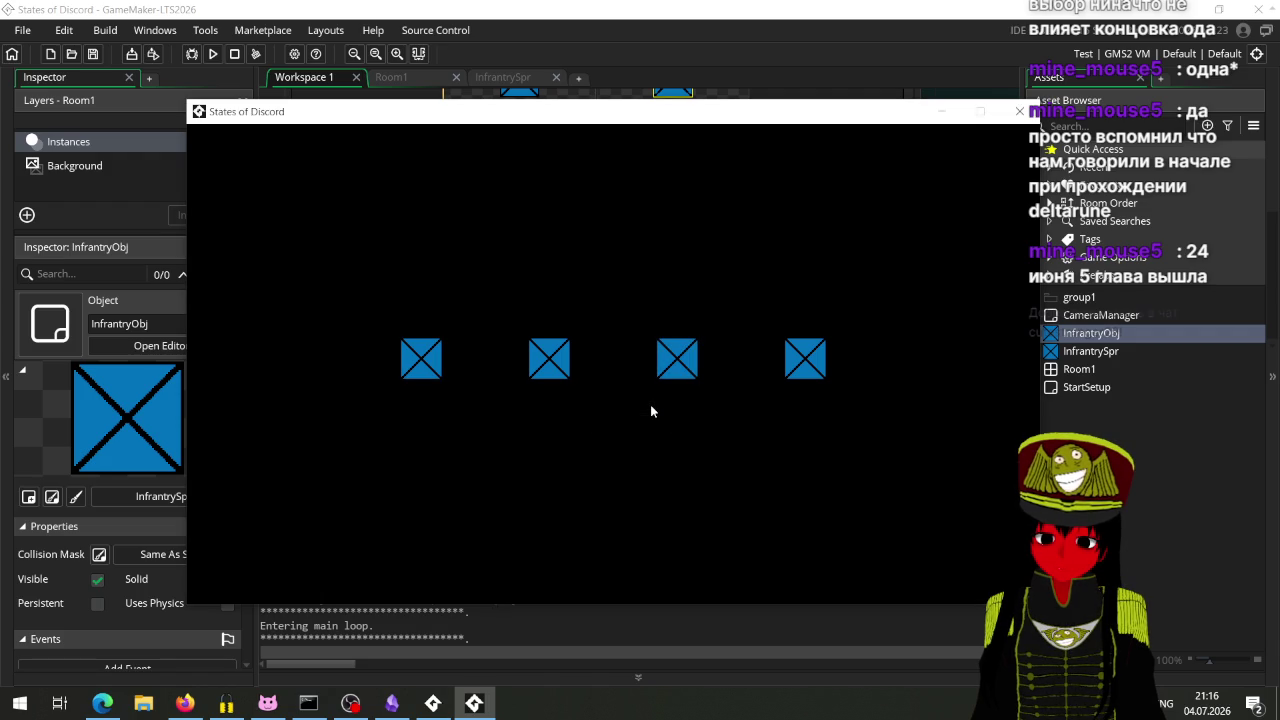
pyautogui.click(1019, 111)
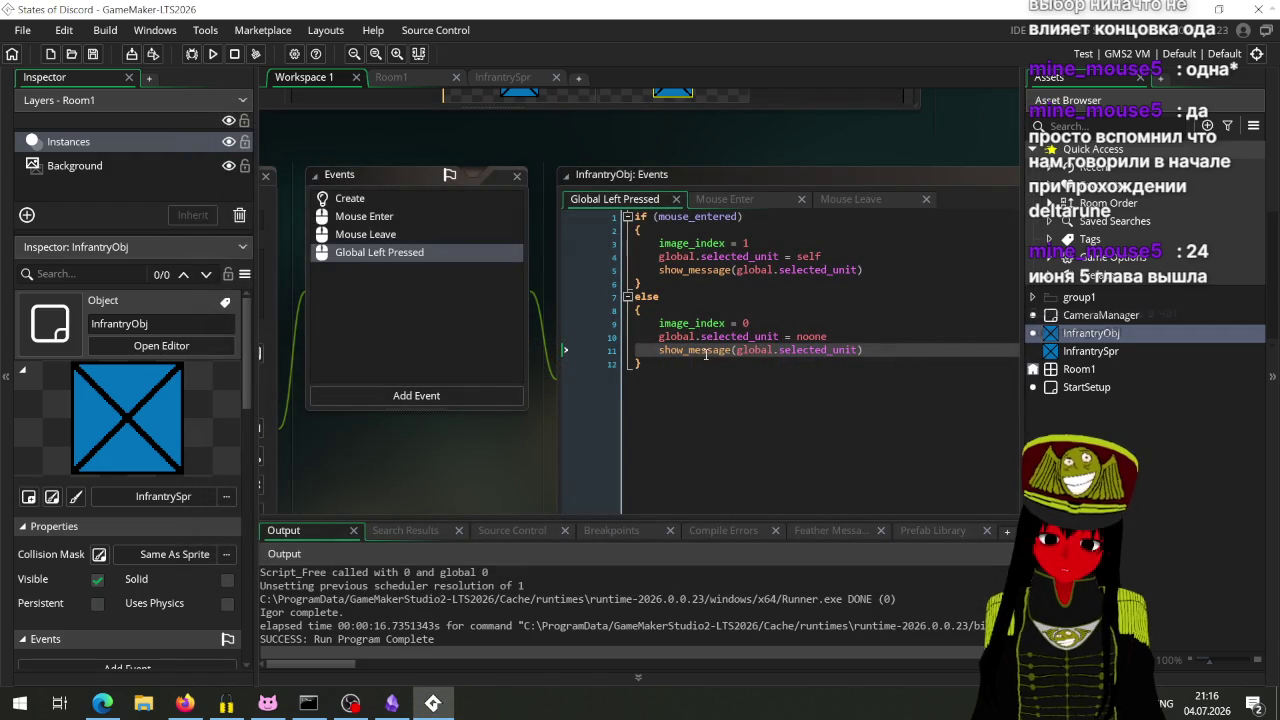
# Step: Change the show_message calls on lines 5 and 11 to show_debug_message, save, and rerun the game
pyautogui.click(690, 269)
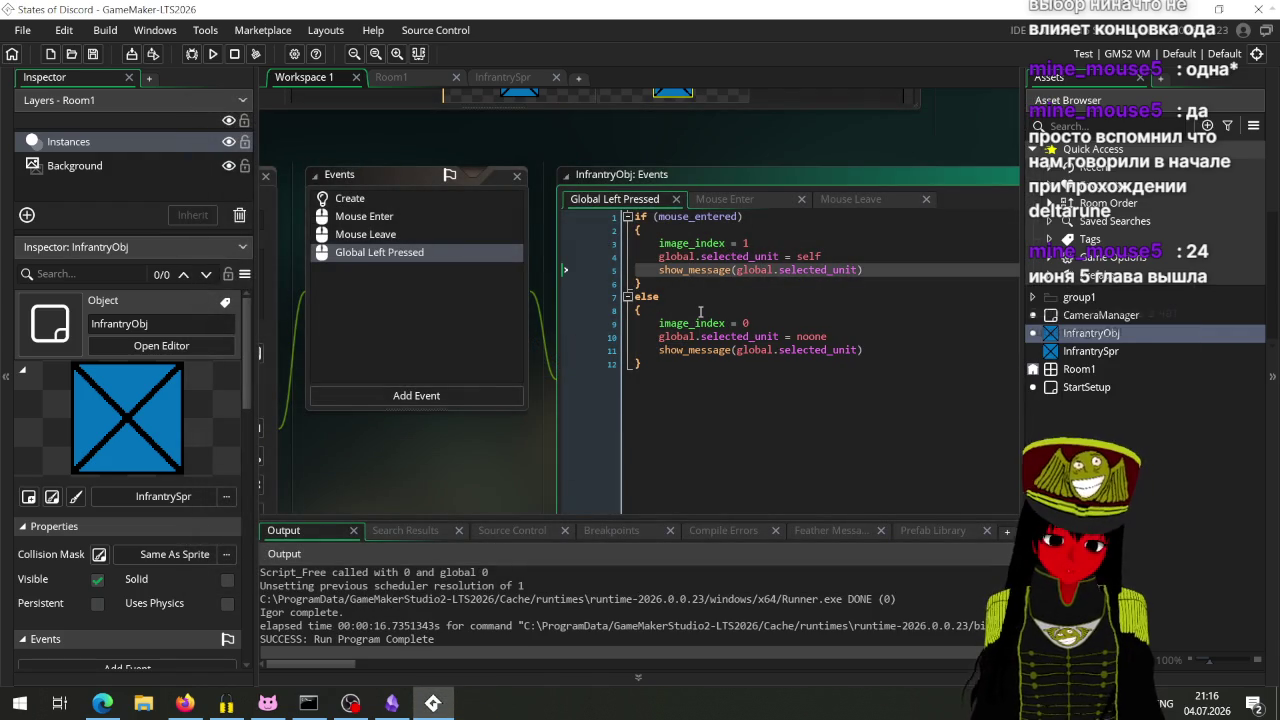
pyautogui.write('debu')
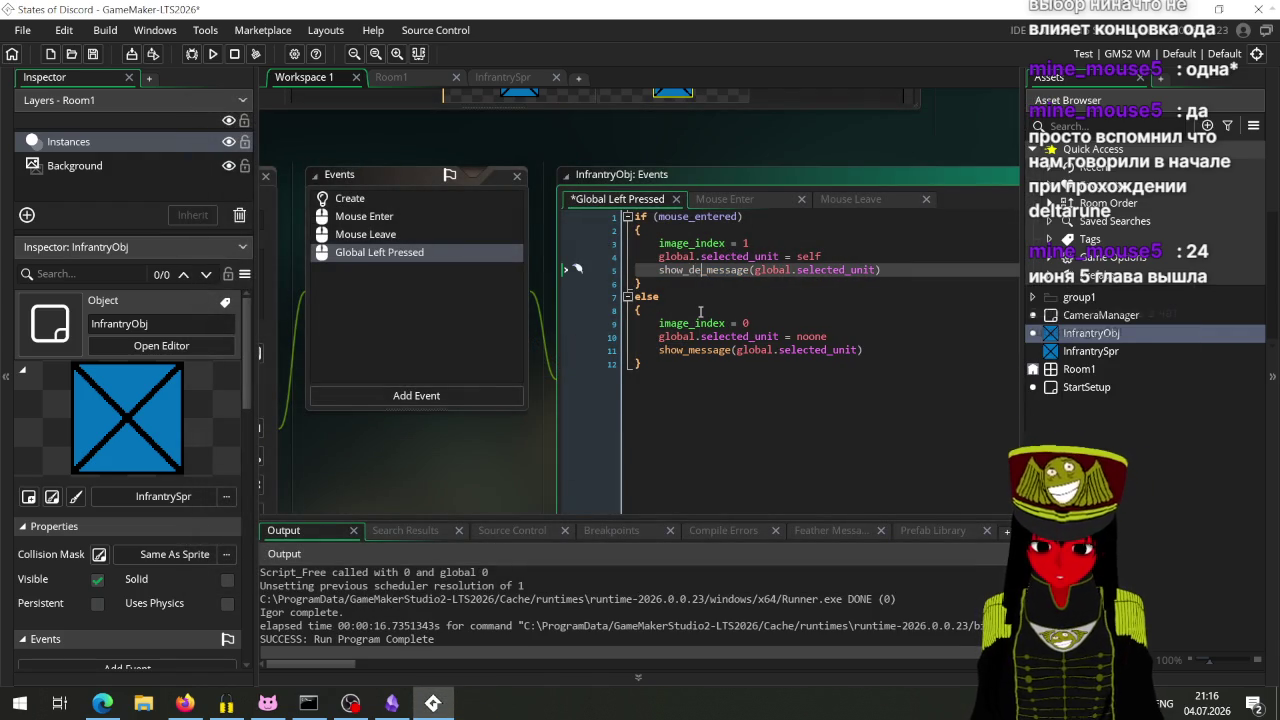
pyautogui.write('g')
pyautogui.press('Return')
pyautogui.press('Down')
pyautogui.press('Down')
pyautogui.press('Down')
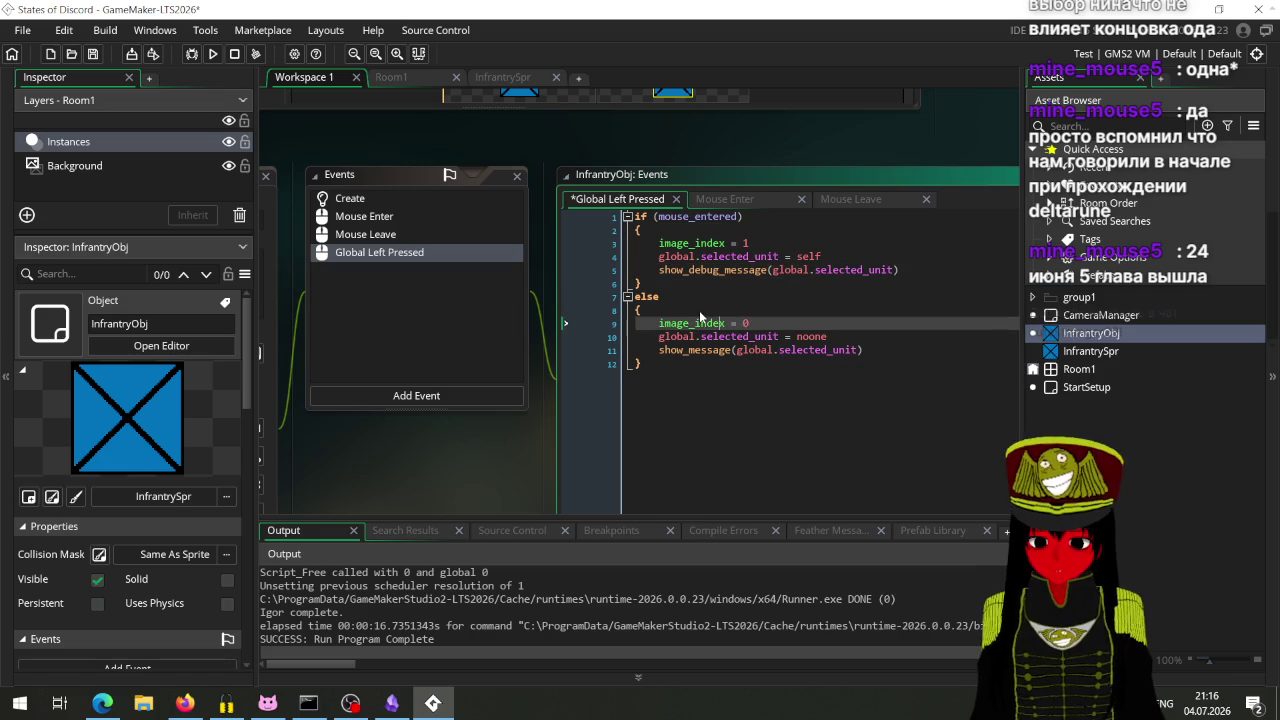
pyautogui.write('debug_')
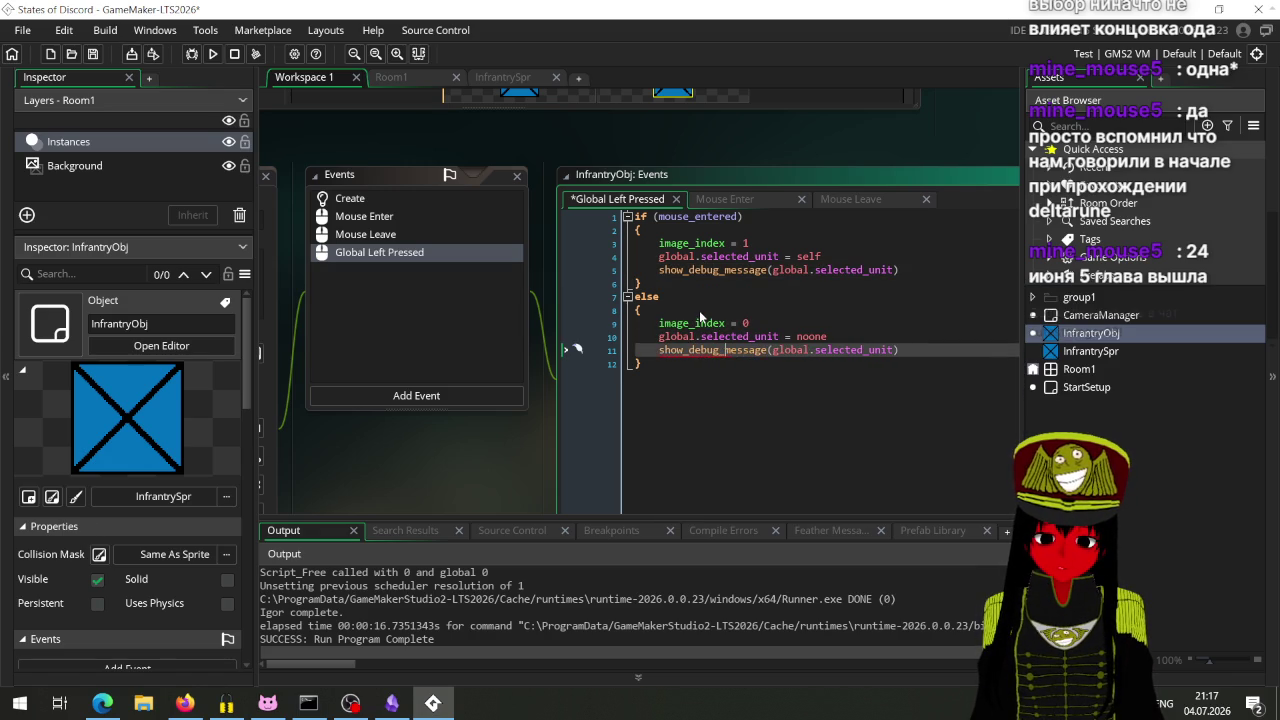
pyautogui.hotkey('ctrl', 's')
pyautogui.click(213, 54)
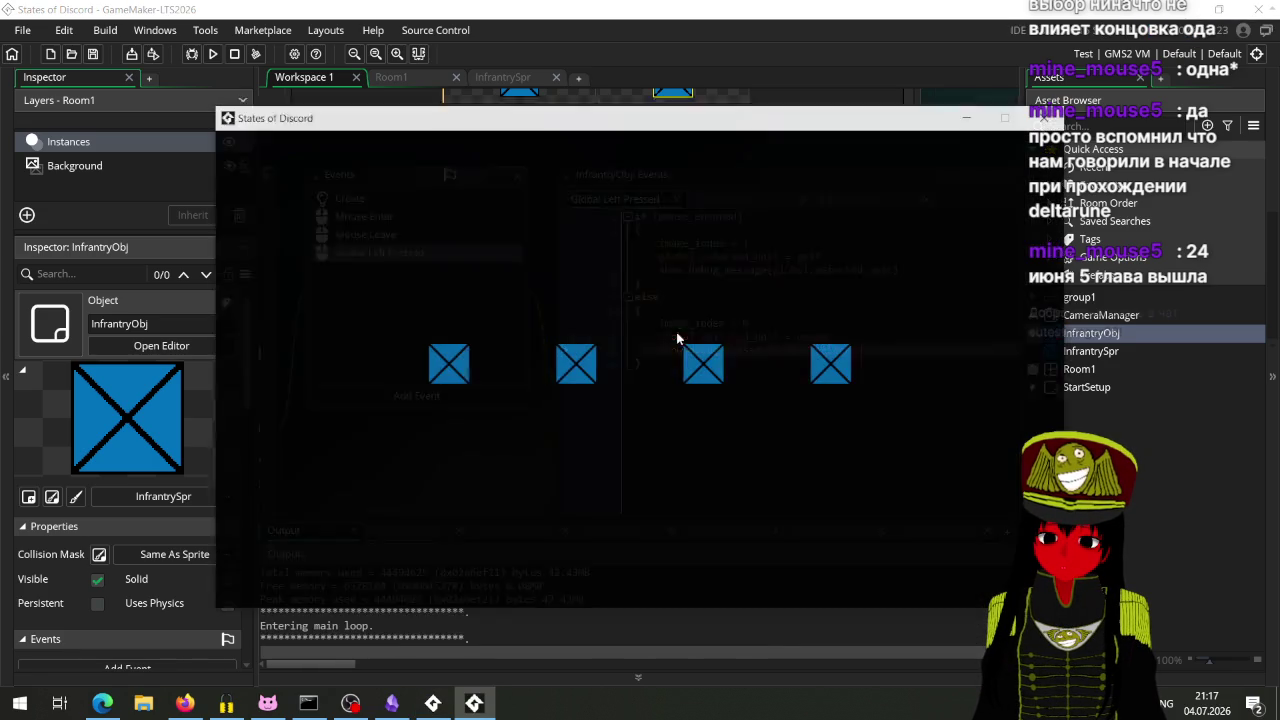
# Step: Click a square in the test game, check that the Output log shows -4, then close the game
pyautogui.click(450, 368)
pyautogui.moveTo(480, 127); pyautogui.dragTo(815, 88)
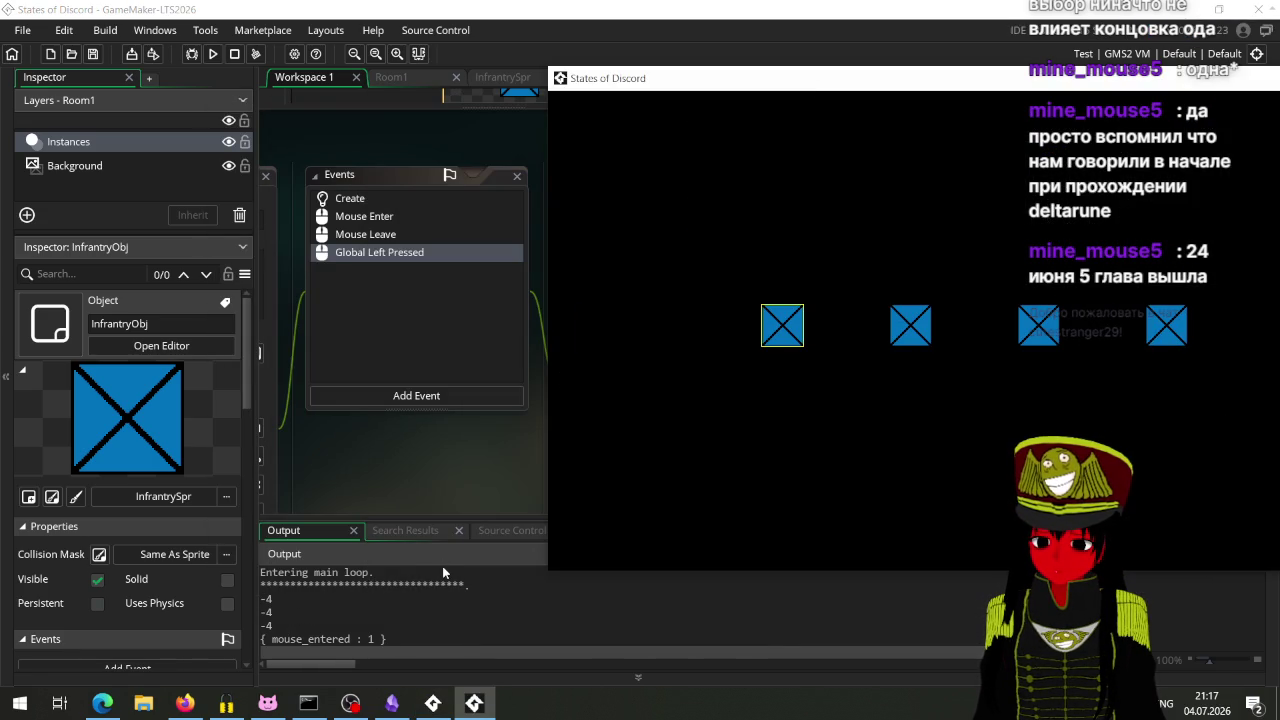
pyautogui.moveTo(699, 89)
pyautogui.mouseDown()
pyautogui.moveTo(572, 520)
pyautogui.moveTo(715, 239)
pyautogui.moveTo(727, 244)
pyautogui.moveTo(563, 90)
pyautogui.moveTo(243, 87)
pyautogui.moveTo(202, 58)
pyautogui.mouseUp()
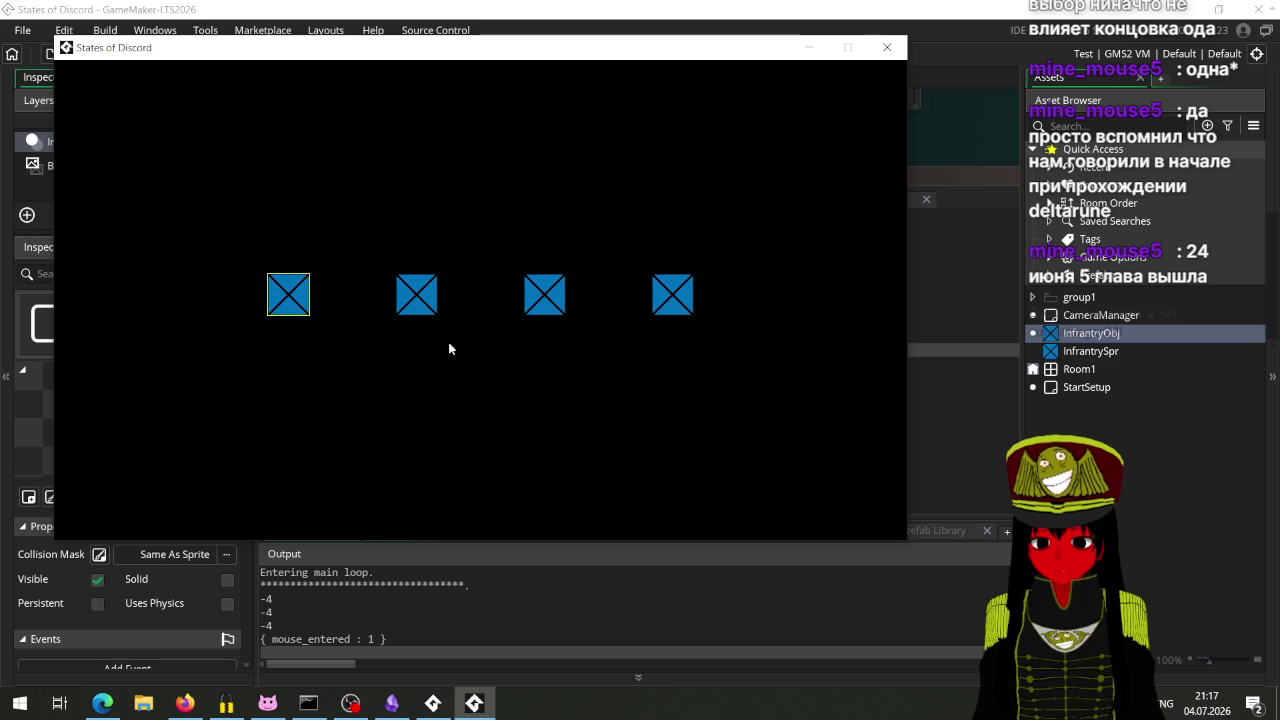
pyautogui.moveTo(426, 58)
pyautogui.mouseDown()
pyautogui.moveTo(676, 48)
pyautogui.moveTo(638, 51)
pyautogui.mouseUp()
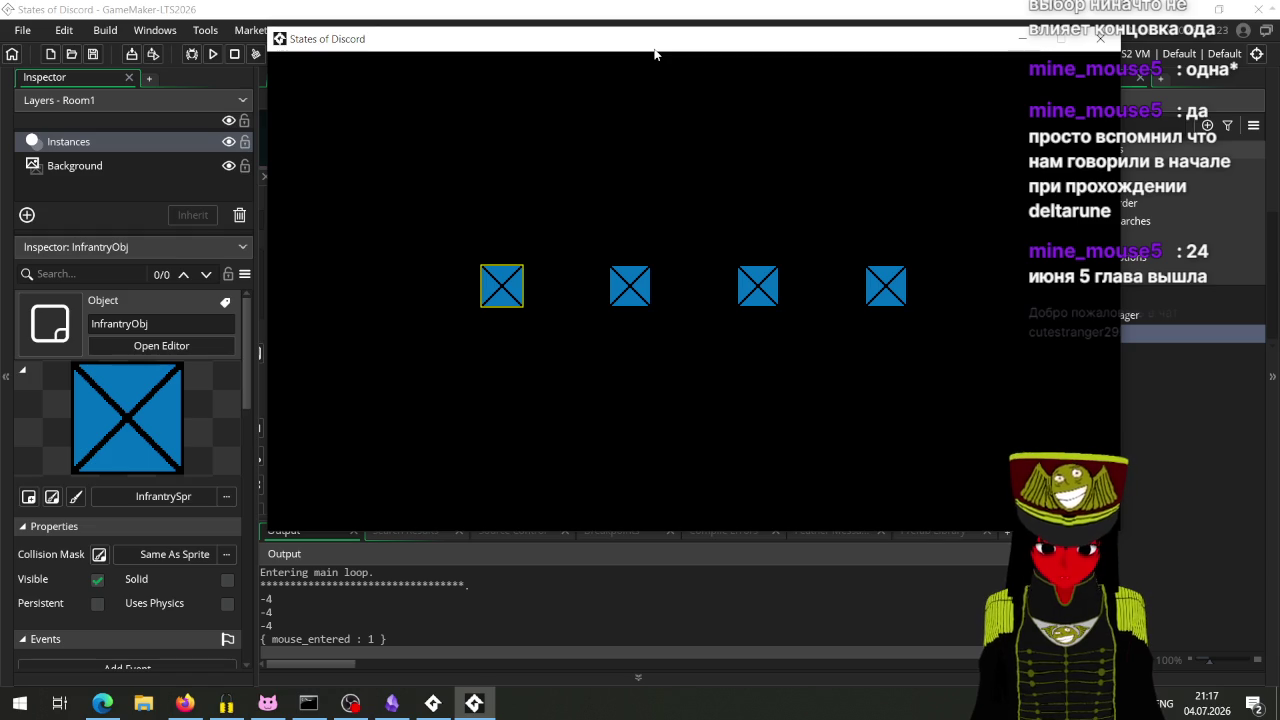
pyautogui.click(1100, 38)
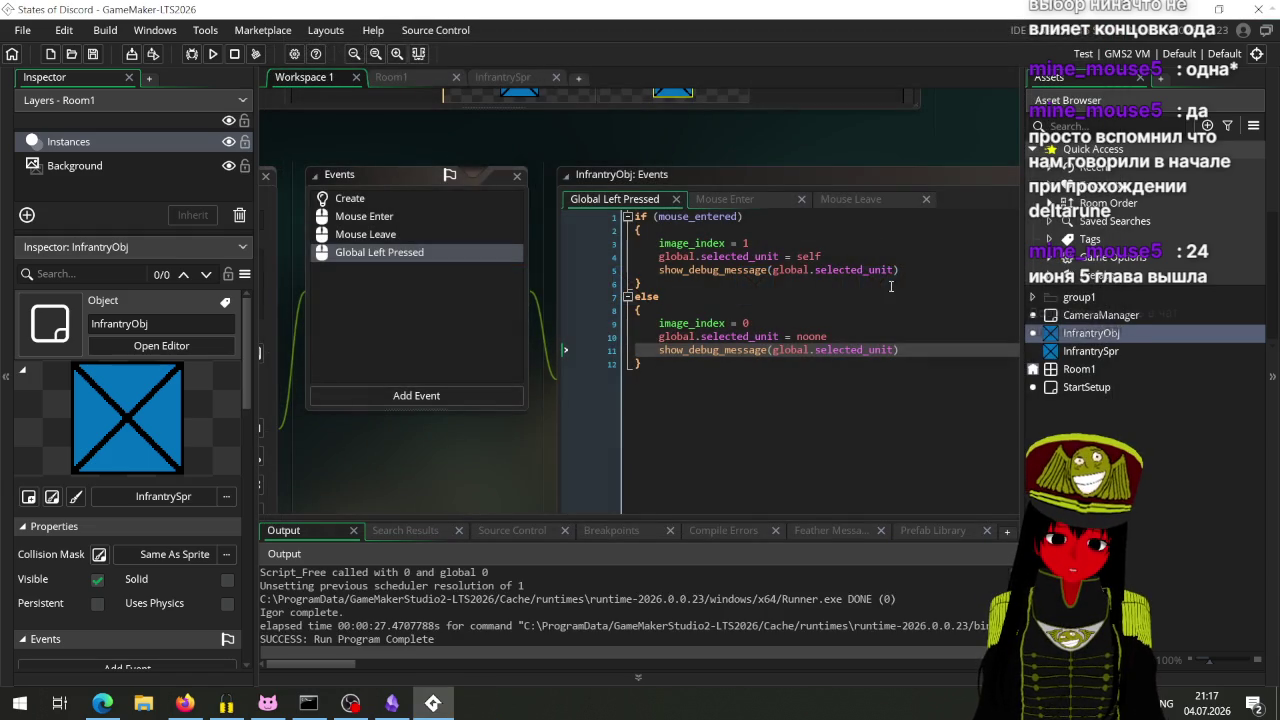
# Step: Change the selection assignment on line 4 to self.id, save, and relaunch the game
pyautogui.click(896, 269)
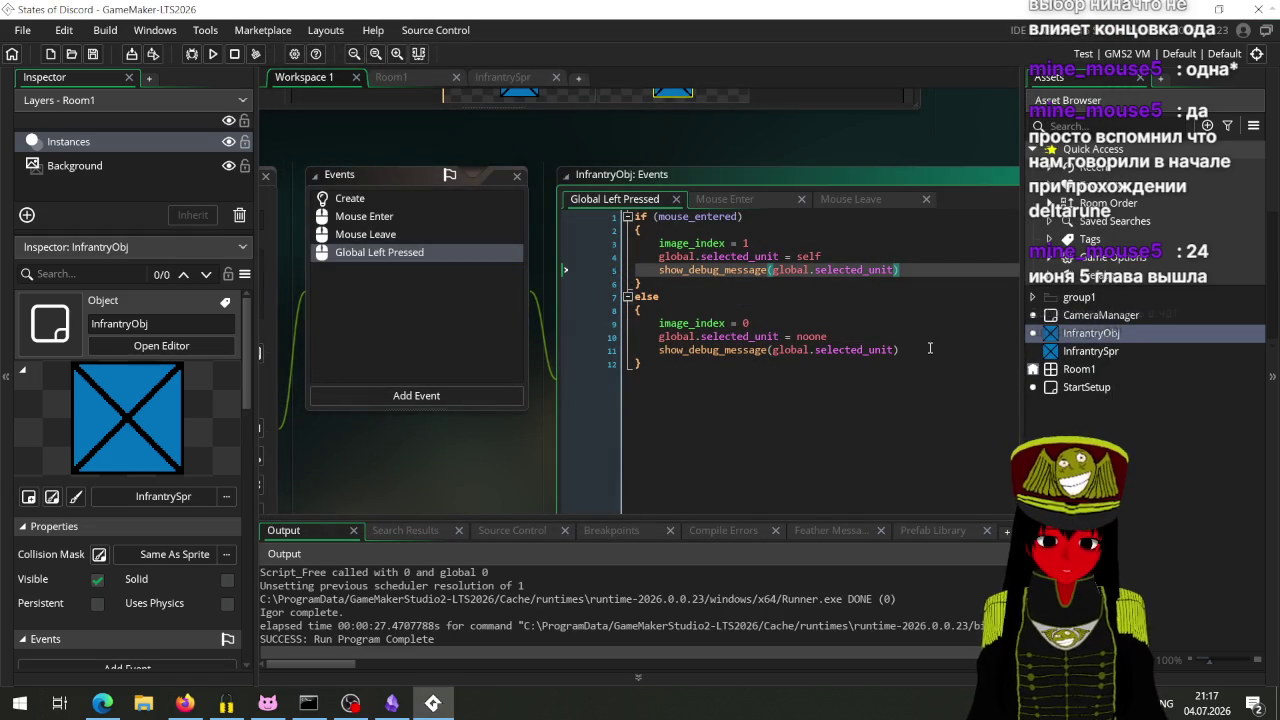
pyautogui.click(842, 259)
pyautogui.write('.id')
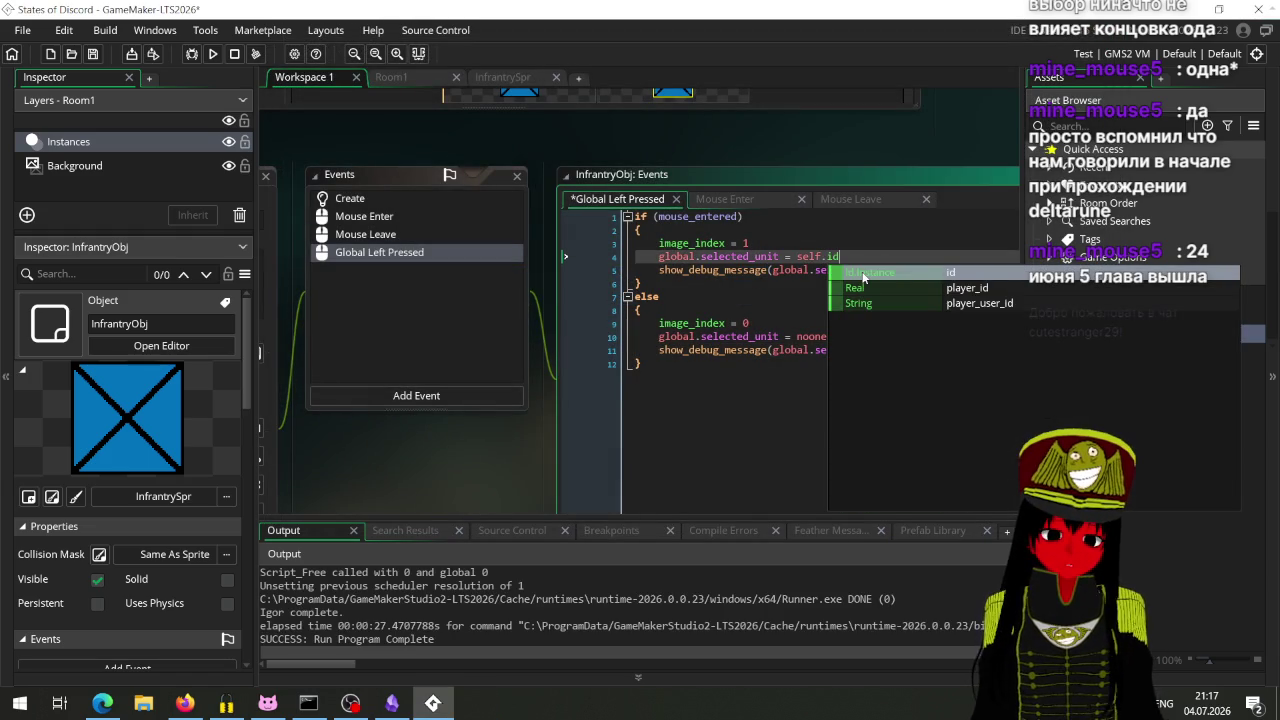
pyautogui.click(862, 276)
pyautogui.hotkey('ctrl', 's')
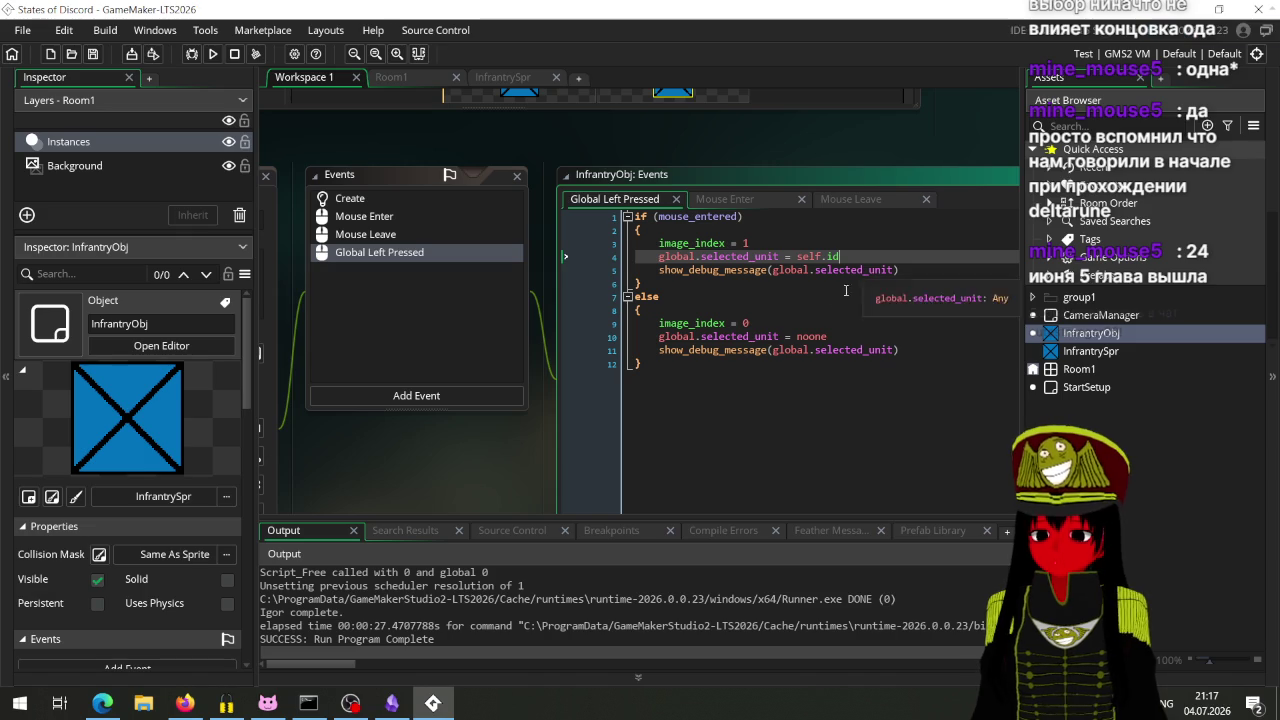
pyautogui.press('F5')
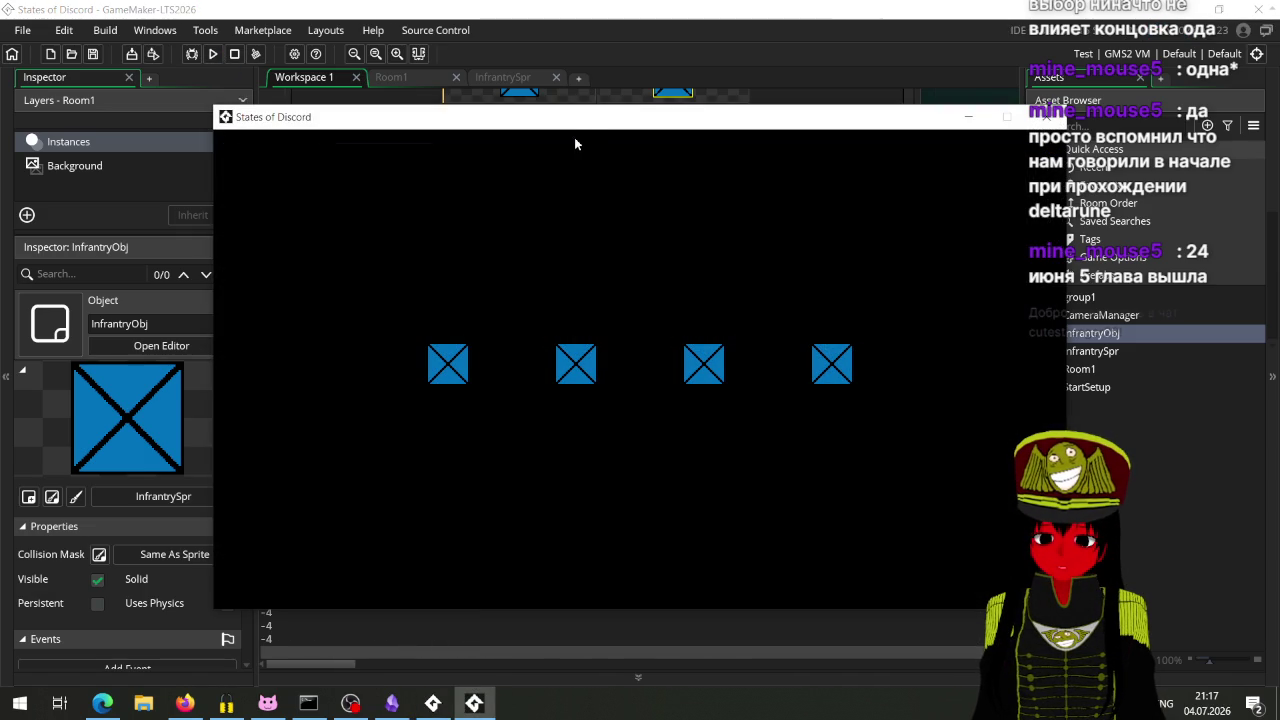
# Step: Click the first and second unit boxes to log instance refs 100004 and 100003, then close the game
pyautogui.moveTo(577, 125); pyautogui.dragTo(810, 99)
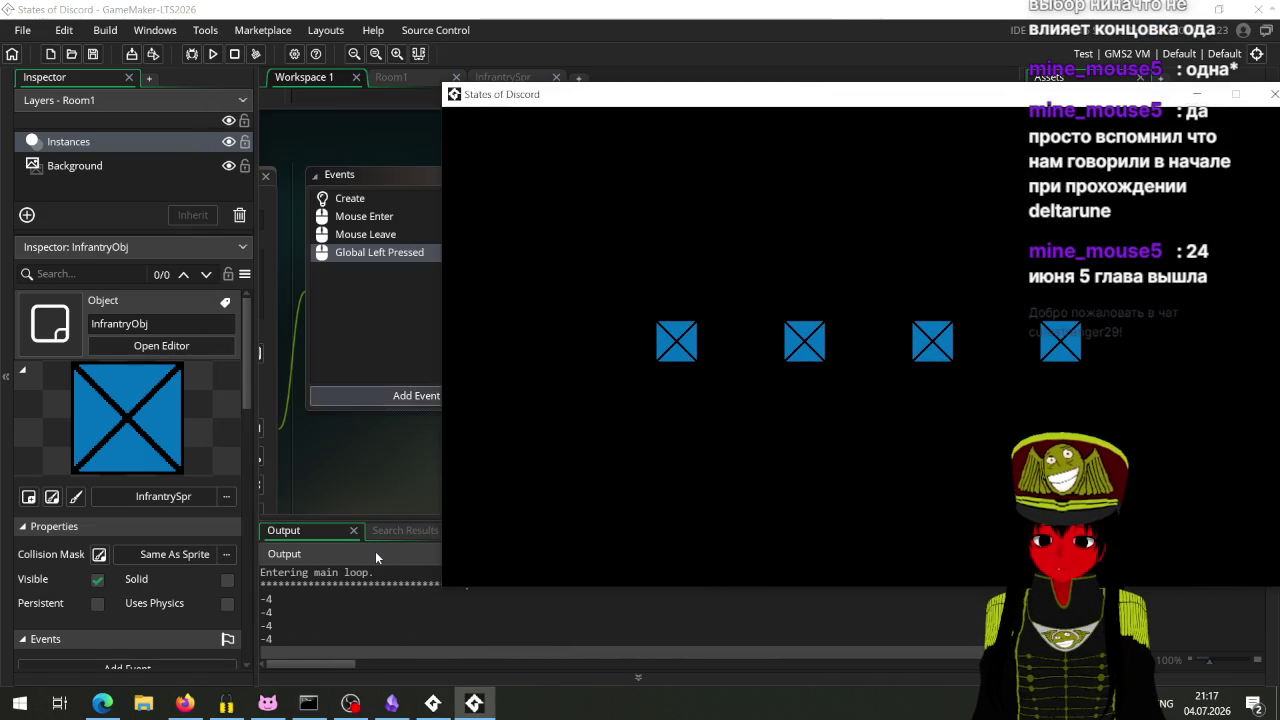
pyautogui.click(600, 455)
pyautogui.click(681, 348)
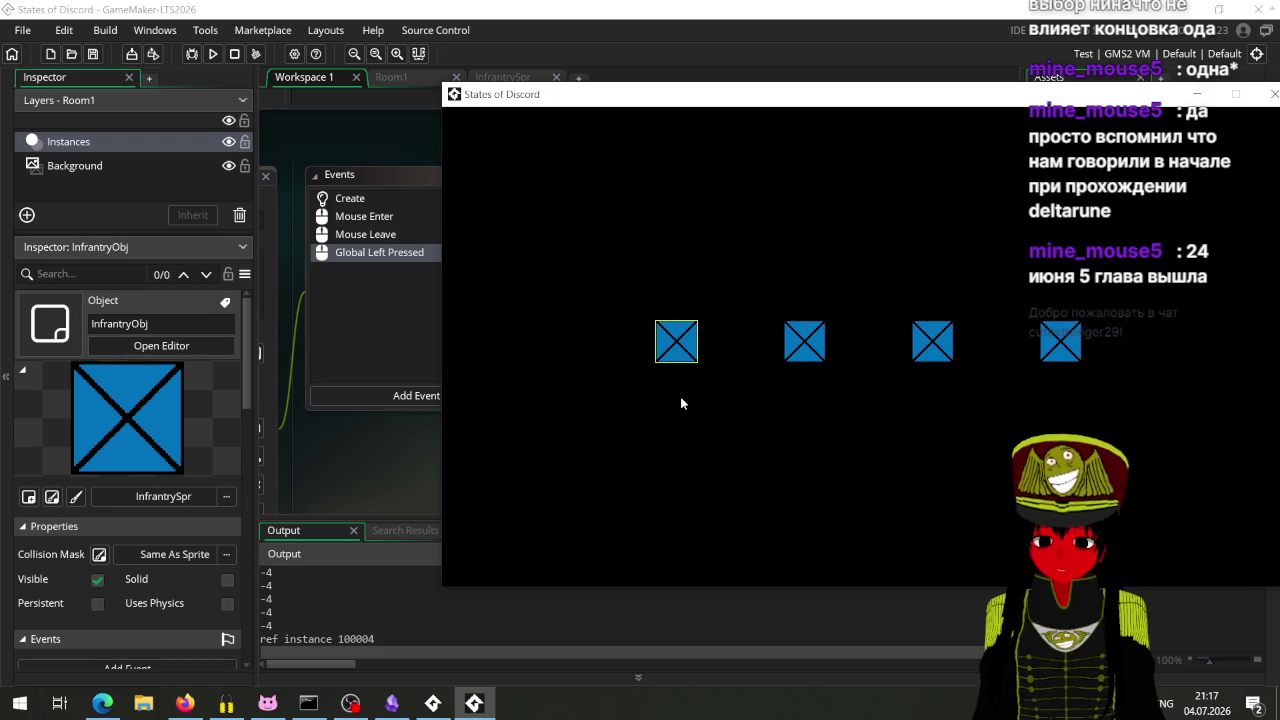
pyautogui.click(797, 350)
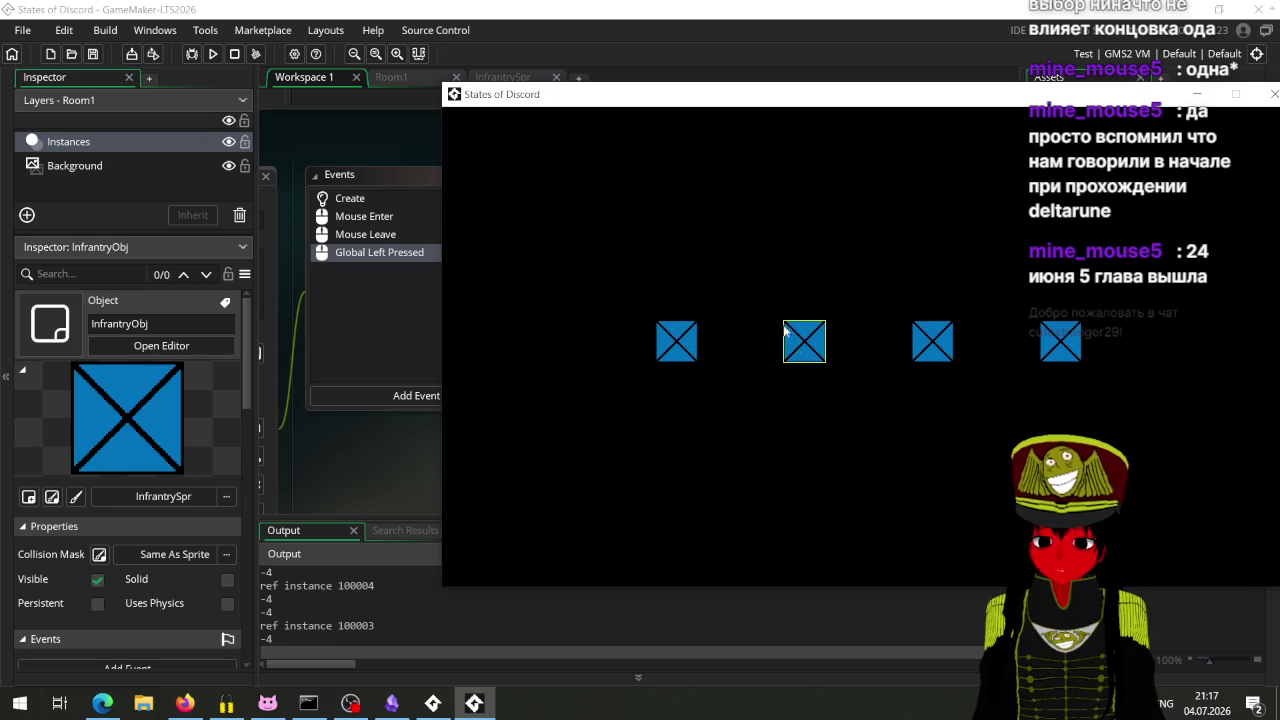
pyautogui.moveTo(833, 104)
pyautogui.mouseDown()
pyautogui.moveTo(403, 503)
pyautogui.moveTo(814, 500)
pyautogui.moveTo(503, 343)
pyautogui.moveTo(683, 237)
pyautogui.moveTo(520, 103)
pyautogui.mouseUp()
pyautogui.click(949, 97)
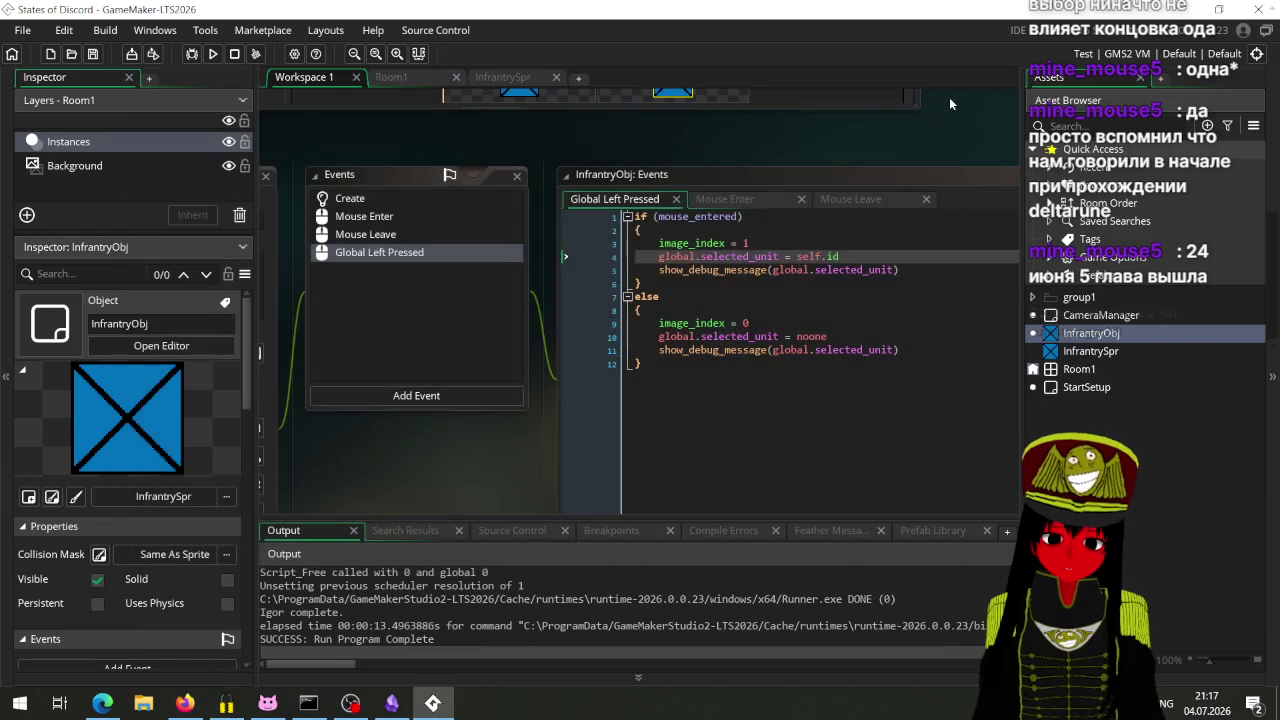
# Step: Comment out the debug messages on lines 5 and 11, then test-click a unit box and close the game
pyautogui.click(661, 272)
pyautogui.write('//')
pyautogui.click(659, 350)
pyautogui.write('//')
pyautogui.press('F5')
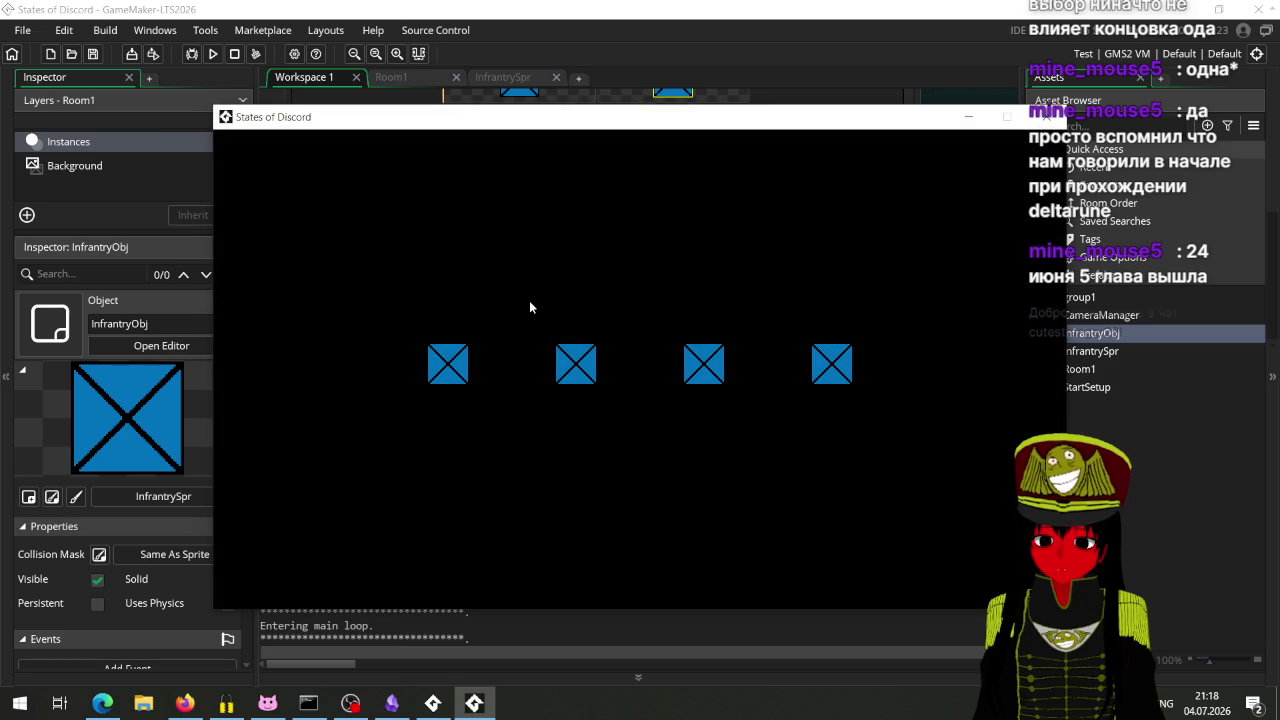
pyautogui.click(452, 366)
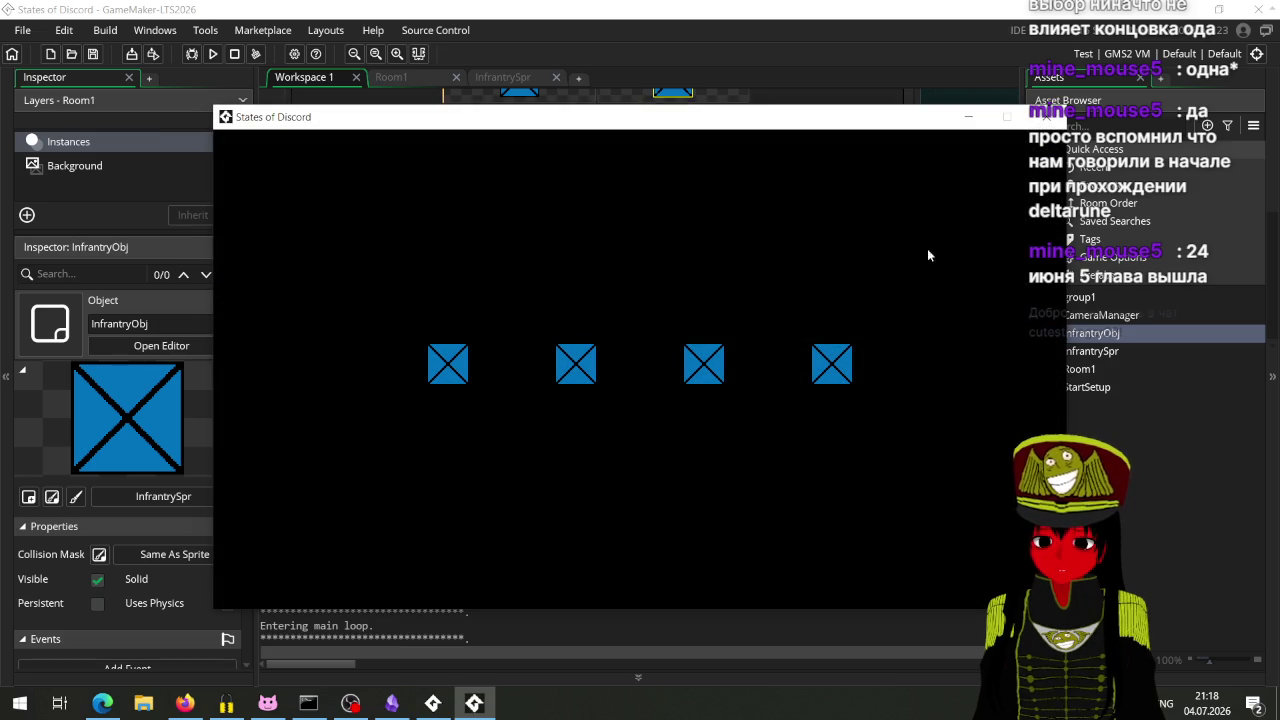
pyautogui.hotkey('alt', 'F4')
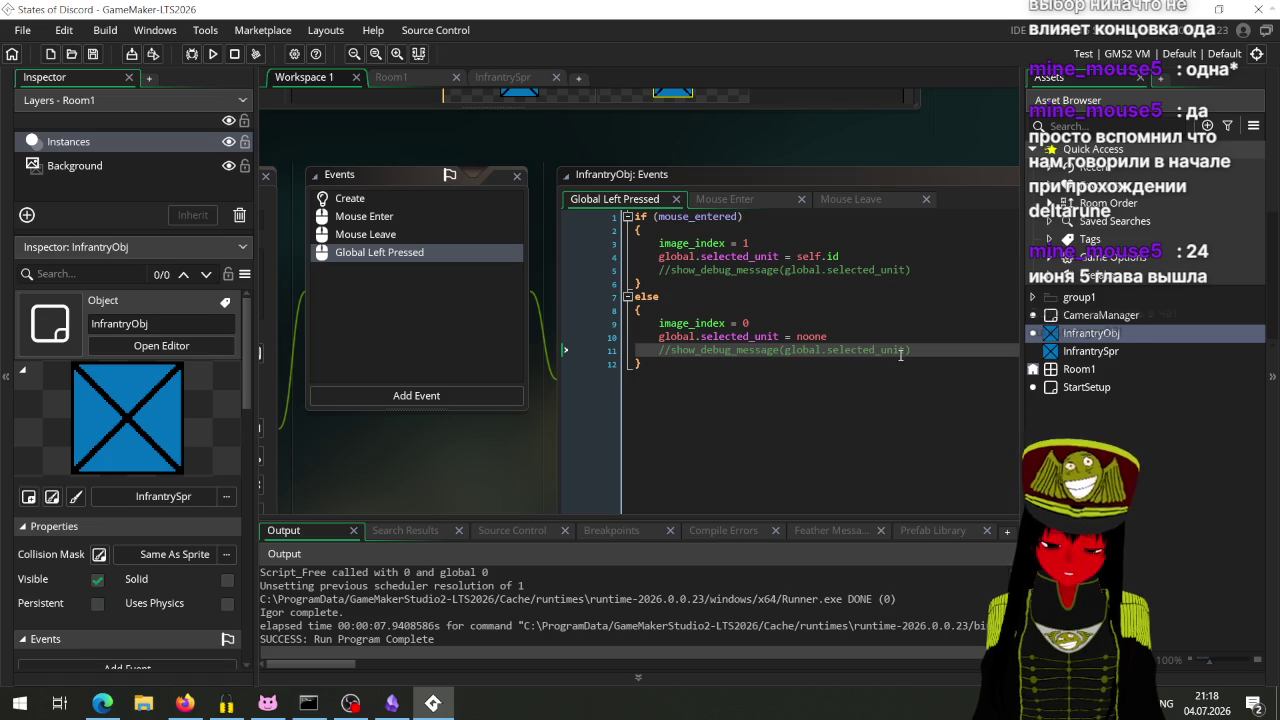
# Step: Uncomment line 11 with its argument changed to noone, save, and relaunch the game
pyautogui.click(717, 356)
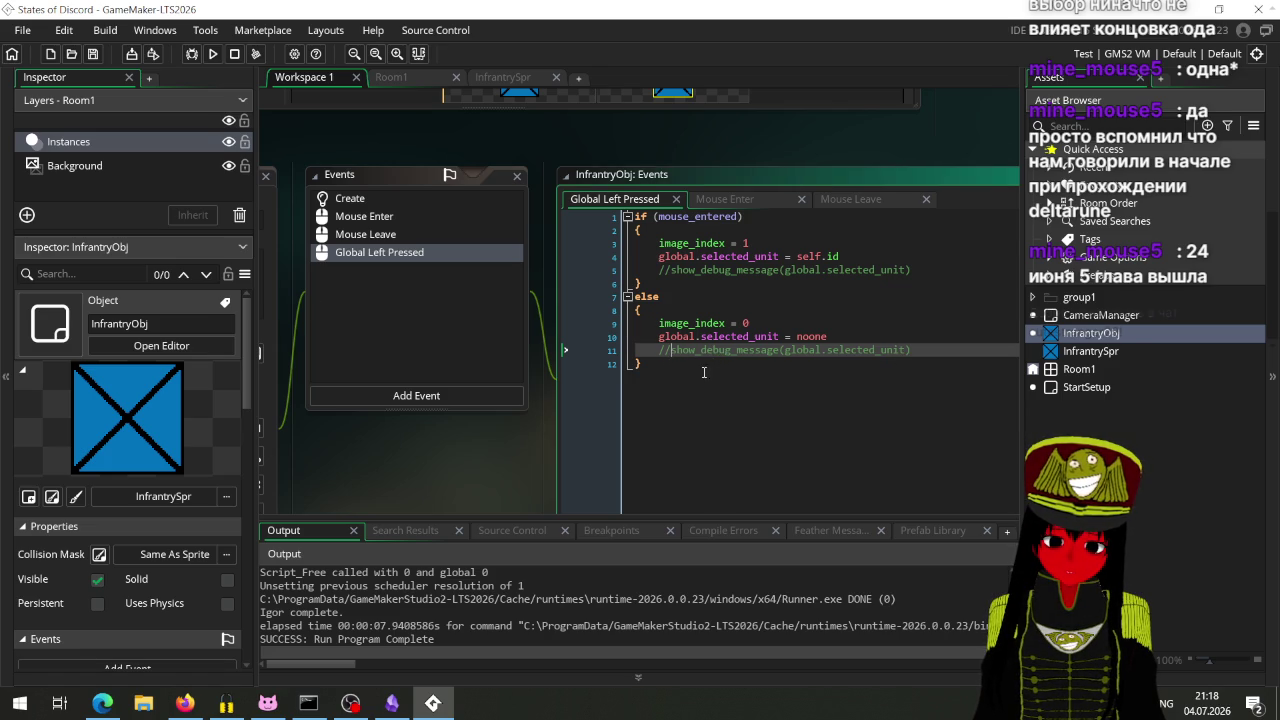
pyautogui.hotkey('ctrl', 'shift', 'k')
pyautogui.moveTo(897, 350); pyautogui.dragTo(783, 356)
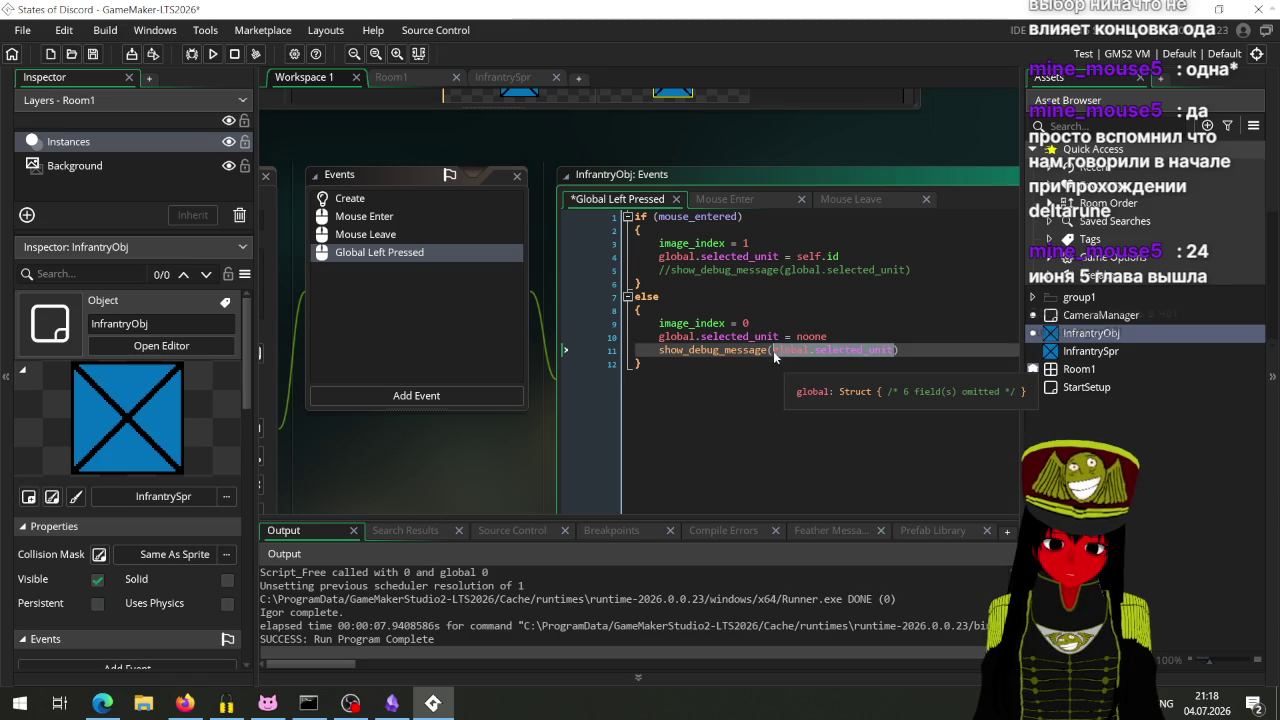
pyautogui.write('noone')
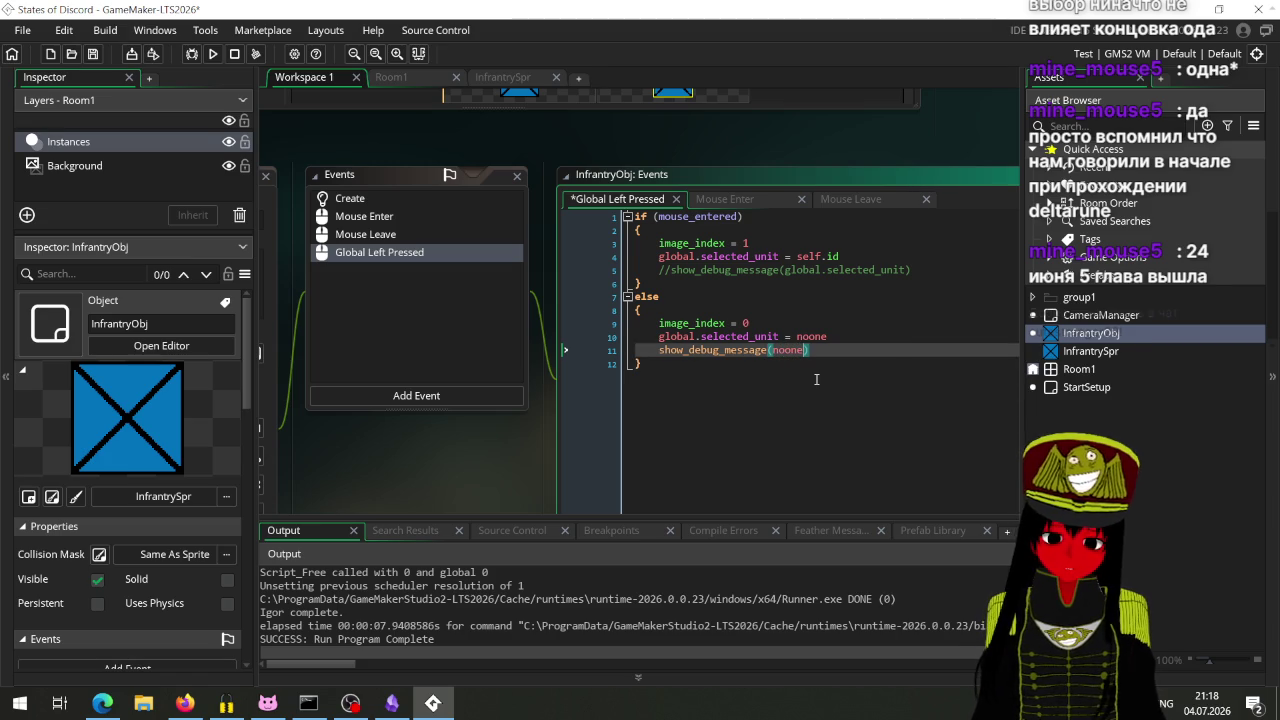
pyautogui.hotkey('ctrl', 's')
pyautogui.press('F5')
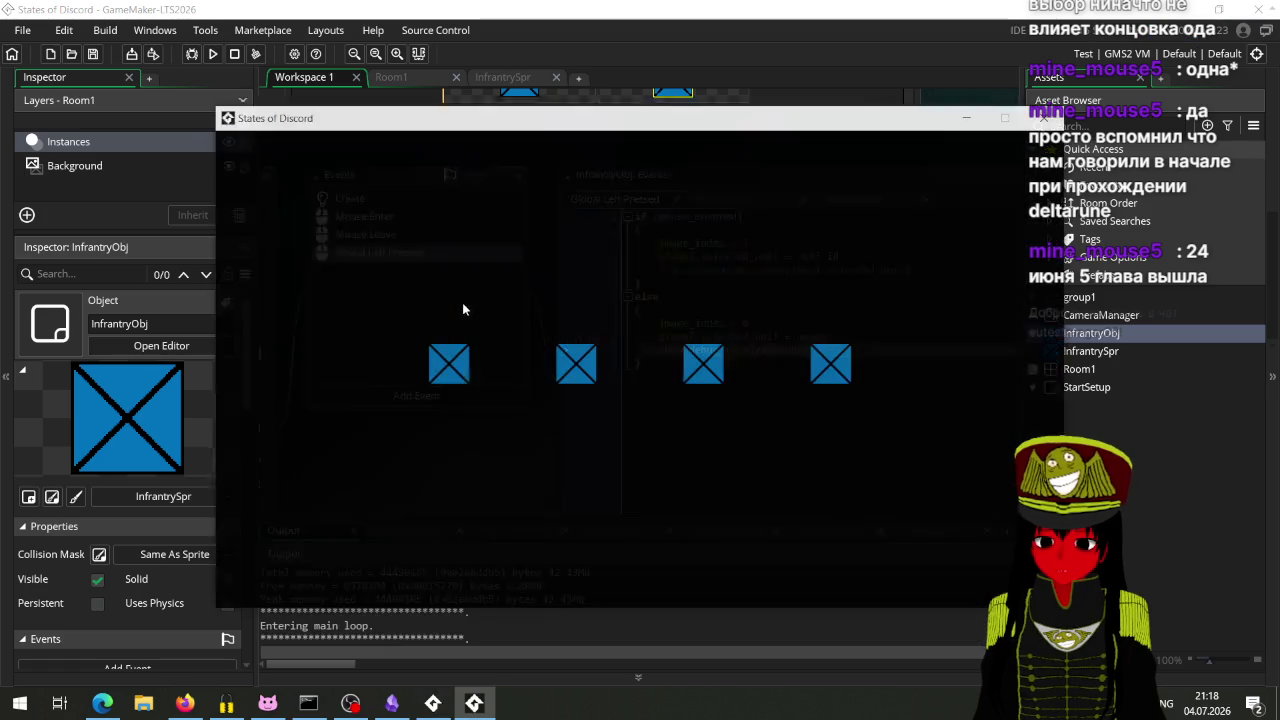
# Step: Click the unit boxes in the relaunched game so it logs -4 per click, then close it
pyautogui.moveTo(421, 120)
pyautogui.mouseDown()
pyautogui.moveTo(802, 120)
pyautogui.moveTo(759, 263)
pyautogui.moveTo(658, 461)
pyautogui.moveTo(495, 264)
pyautogui.moveTo(520, 120)
pyautogui.mouseUp()
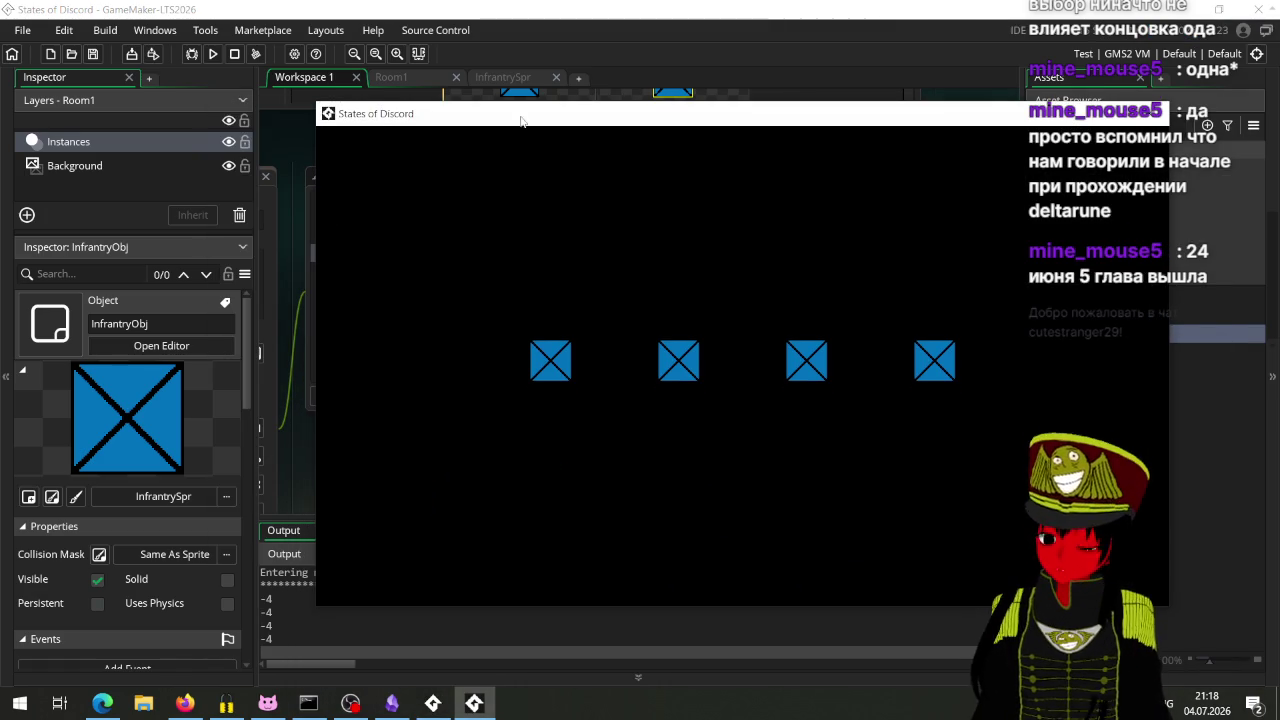
pyautogui.click(562, 358)
pyautogui.click(673, 372)
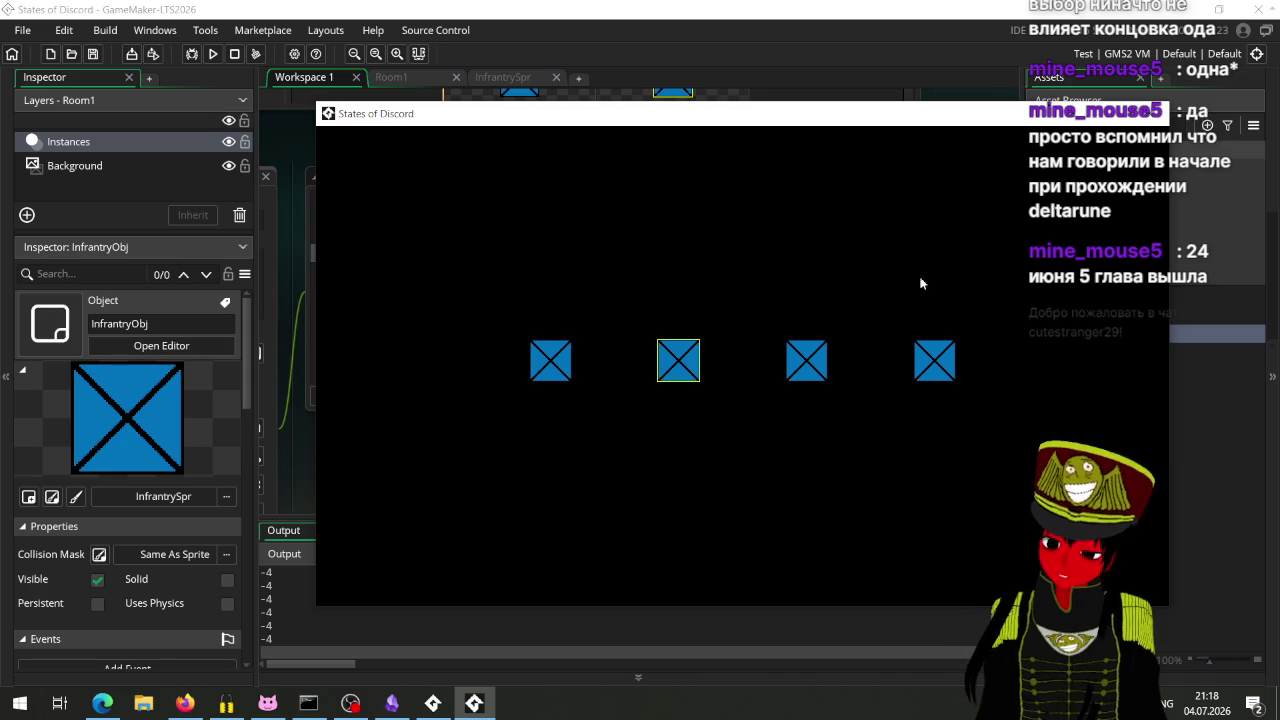
pyautogui.click(1148, 113)
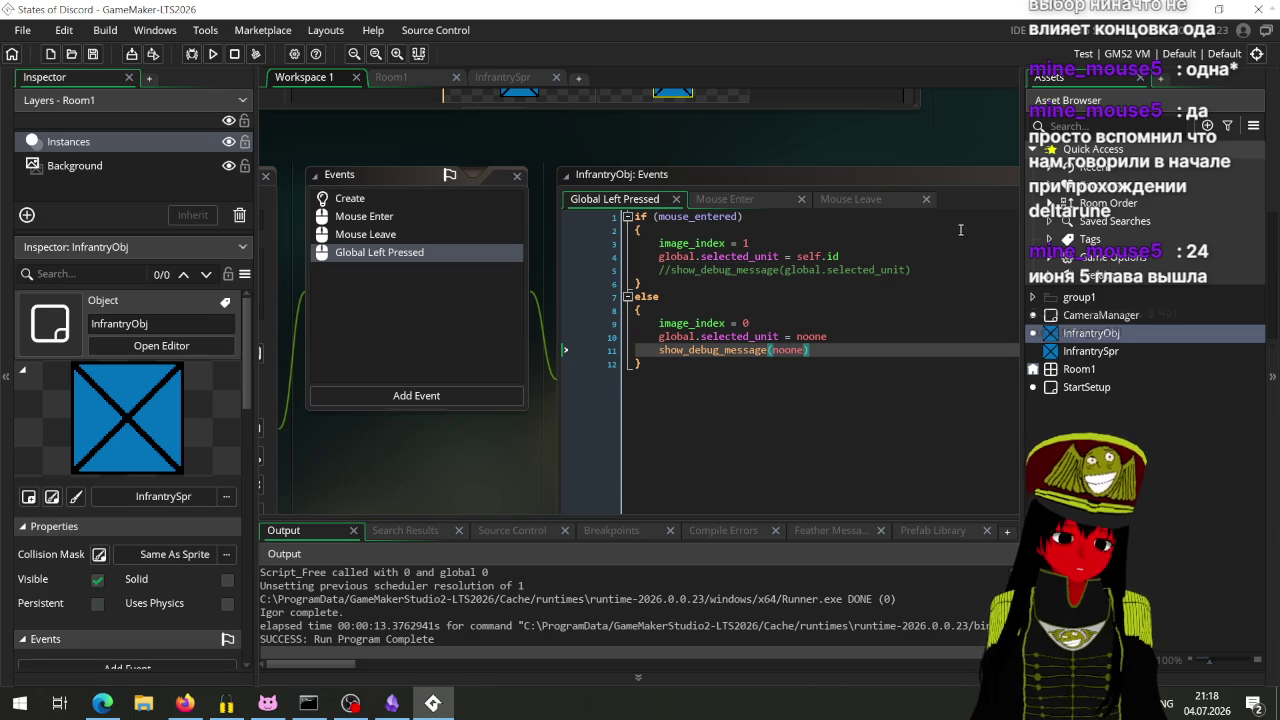
# Step: Remove the comment slashes from the show_debug_message call on line 5
pyautogui.click(818, 351)
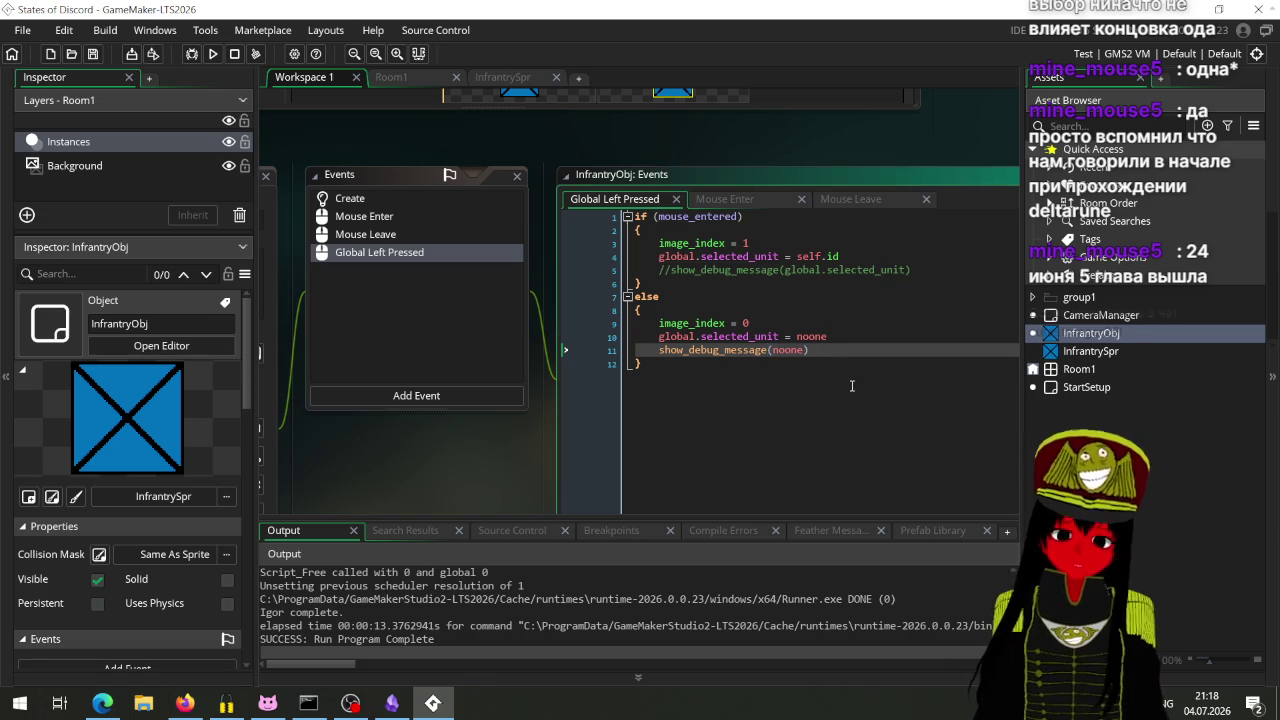
pyautogui.click(641, 364)
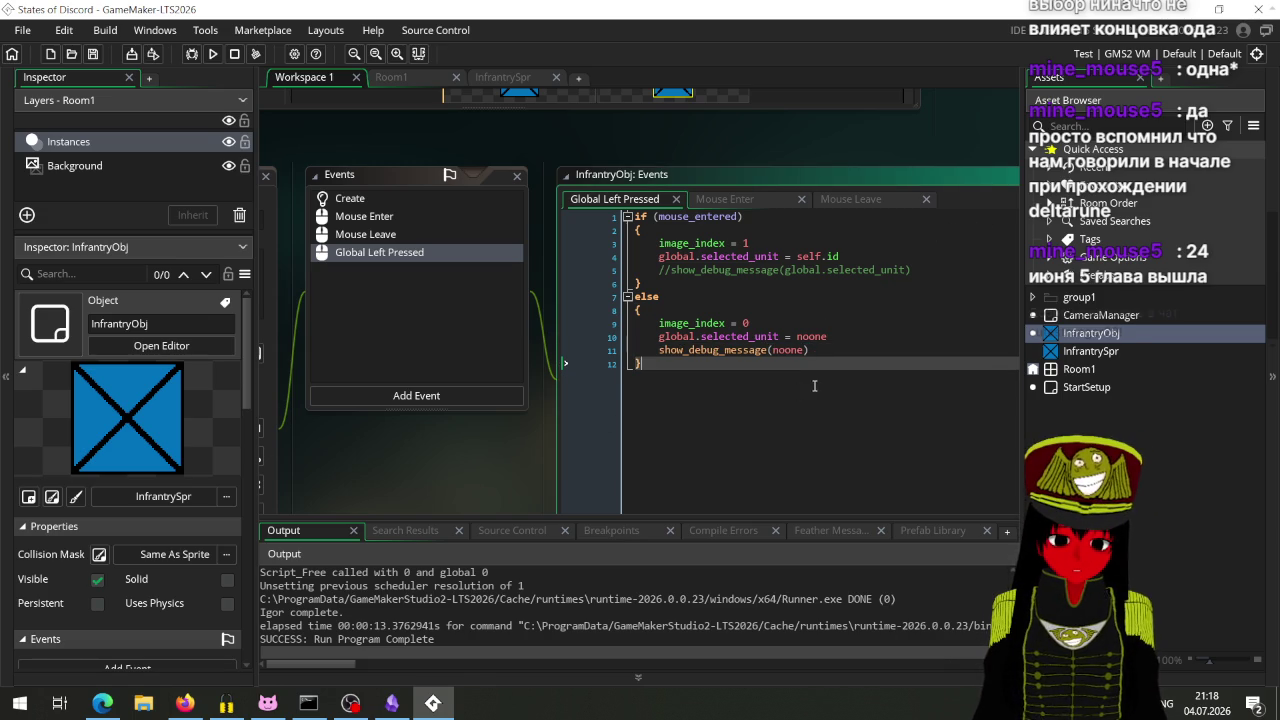
pyautogui.click(664, 270)
pyautogui.doubleClick(672, 270)
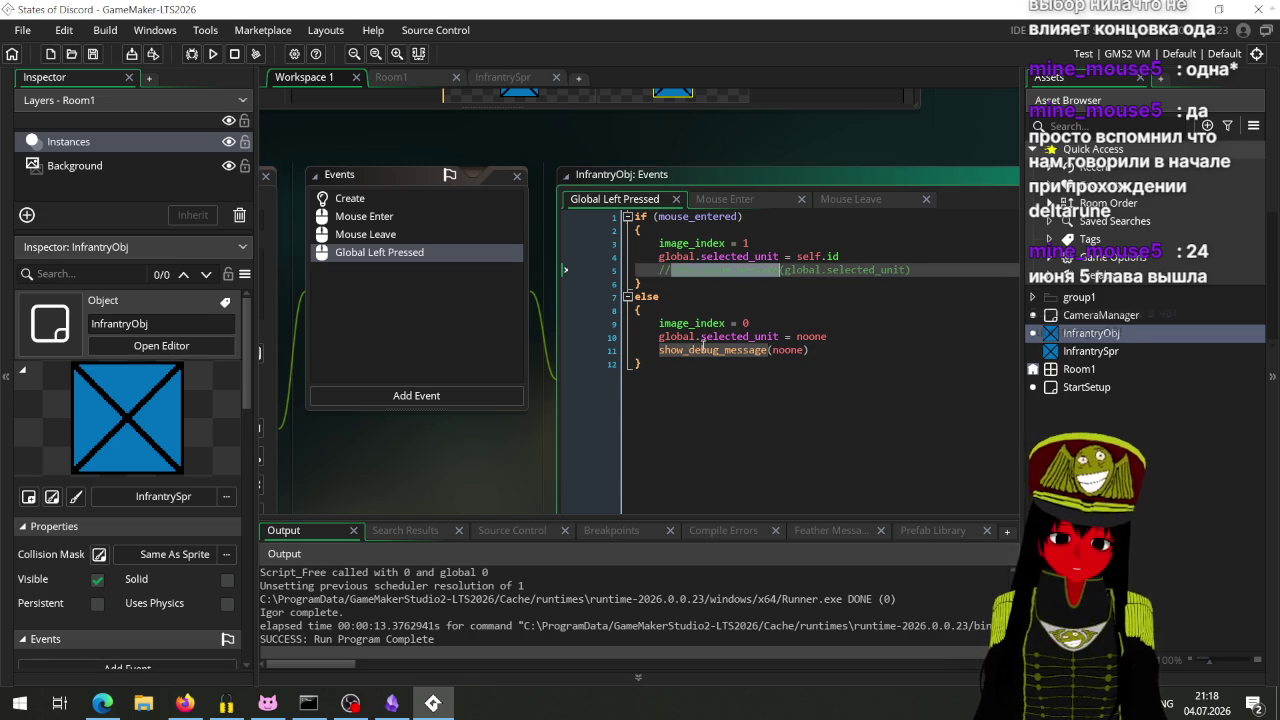
pyautogui.click(668, 270)
pyautogui.press('BackSpace')
pyautogui.press('BackSpace')
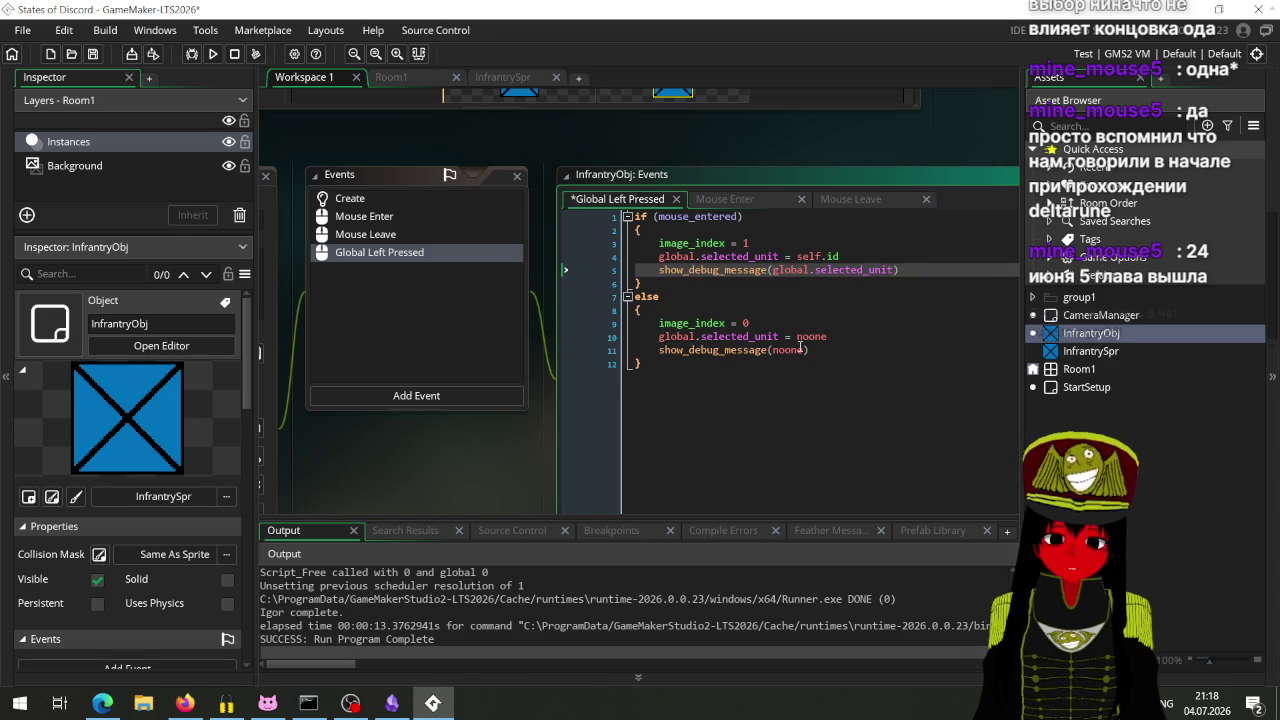
# Step: Replace noone on line 11 with "no unit selected", save, and run the game
pyautogui.click(800, 346)
pyautogui.press('BackSpace')
pyautogui.press('BackSpace')
pyautogui.press('BackSpace')
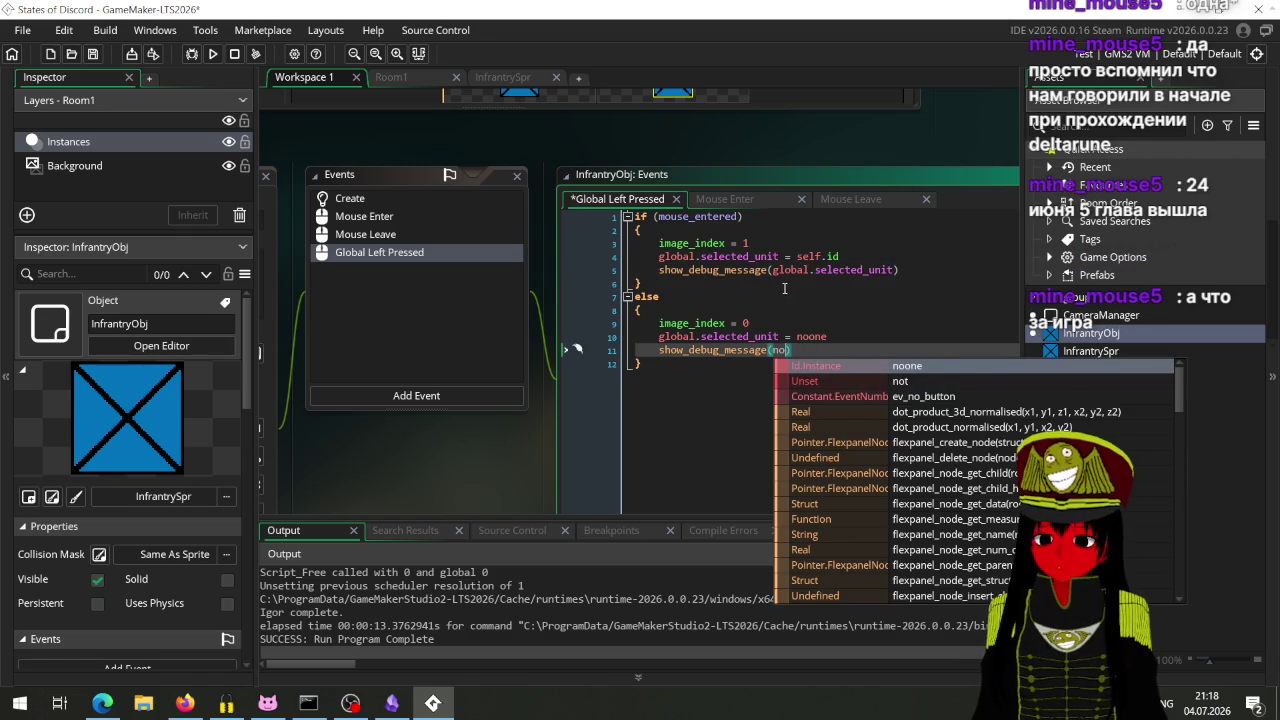
pyautogui.press('BackSpace')
pyautogui.press('BackSpace')
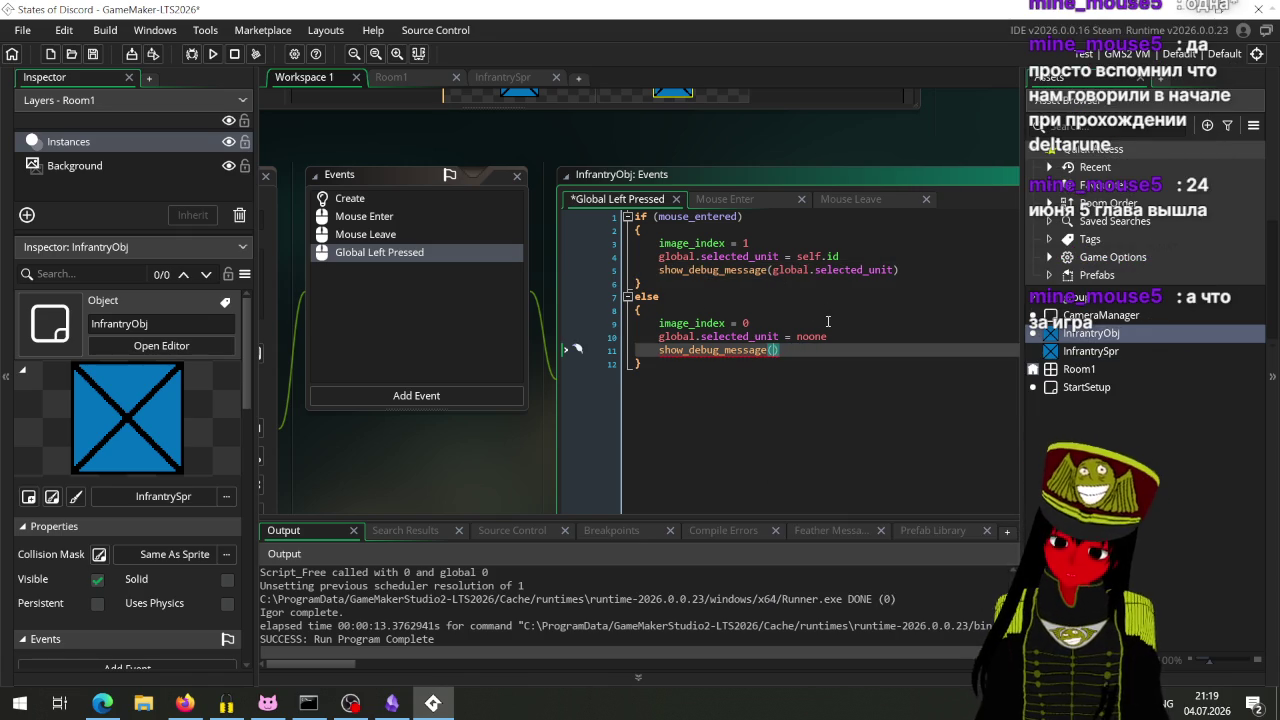
pyautogui.write('"')
pyautogui.write('"')
pyautogui.write('no unit')
pyautogui.write(' selected')
pyautogui.hotkey('ctrl', 's')
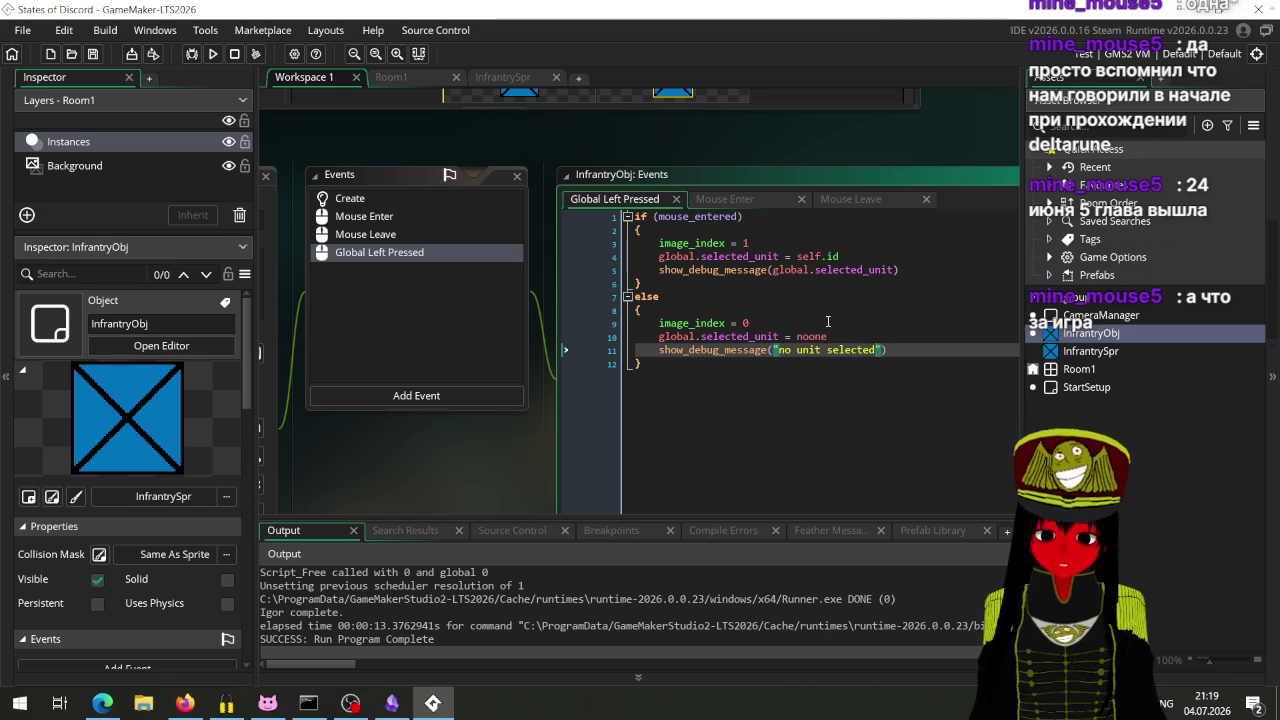
pyautogui.click(213, 53)
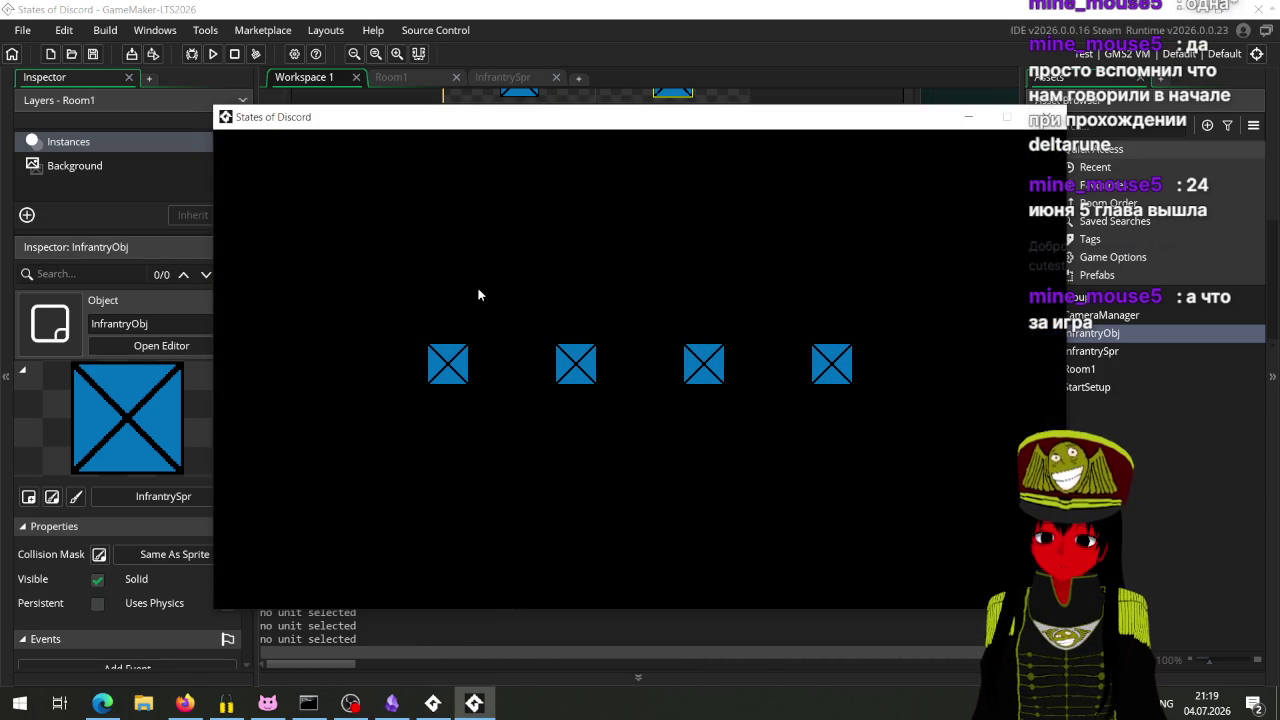
# Step: Click all four unit boxes and some empty space, logging instance refs and "no unit selected"
pyautogui.moveTo(492, 125)
pyautogui.mouseDown()
pyautogui.moveTo(839, 135)
pyautogui.moveTo(640, 685)
pyautogui.moveTo(924, 510)
pyautogui.moveTo(609, 201)
pyautogui.moveTo(713, 128)
pyautogui.mouseUp()
pyautogui.click(707, 375)
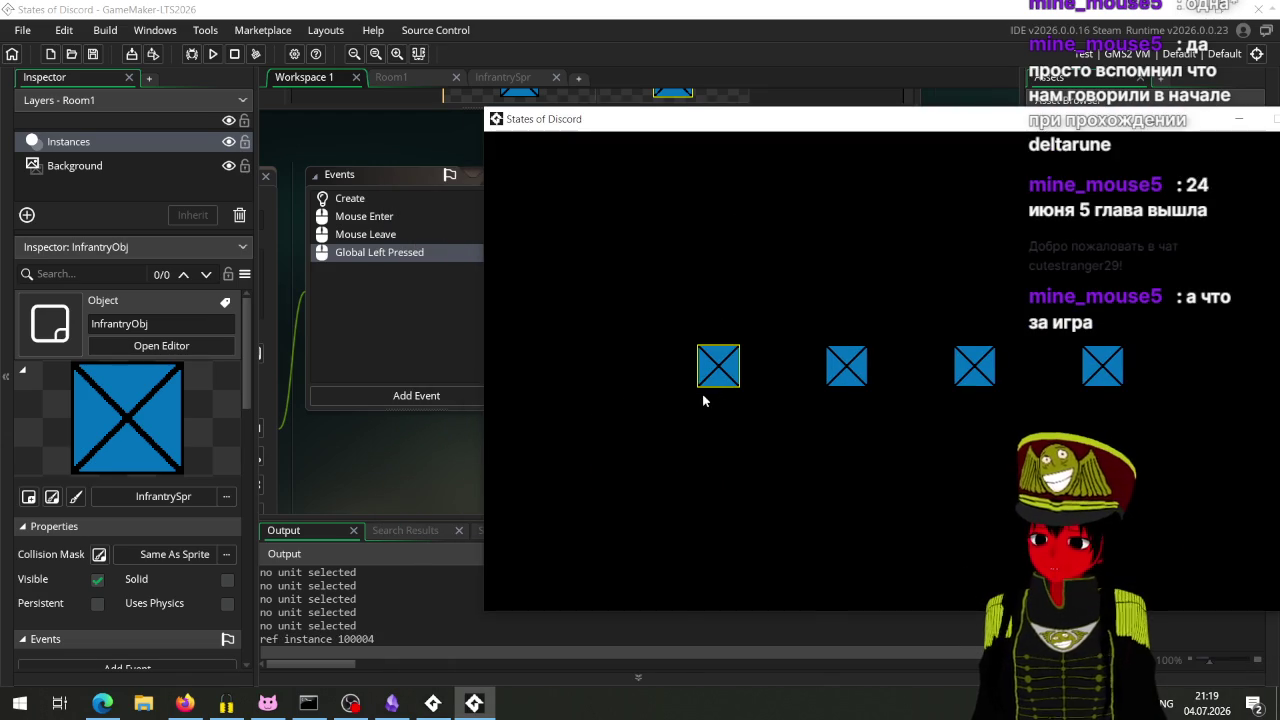
pyautogui.click(836, 370)
pyautogui.click(809, 374)
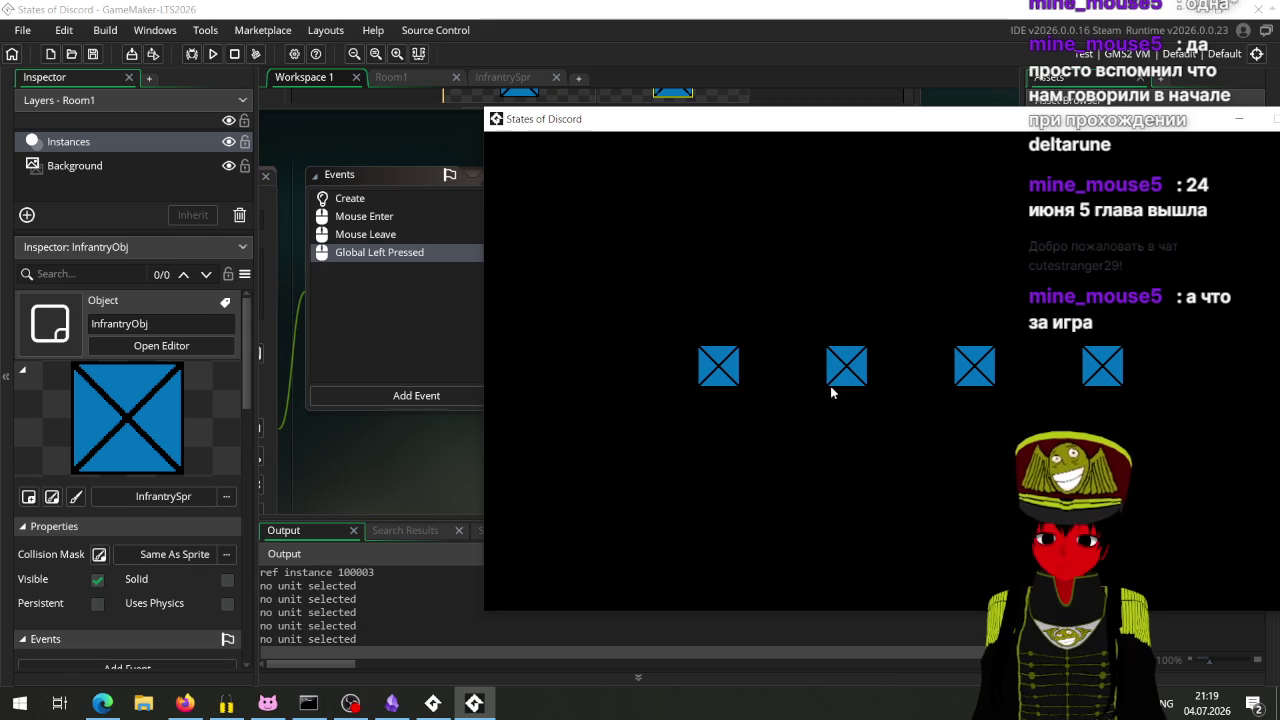
pyautogui.click(850, 366)
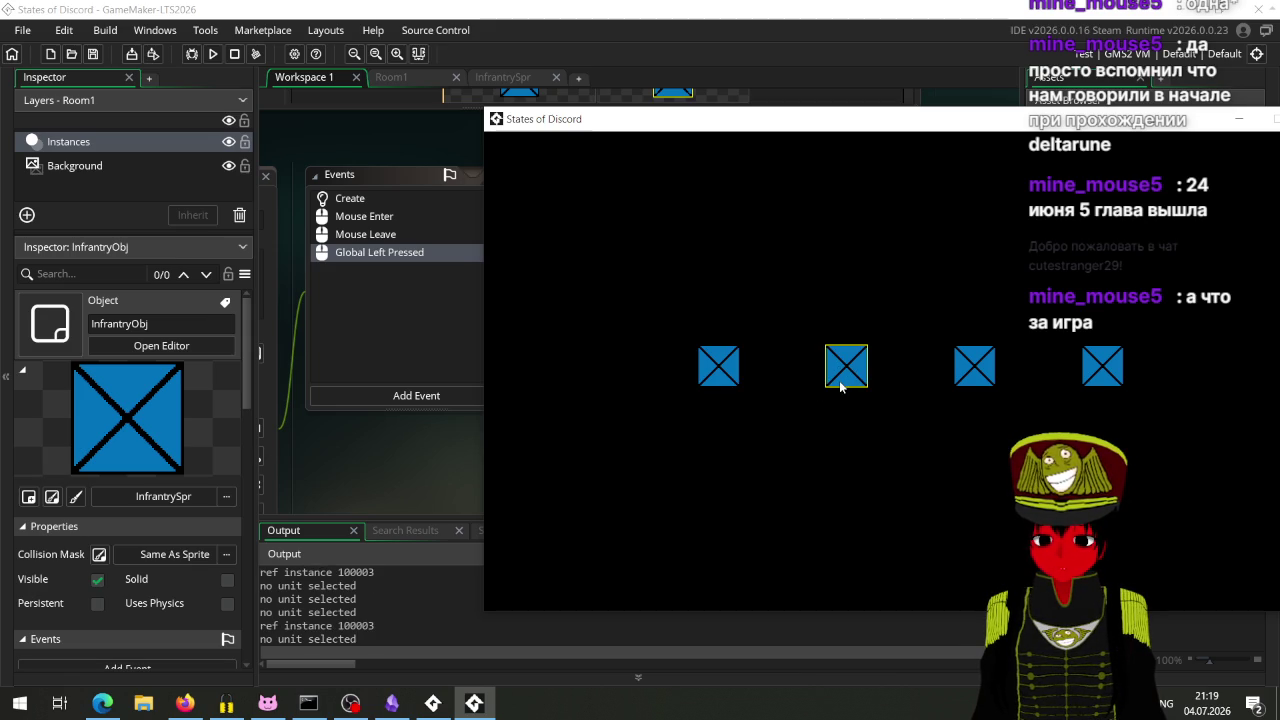
pyautogui.click(974, 365)
pyautogui.click(1089, 367)
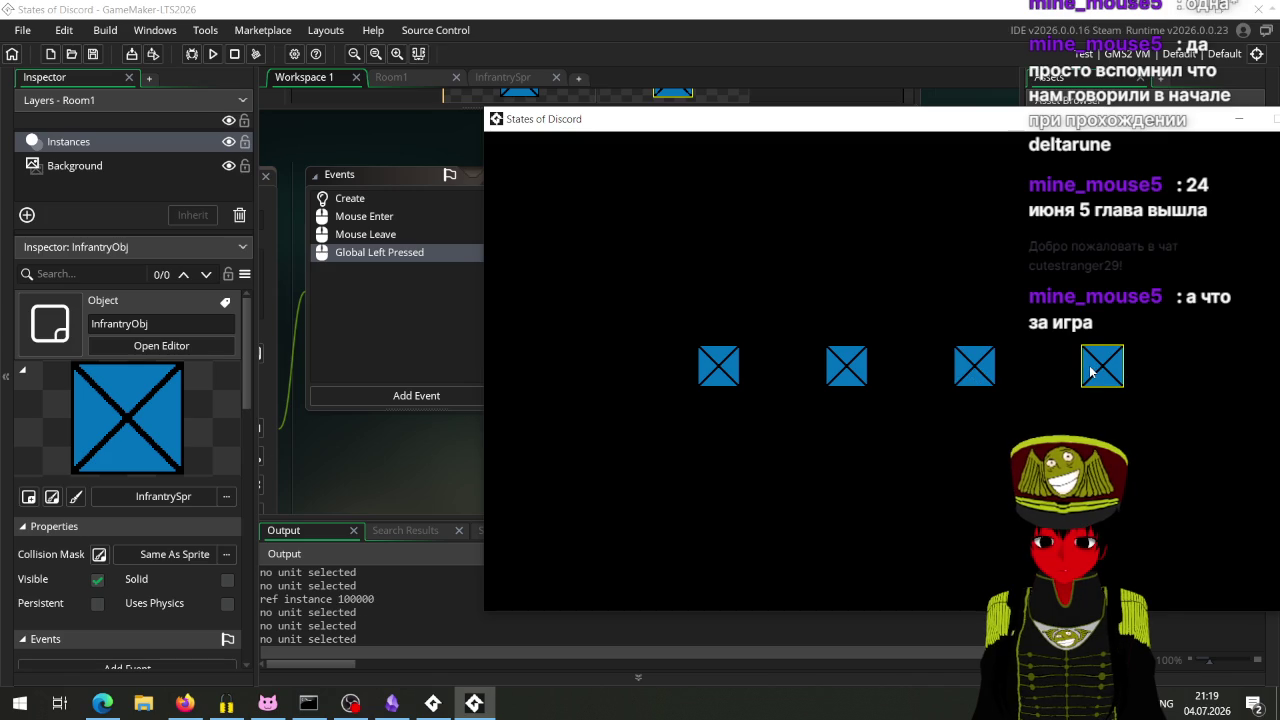
pyautogui.click(1089, 365)
pyautogui.click(1089, 384)
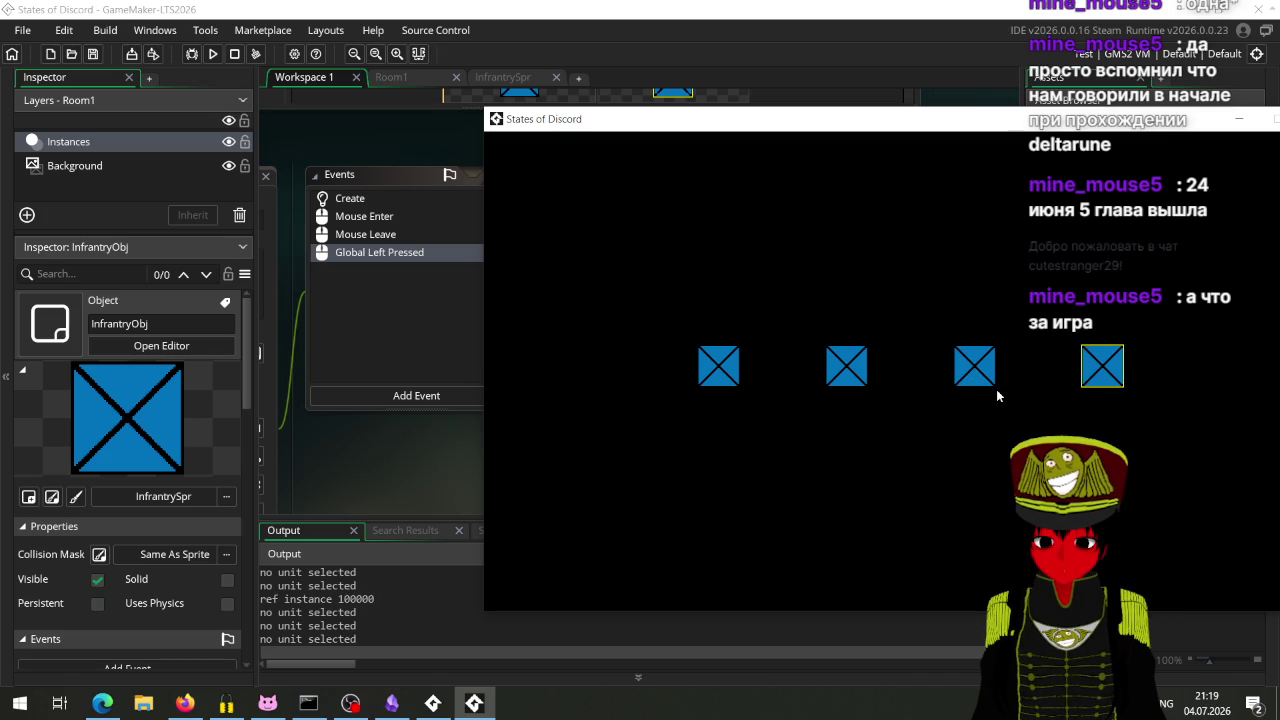
pyautogui.moveTo(858, 128)
pyautogui.mouseDown()
pyautogui.moveTo(588, 587)
pyautogui.moveTo(422, 290)
pyautogui.moveTo(693, 175)
pyautogui.moveTo(606, 129)
pyautogui.mouseUp()
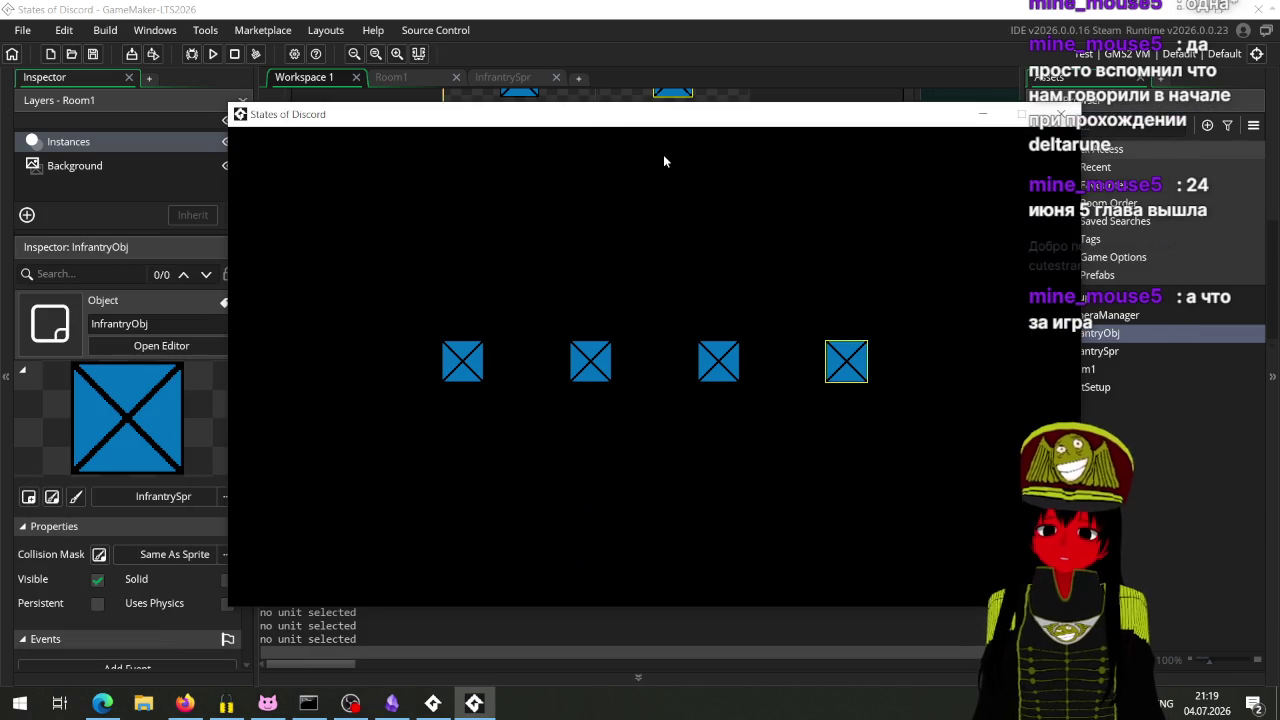
# Step: Scroll the game camera in and out and pan around the four blue infantry units, then close the game
pyautogui.scroll(-2, 660, 280)
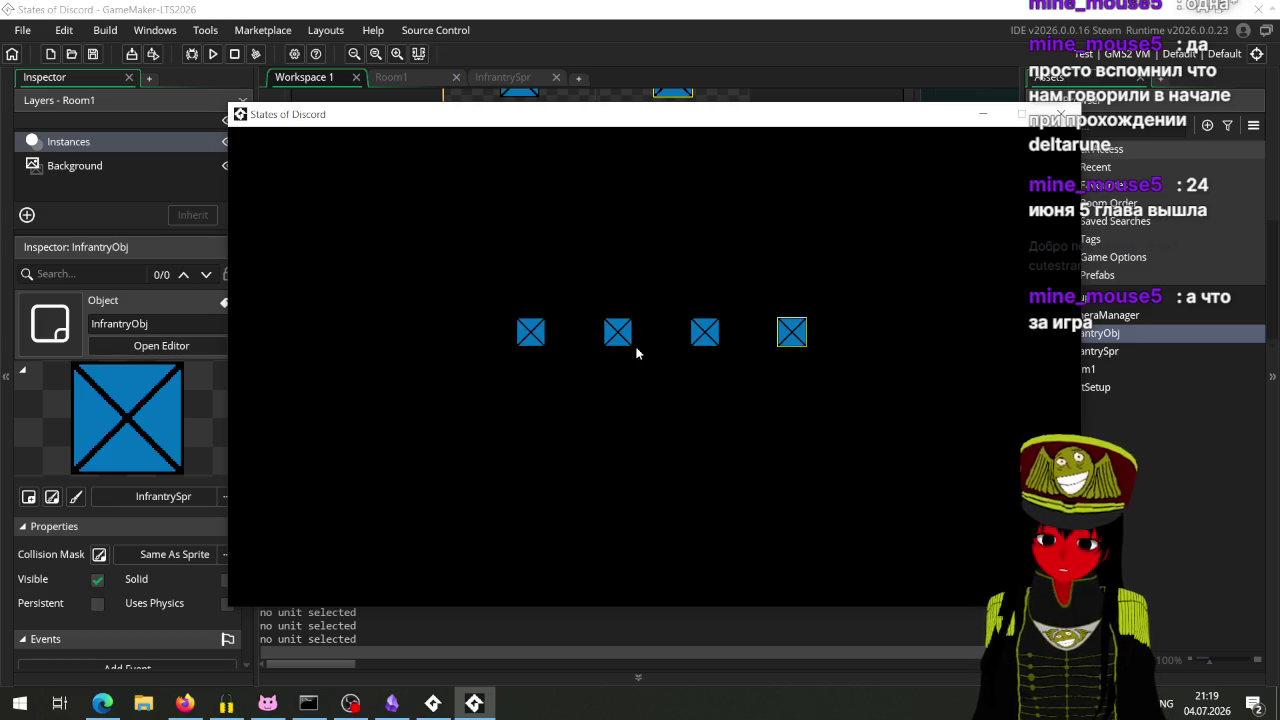
pyautogui.scroll(-1, 637, 348)
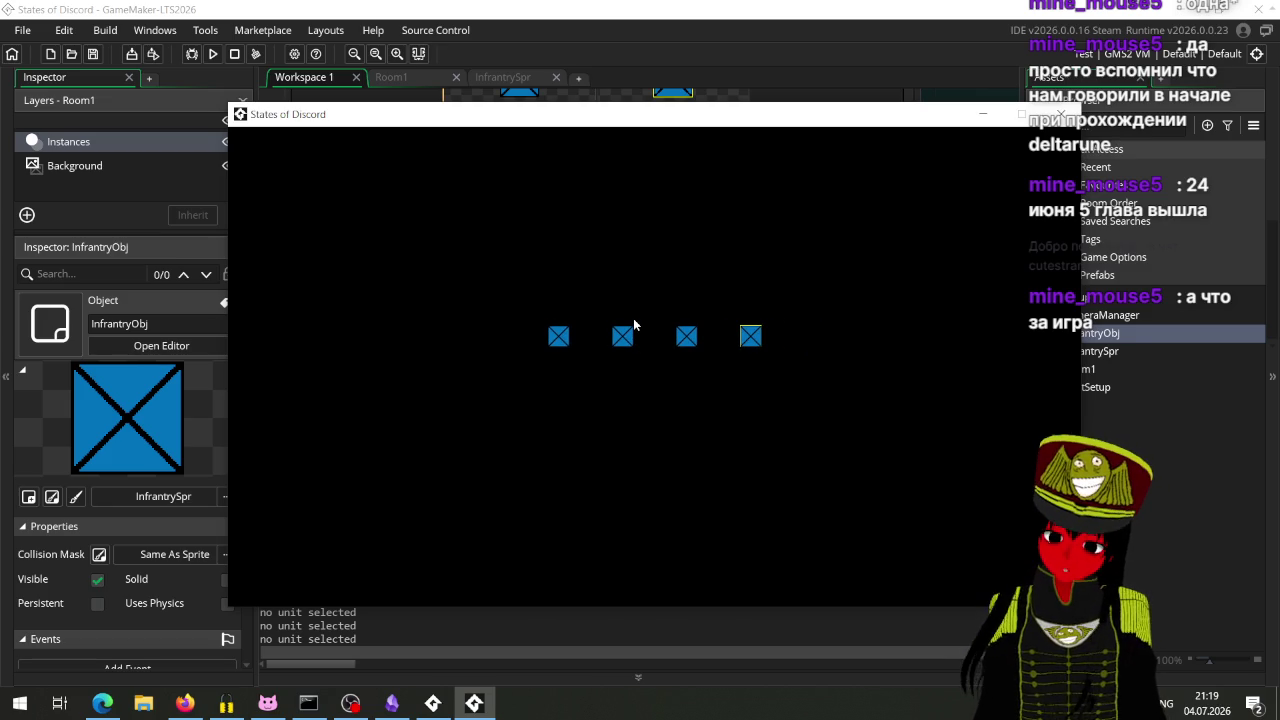
pyautogui.moveTo(600, 378); pyautogui.dragTo(561, 392)
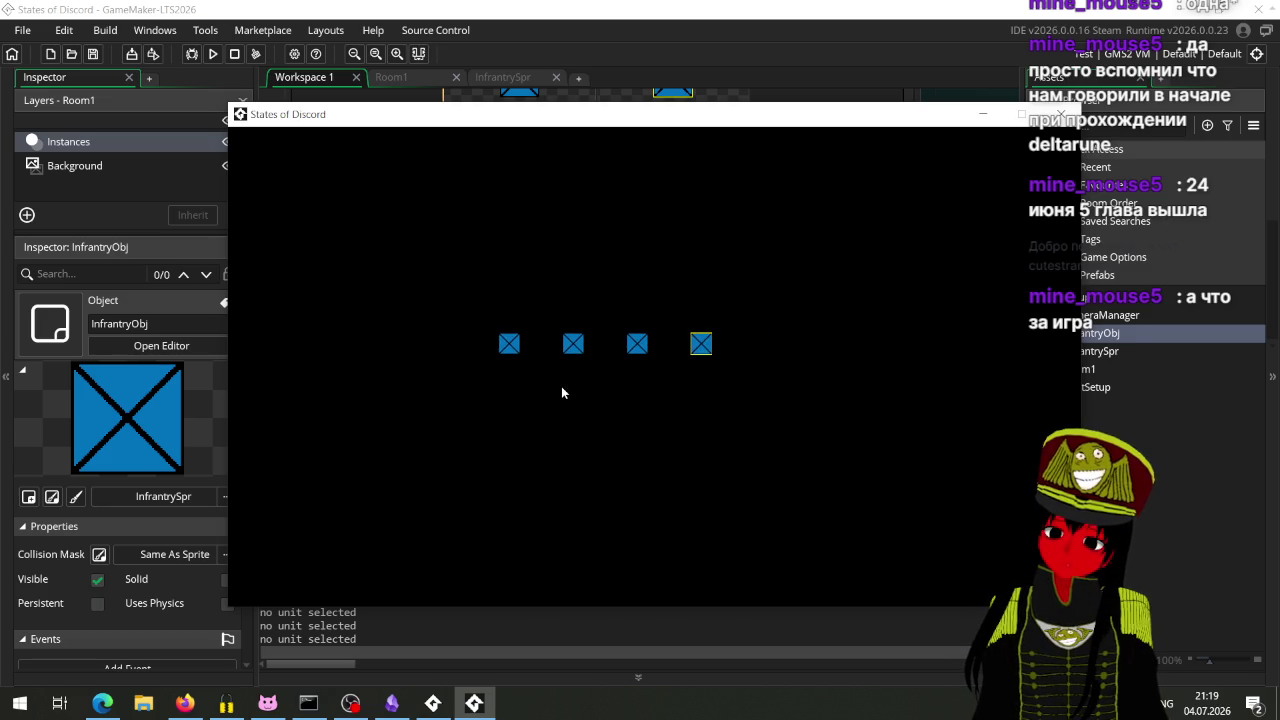
pyautogui.scroll(3, 583, 385)
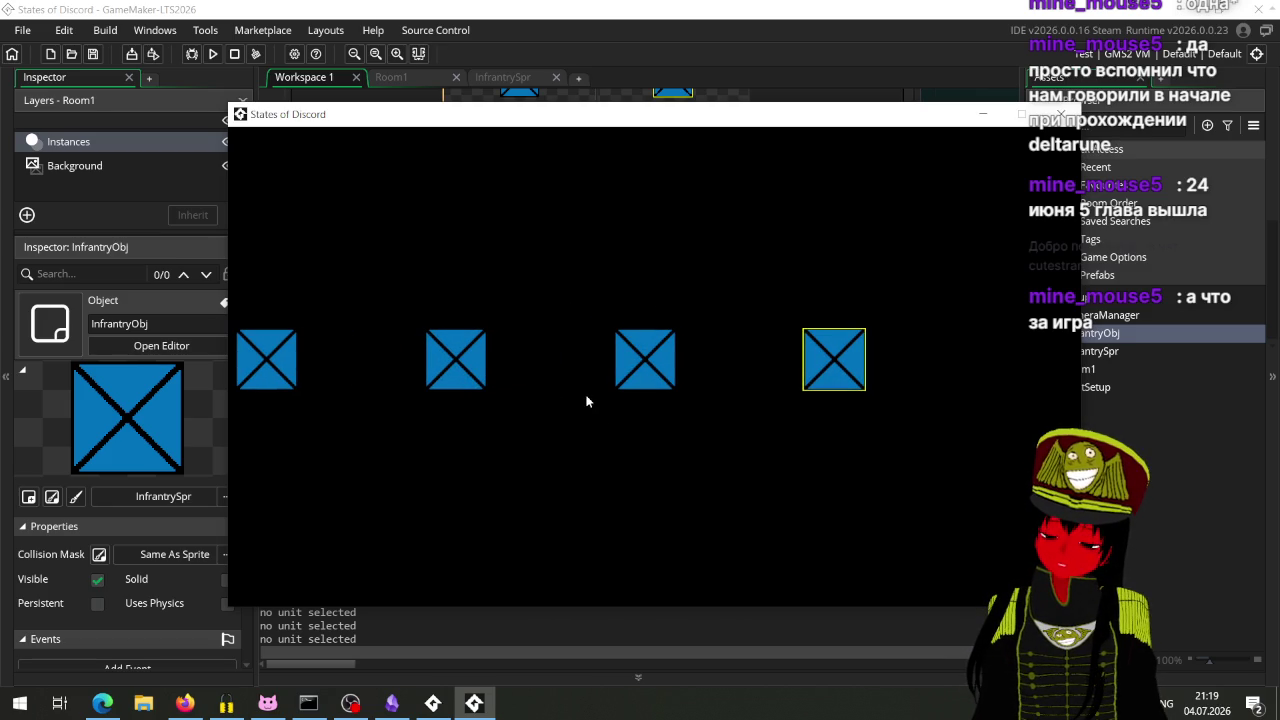
pyautogui.scroll(-1, 571, 405)
pyautogui.scroll(-1, 568, 407)
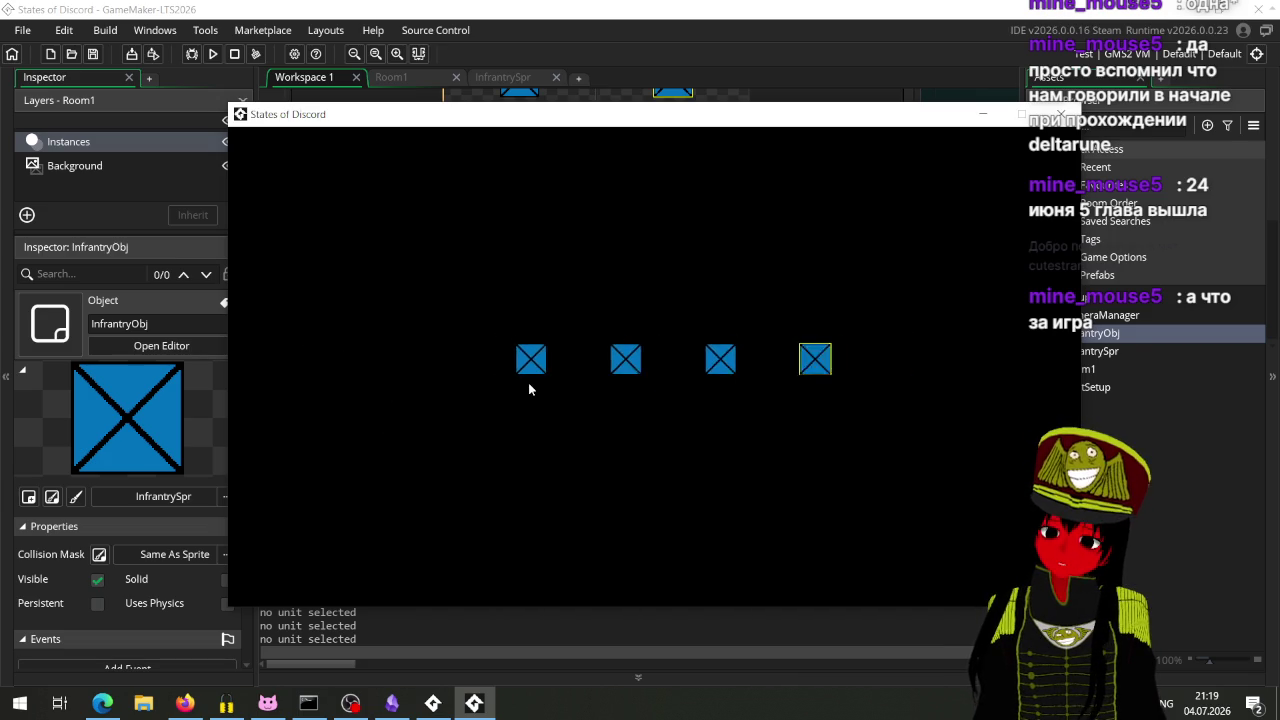
pyautogui.scroll(-1, 528, 382)
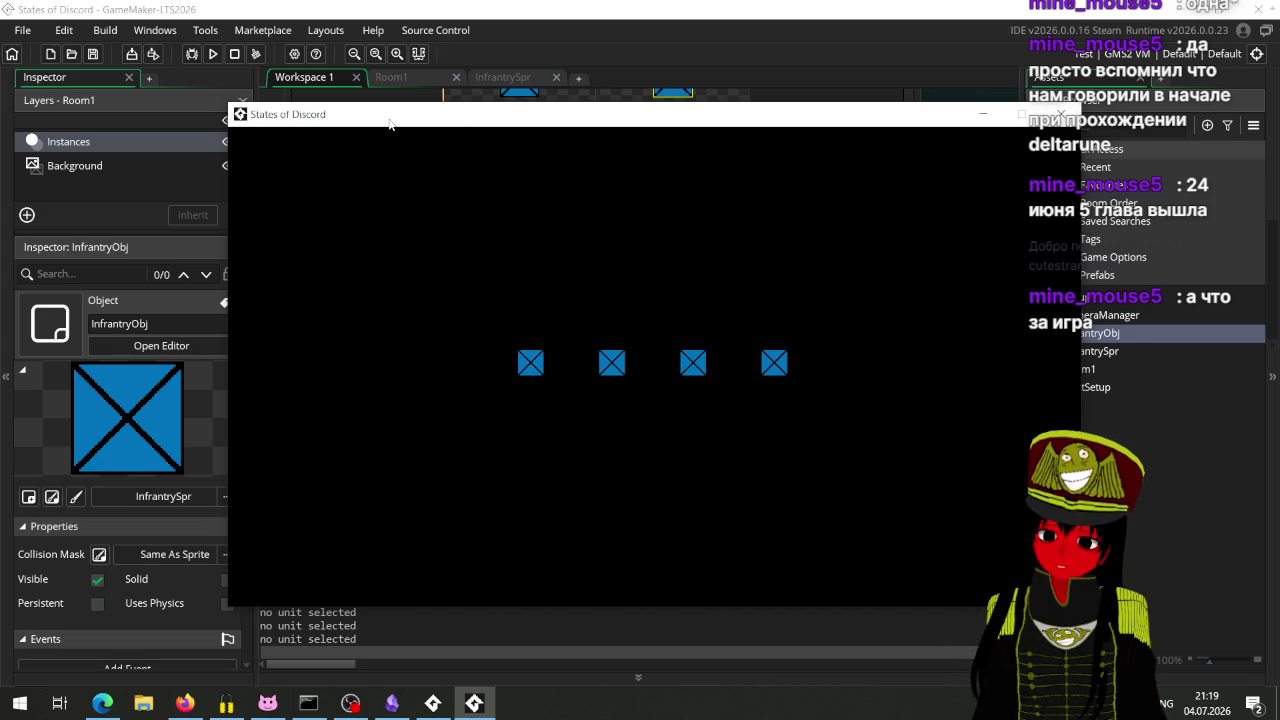
pyautogui.moveTo(328, 135)
pyautogui.mouseDown()
pyautogui.moveTo(557, 147)
pyautogui.moveTo(310, 100)
pyautogui.mouseUp()
pyautogui.scroll(2, 455, 292)
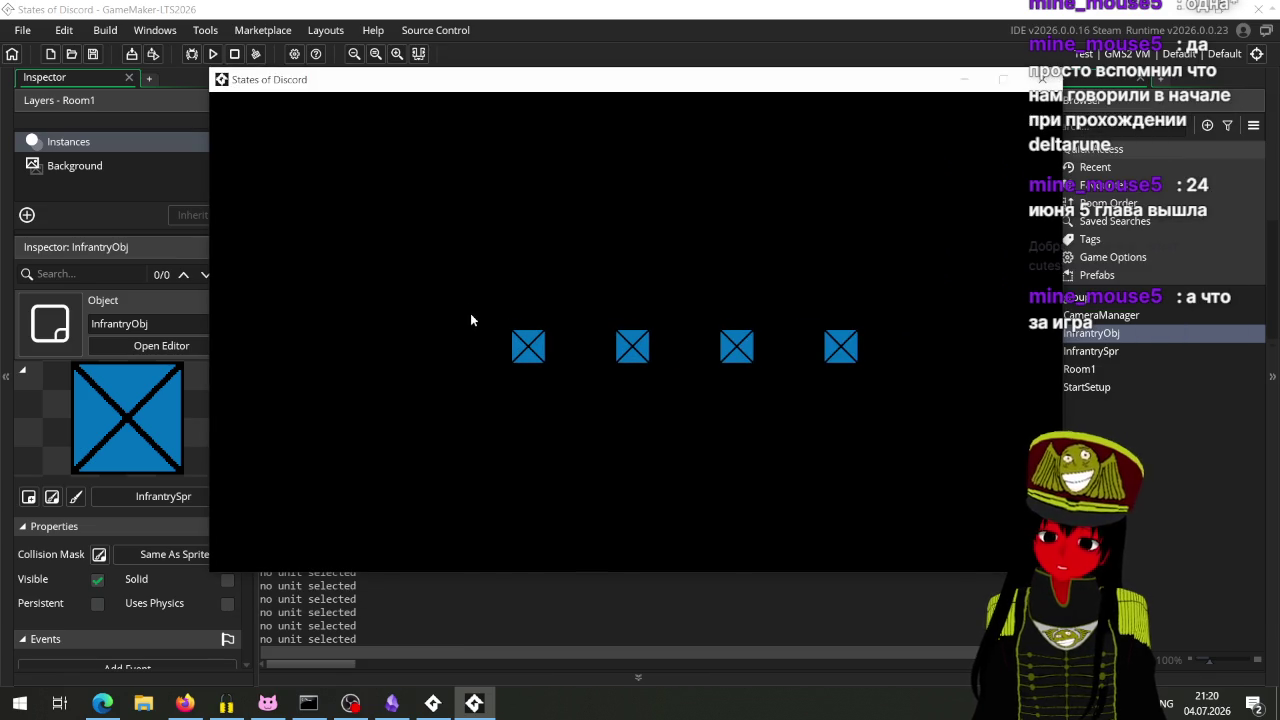
pyautogui.scroll(3, 531, 311)
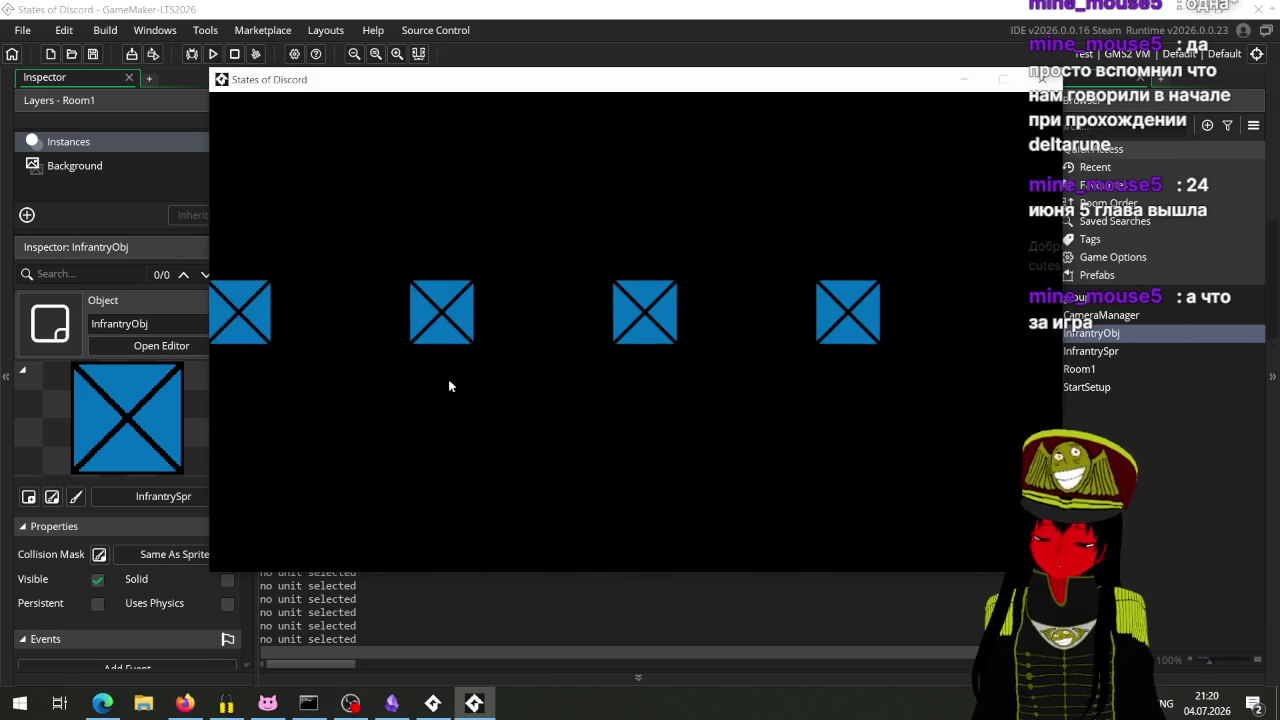
pyautogui.scroll(-3, 580, 376)
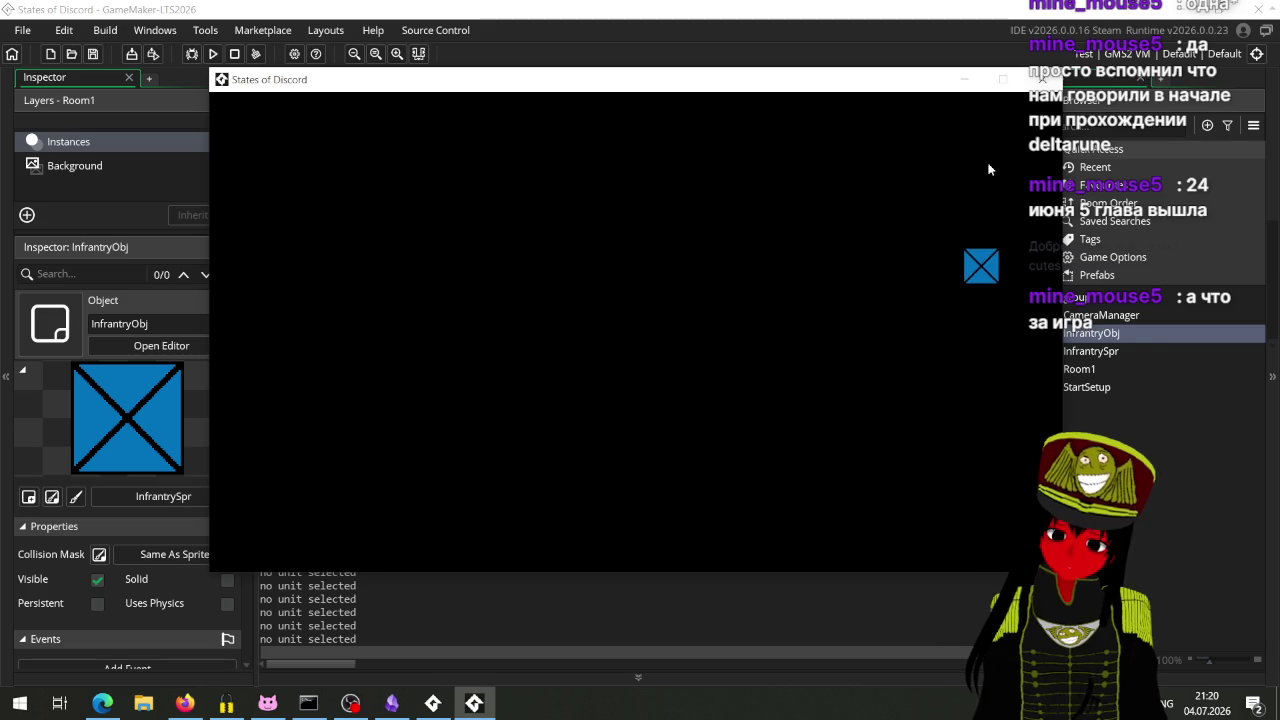
pyautogui.scroll(3, 507, 387)
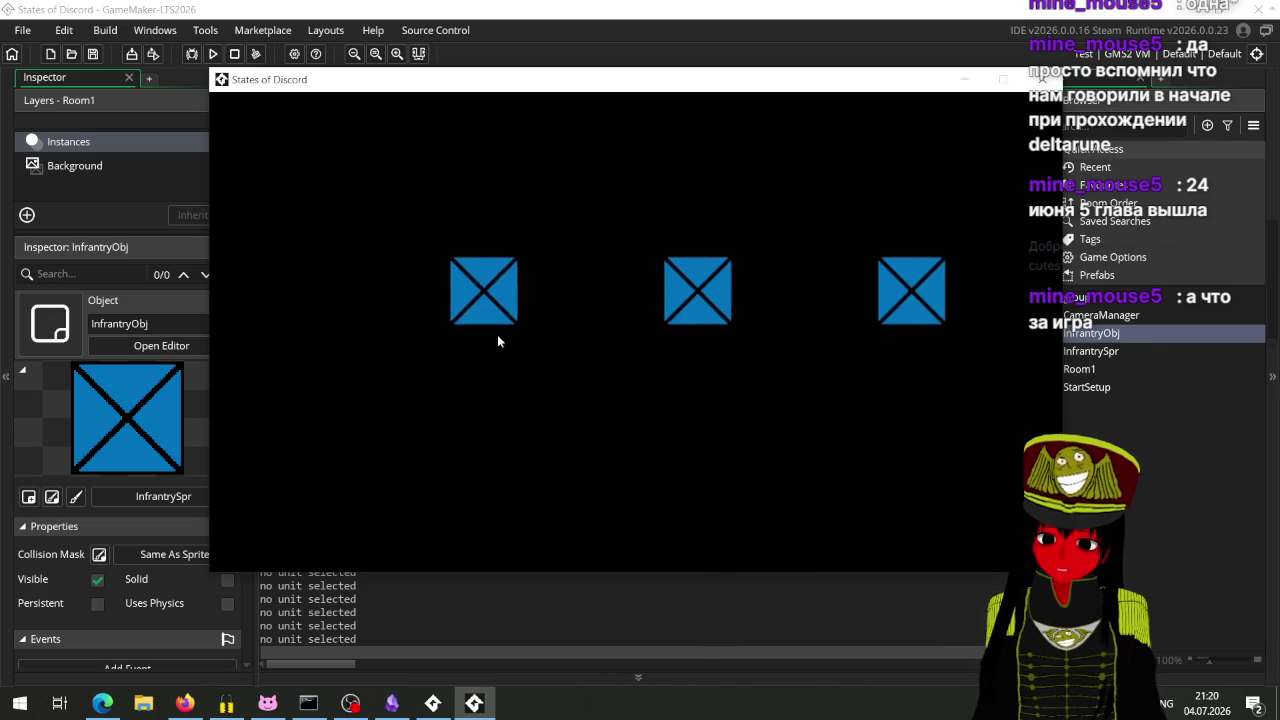
pyautogui.scroll(-3, 360, 336)
pyautogui.moveTo(514, 98)
pyautogui.mouseDown()
pyautogui.moveTo(760, 95)
pyautogui.moveTo(998, 269)
pyautogui.moveTo(488, 533)
pyautogui.moveTo(474, 203)
pyautogui.moveTo(394, 121)
pyautogui.moveTo(352, 112)
pyautogui.moveTo(582, 103)
pyautogui.mouseUp()
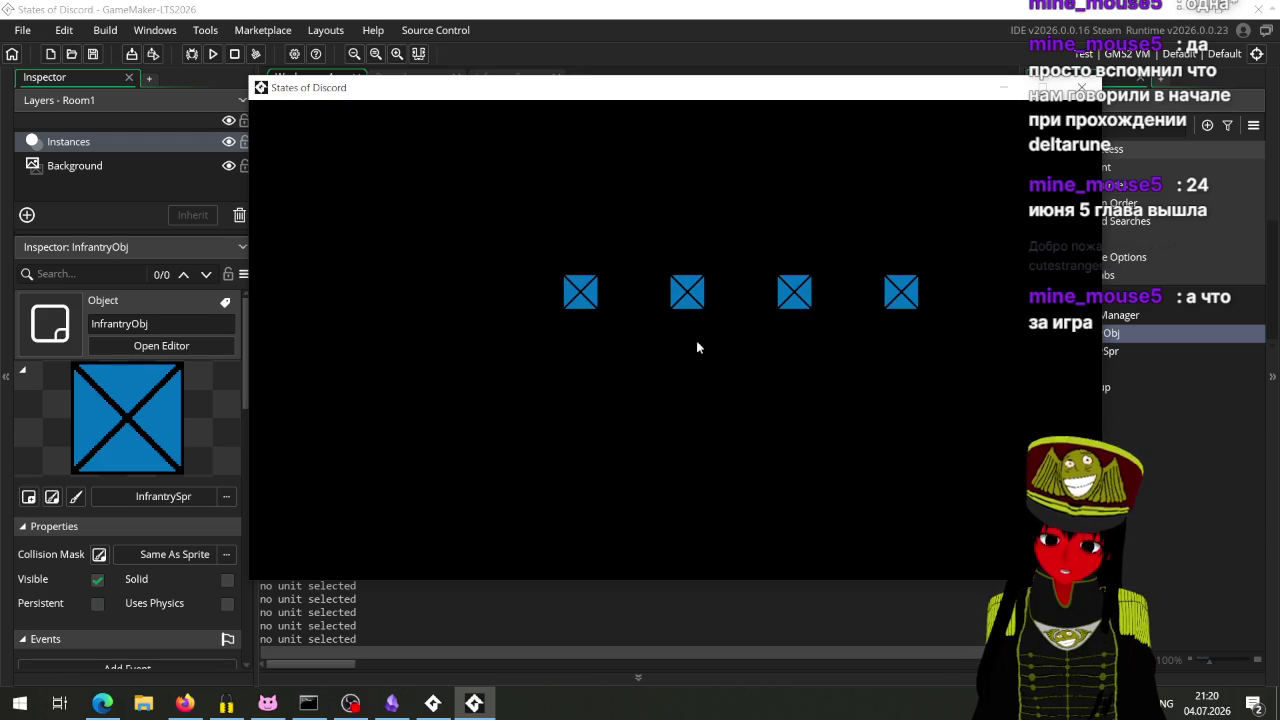
pyautogui.scroll(-2, 670, 300)
pyautogui.scroll(5, 654, 322)
pyautogui.scroll(-3, 668, 271)
pyautogui.scroll(2, 606, 429)
pyautogui.scroll(-1, 609, 412)
pyautogui.scroll(1, 600, 400)
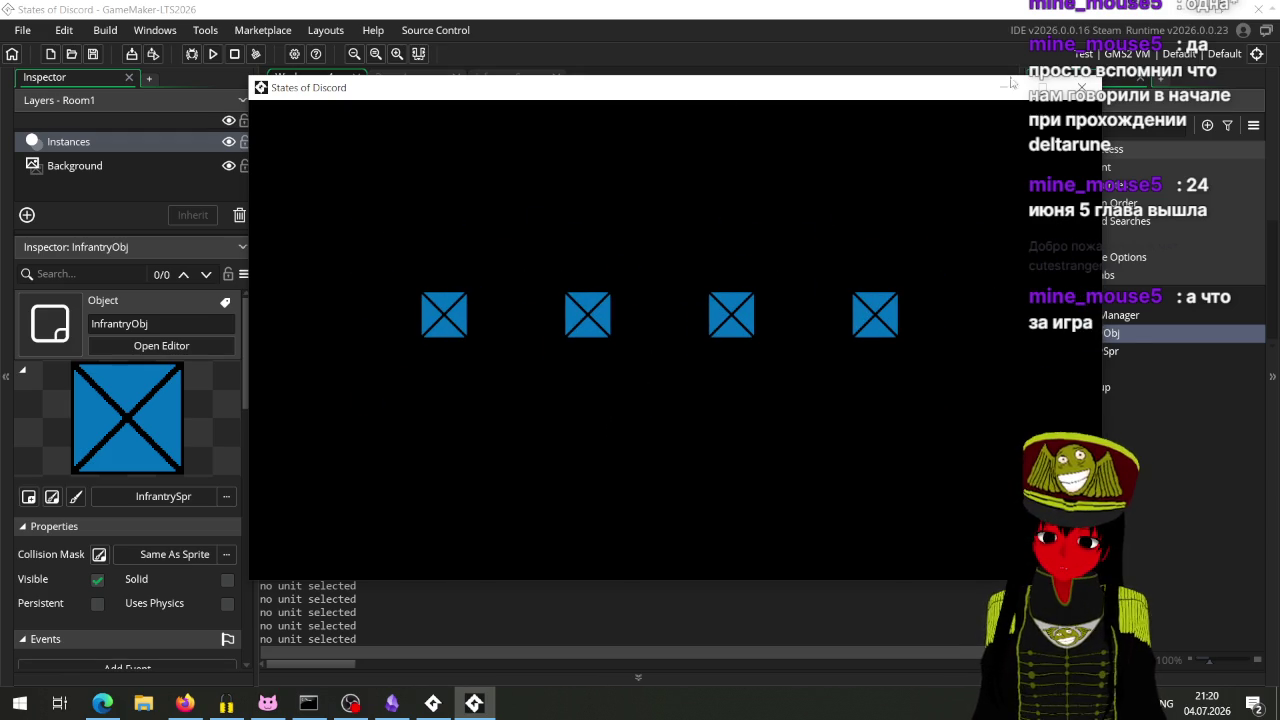
pyautogui.click(1082, 87)
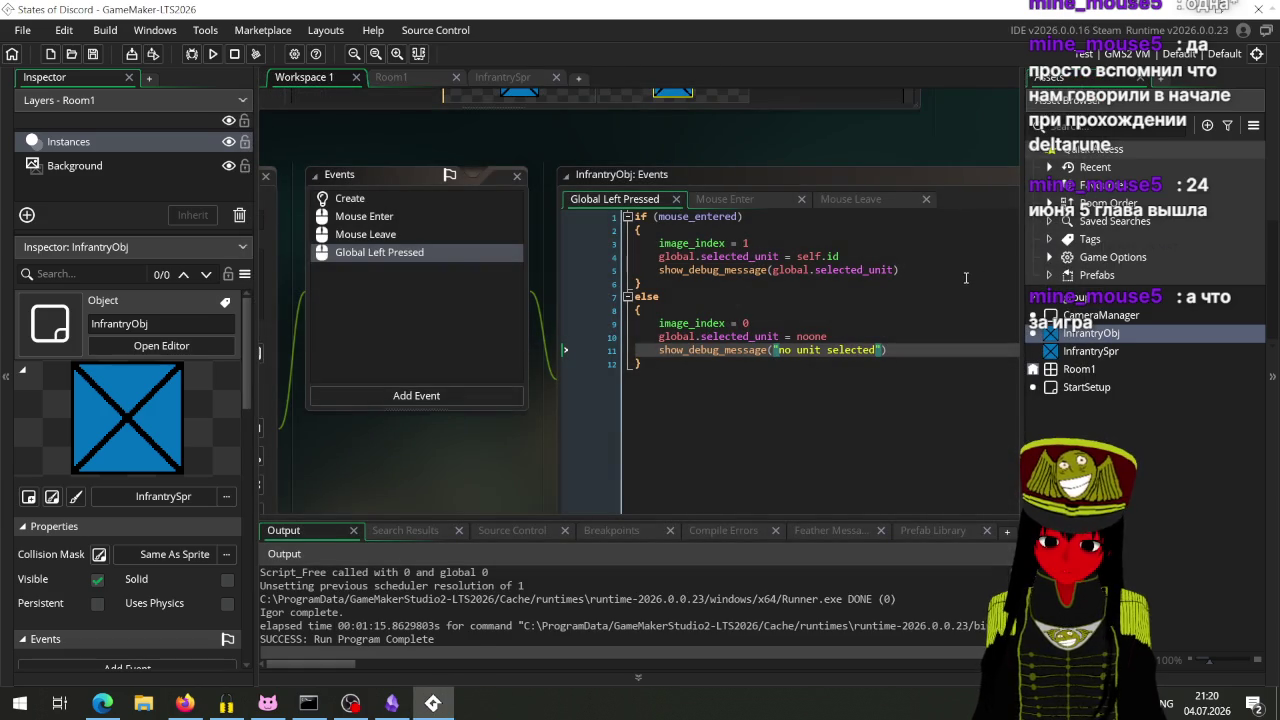
# Step: Delete the "no unit selected" debug line, save, and run the game
pyautogui.moveTo(884, 352); pyautogui.dragTo(620, 350)
pyautogui.press('BackSpace')
pyautogui.press('BackSpace')
pyautogui.hotkey('ctrl', 's')
pyautogui.click(213, 53)
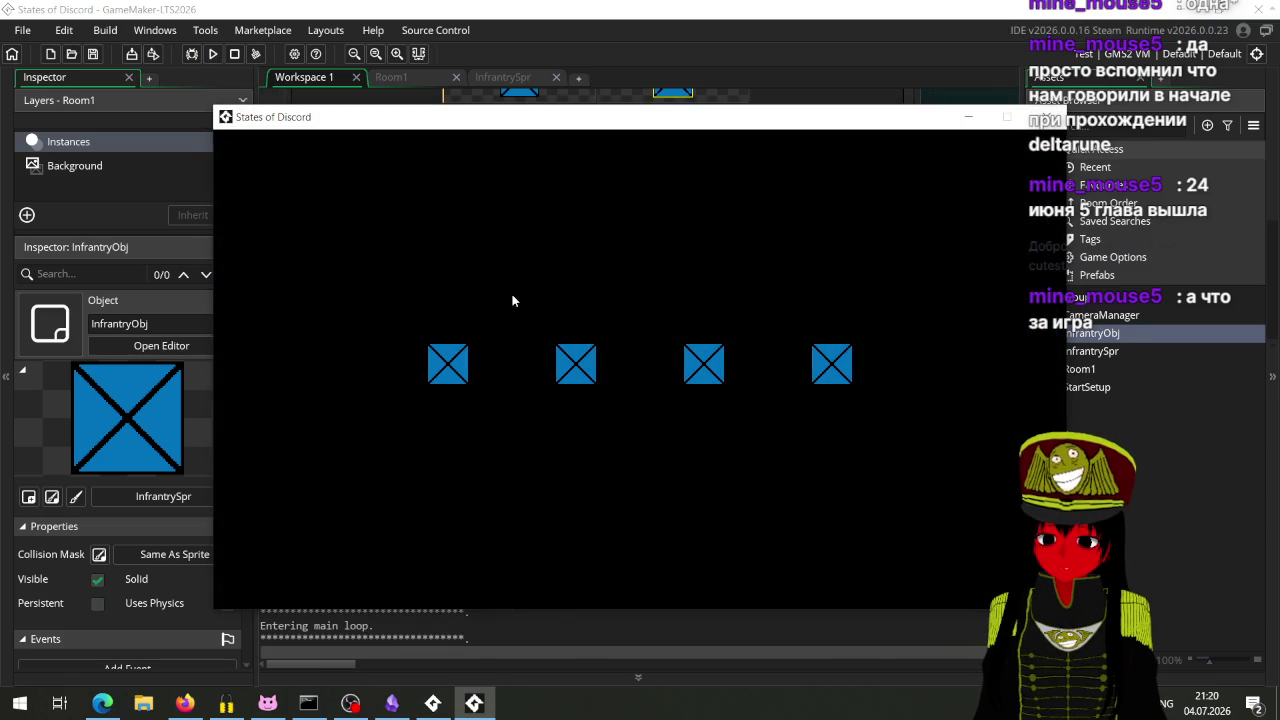
# Step: Click each of the four units in turn to log their instance ids
pyautogui.click(446, 374)
pyautogui.moveTo(474, 124)
pyautogui.mouseDown()
pyautogui.moveTo(807, 470)
pyautogui.moveTo(654, 350)
pyautogui.moveTo(701, 362)
pyautogui.moveTo(631, 451)
pyautogui.moveTo(640, 131)
pyautogui.moveTo(973, 308)
pyautogui.moveTo(792, 139)
pyautogui.moveTo(762, 128)
pyautogui.mouseUp()
pyautogui.click(866, 378)
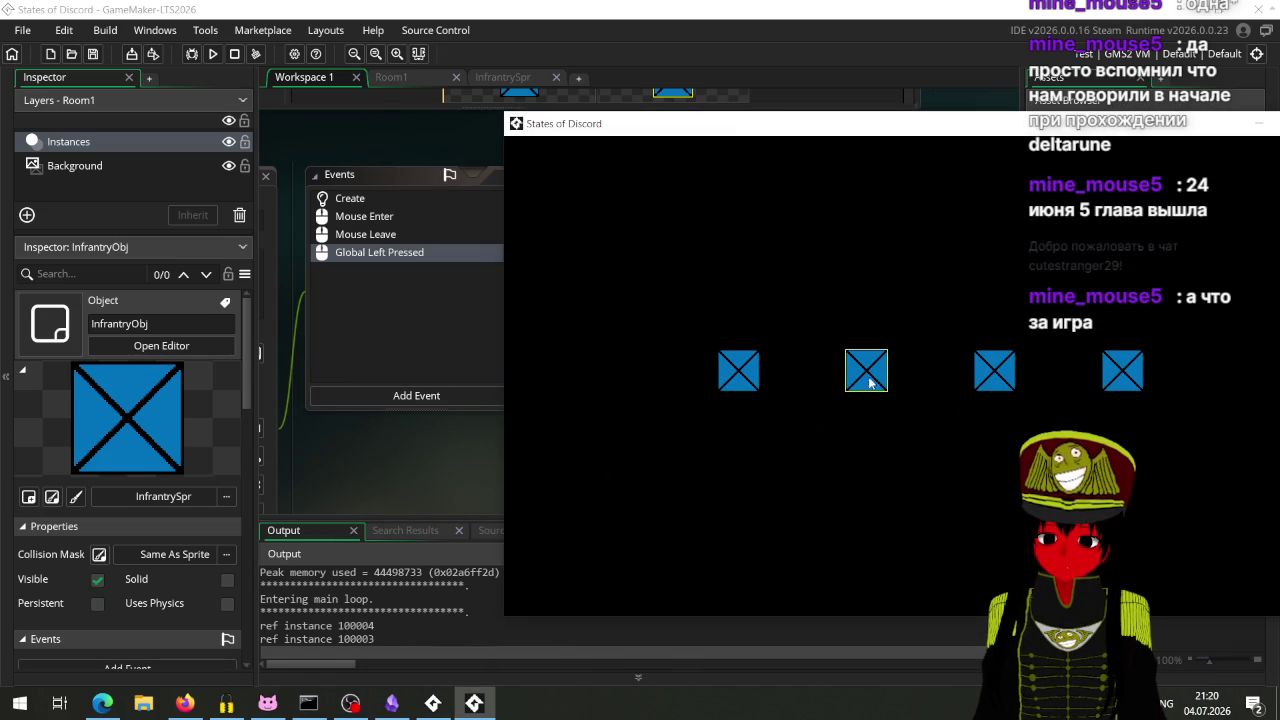
pyautogui.click(997, 375)
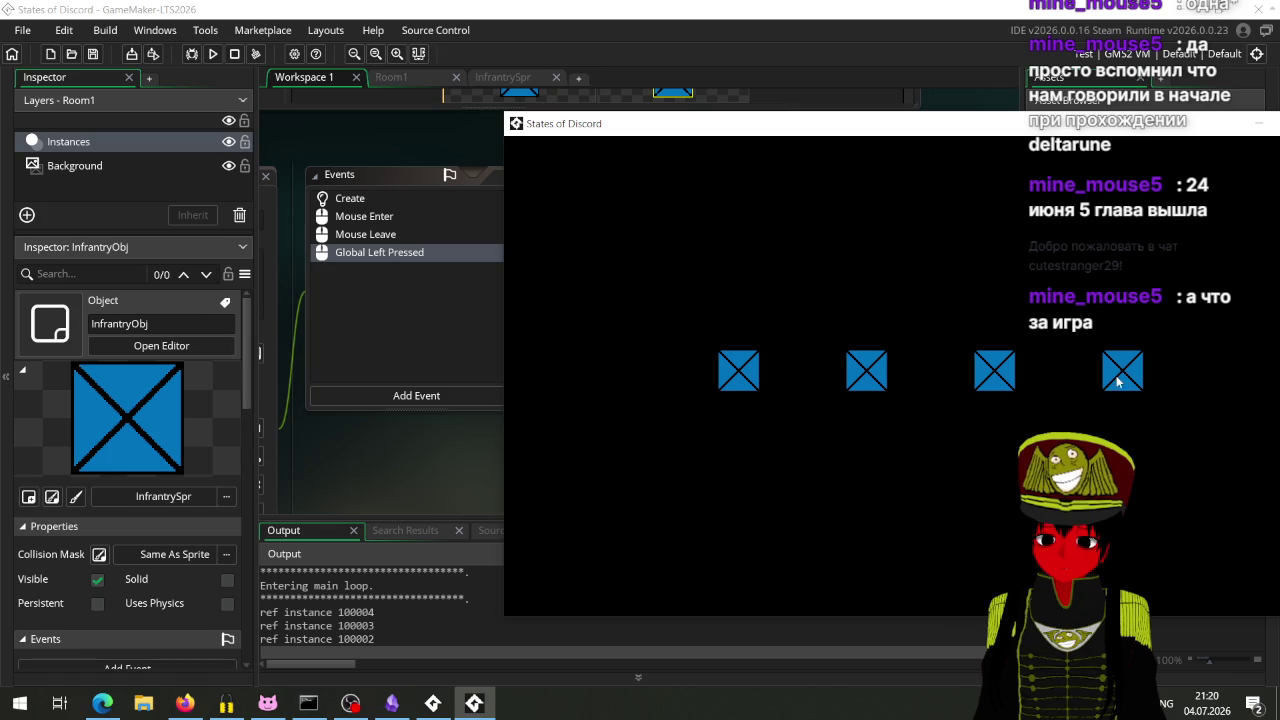
pyautogui.click(1118, 382)
pyautogui.click(994, 371)
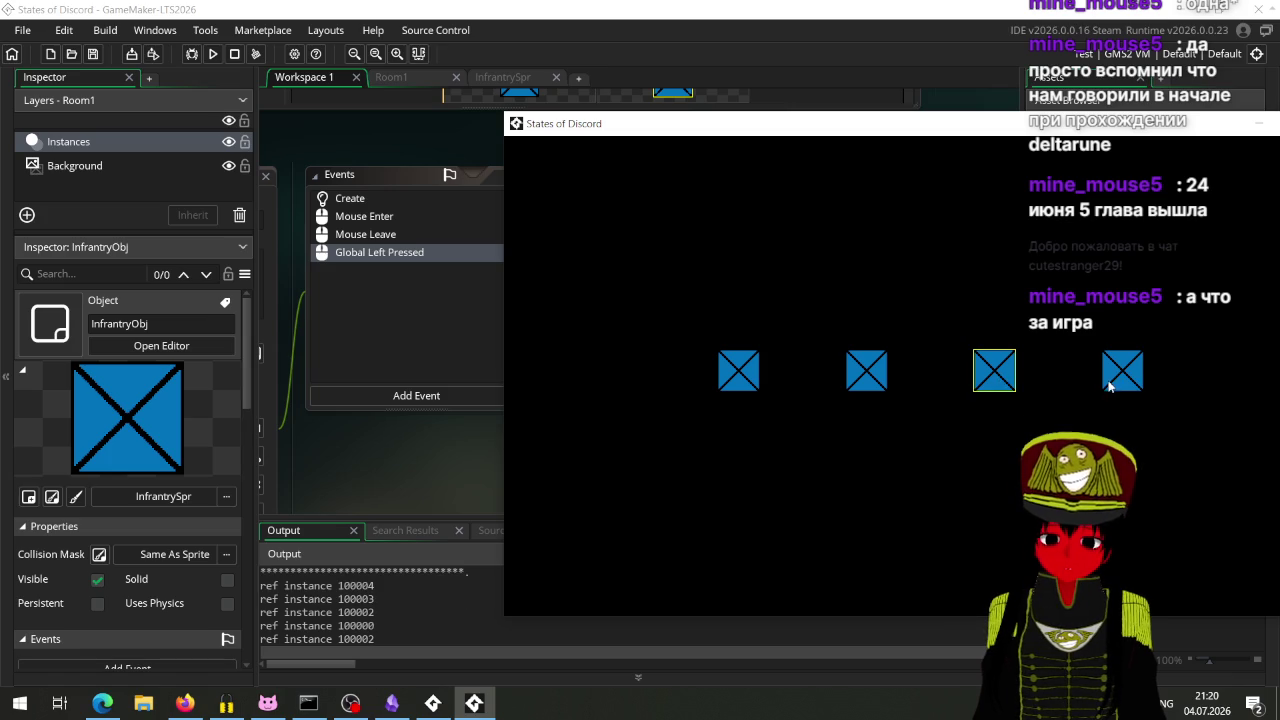
pyautogui.click(1120, 372)
pyautogui.click(992, 368)
pyautogui.click(868, 372)
pyautogui.click(752, 378)
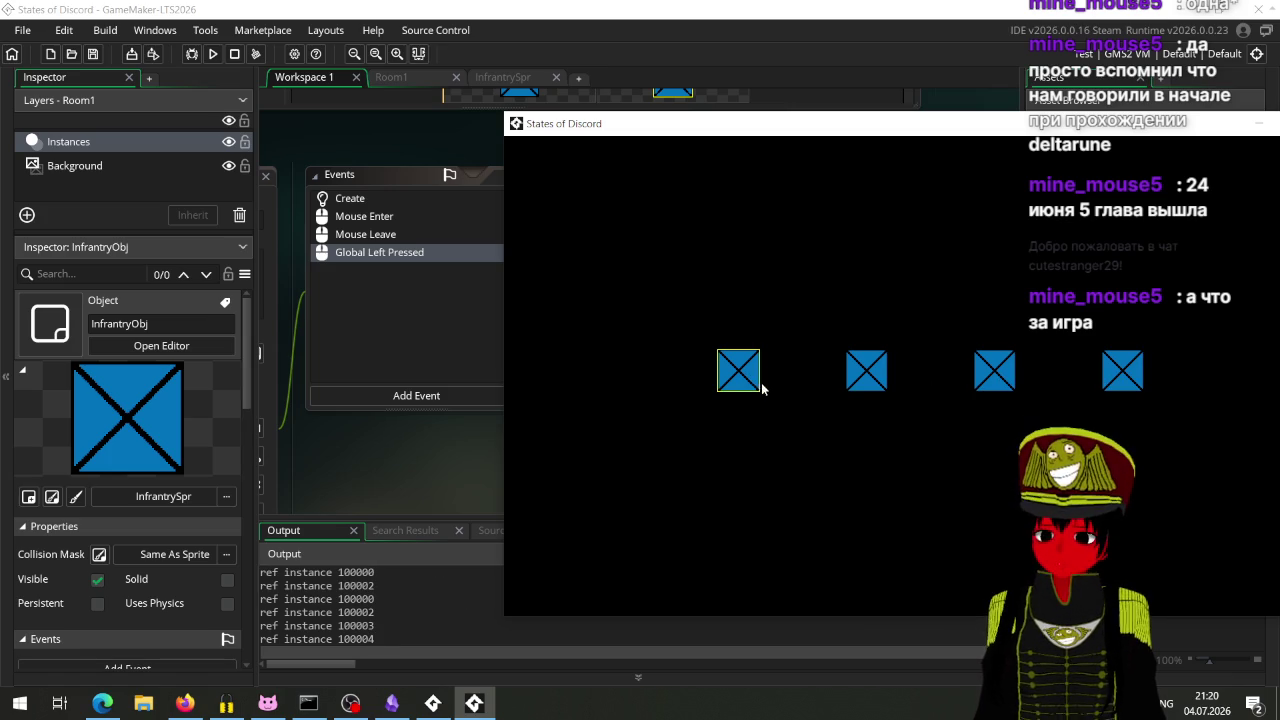
# Step: Close the game and move the "Система выбора юнита" card to Done in Obsidian
pyautogui.moveTo(979, 126); pyautogui.dragTo(742, 138)
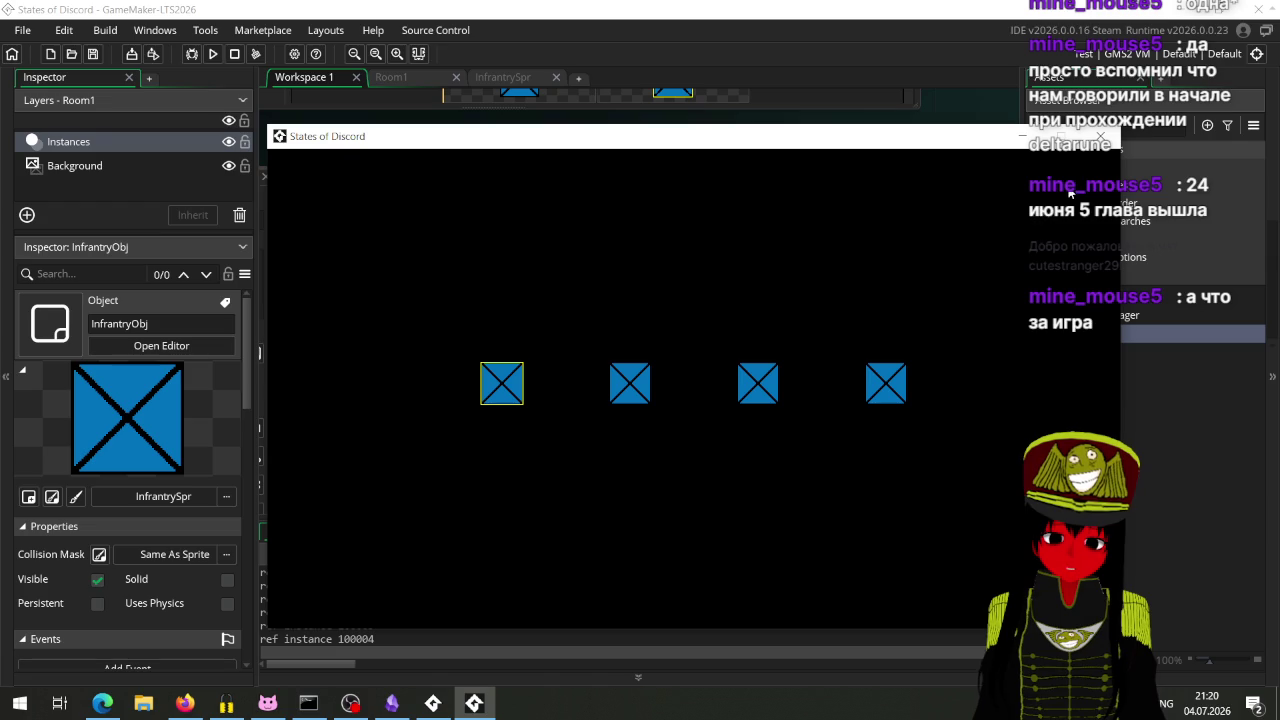
pyautogui.click(1100, 136)
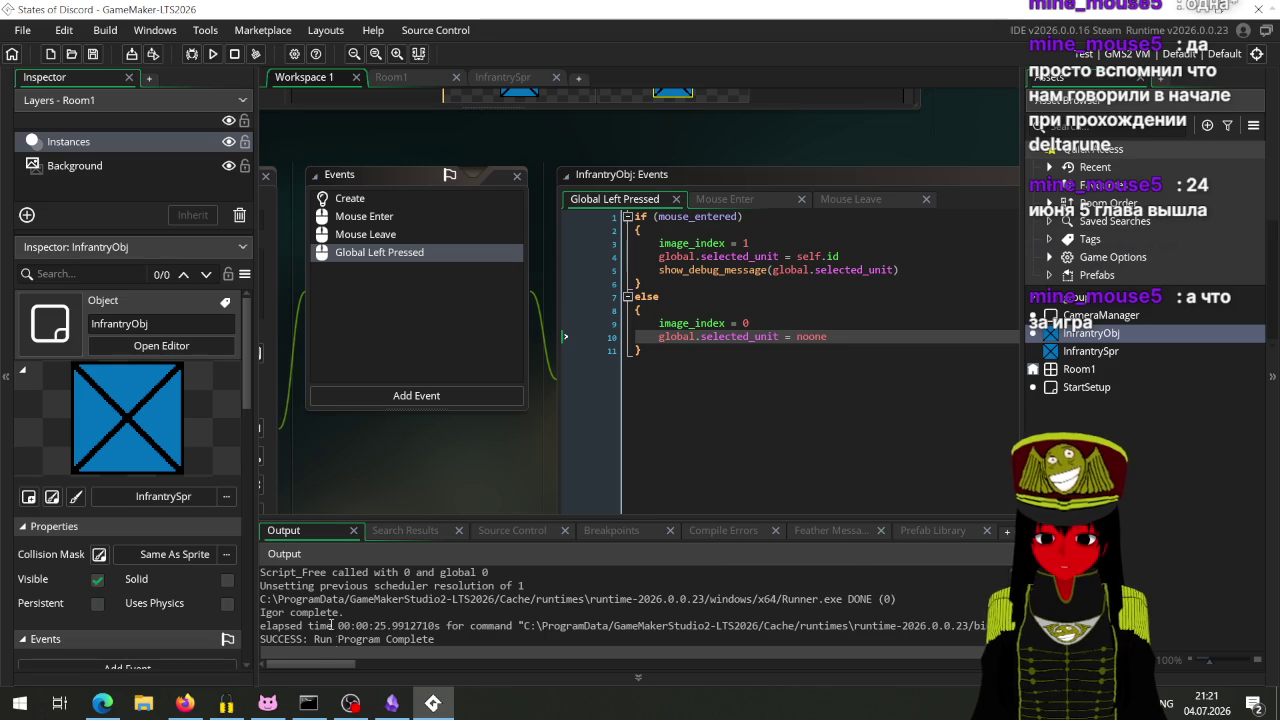
pyautogui.click(391, 703)
pyautogui.moveTo(545, 132)
pyautogui.mouseDown()
pyautogui.moveTo(369, 185)
pyautogui.moveTo(300, 132)
pyautogui.mouseUp()
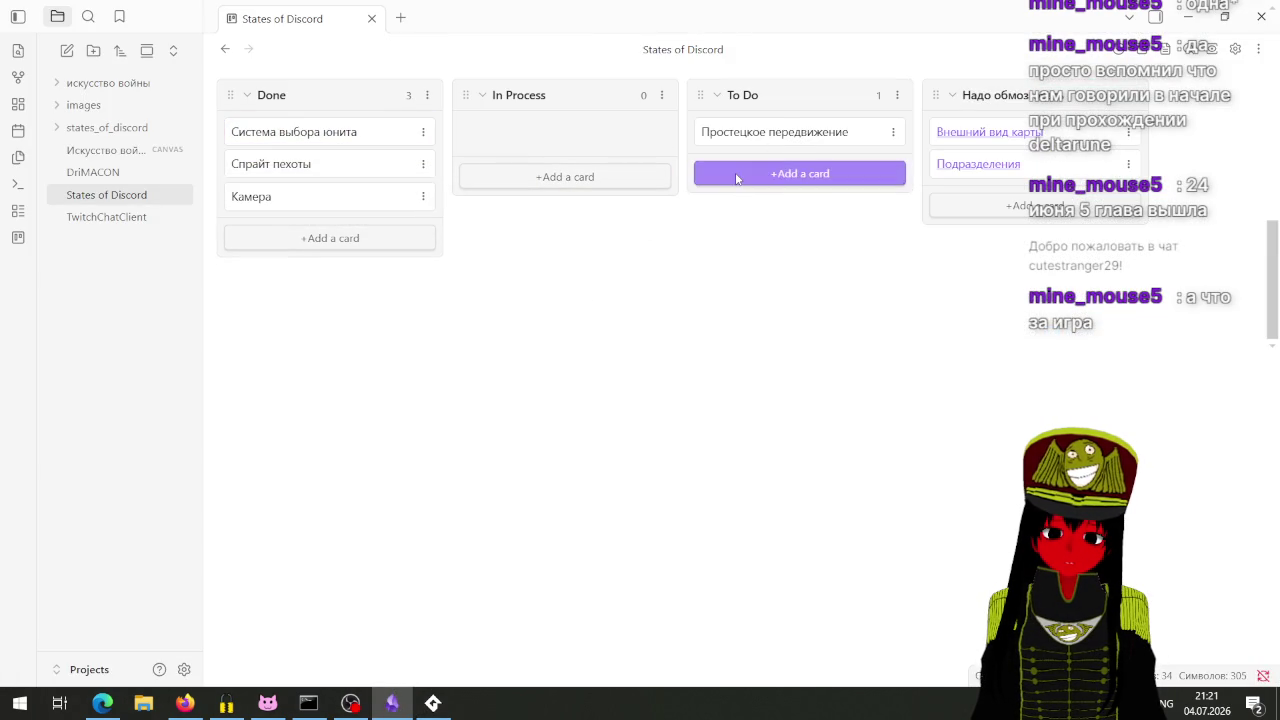
# Step: Move "Простецкое передвижение" into In Process and delete the stray empty card
pyautogui.click(600, 177)
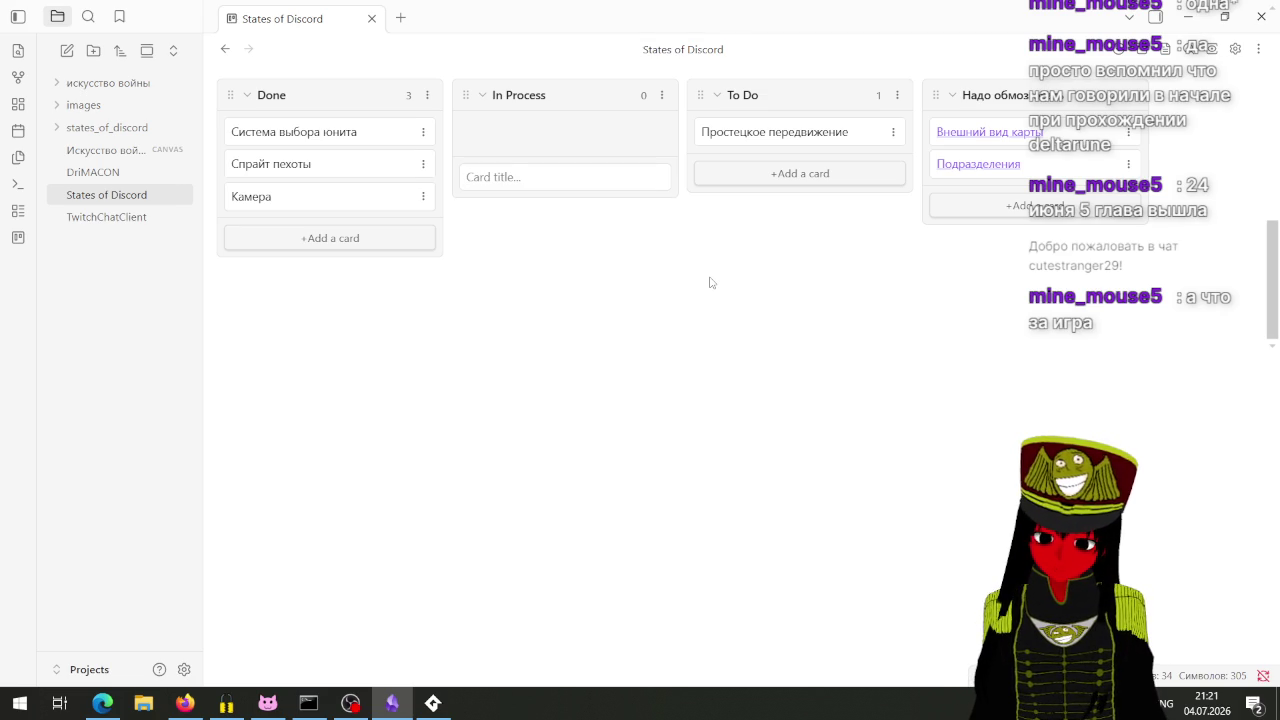
pyautogui.press('Return')
pyautogui.moveTo(738, 132); pyautogui.dragTo(520, 135)
pyautogui.moveTo(596, 166); pyautogui.dragTo(822, 170)
pyautogui.click(893, 132)
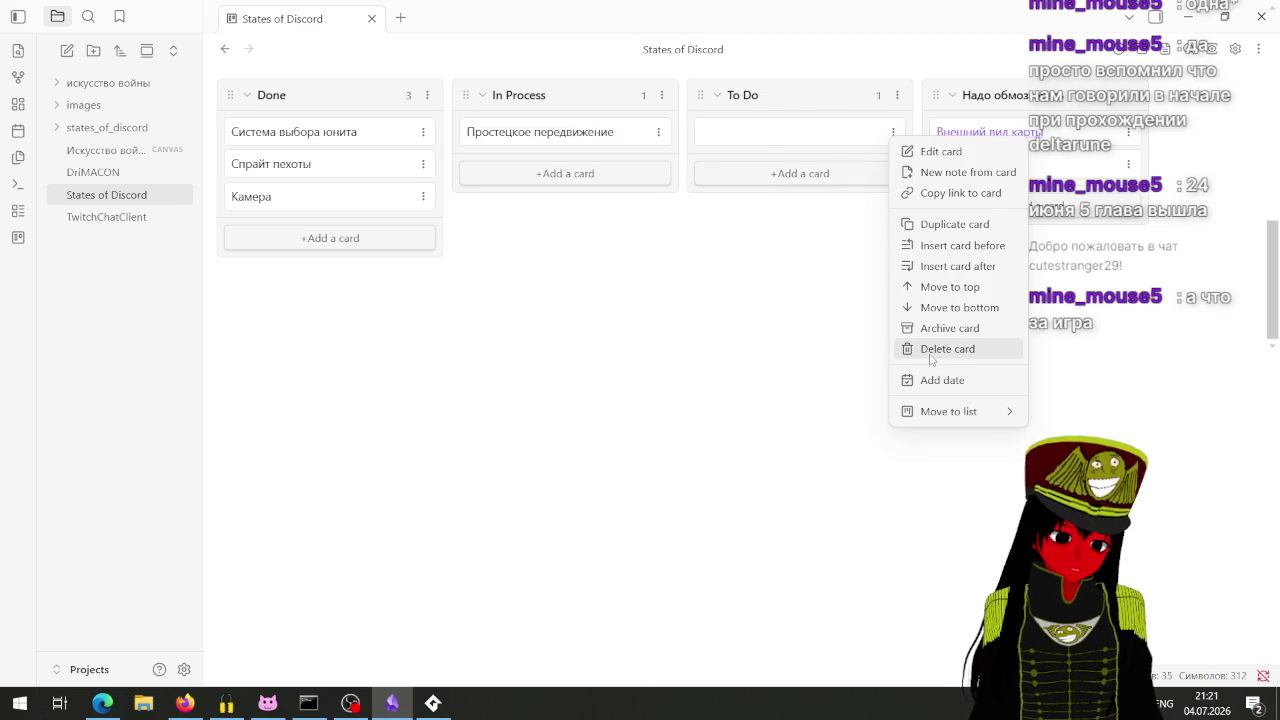
pyautogui.click(933, 350)
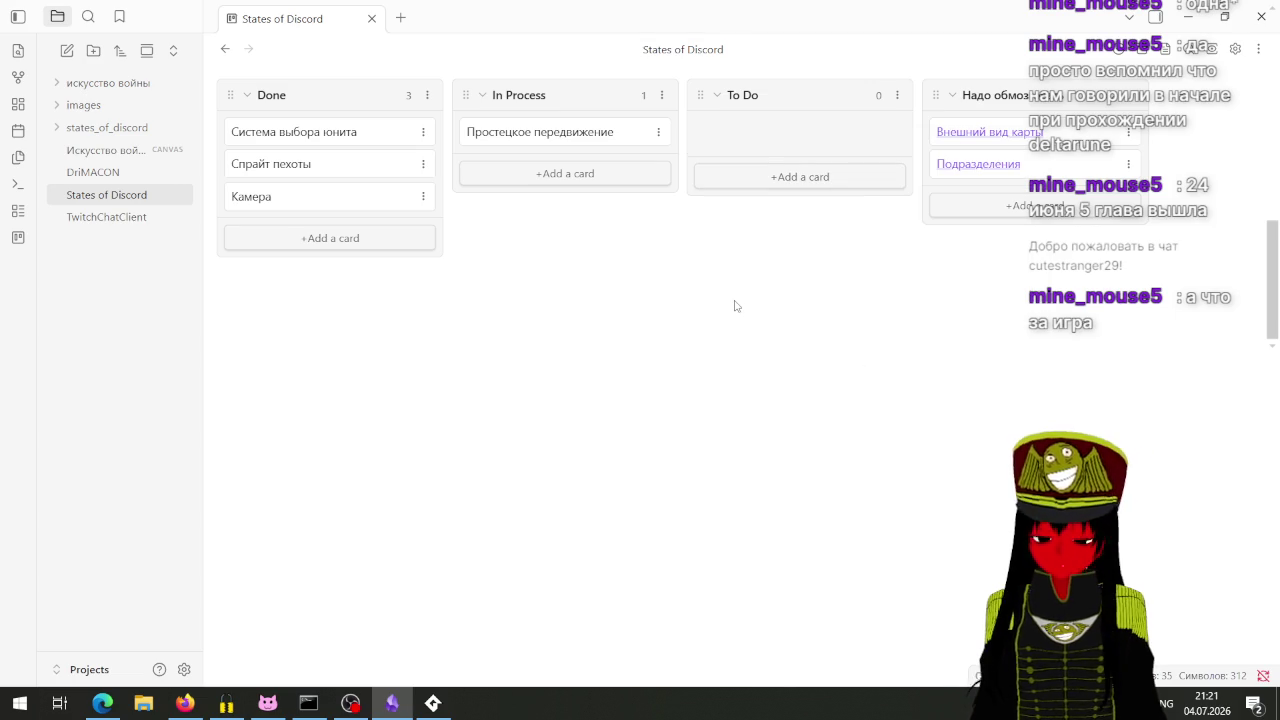
pyautogui.hotkey('alt', 'Tab')
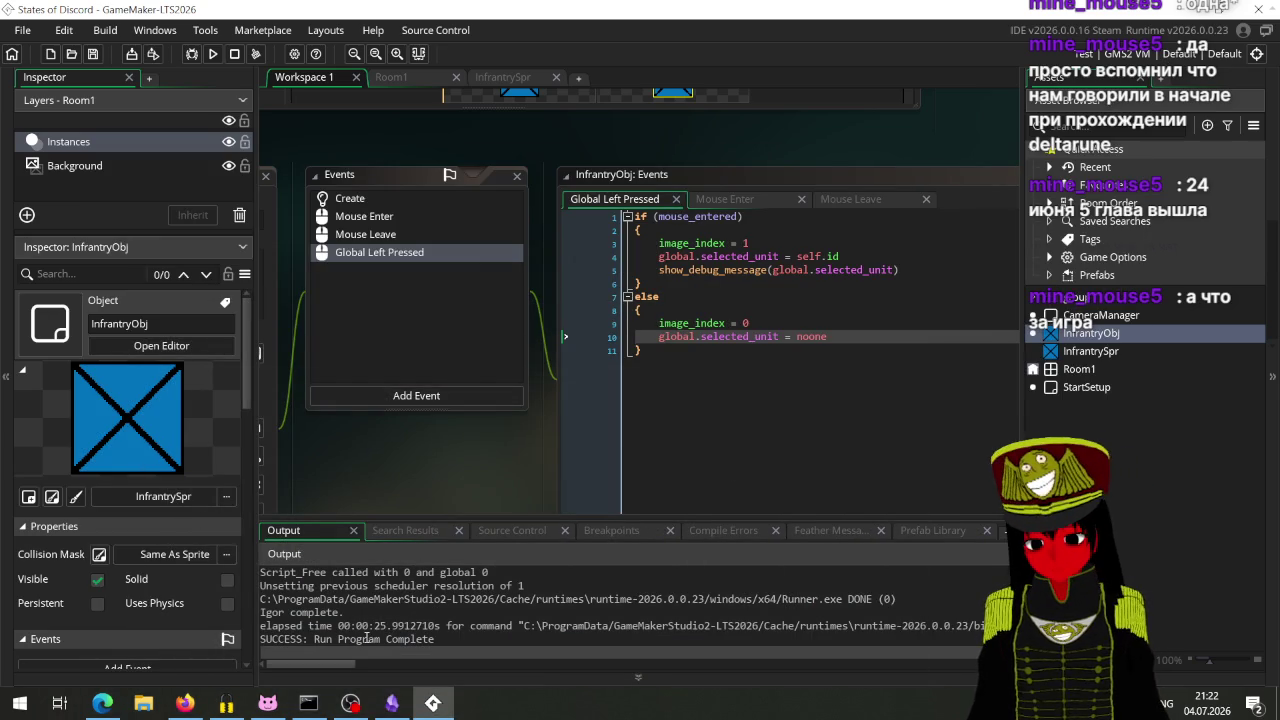
pyautogui.click(185, 703)
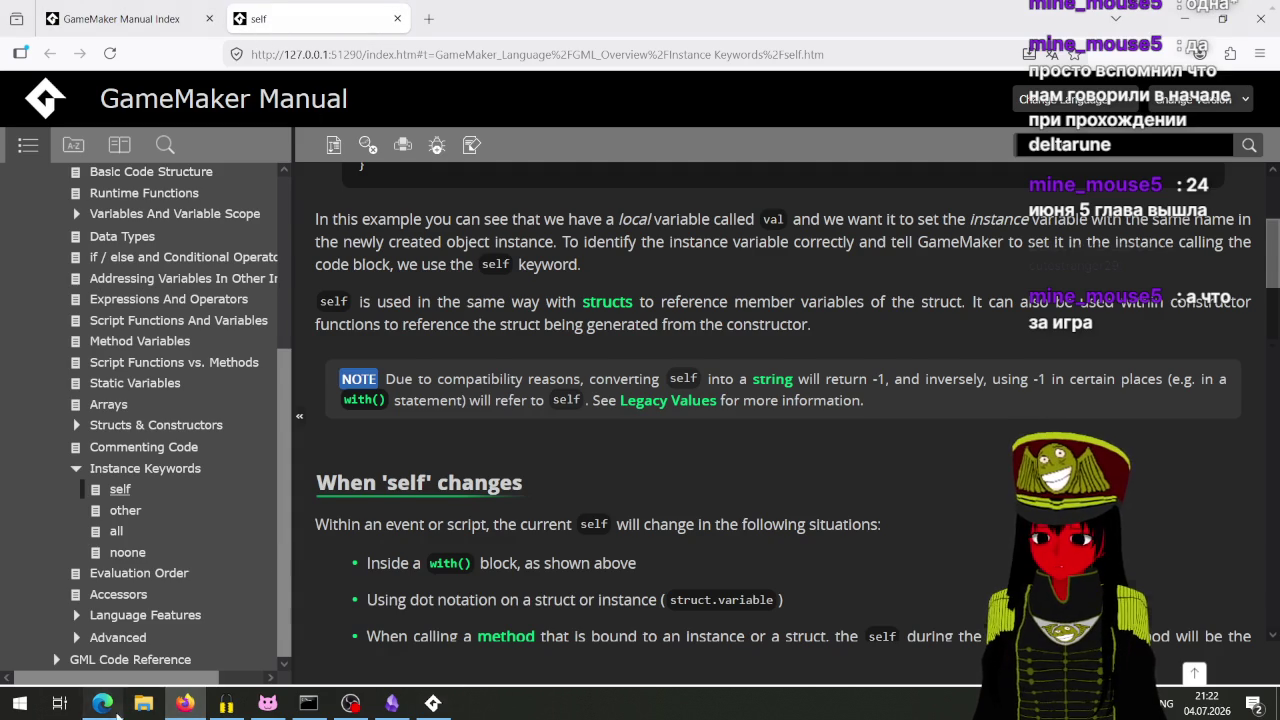
pyautogui.click(117, 705)
pyautogui.click(125, 17)
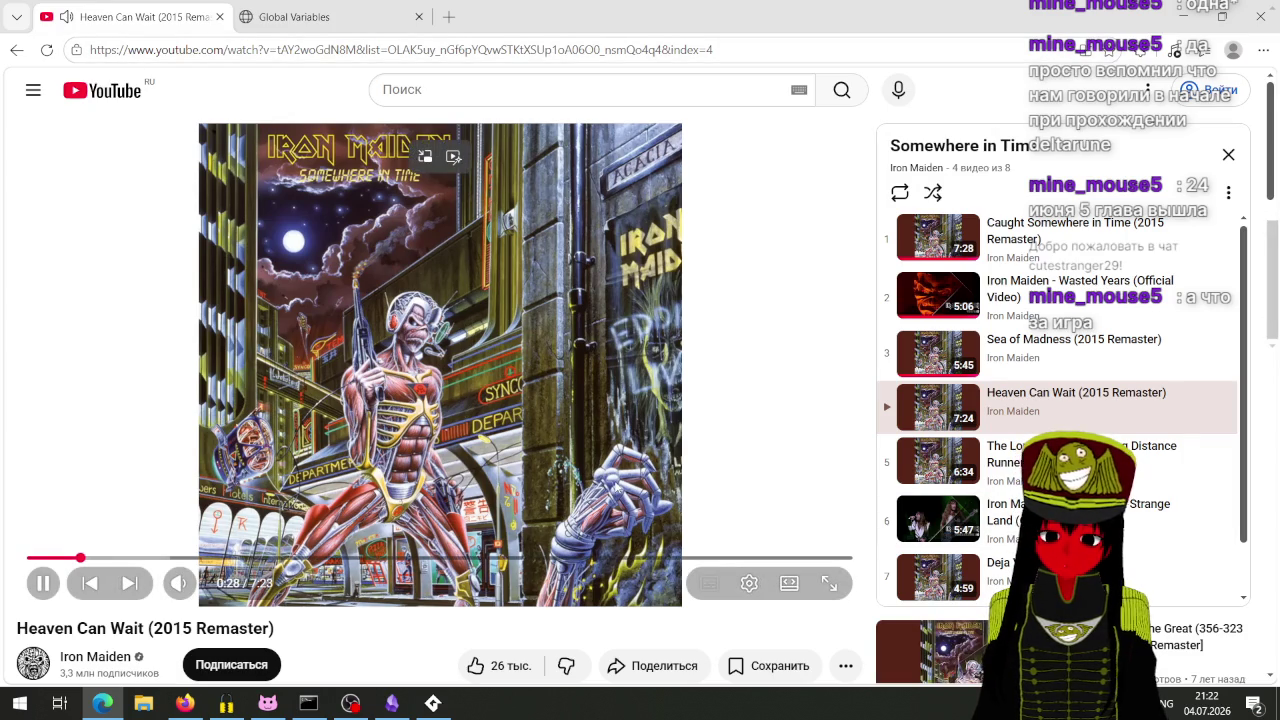
pyautogui.scroll(-4, 389, 591)
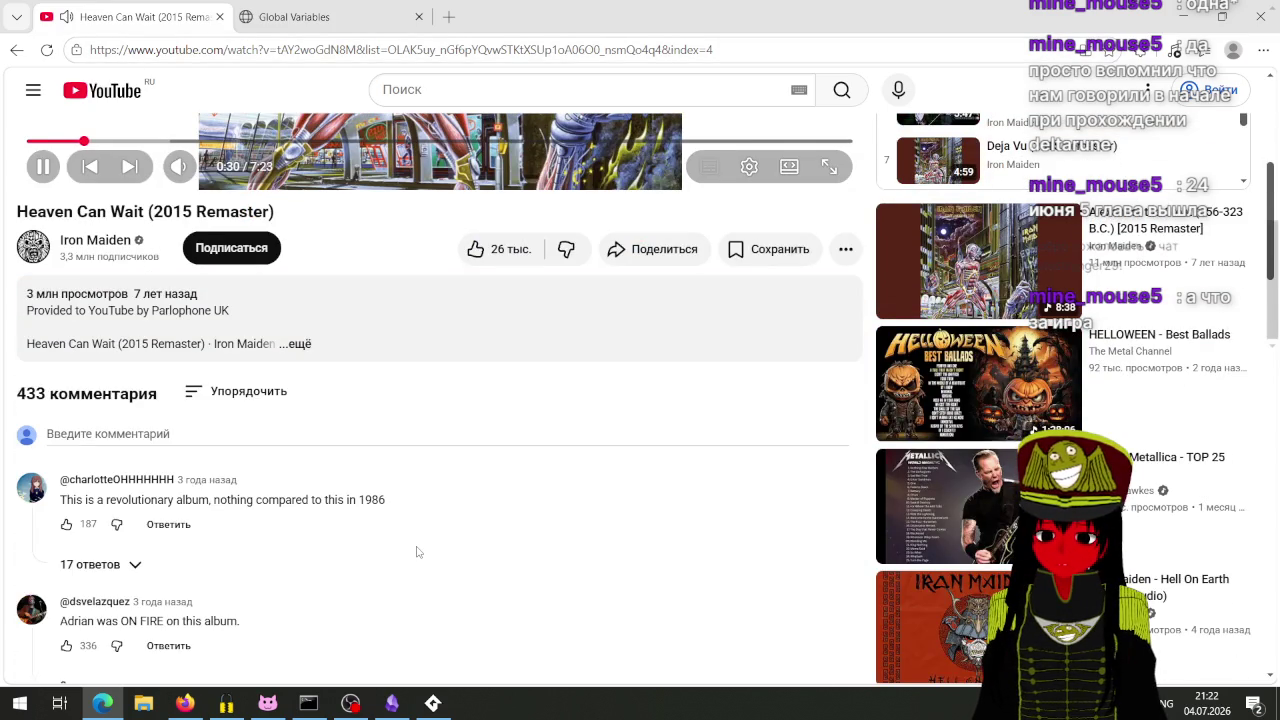
pyautogui.scroll(4, 417, 551)
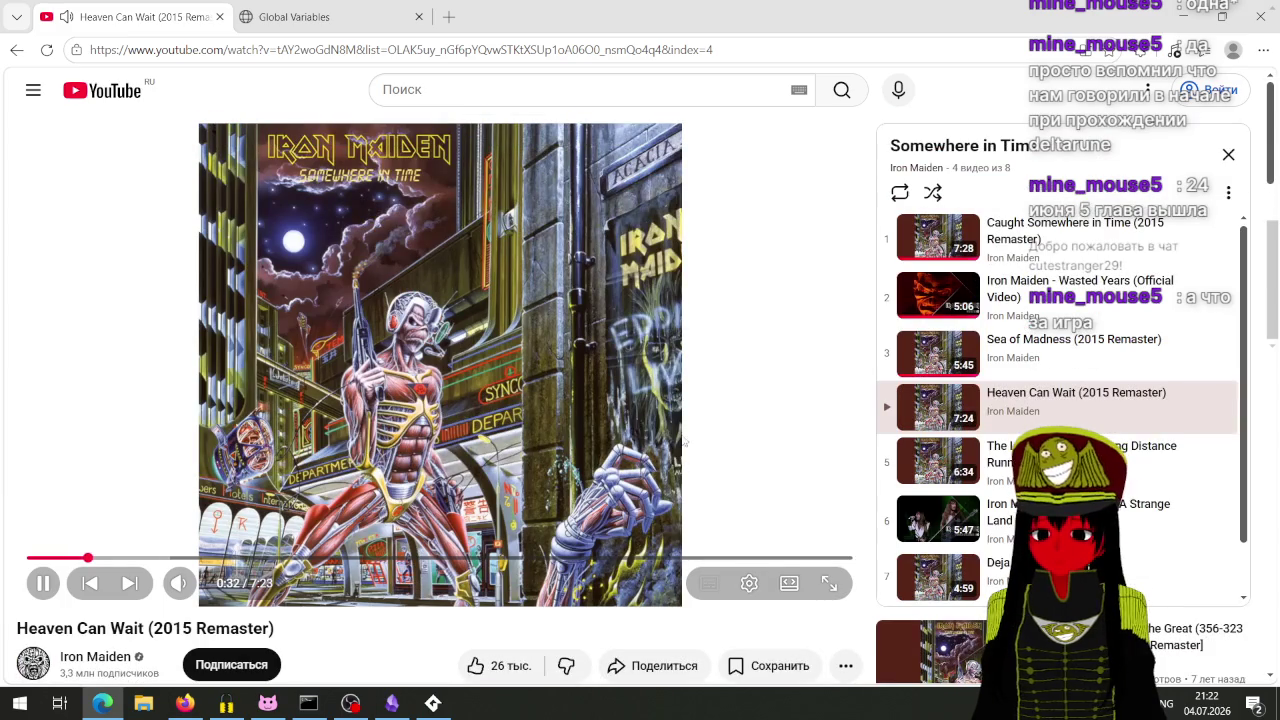
pyautogui.click(333, 8)
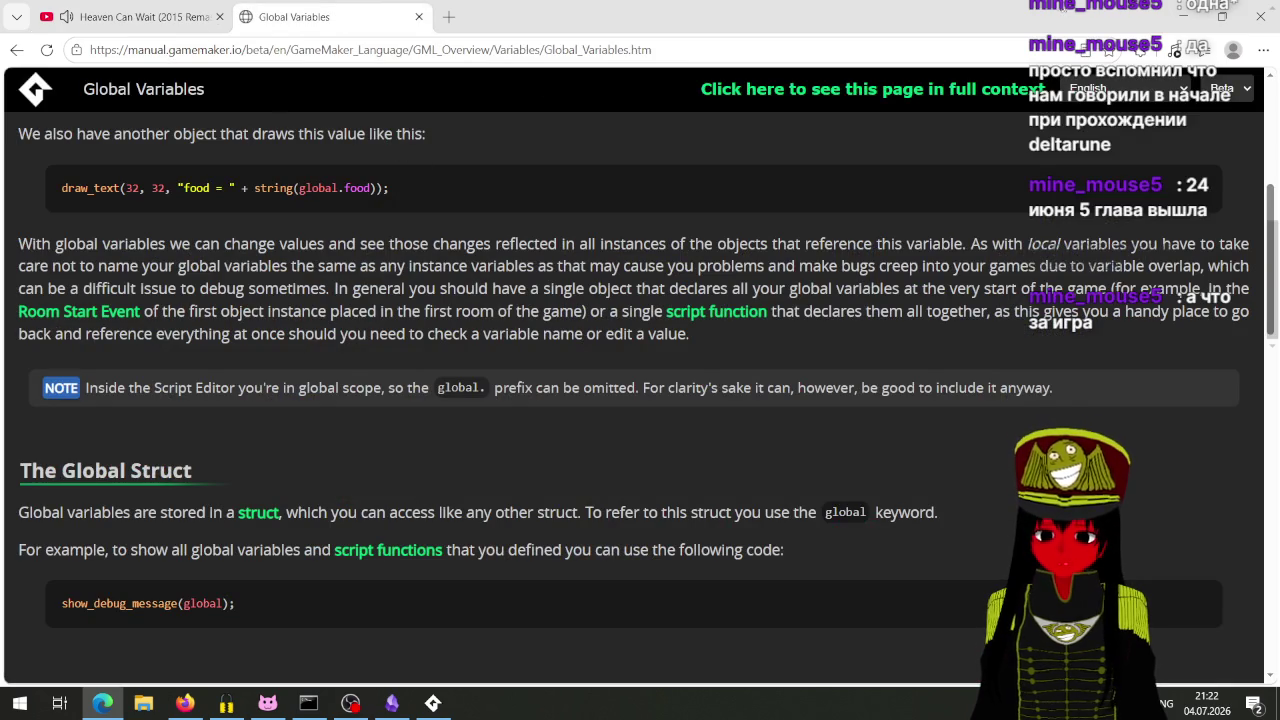
pyautogui.hotkey('alt', 'Tab')
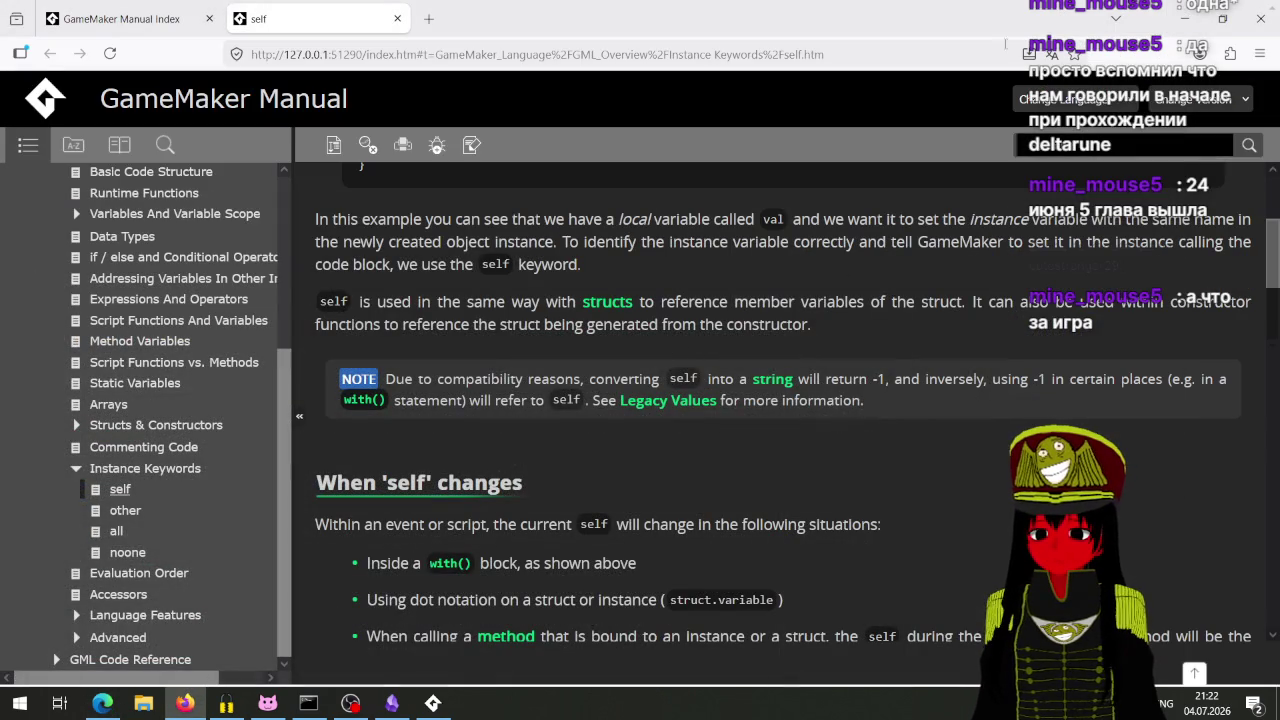
pyautogui.hotkey('alt', 'Tab')
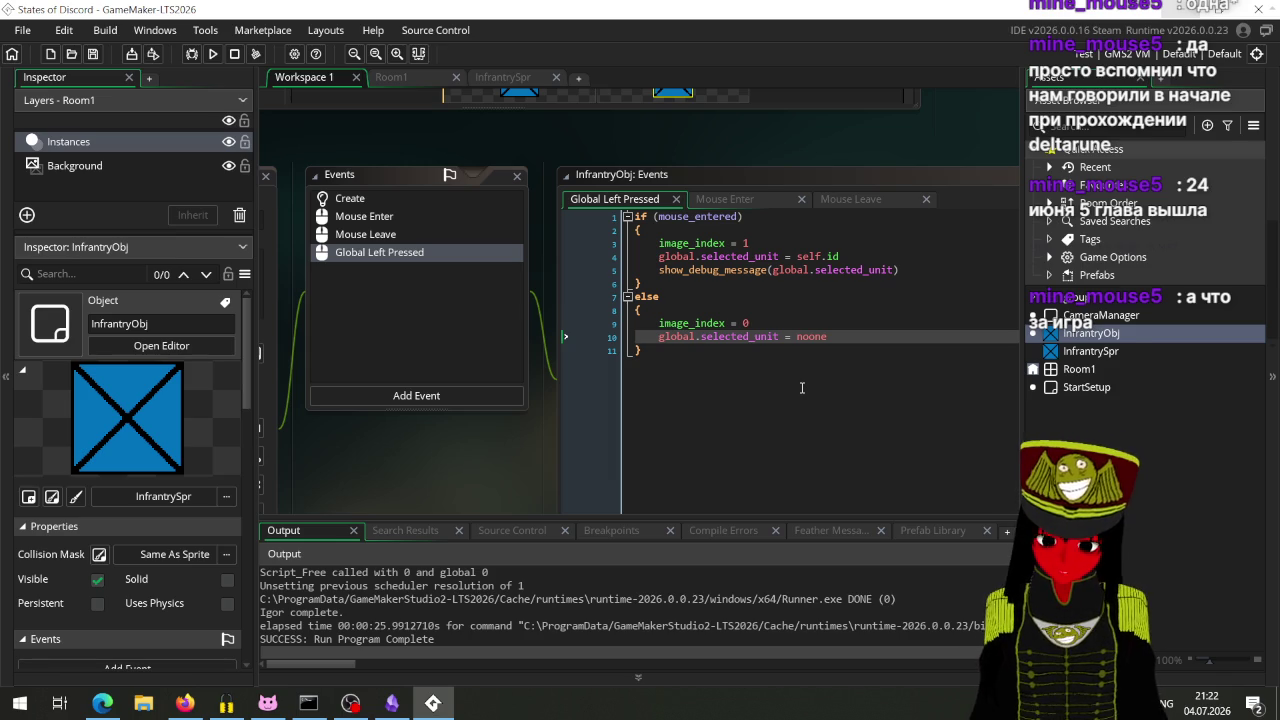
# Step: Look up the manual pages on the self keyword and Global Variables, then return to GameMaker
pyautogui.click(185, 703)
pyautogui.click(185, 703)
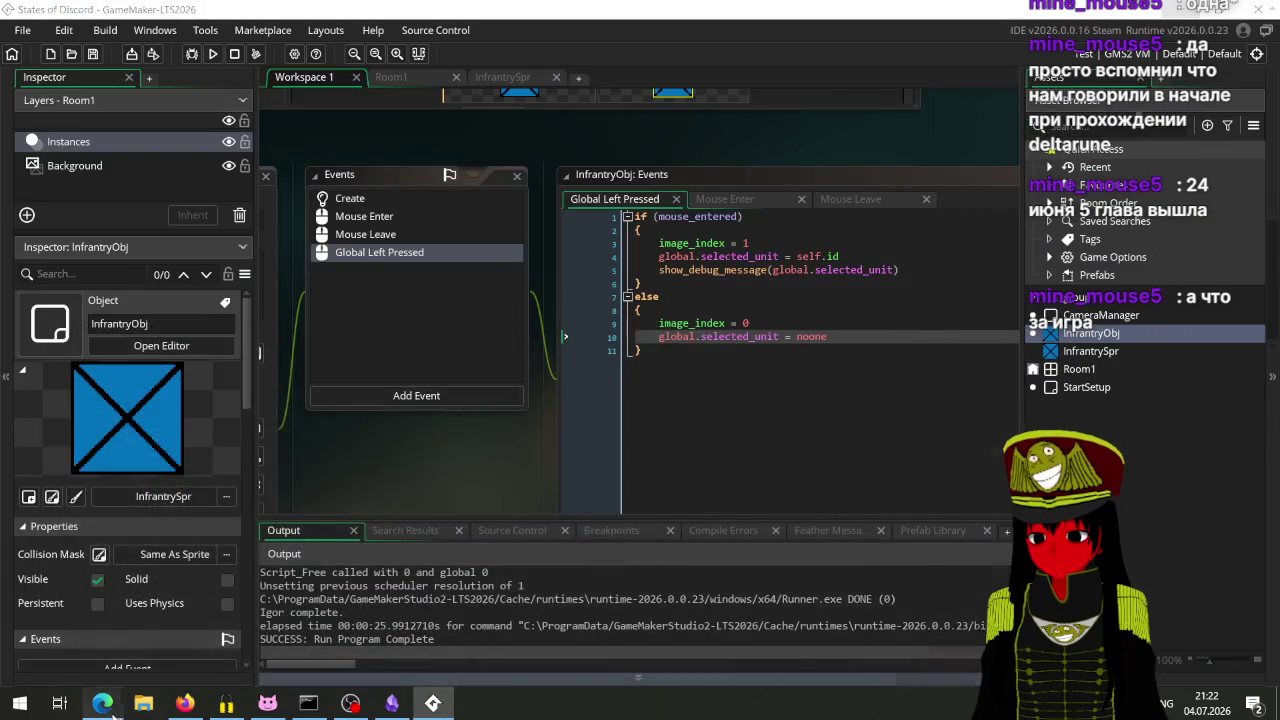
pyautogui.click(103, 703)
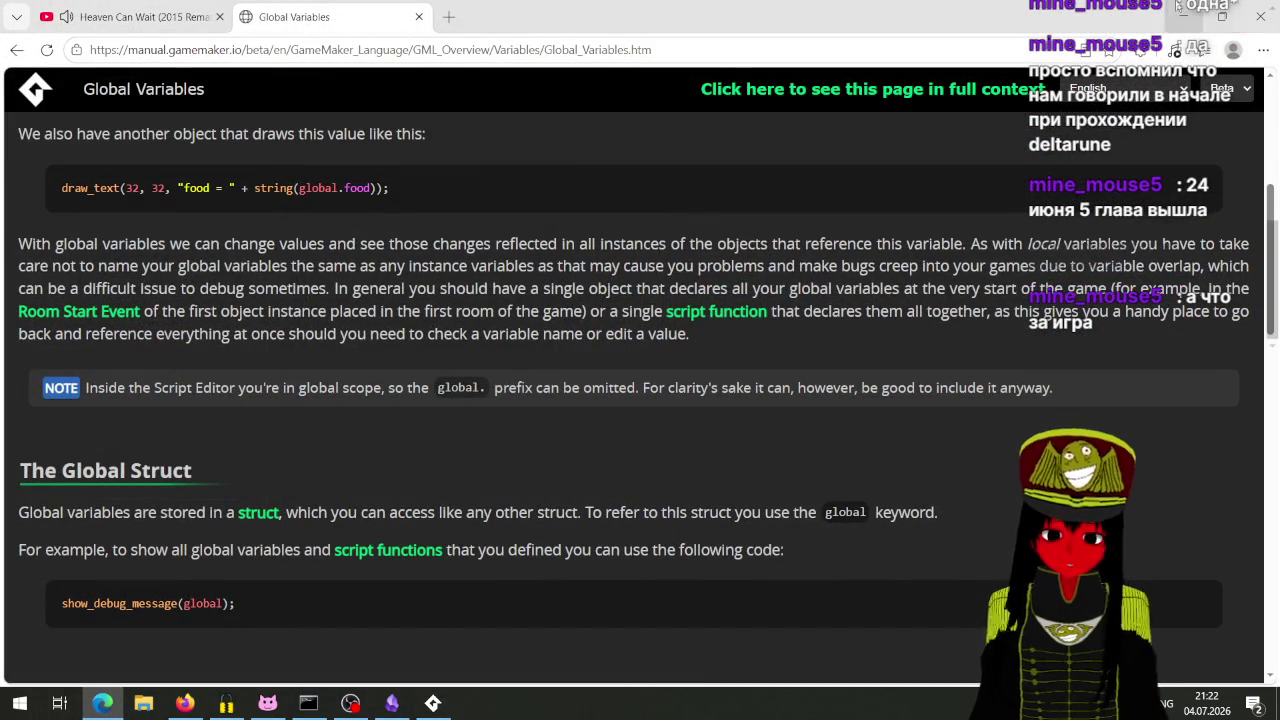
pyautogui.click(1182, 16)
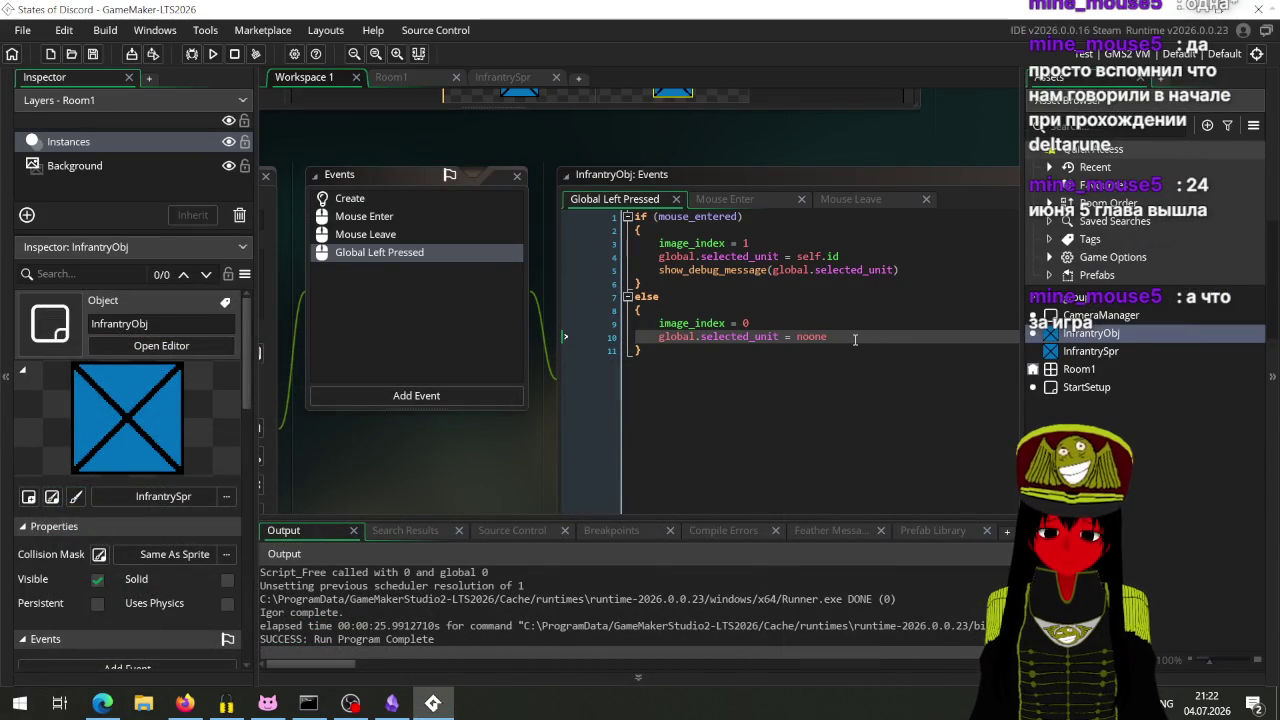
# Step: Delete the group1 folder from the Asset Browser and confirm the deletion
pyautogui.scroll(-2, 567, 365)
pyautogui.hscroll(-3, 567, 365)
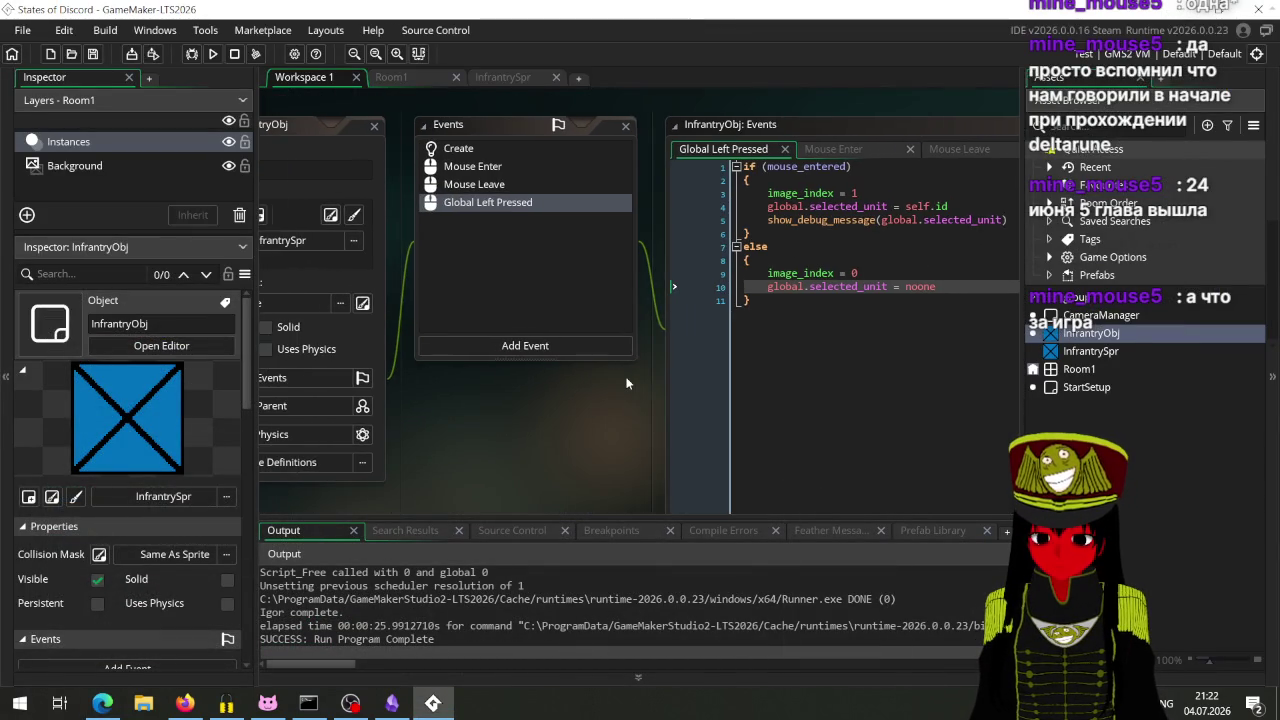
pyautogui.moveTo(627, 383); pyautogui.dragTo(600, 404)
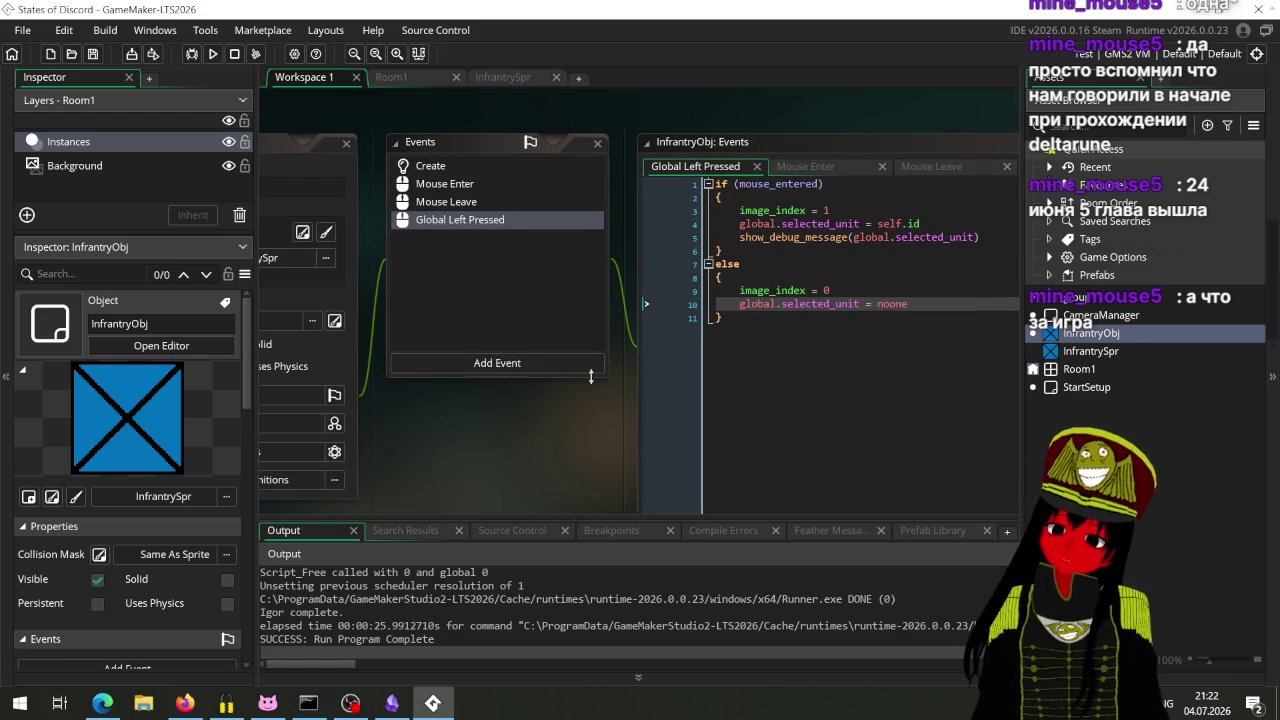
pyautogui.moveTo(598, 445)
pyautogui.mouseDown()
pyautogui.moveTo(410, 472)
pyautogui.moveTo(557, 453)
pyautogui.mouseUp()
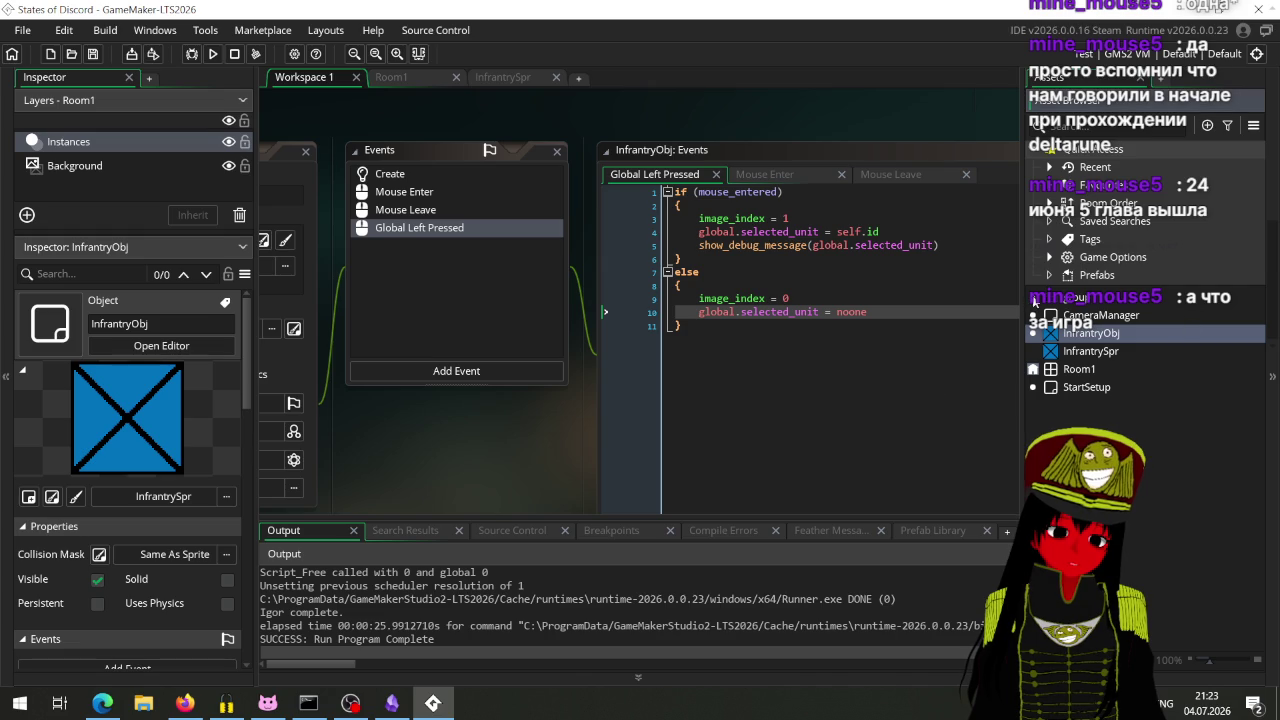
pyautogui.rightClick(1066, 299)
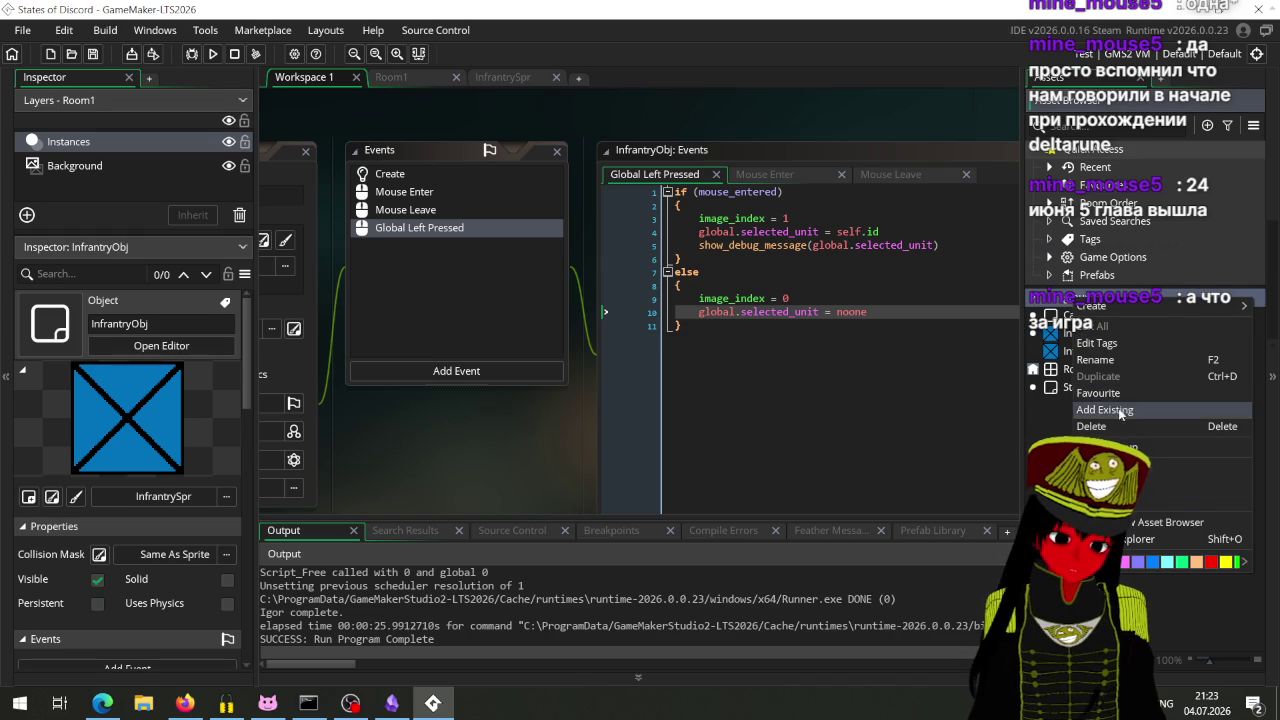
pyautogui.click(1092, 426)
pyautogui.click(680, 383)
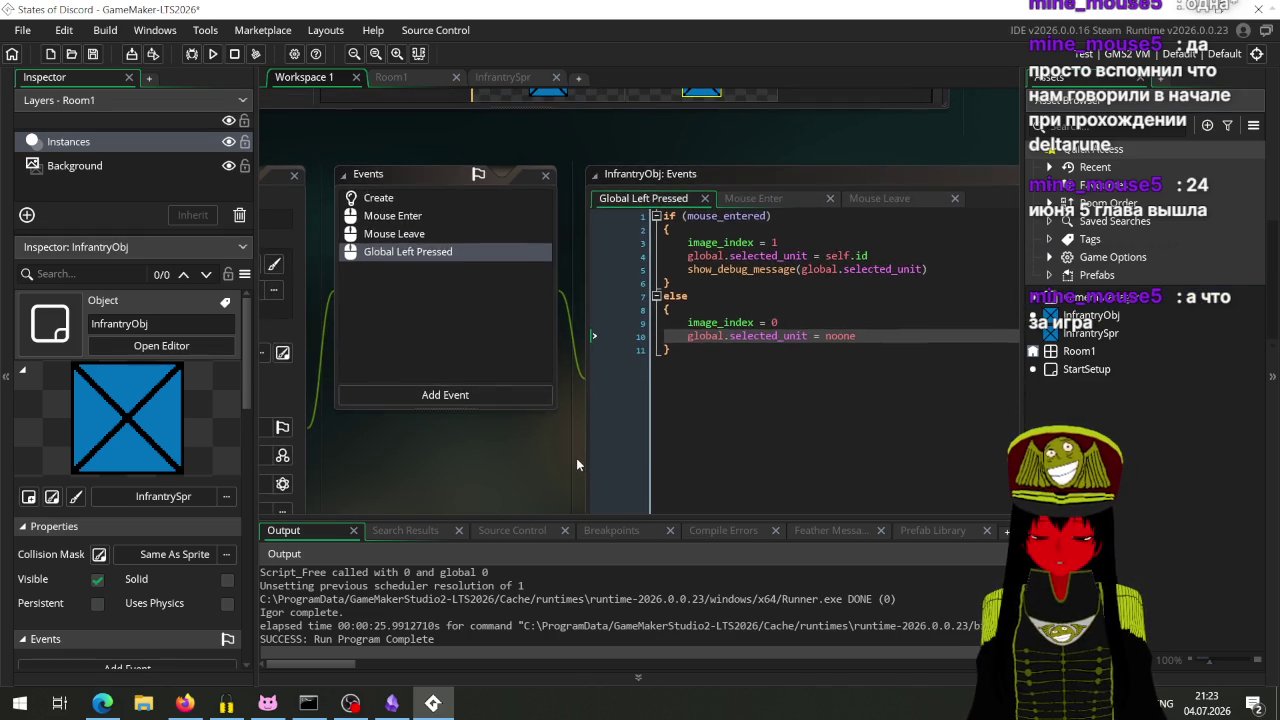
pyautogui.scroll(5, 576, 458)
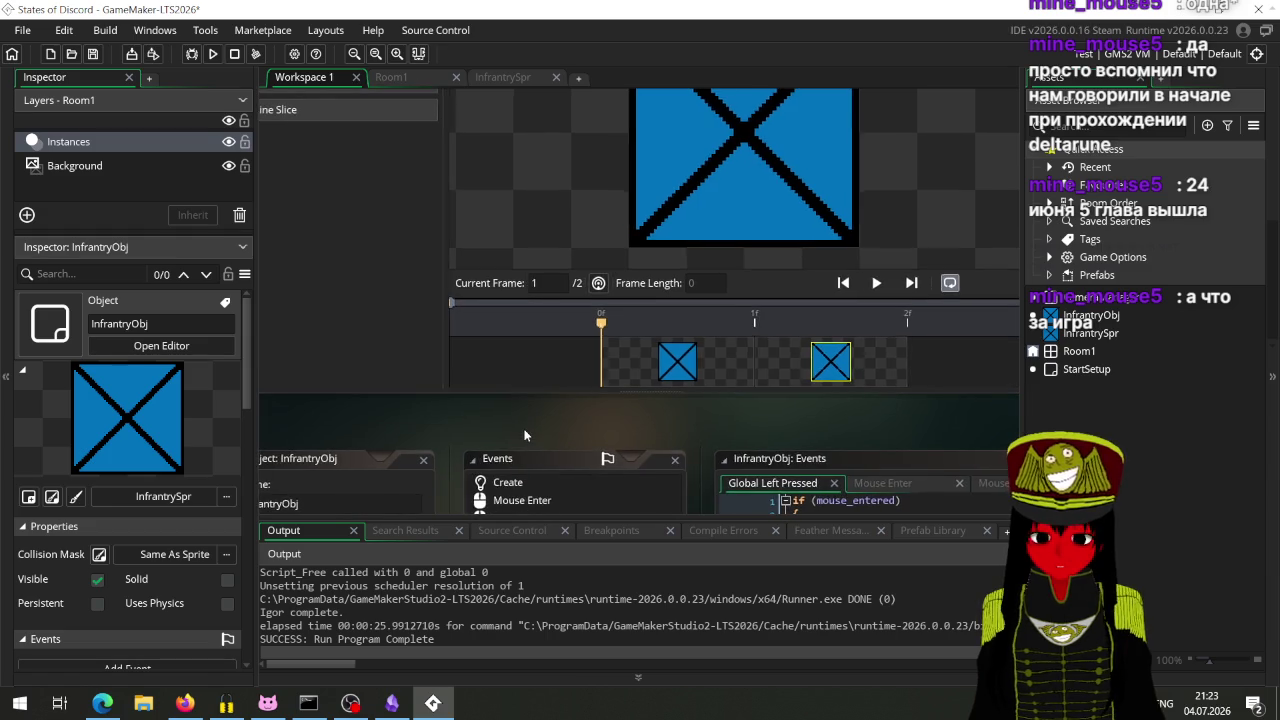
pyautogui.scroll(-5, 524, 428)
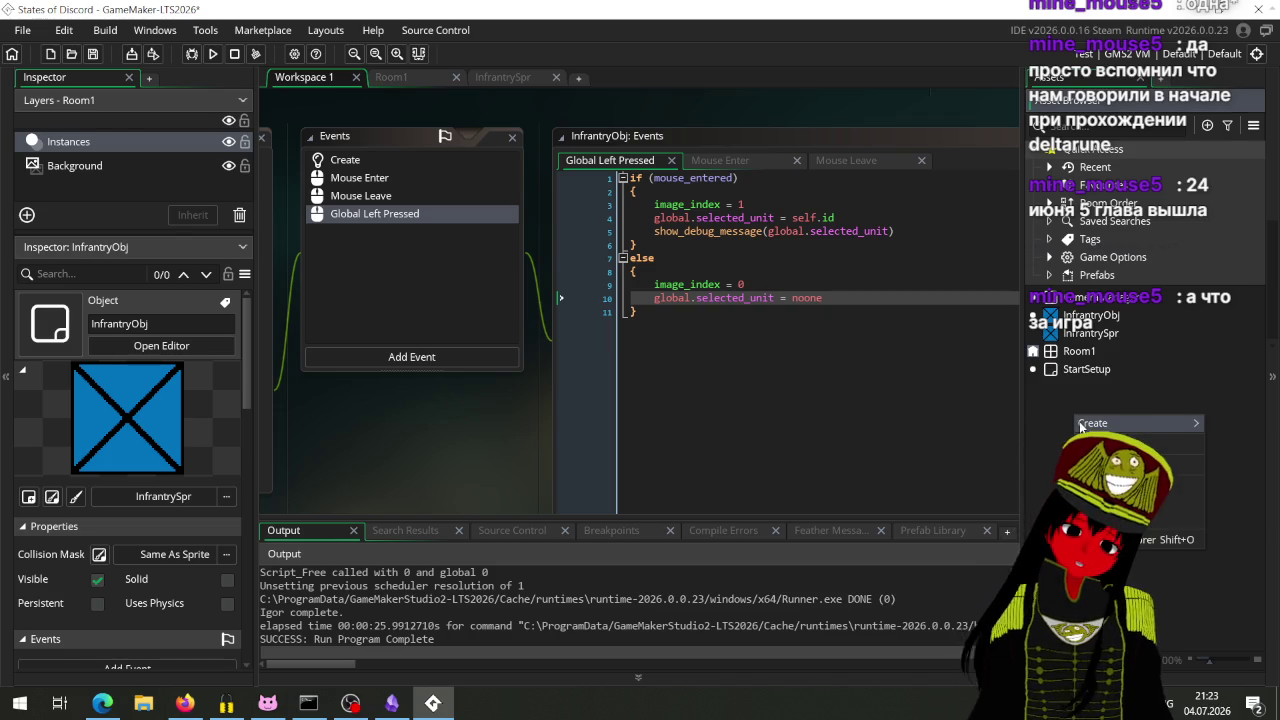
# Step: Create a GML Code script asset and rename it RotateObject
pyautogui.rightClick(1078, 415)
pyautogui.moveTo(1100, 423)
pyautogui.click(970, 551)
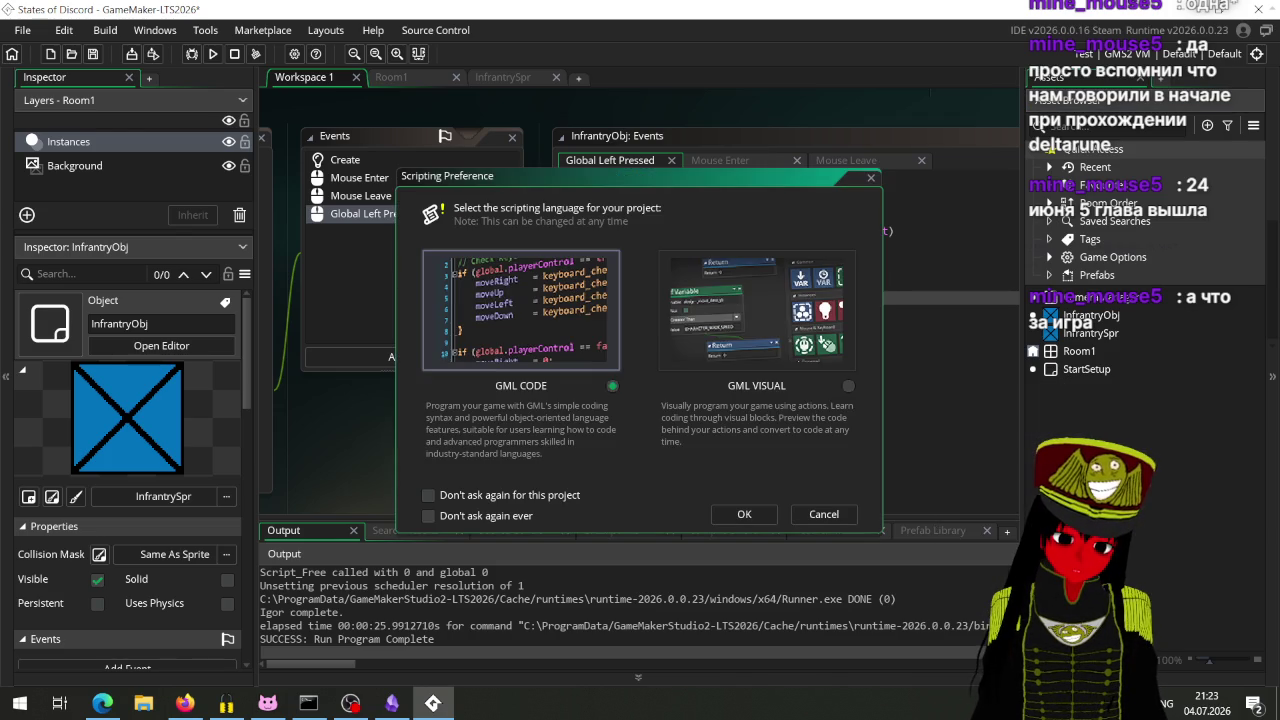
pyautogui.click(743, 519)
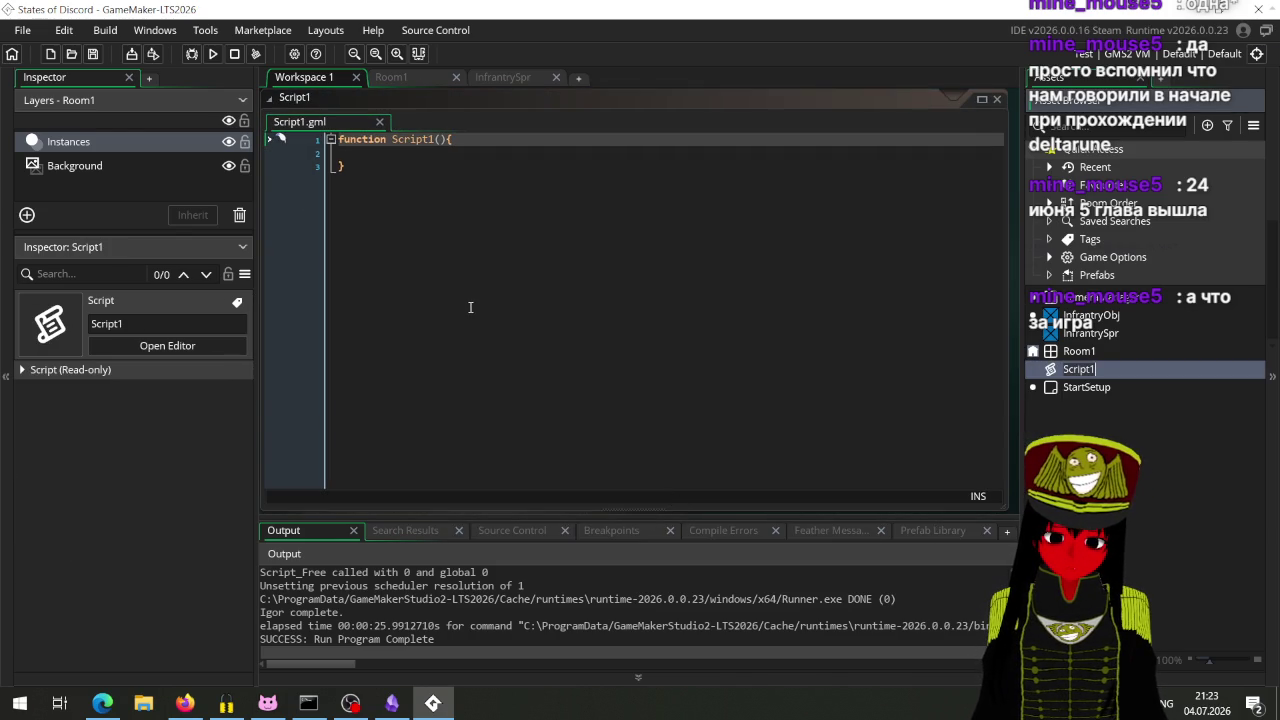
pyautogui.press('F2')
pyautogui.write('Rot')
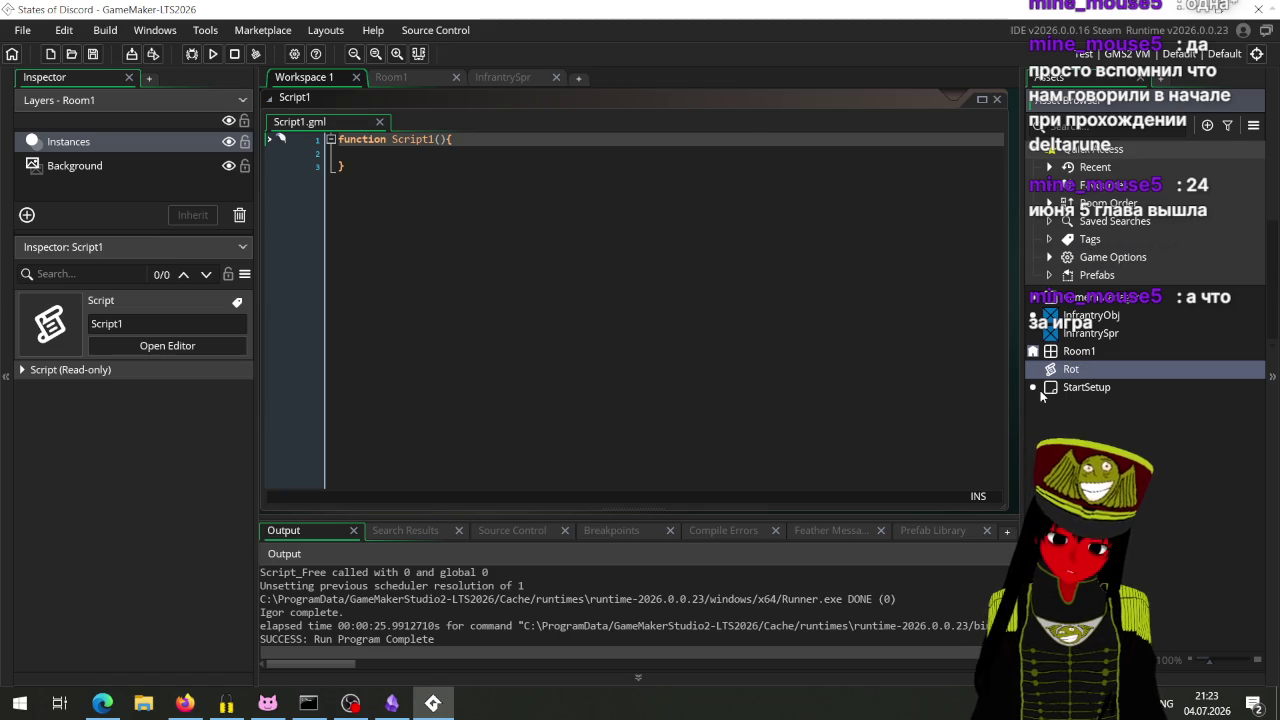
pyautogui.write('ate')
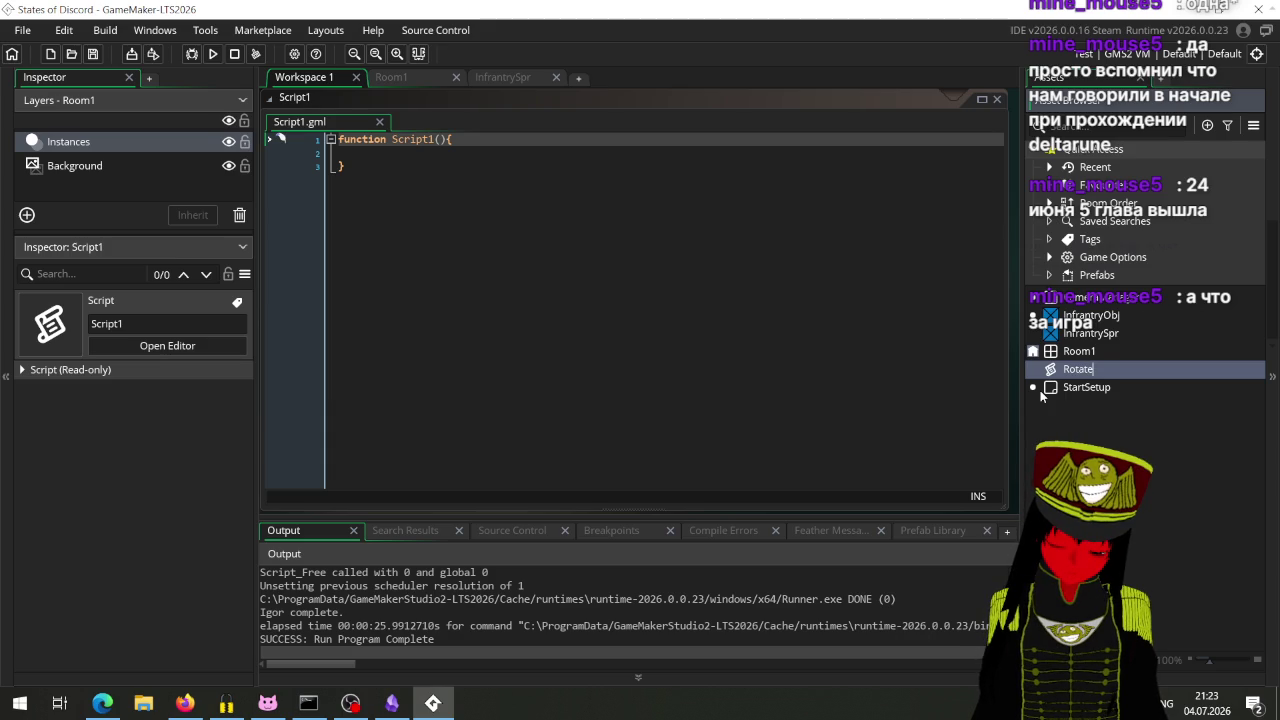
pyautogui.write('Object')
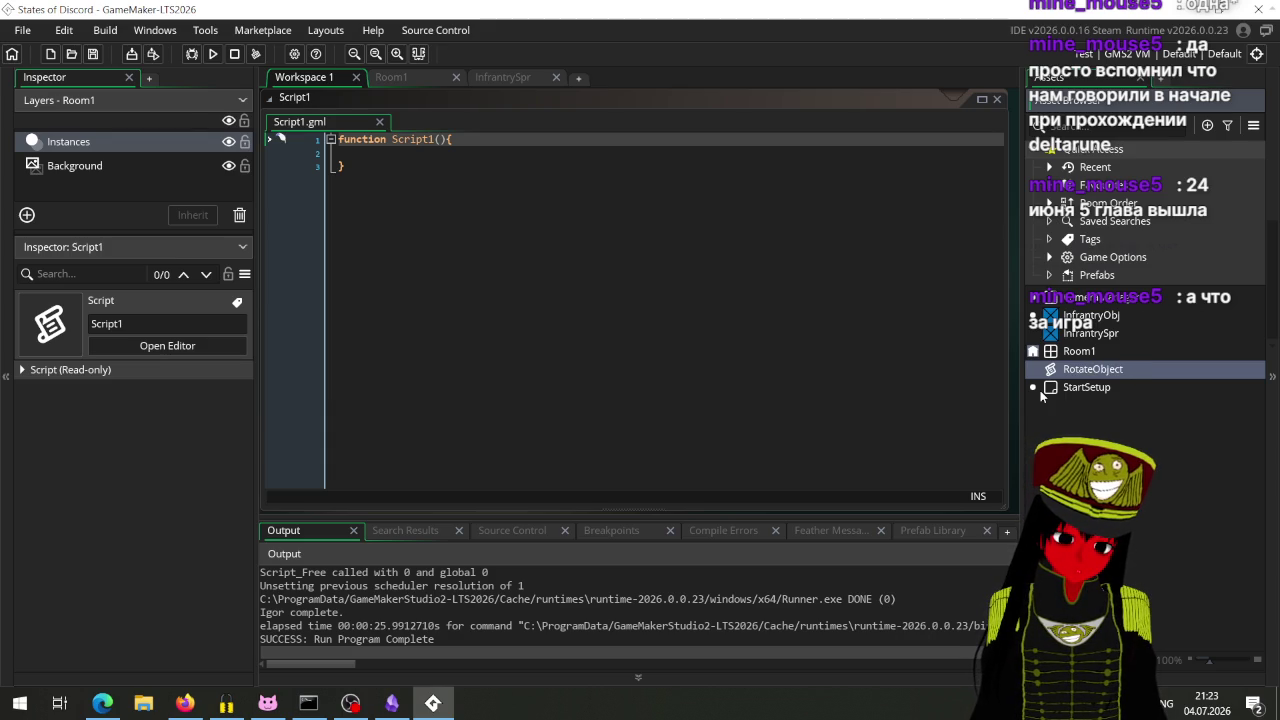
pyautogui.press('Return')
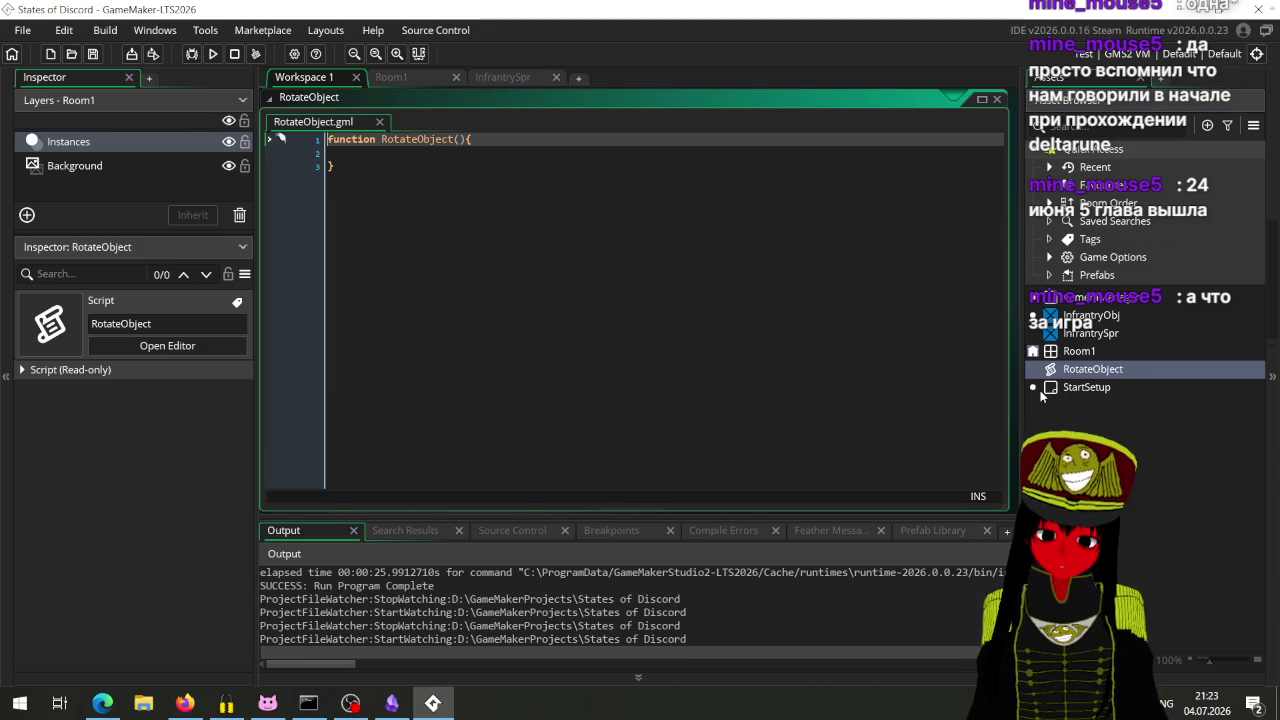
pyautogui.moveTo(494, 217)
pyautogui.mouseDown()
pyautogui.moveTo(743, 323)
pyautogui.moveTo(350, 612)
pyautogui.moveTo(709, 443)
pyautogui.moveTo(457, 349)
pyautogui.moveTo(408, 354)
pyautogui.mouseUp()
pyautogui.scroll(2, 408, 354)
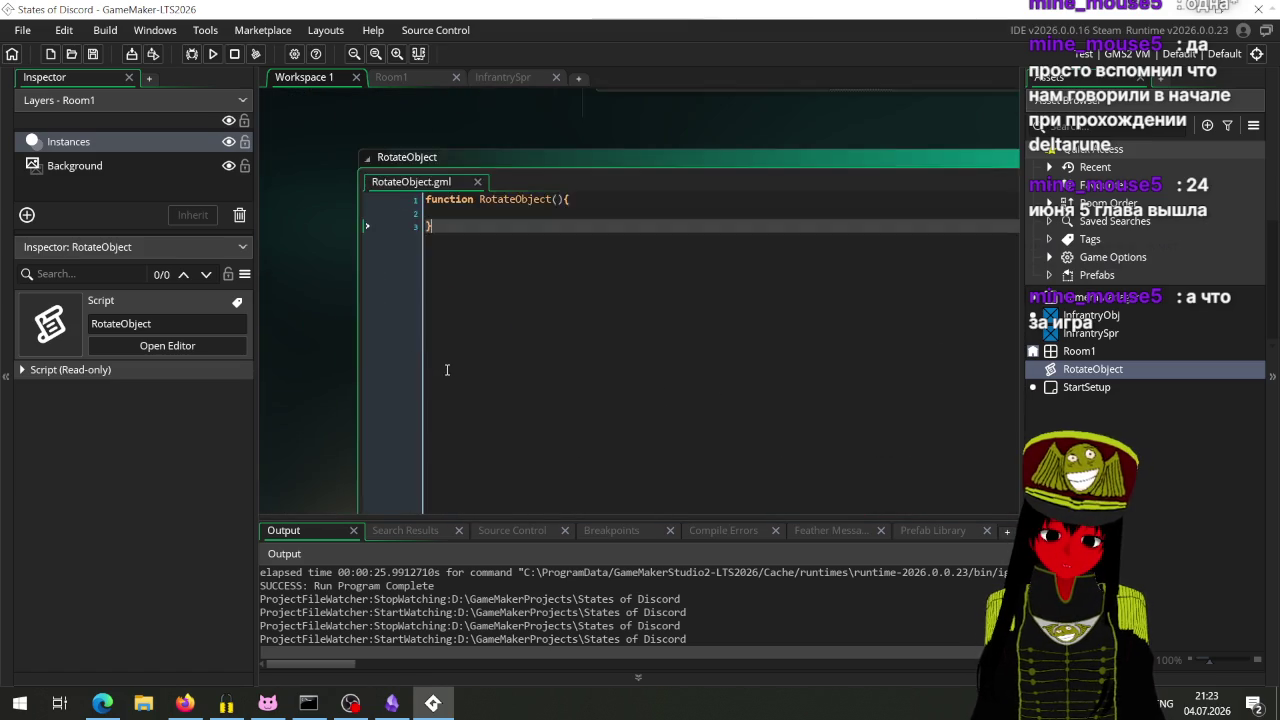
# Step: Add obj as the first parameter so line 1 reads RotateObject(obj, )
pyautogui.moveTo(477, 300); pyautogui.dragTo(474, 409)
pyautogui.click(551, 317)
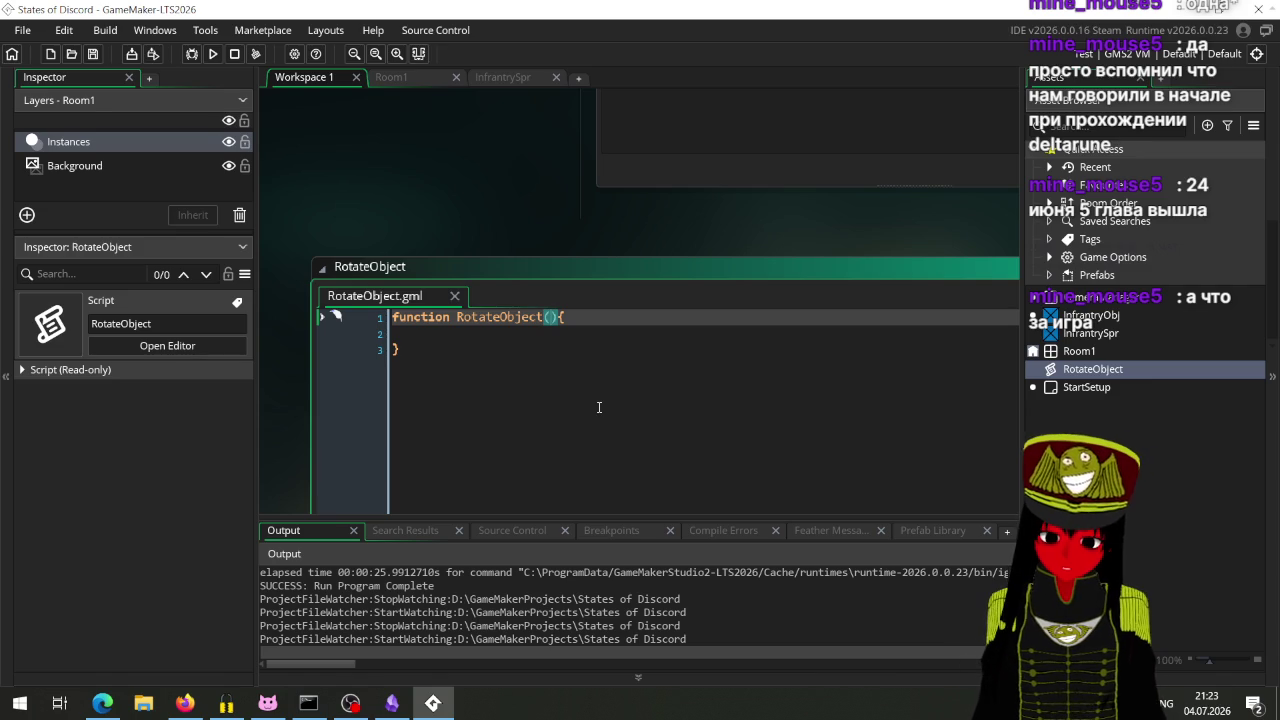
pyautogui.write('obj, ')
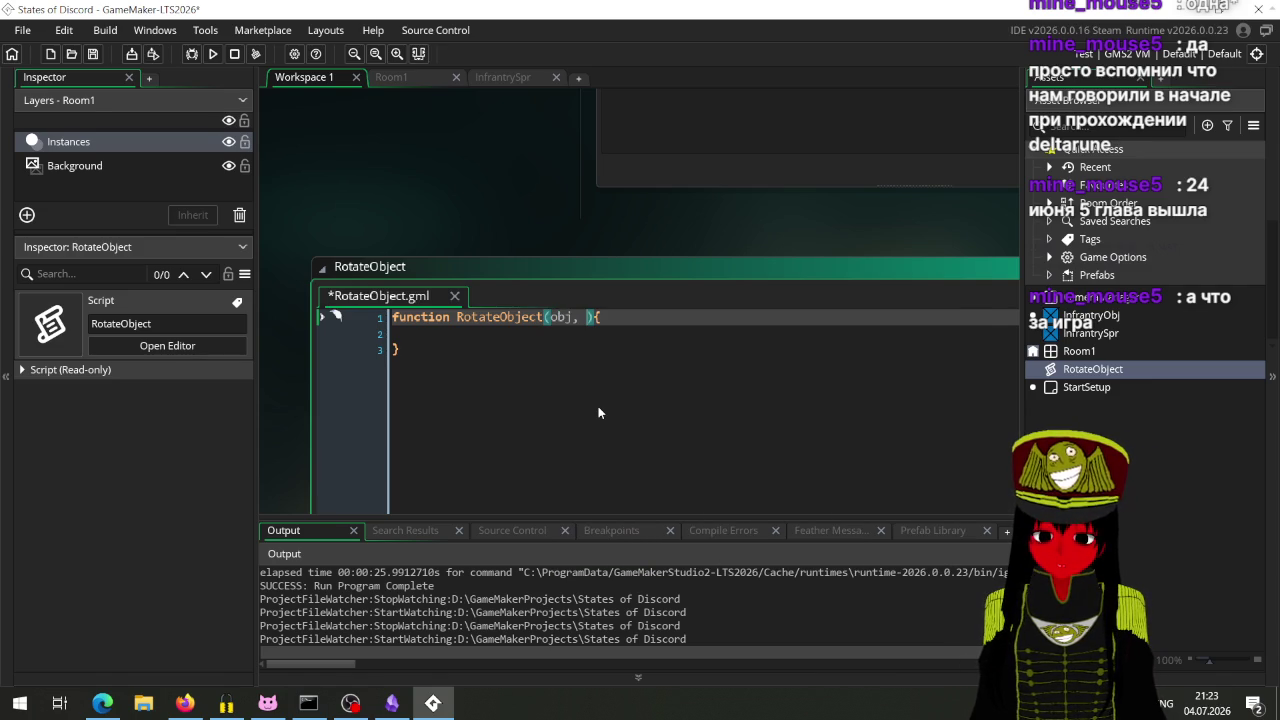
pyautogui.write('f')
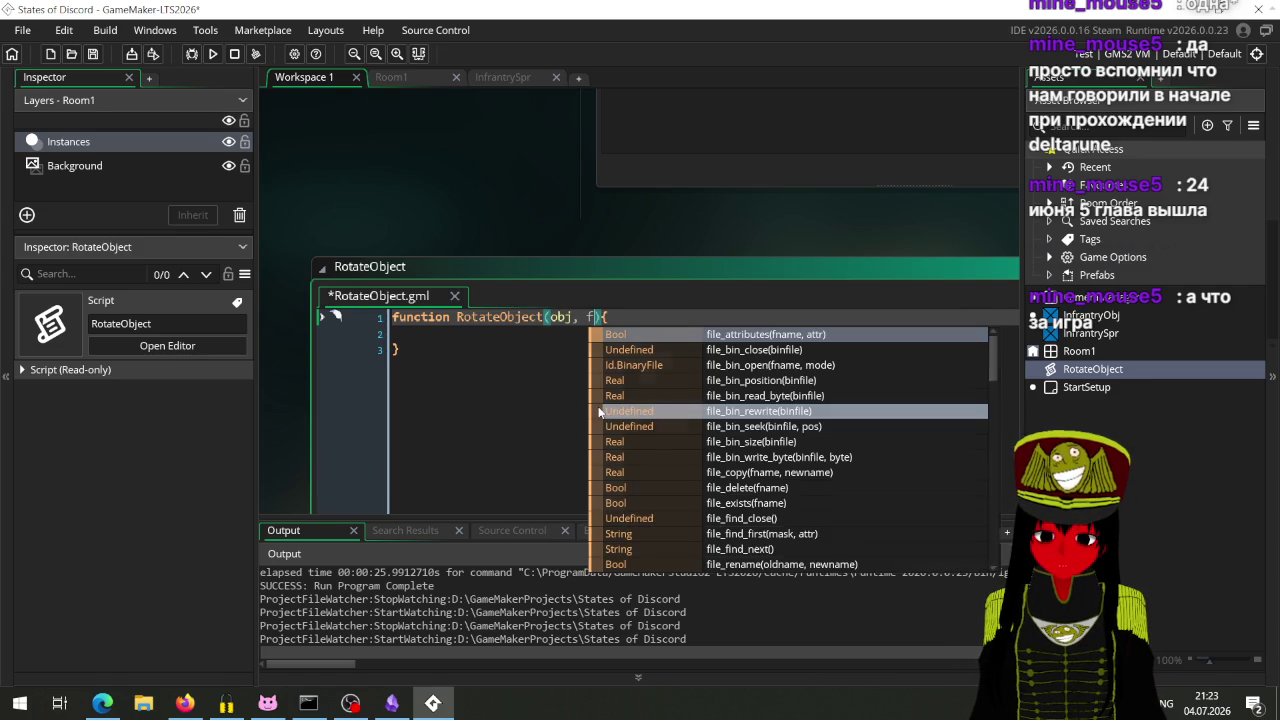
pyautogui.press('BackSpace')
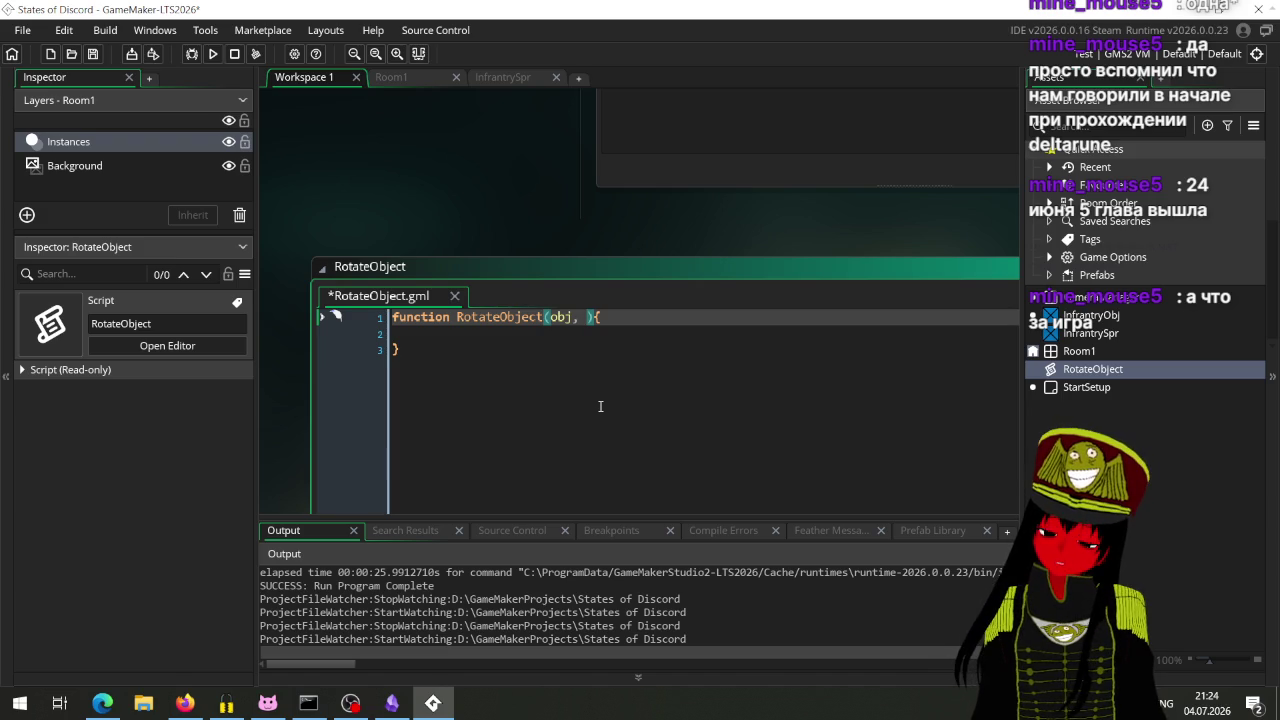
pyautogui.press('Down')
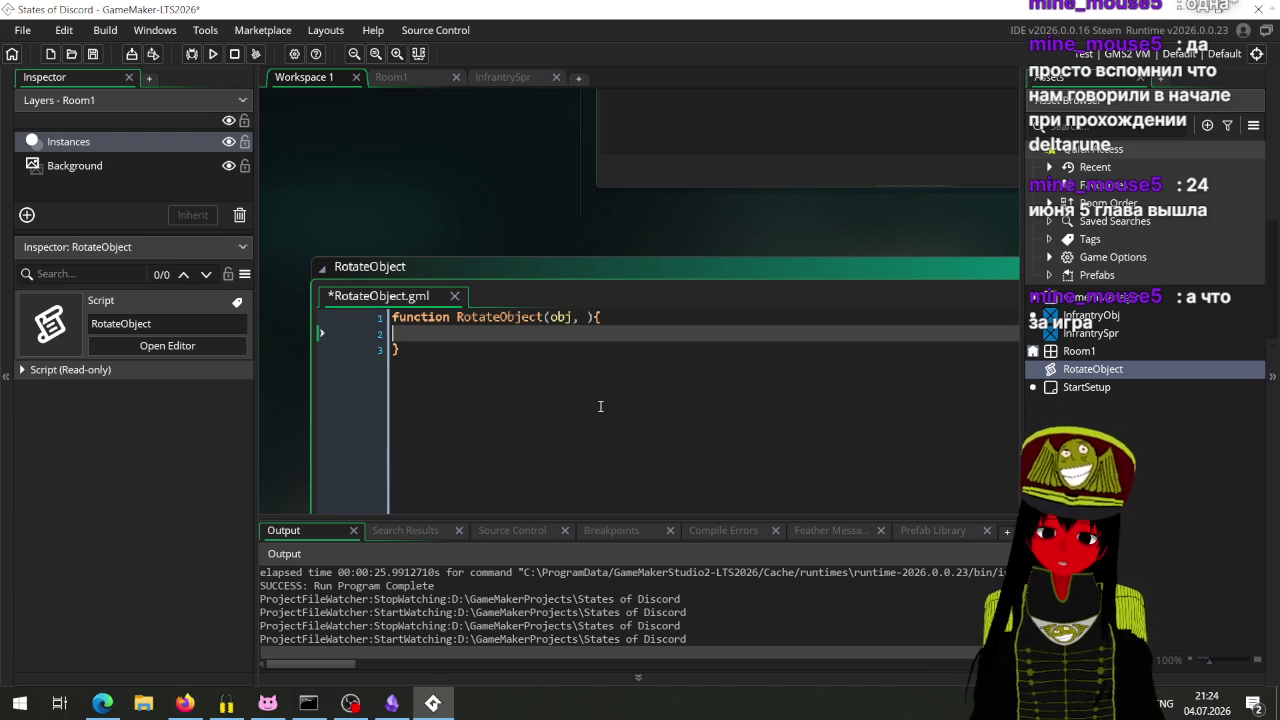
# Step: Try autocomplete for rotate, sprite and angle on line 2, leaving the word angle there
pyautogui.write('rotate')
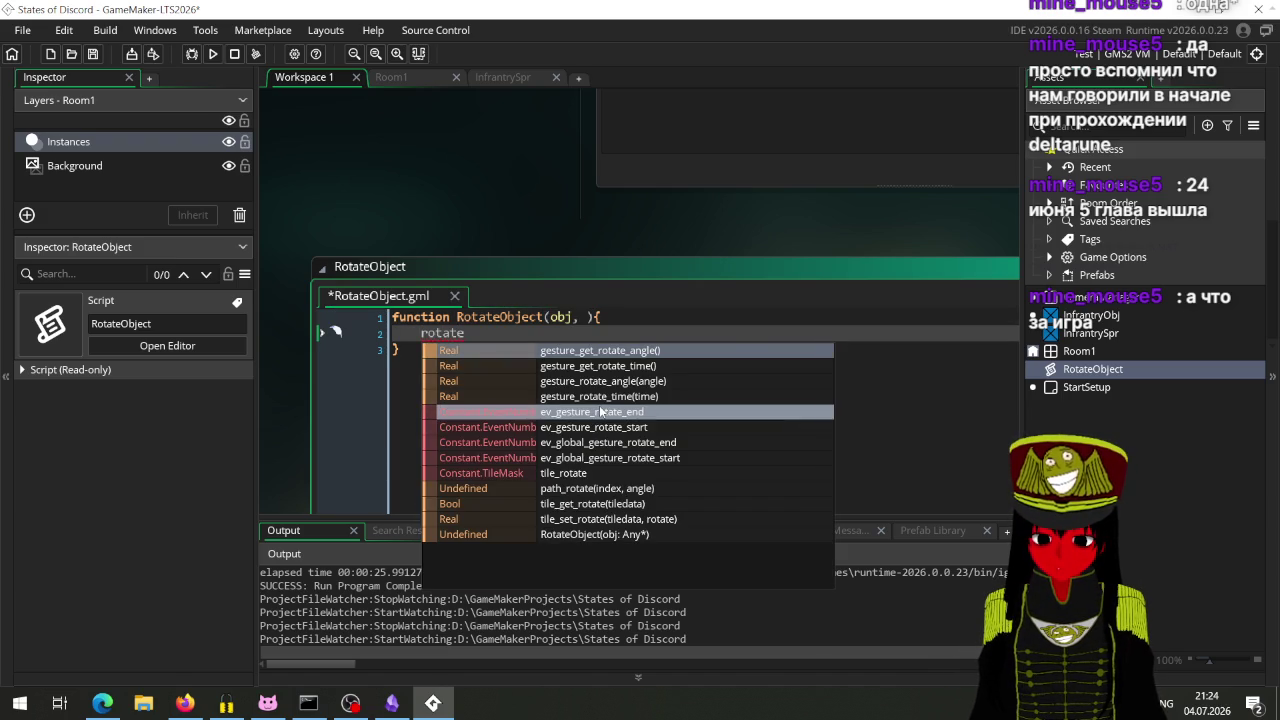
pyautogui.press('Down')
pyautogui.press('Down')
pyautogui.press('Down')
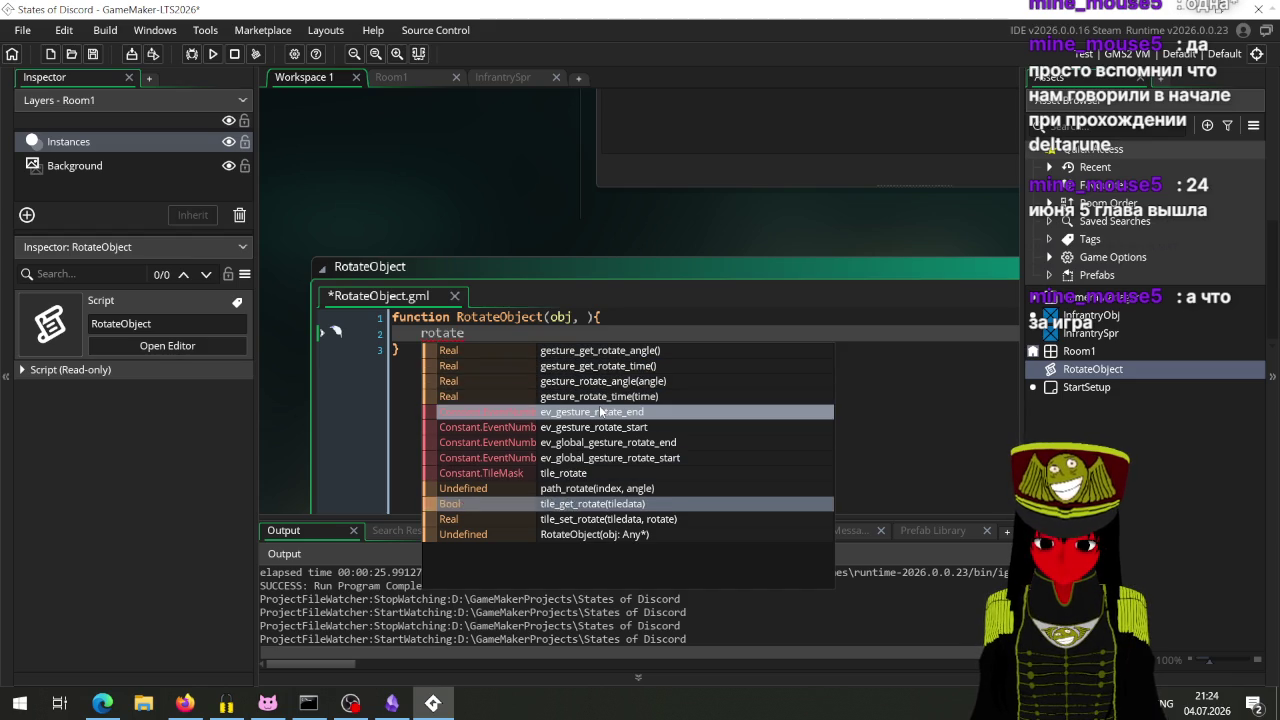
pyautogui.press('Down')
pyautogui.press('Down')
pyautogui.press('Up')
pyautogui.press('Up')
pyautogui.press('Up')
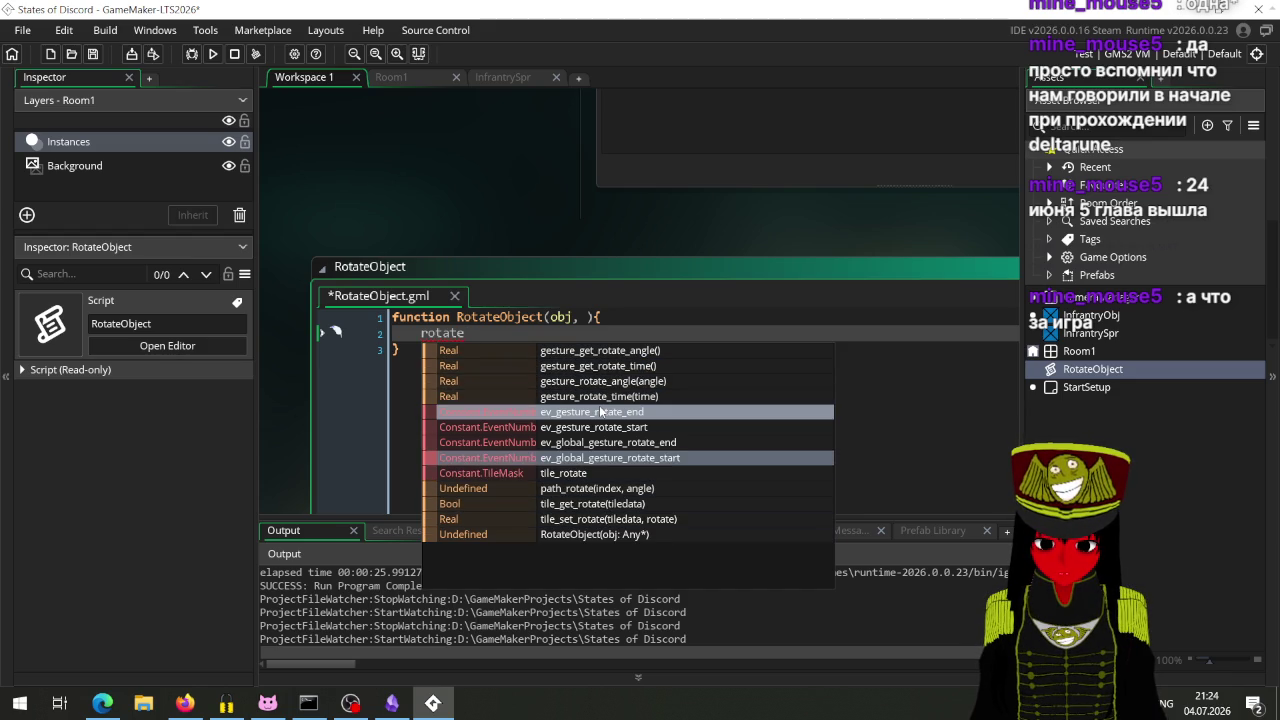
pyautogui.press('Down')
pyautogui.press('Down')
pyautogui.press('BackSpace')
pyautogui.press('BackSpace')
pyautogui.press('BackSpace')
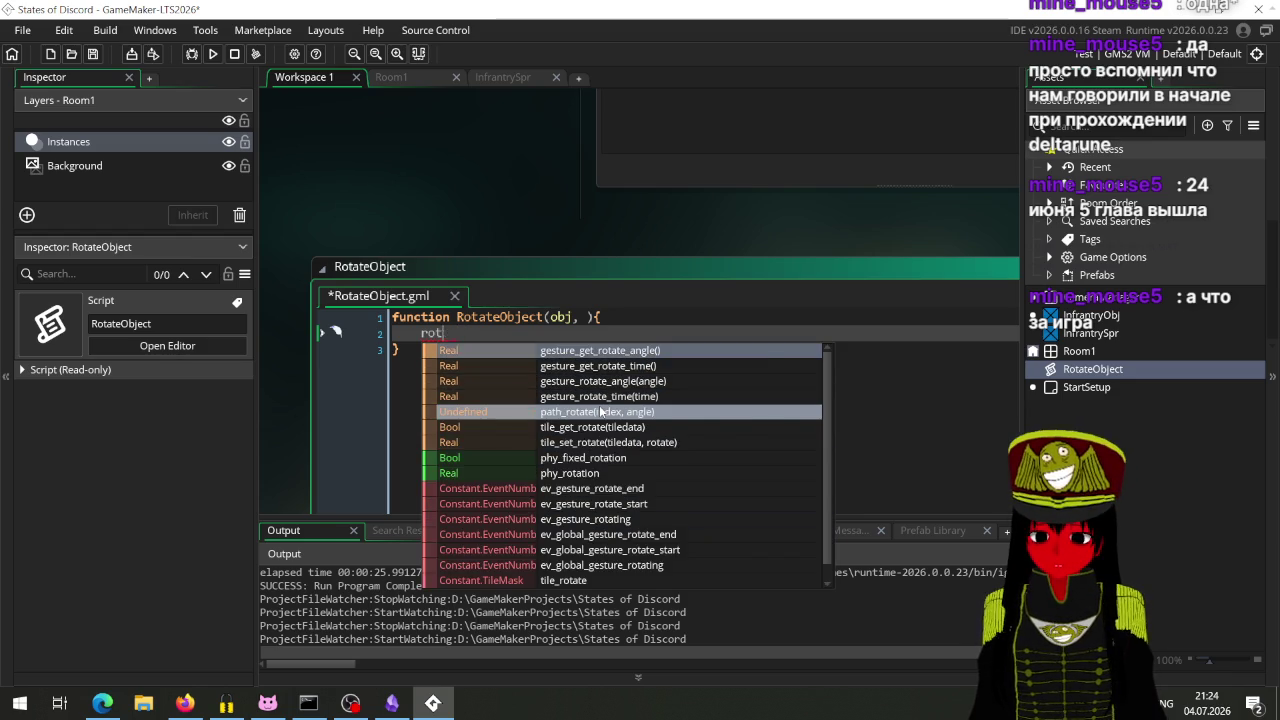
pyautogui.write('sprit')
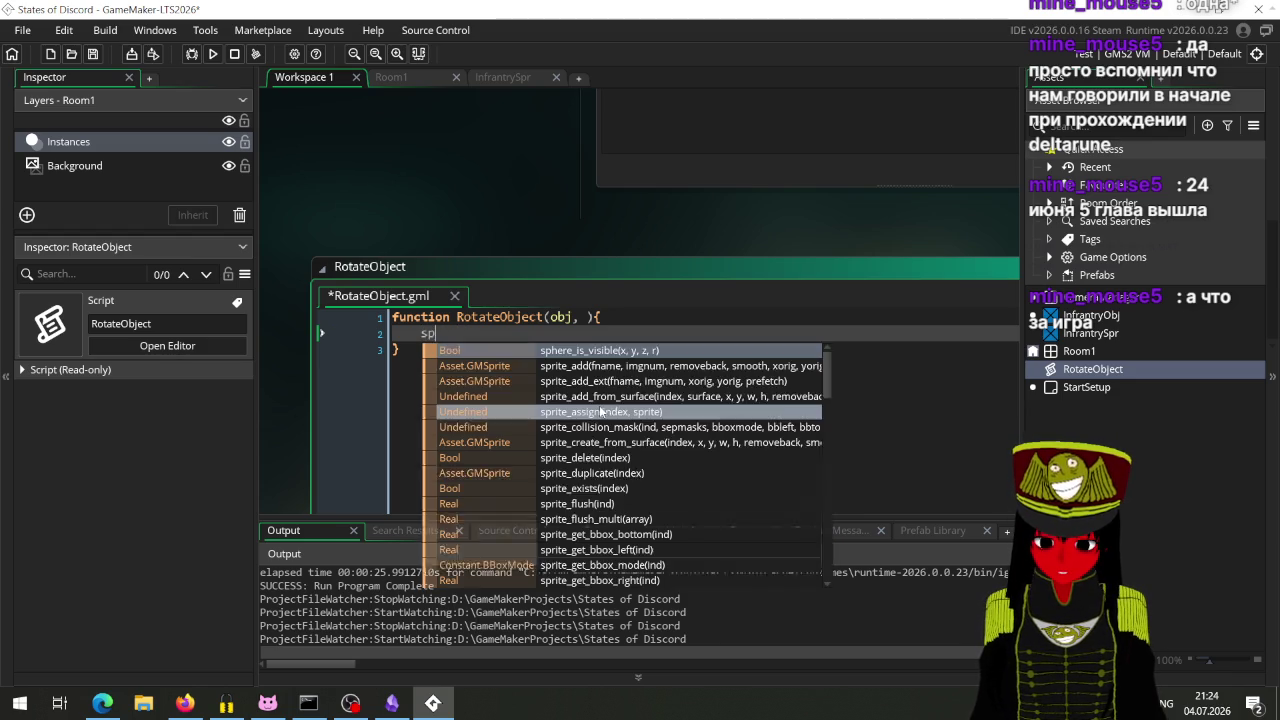
pyautogui.press('BackSpace')
pyautogui.press('BackSpace')
pyautogui.press('BackSpace')
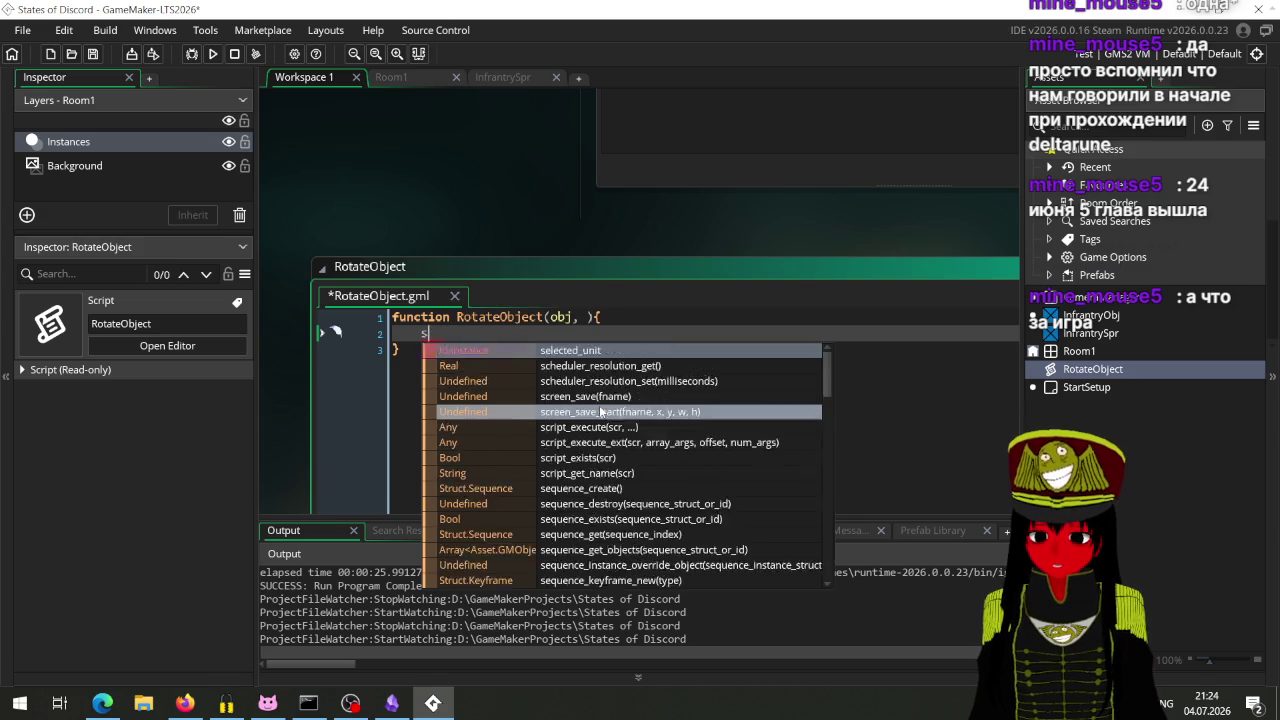
pyautogui.write('angle')
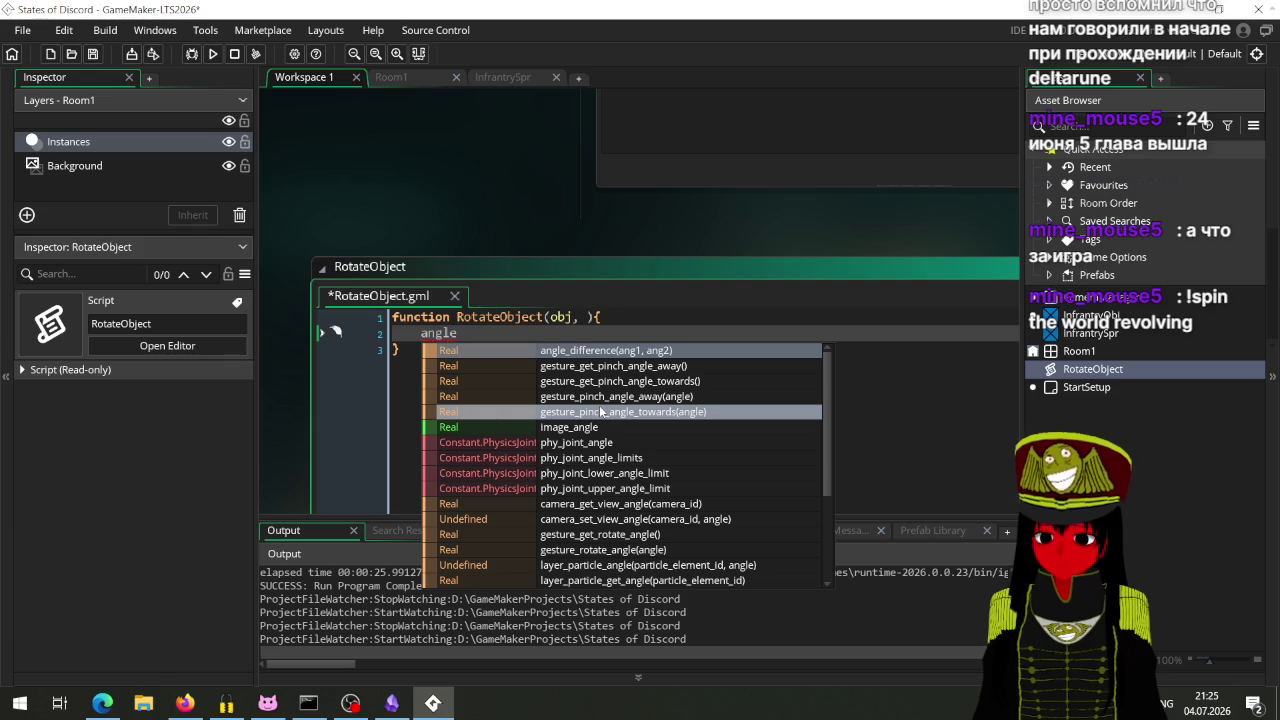
pyautogui.press('Down')
pyautogui.press('Down')
pyautogui.press('Down')
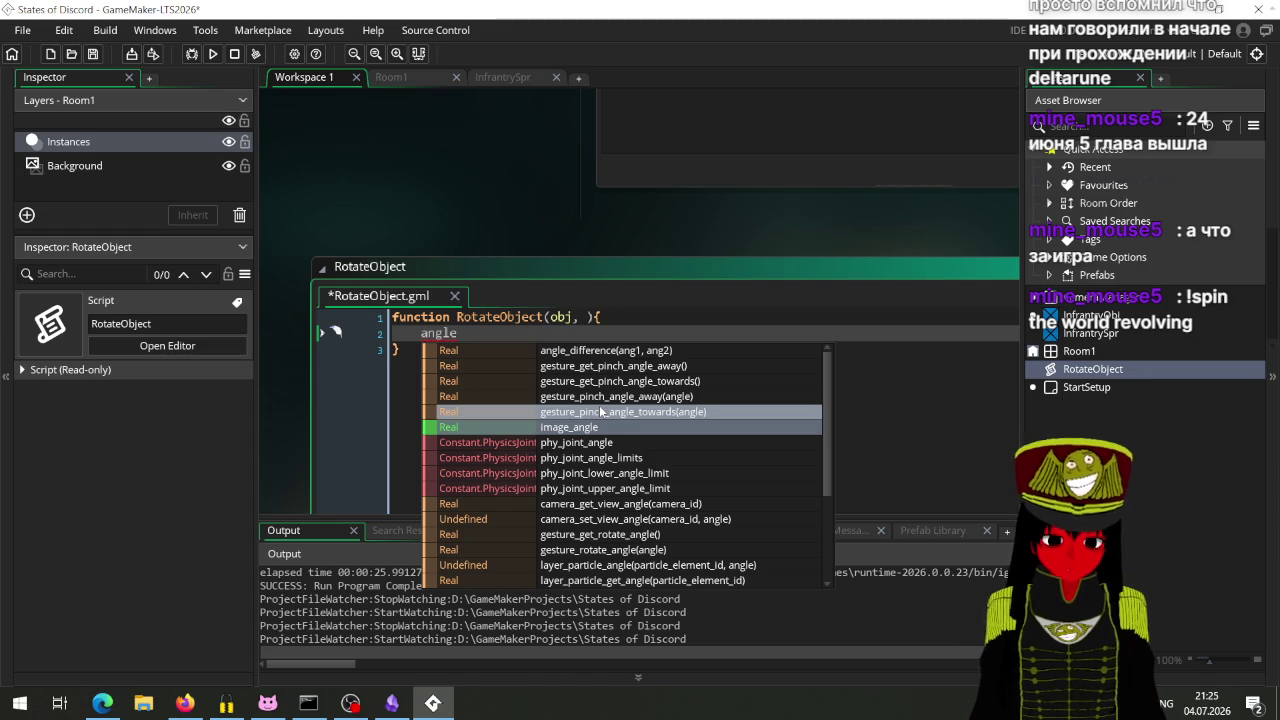
pyautogui.press('Escape')
pyautogui.press('Up')
# Step: Try int64 and then string type annotations on the obj parameter
pyautogui.hotkey('ctrl', 'Right')
pyautogui.press('Right')
pyautogui.press('Right')
pyautogui.press('Right')
pyautogui.write(':')
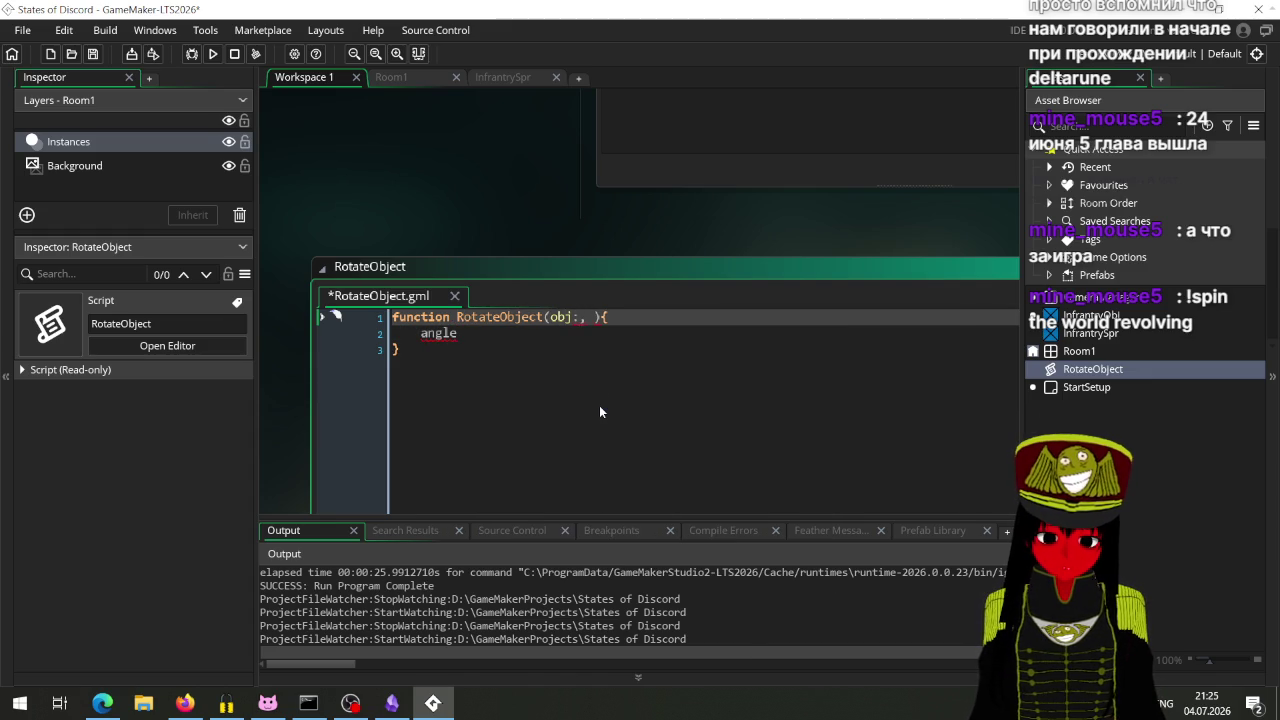
pyautogui.press('BackSpace')
pyautogui.write(':int')
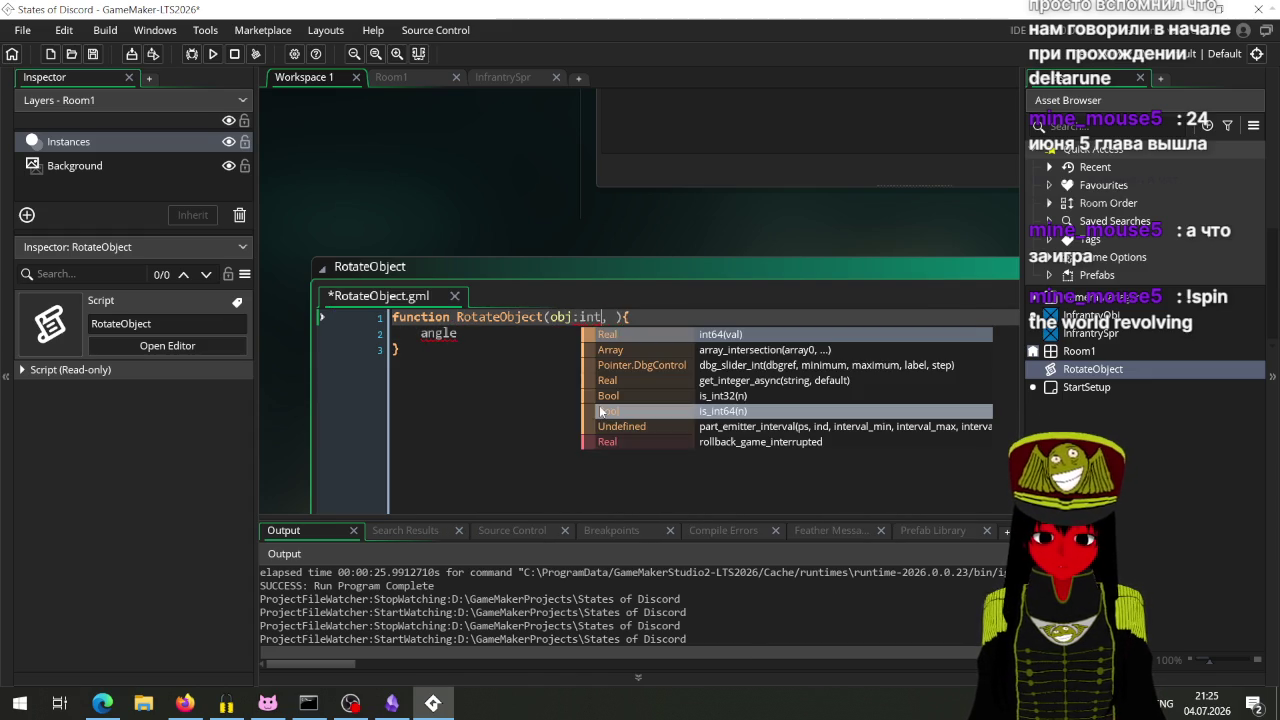
pyautogui.write('64, )')
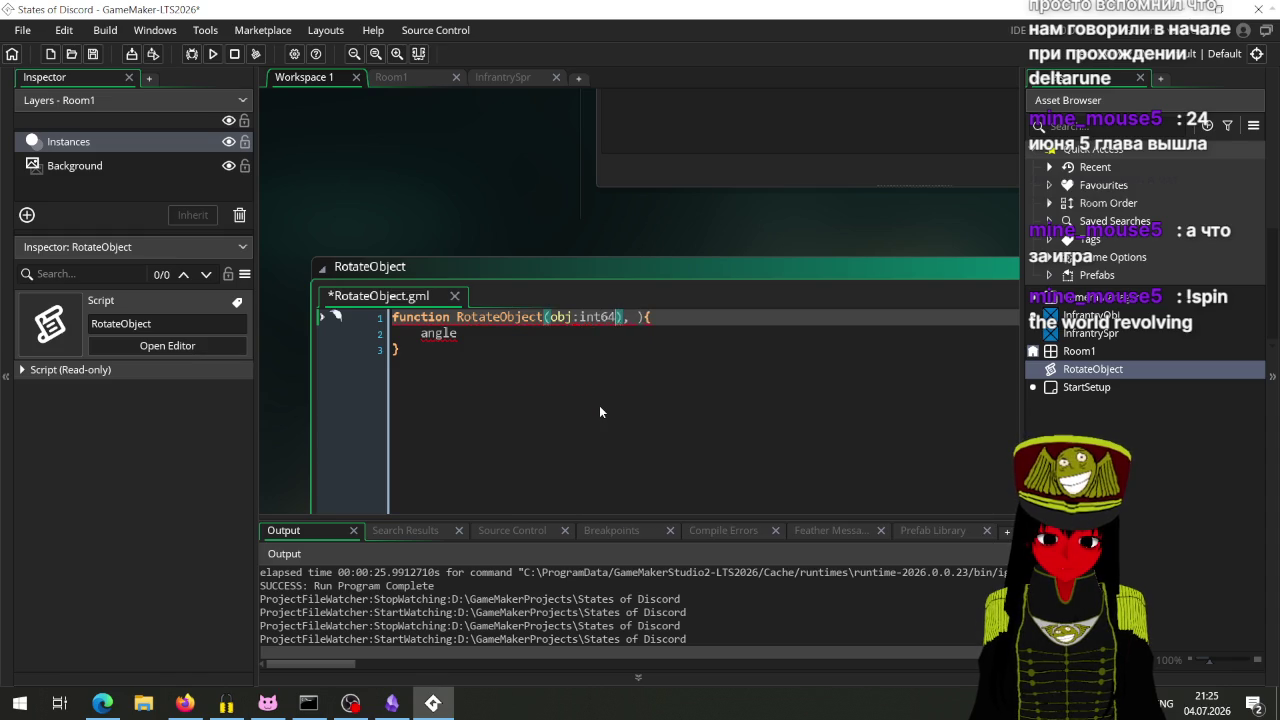
pyautogui.press('BackSpace')
pyautogui.press('BackSpace')
pyautogui.press('BackSpace')
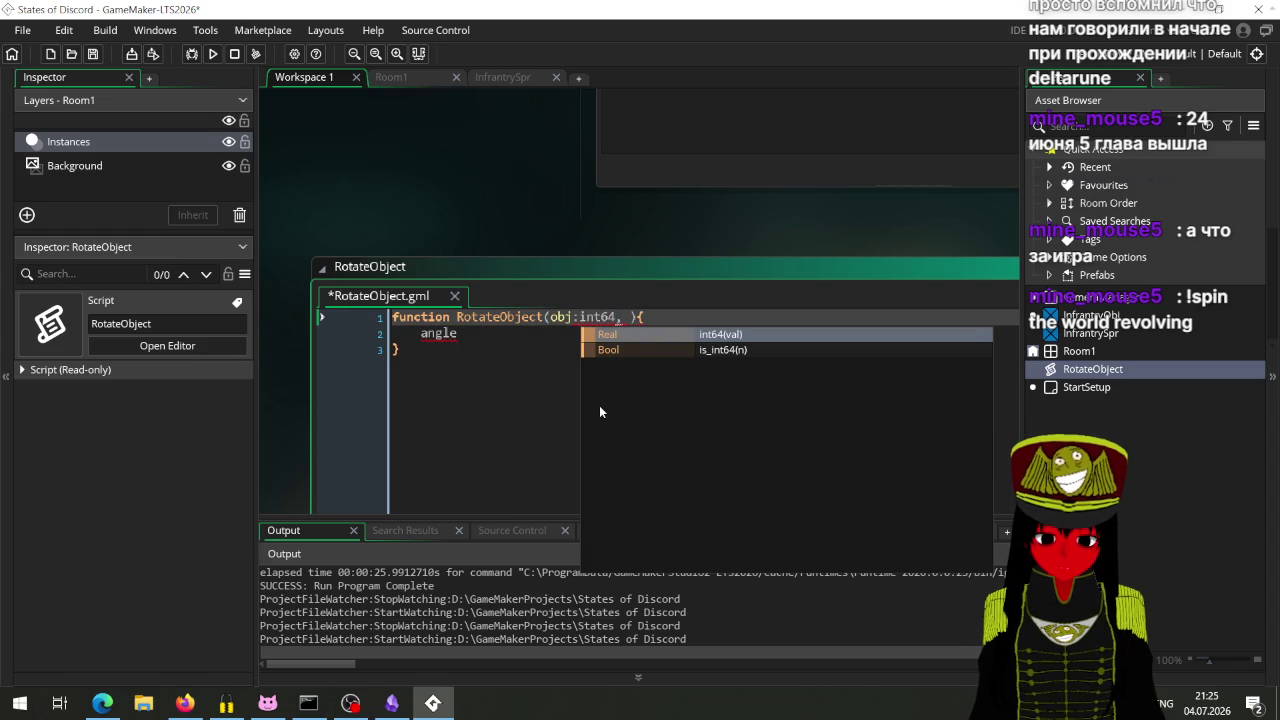
pyautogui.press('BackSpace')
pyautogui.write('str')
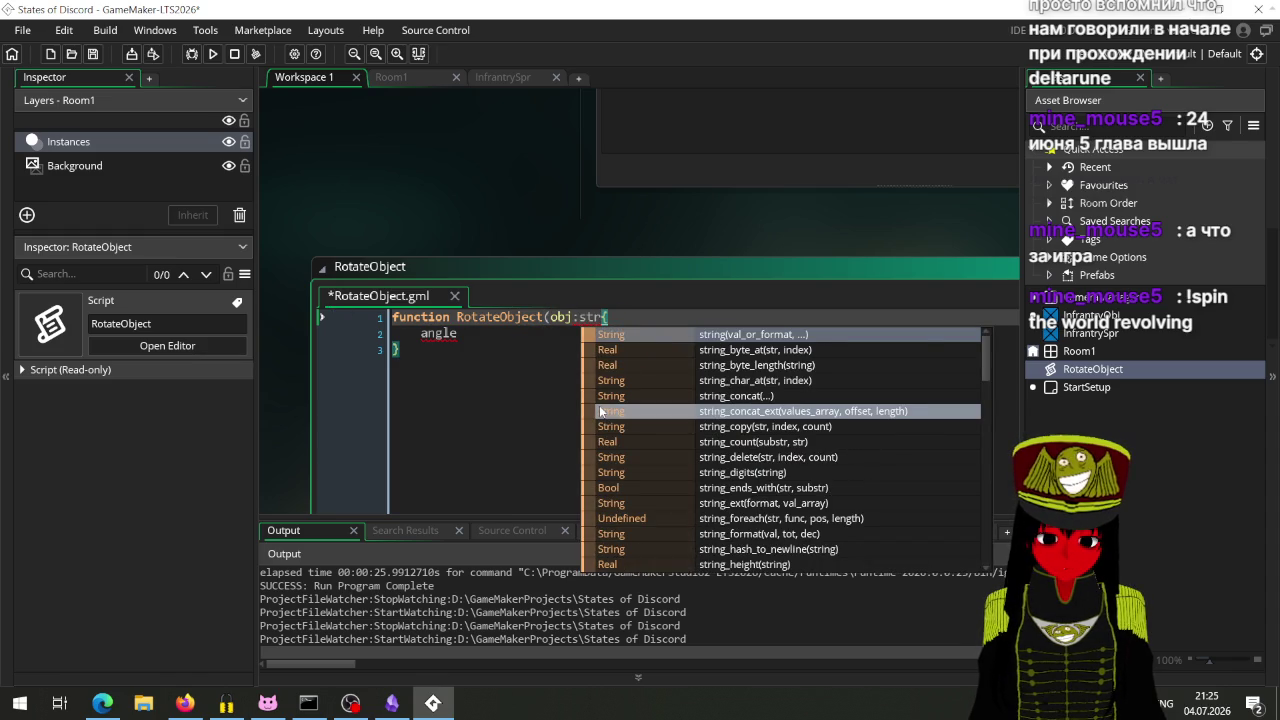
pyautogui.write('ing')
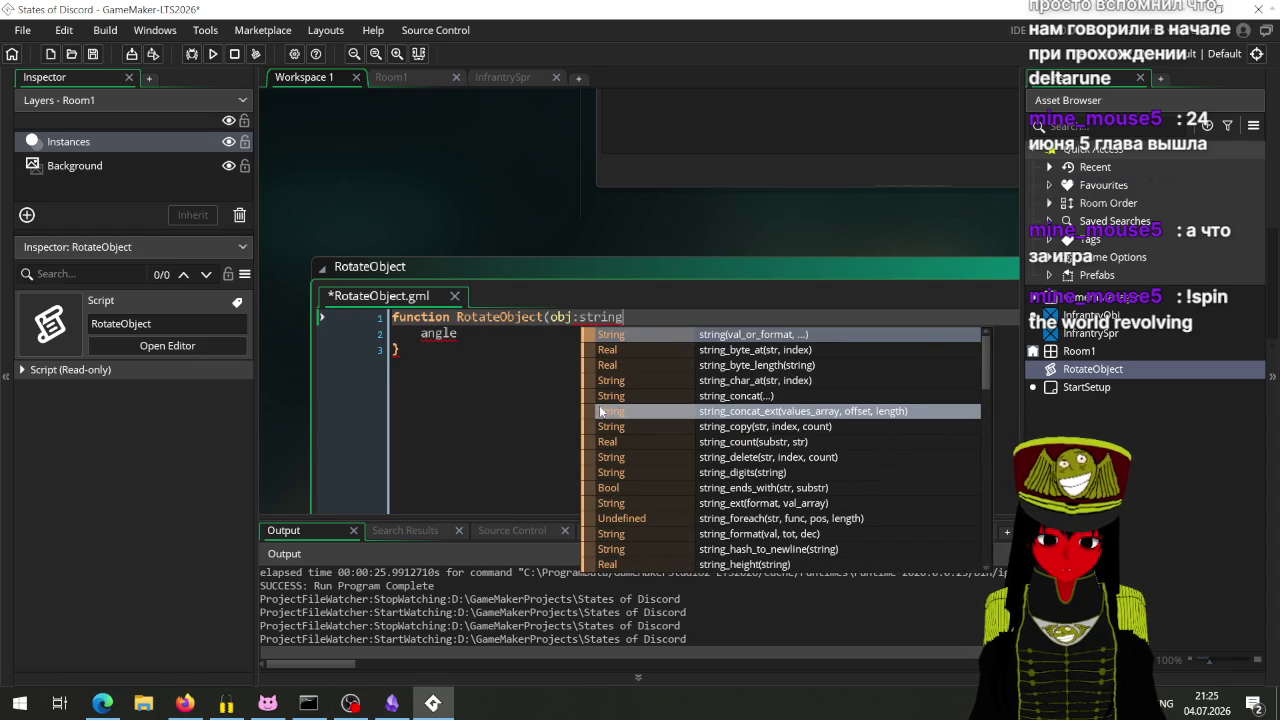
pyautogui.write(')')
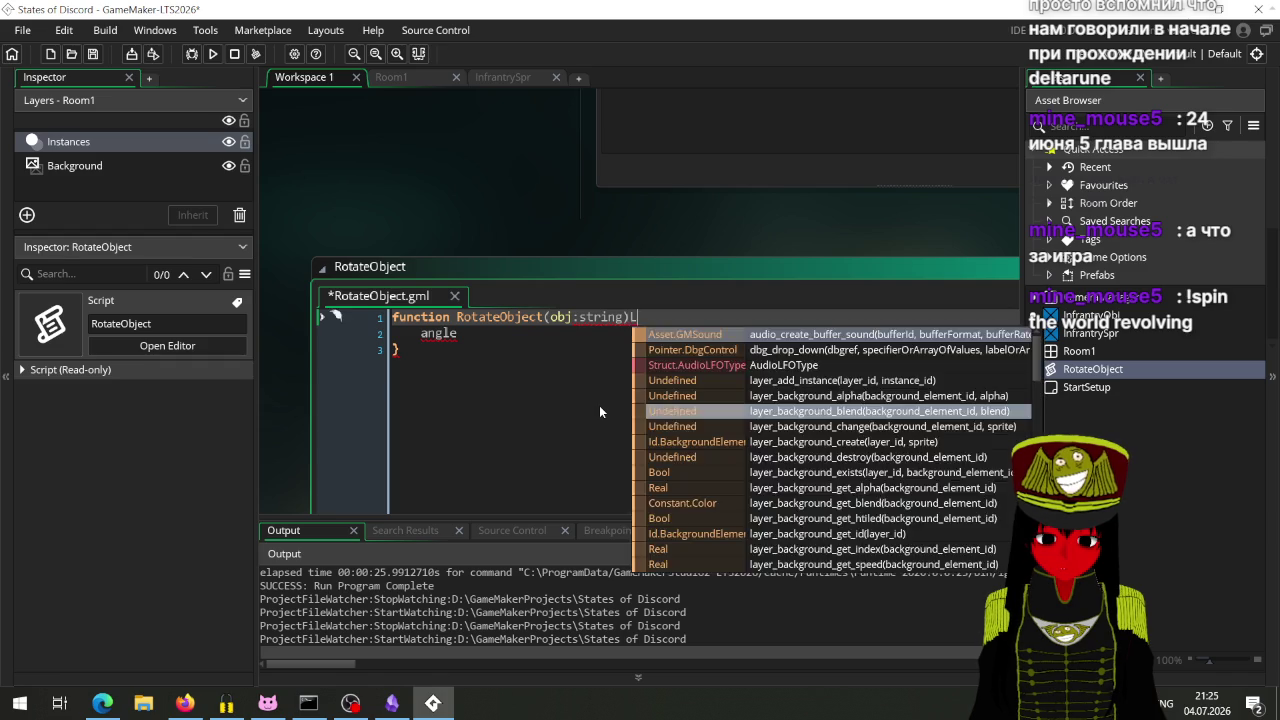
# Step: Undo the brace change and strip the type annotation, leaving a plain obj parameter
pyautogui.press('Return')
pyautogui.write('{')
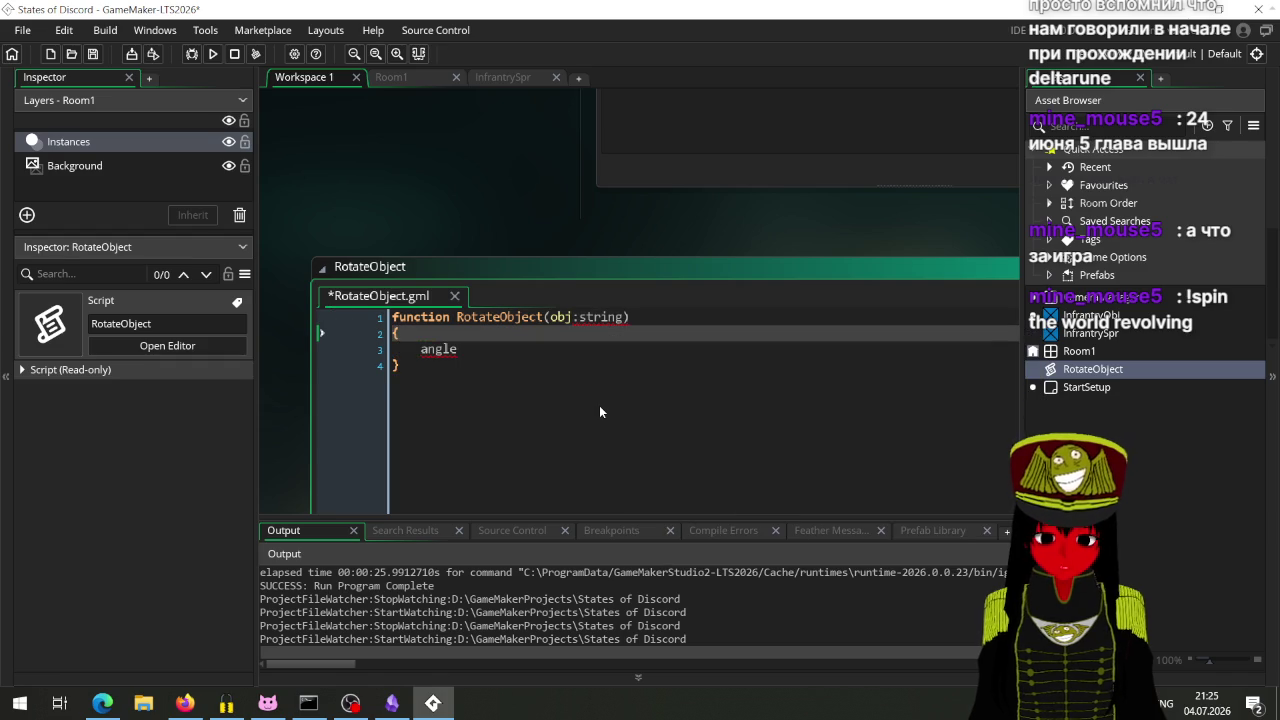
pyautogui.hotkey('ctrl', 'z')
pyautogui.press('BackSpace')
pyautogui.press('BackSpace')
pyautogui.press('BackSpace')
pyautogui.write('){')
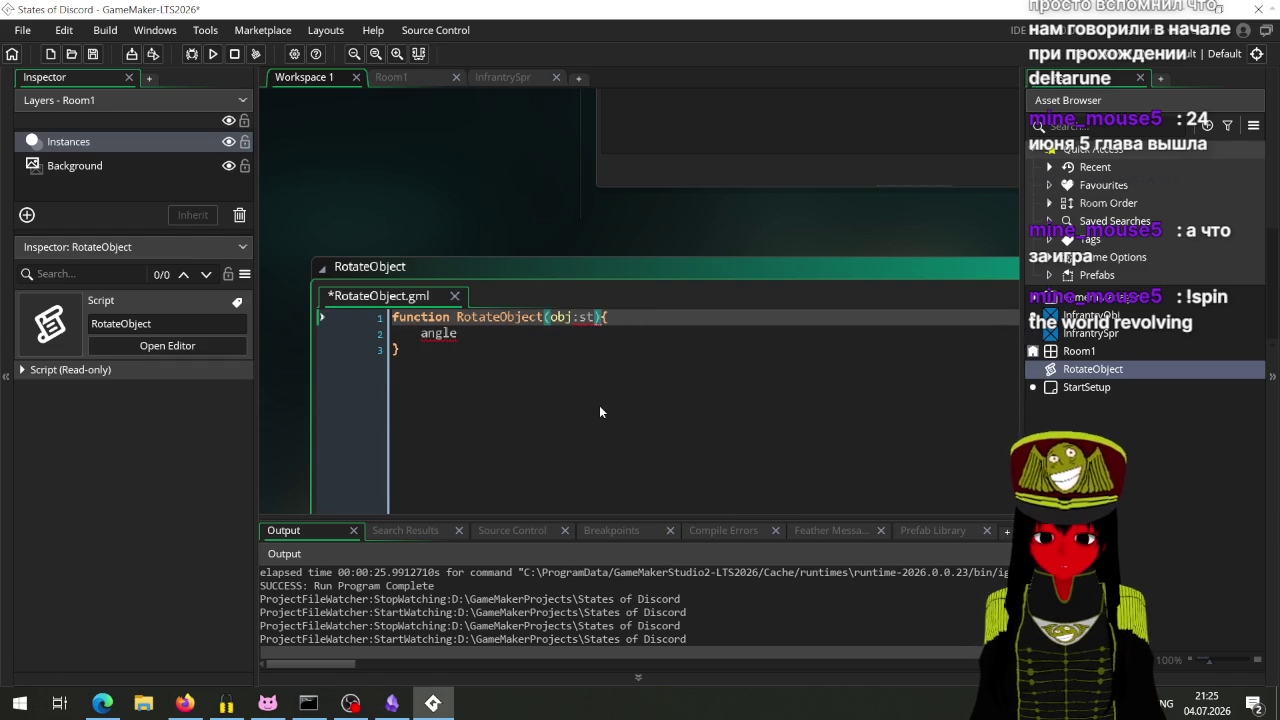
pyautogui.press('BackSpace')
pyautogui.press('BackSpace')
pyautogui.write('f')
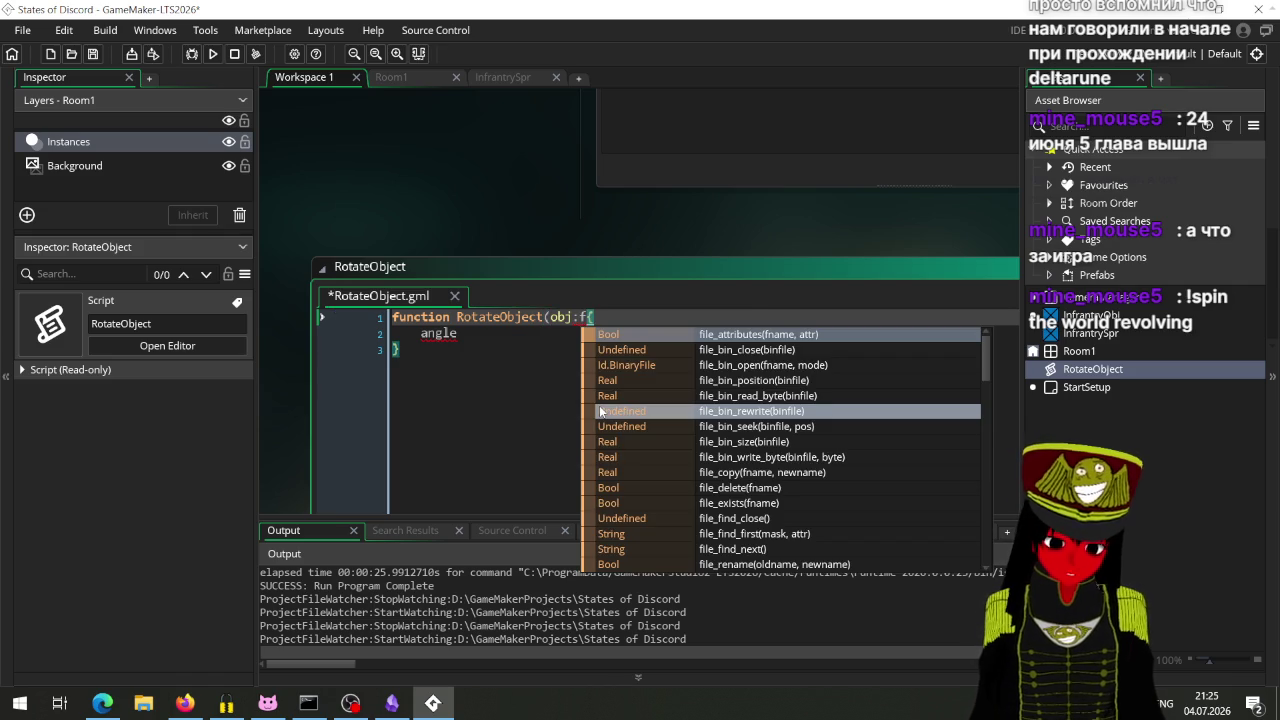
pyautogui.write(')')
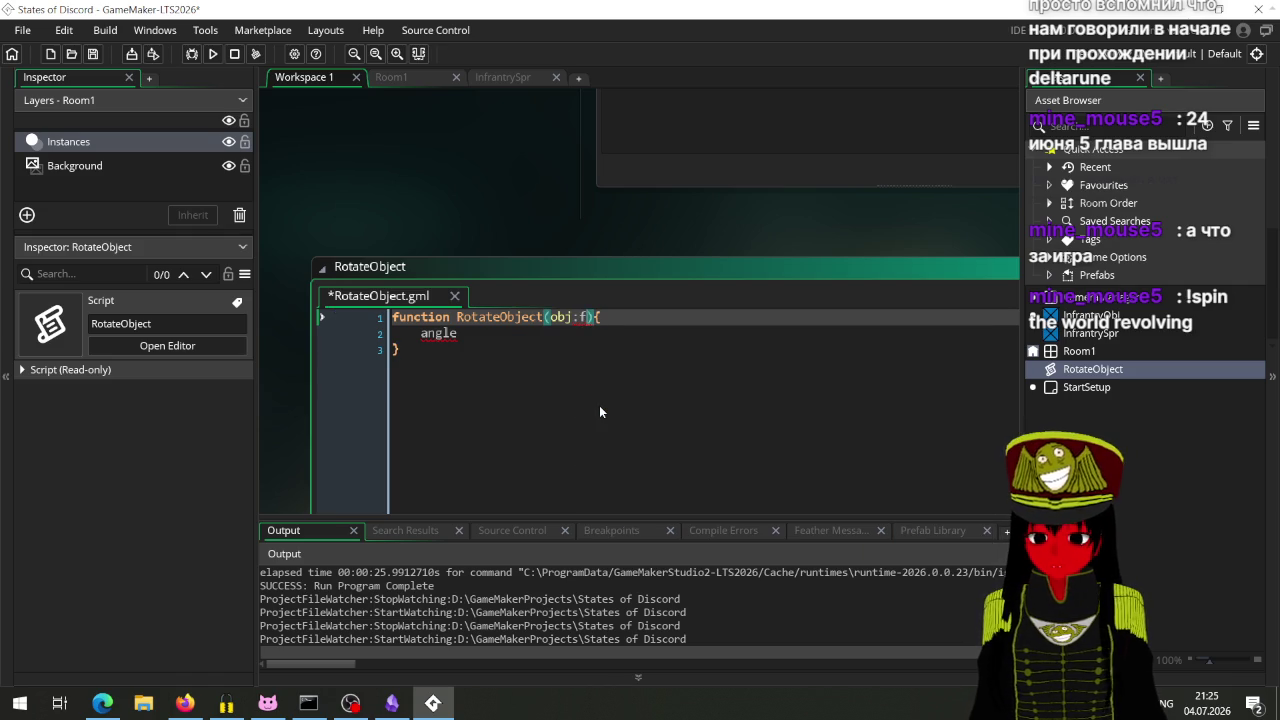
pyautogui.press('Left')
pyautogui.press('BackSpace')
pyautogui.press('BackSpace')
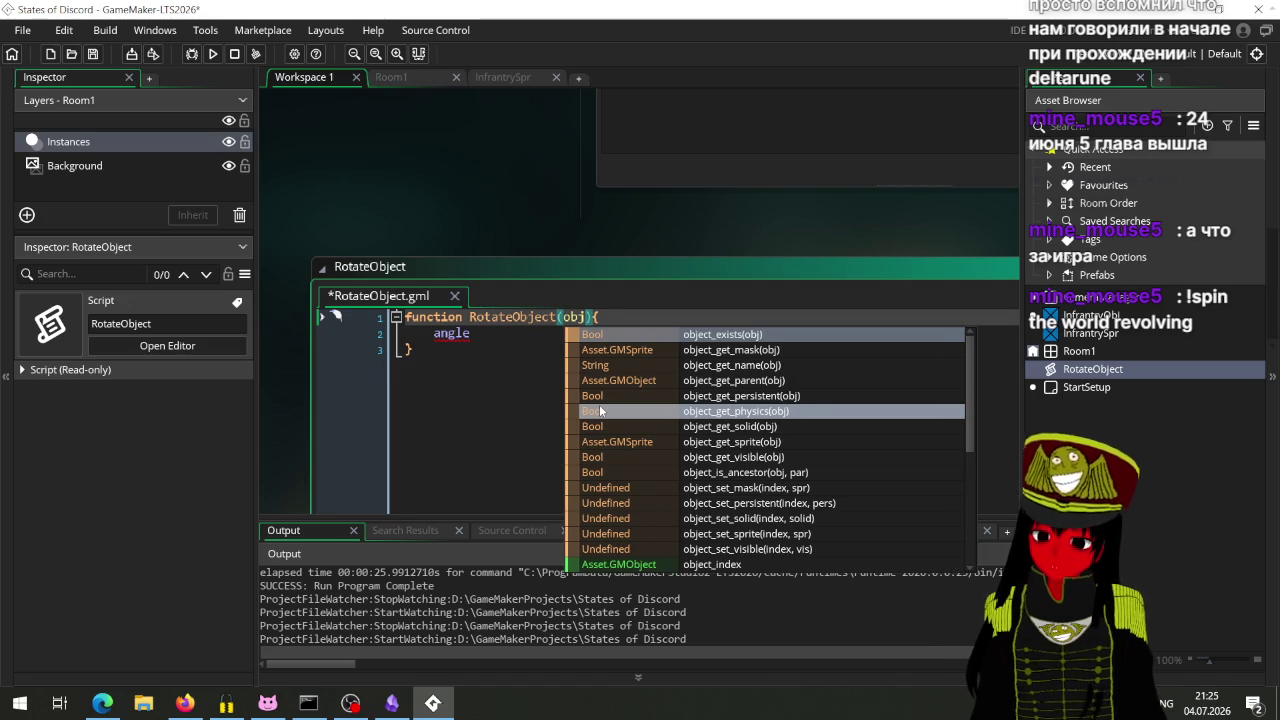
pyautogui.press('Escape')
# Step: Make the signature RotateObjectToPoint(obj, p_x, p_y), delete angle, and open the Script Functions manual
pyautogui.write('To')
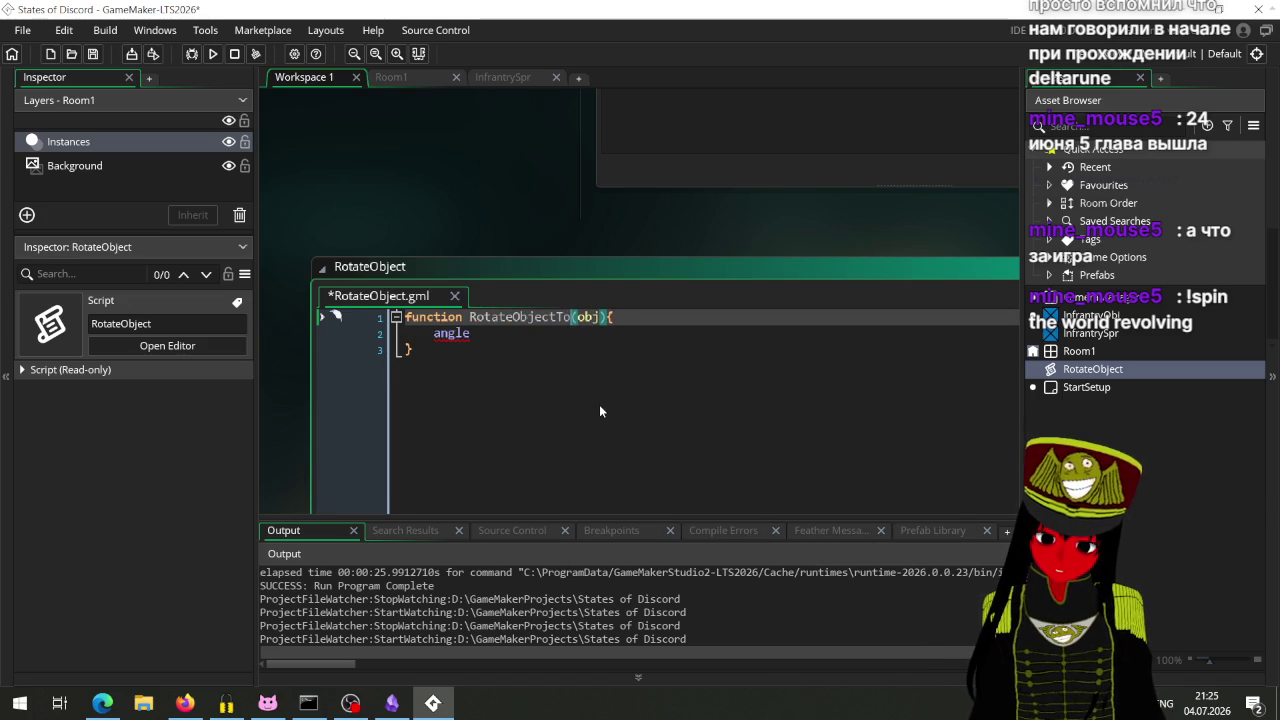
pyautogui.write('Point')
pyautogui.press('Right')
pyautogui.press('Right')
pyautogui.press('Right')
pyautogui.press('Right')
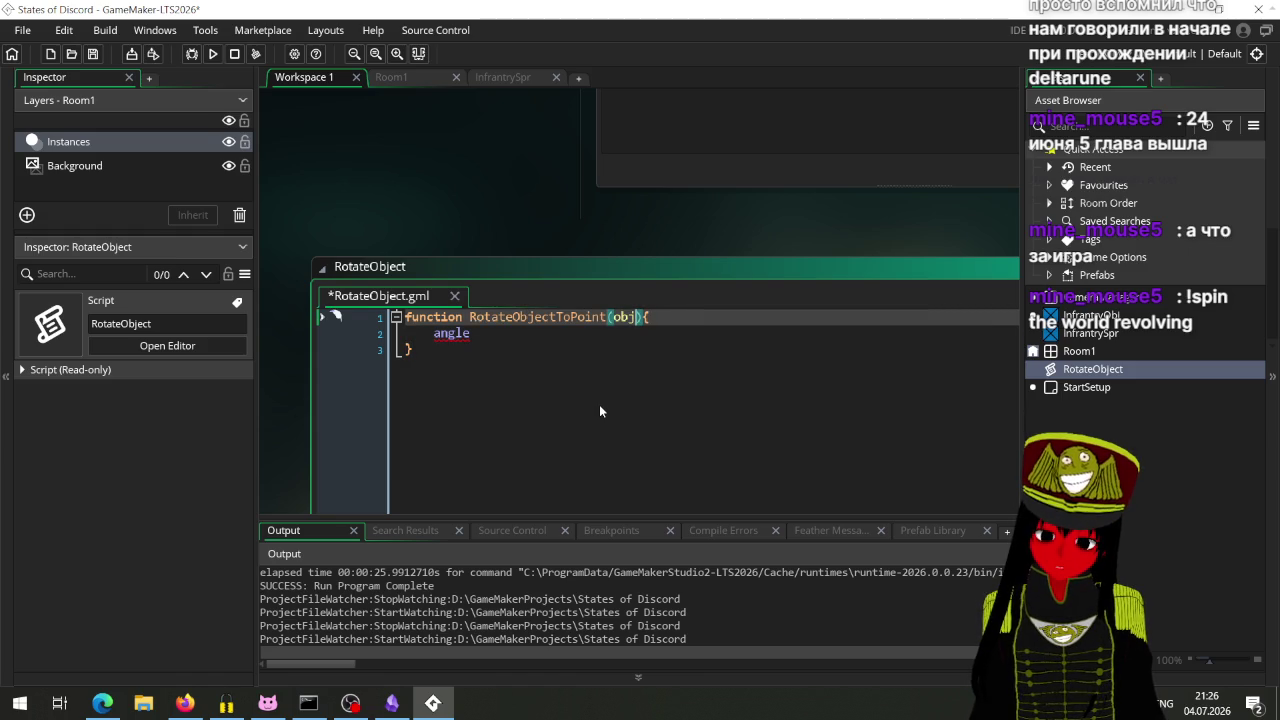
pyautogui.write(',')
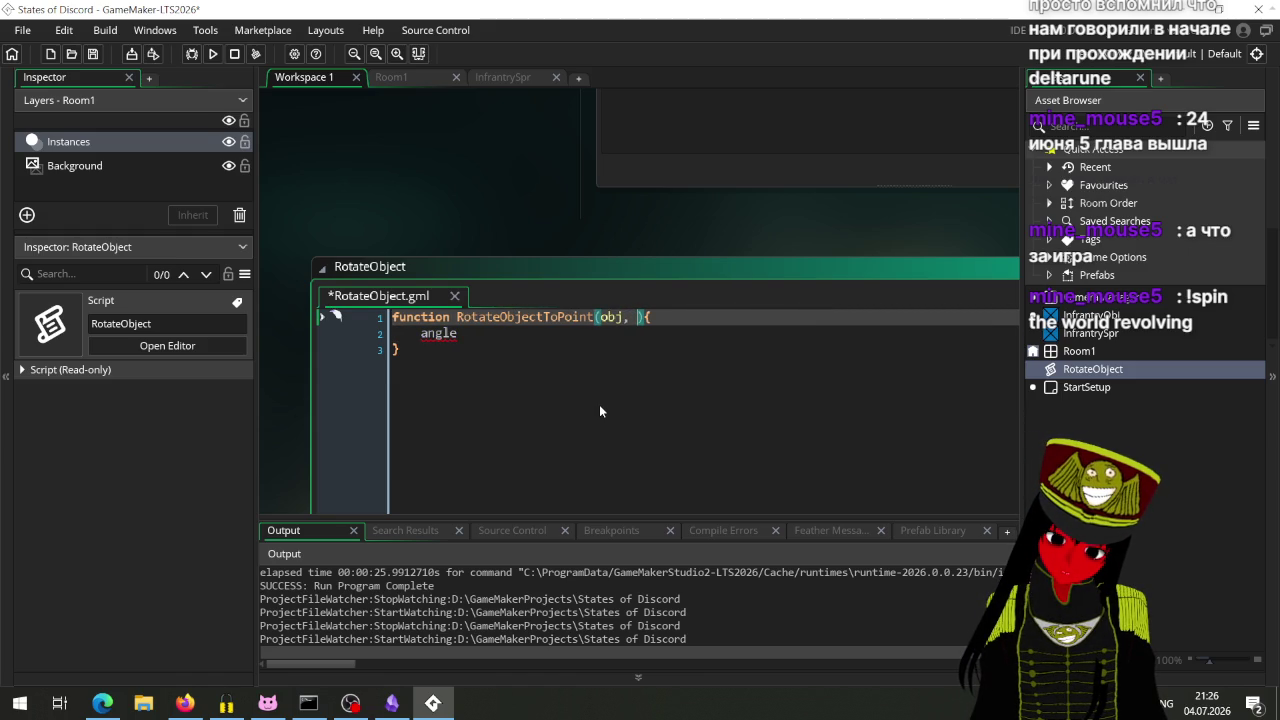
pyautogui.write('p_x')
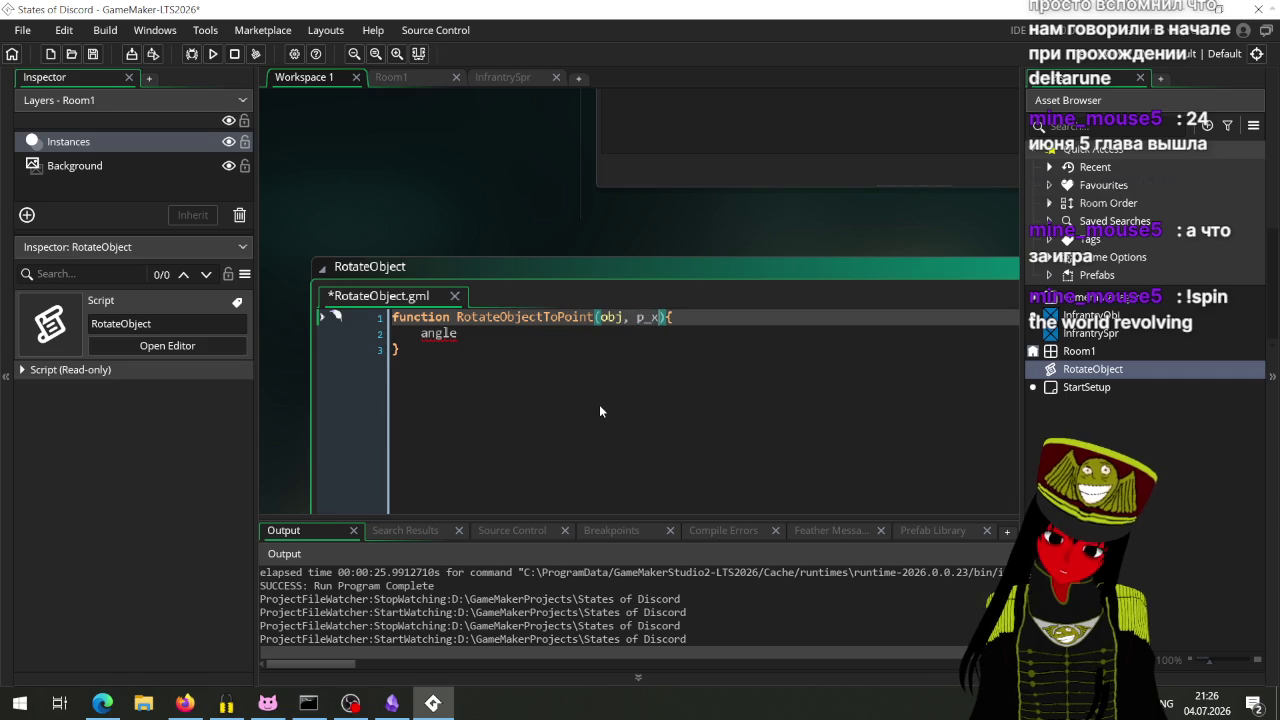
pyautogui.write(',')
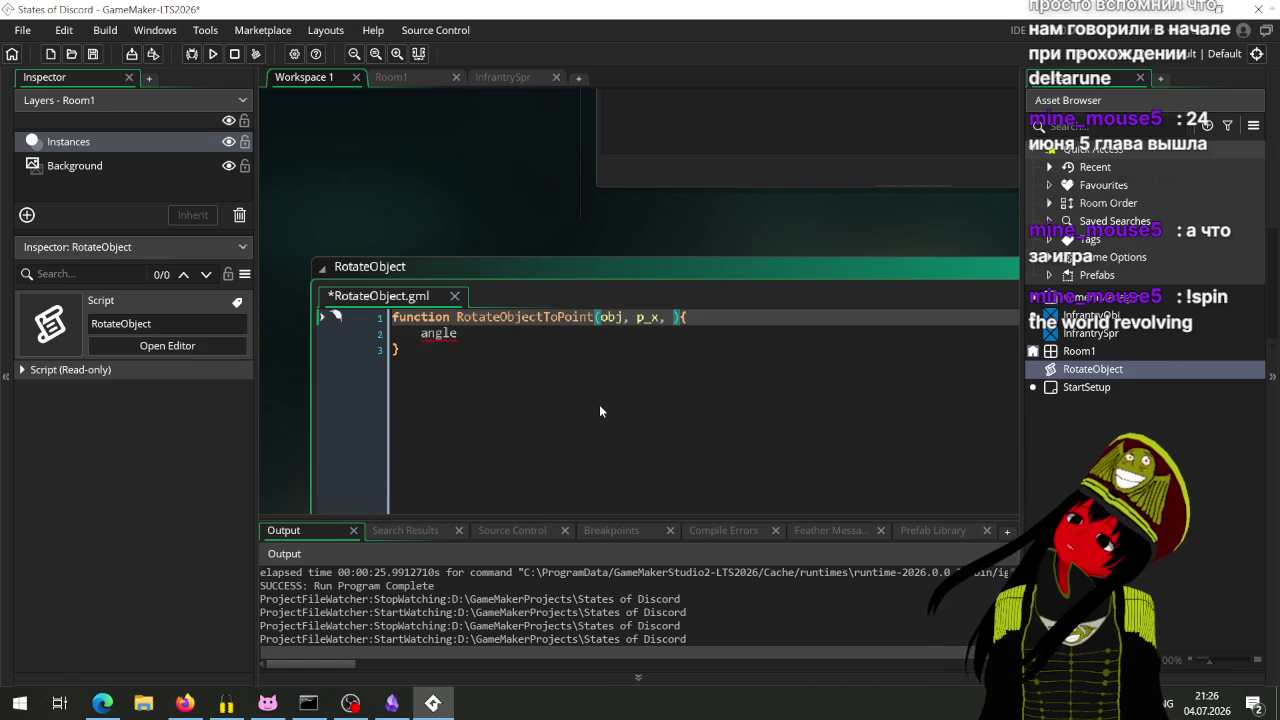
pyautogui.write('p_')
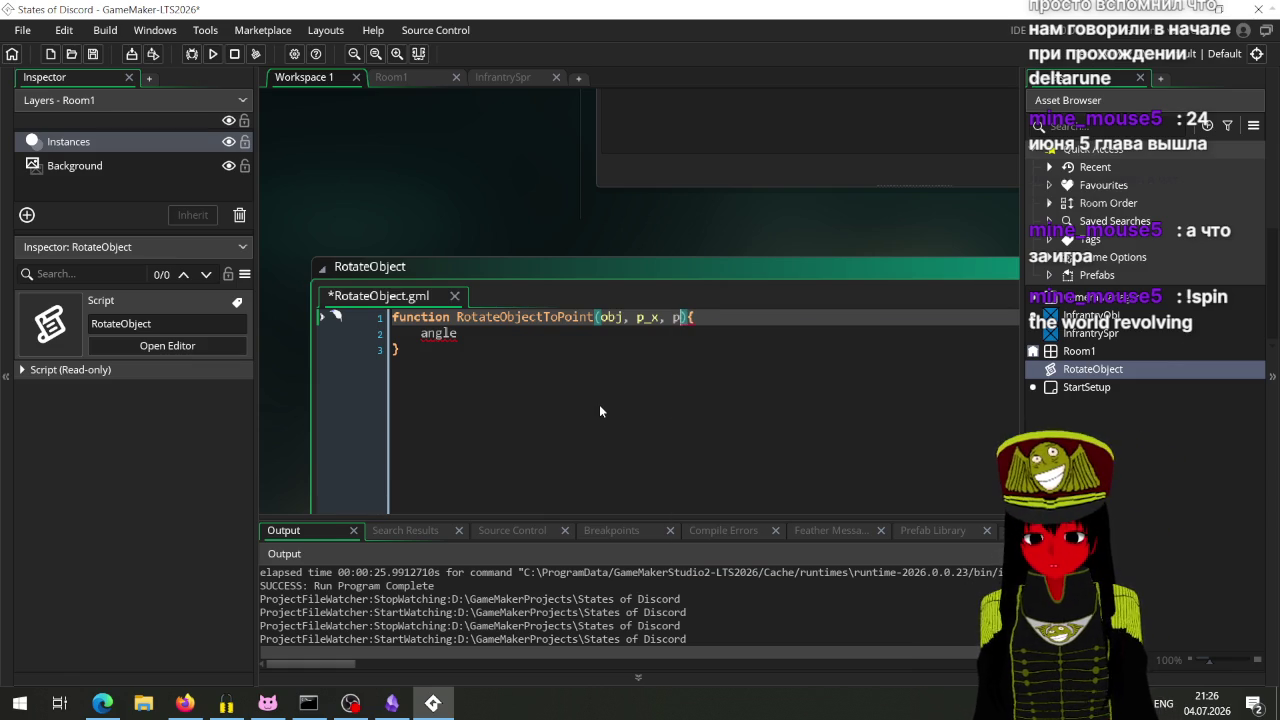
pyautogui.write('y')
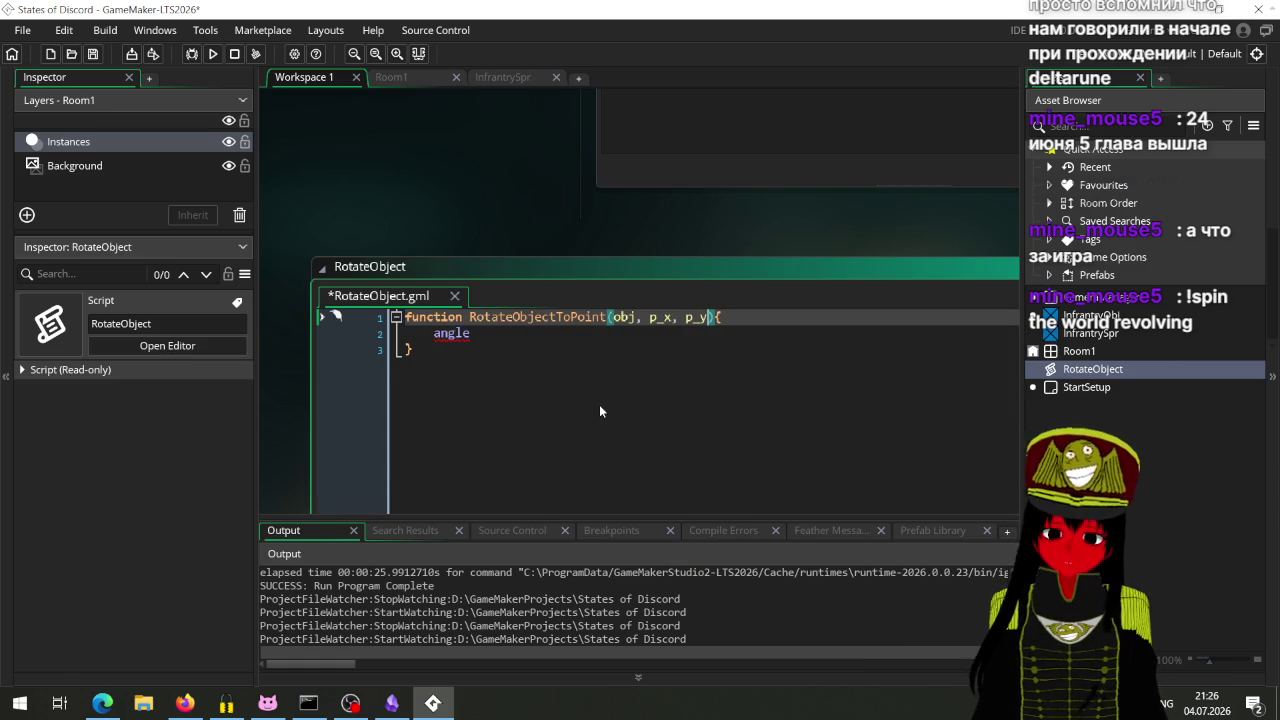
pyautogui.press('Down')
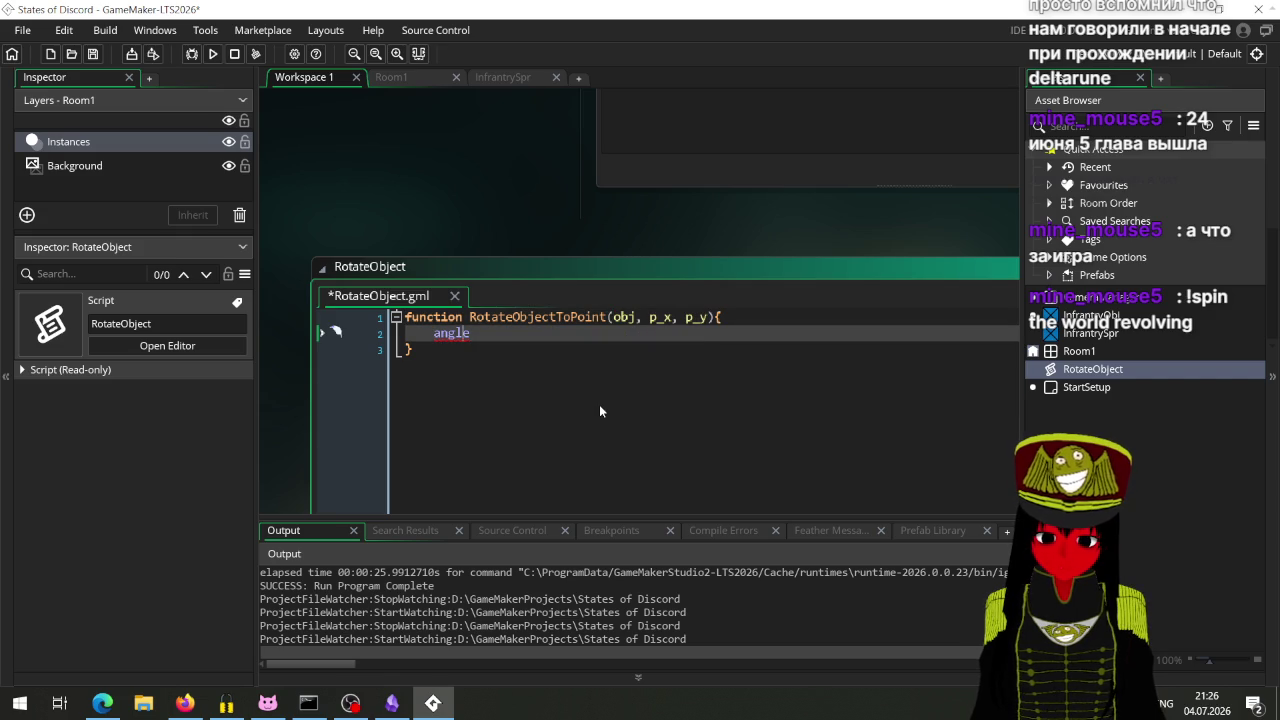
pyautogui.press('BackSpace')
pyautogui.press('BackSpace')
pyautogui.press('BackSpace')
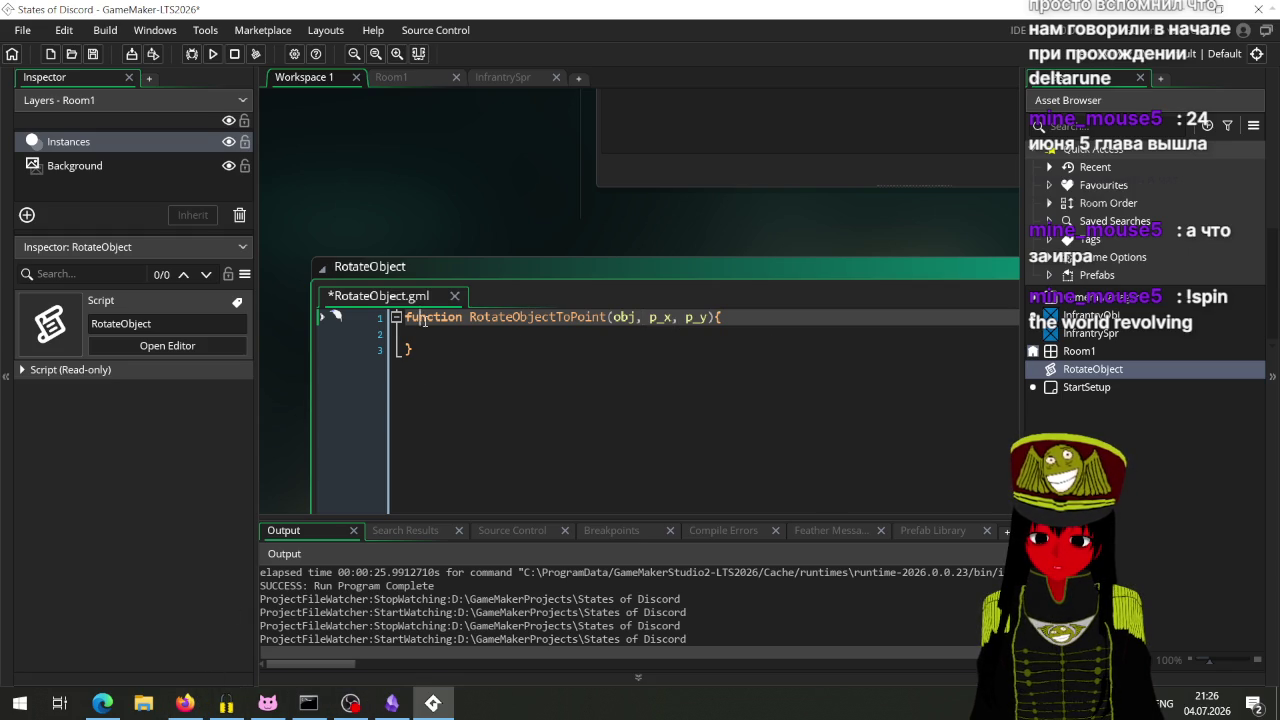
pyautogui.press('F1')
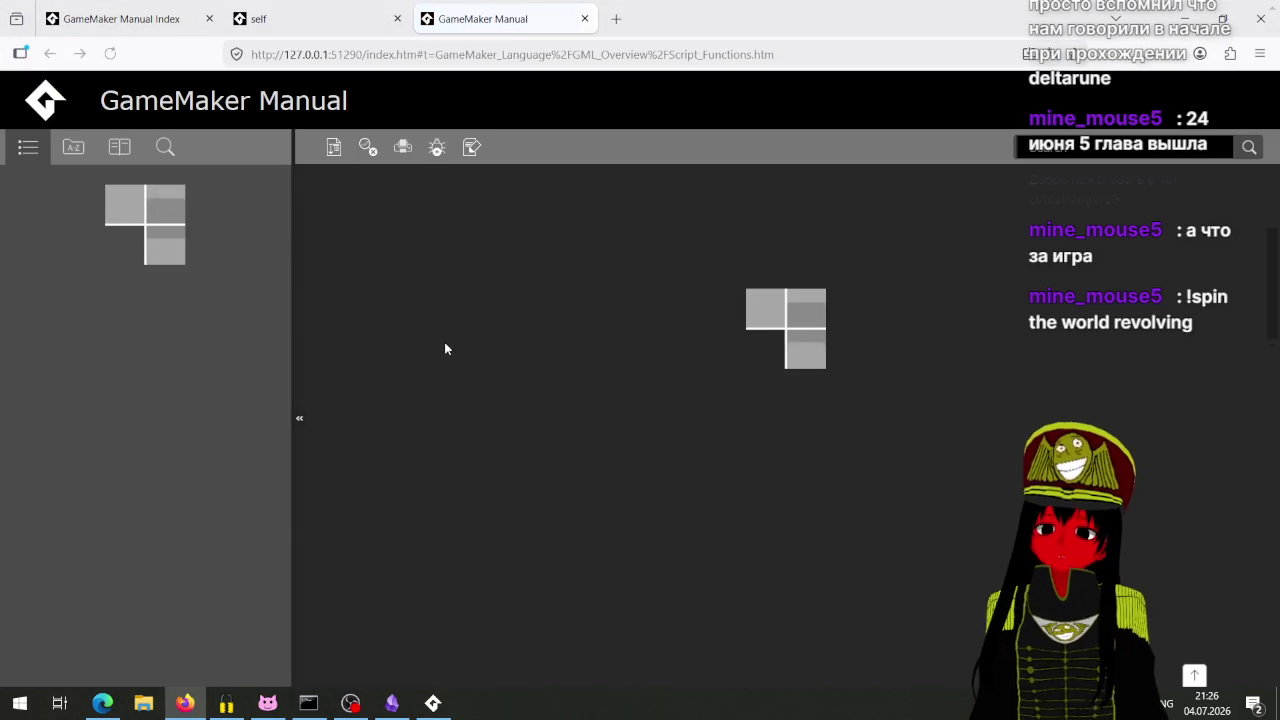
pyautogui.scroll(-2, 420, 342)
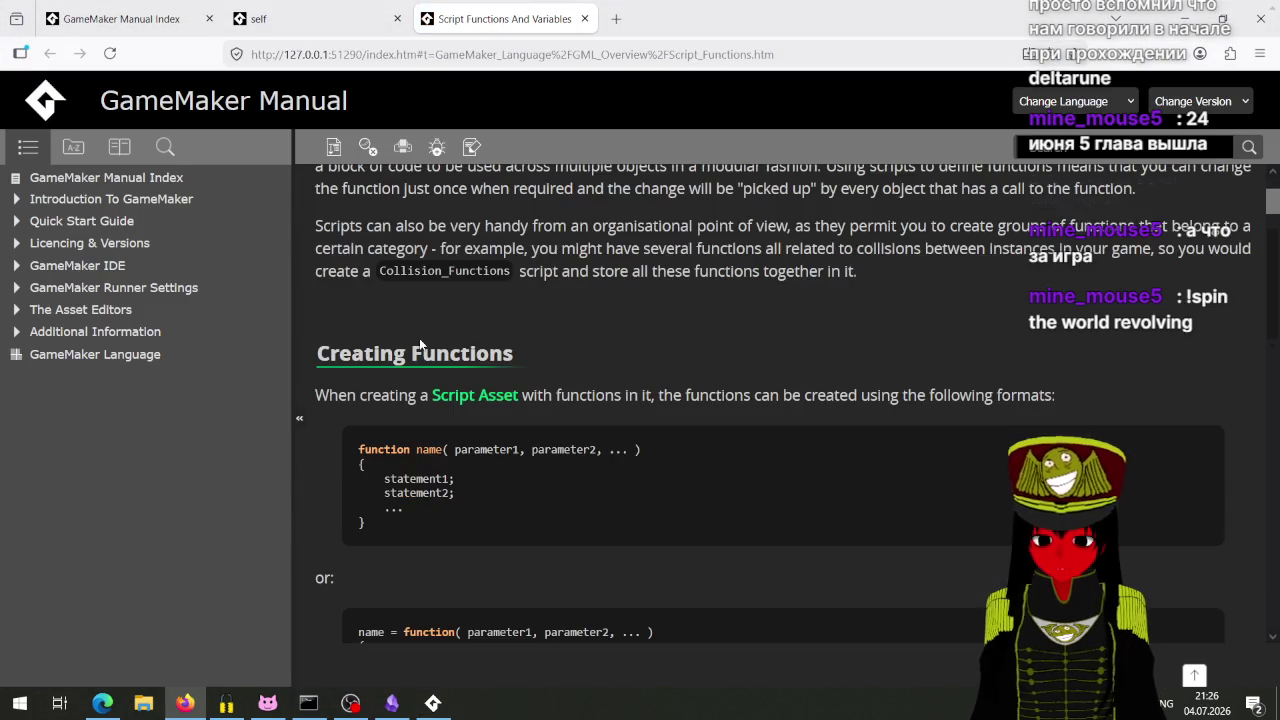
pyautogui.scroll(-10, 420, 342)
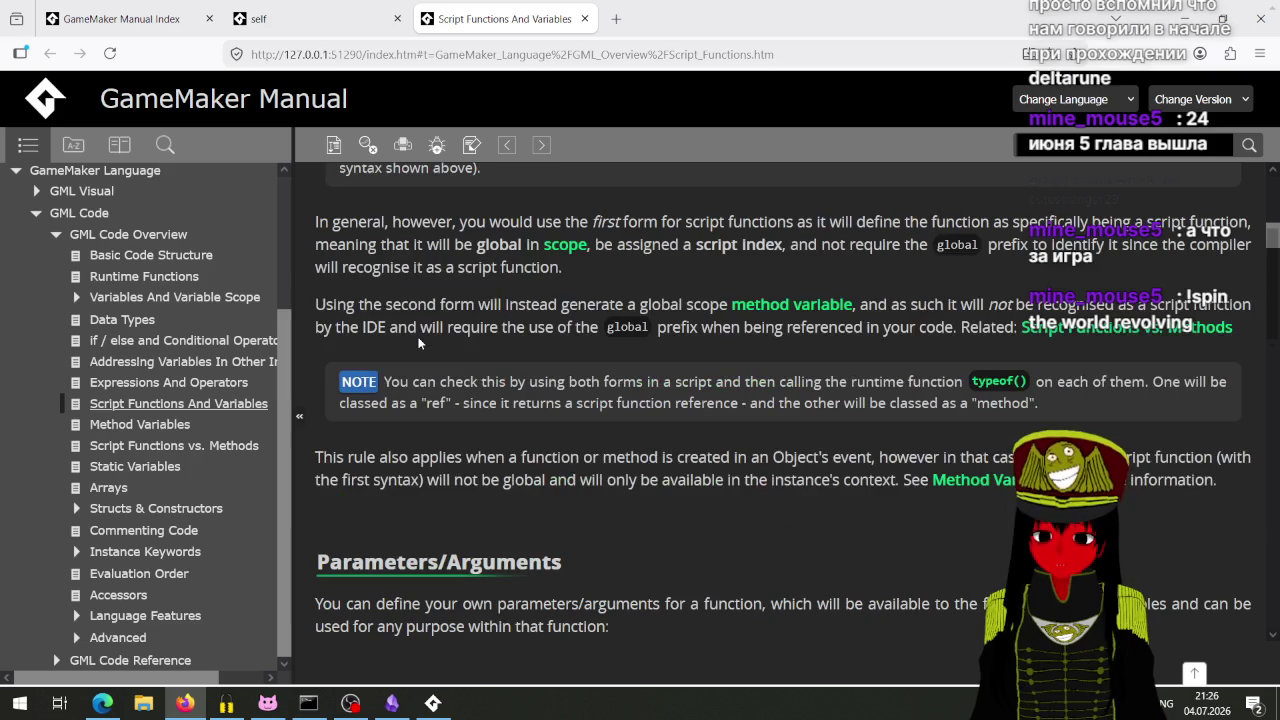
pyautogui.scroll(-2, 420, 342)
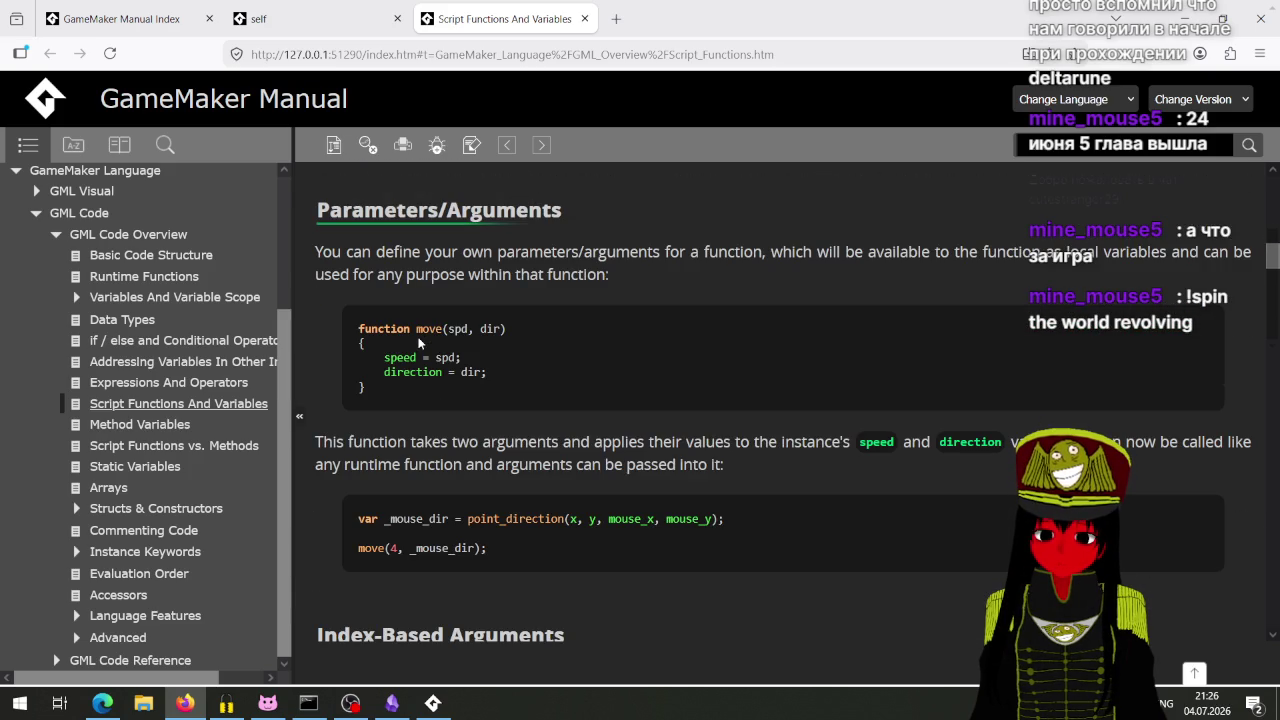
pyautogui.scroll(-2, 418, 343)
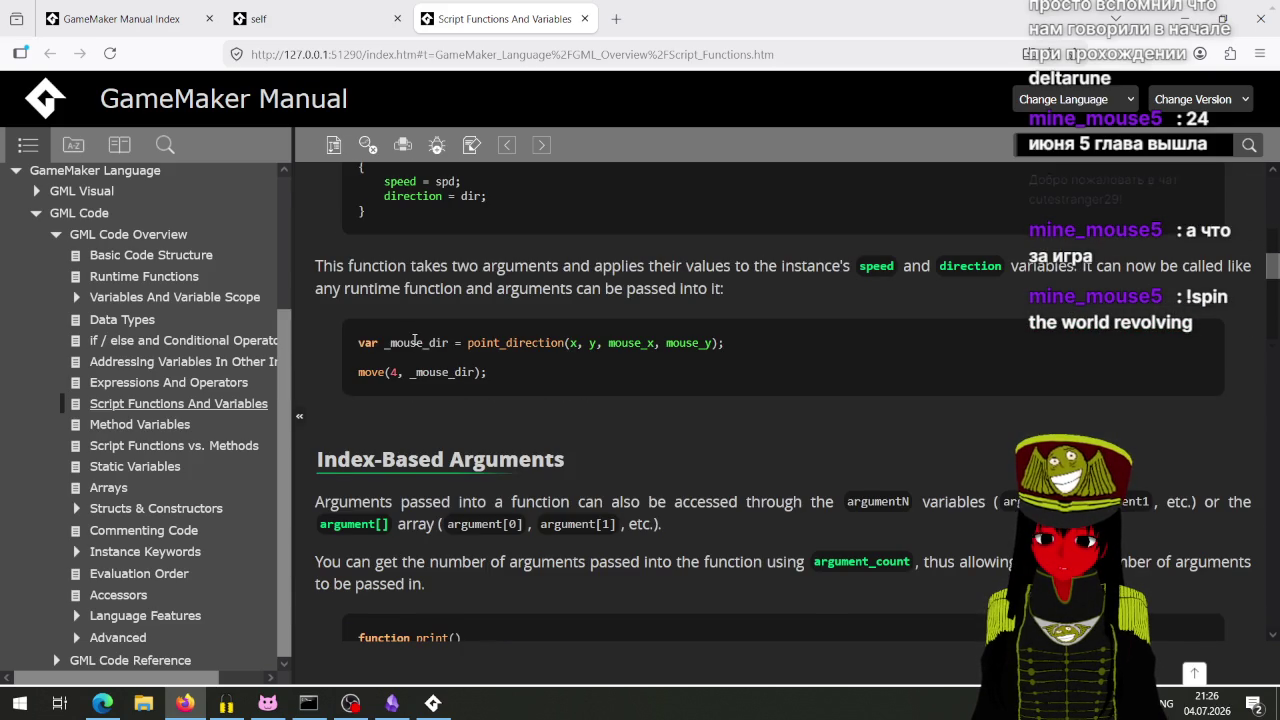
pyautogui.scroll(-3, 414, 342)
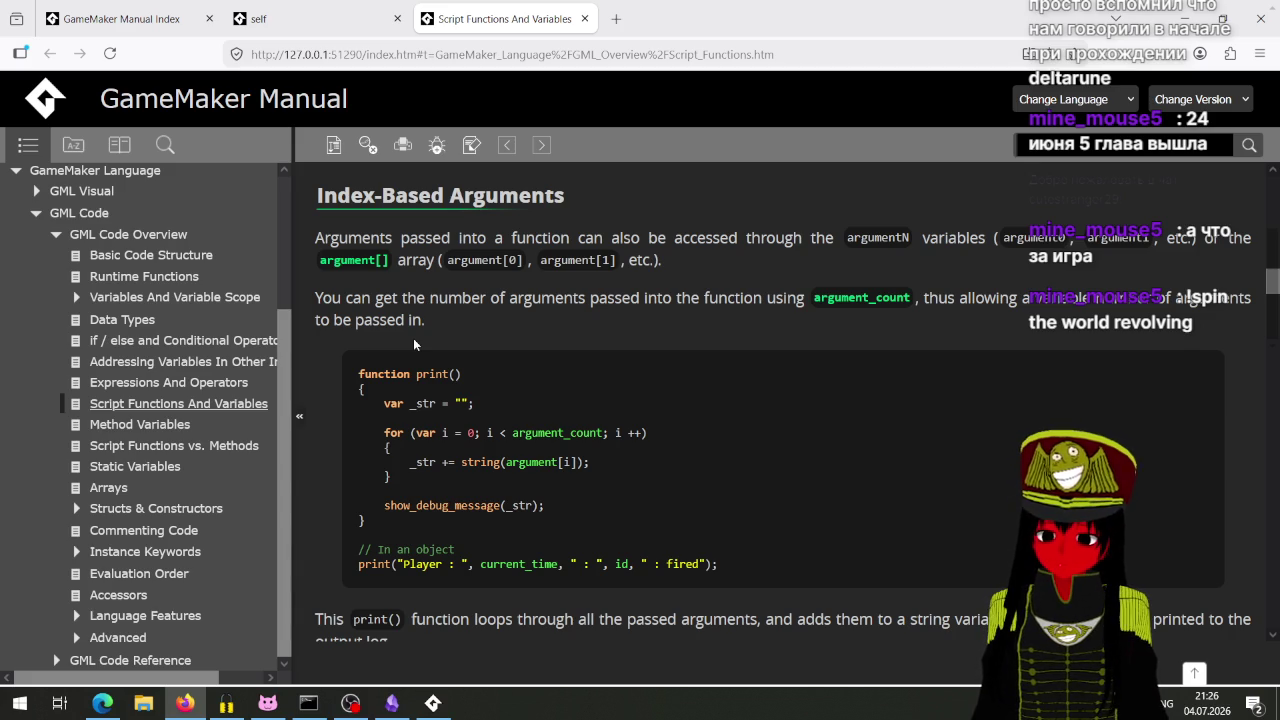
pyautogui.scroll(-4, 413, 331)
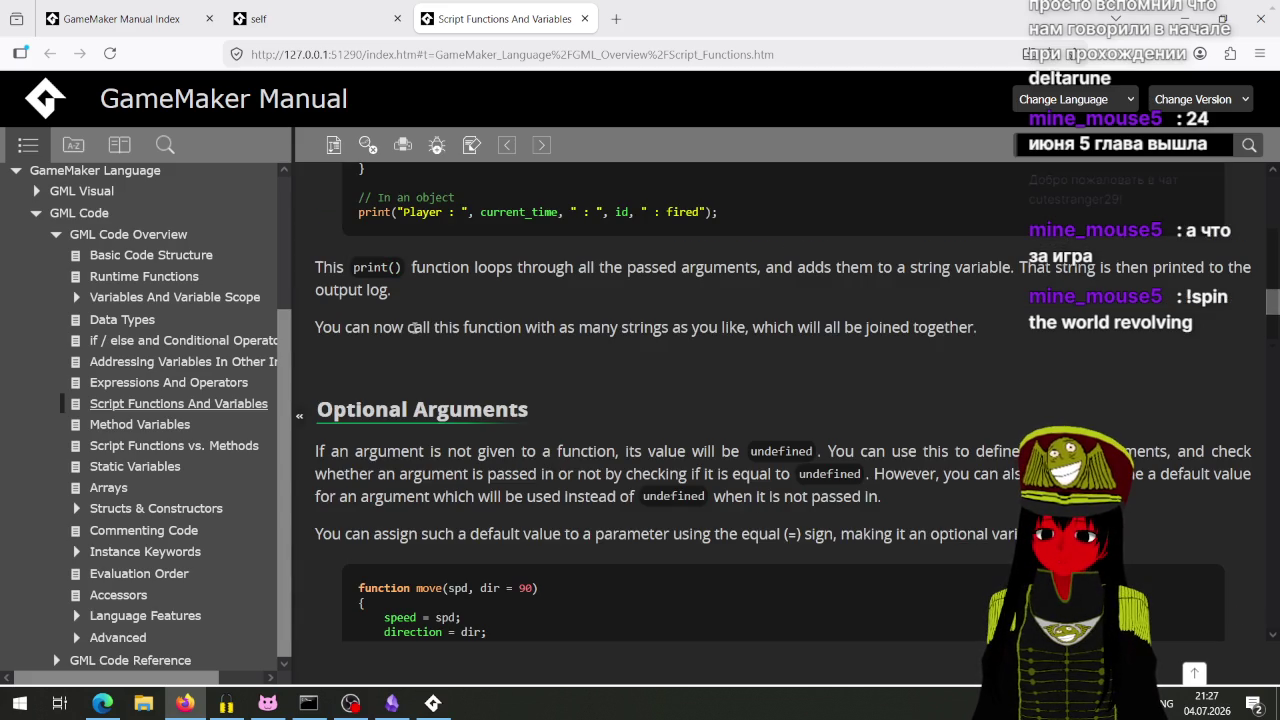
pyautogui.scroll(2, 412, 318)
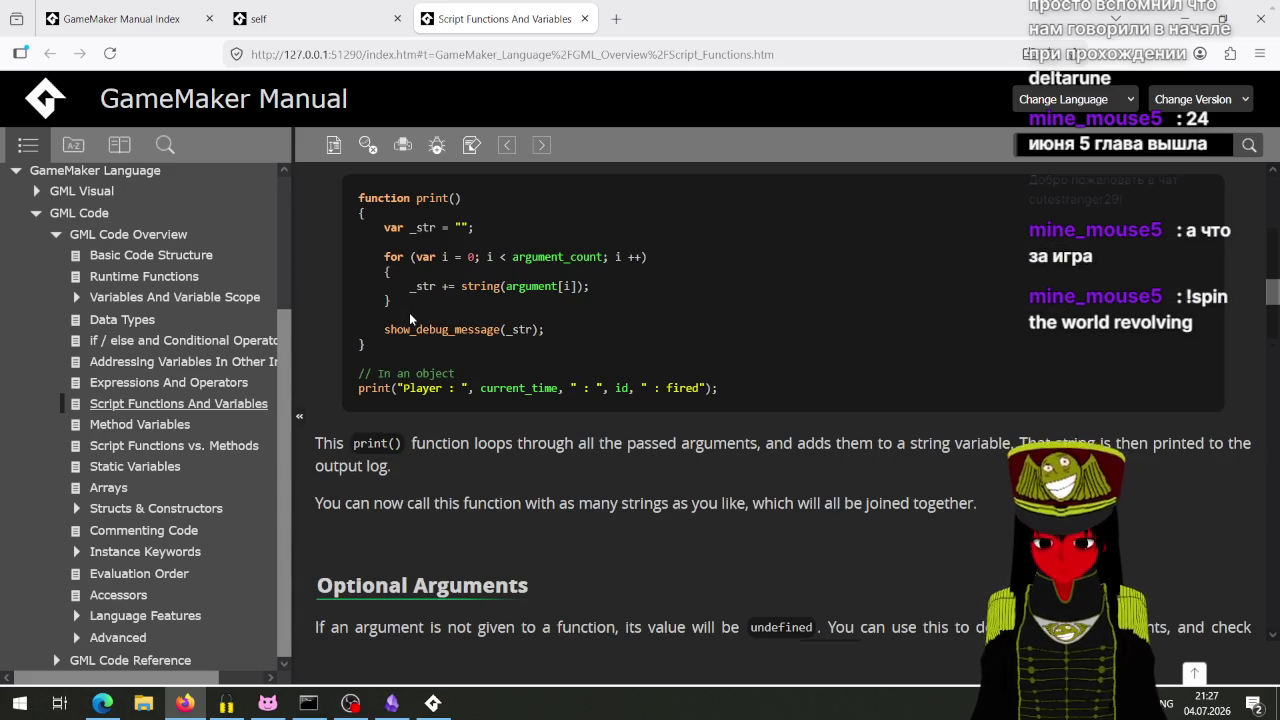
pyautogui.scroll(-3, 409, 318)
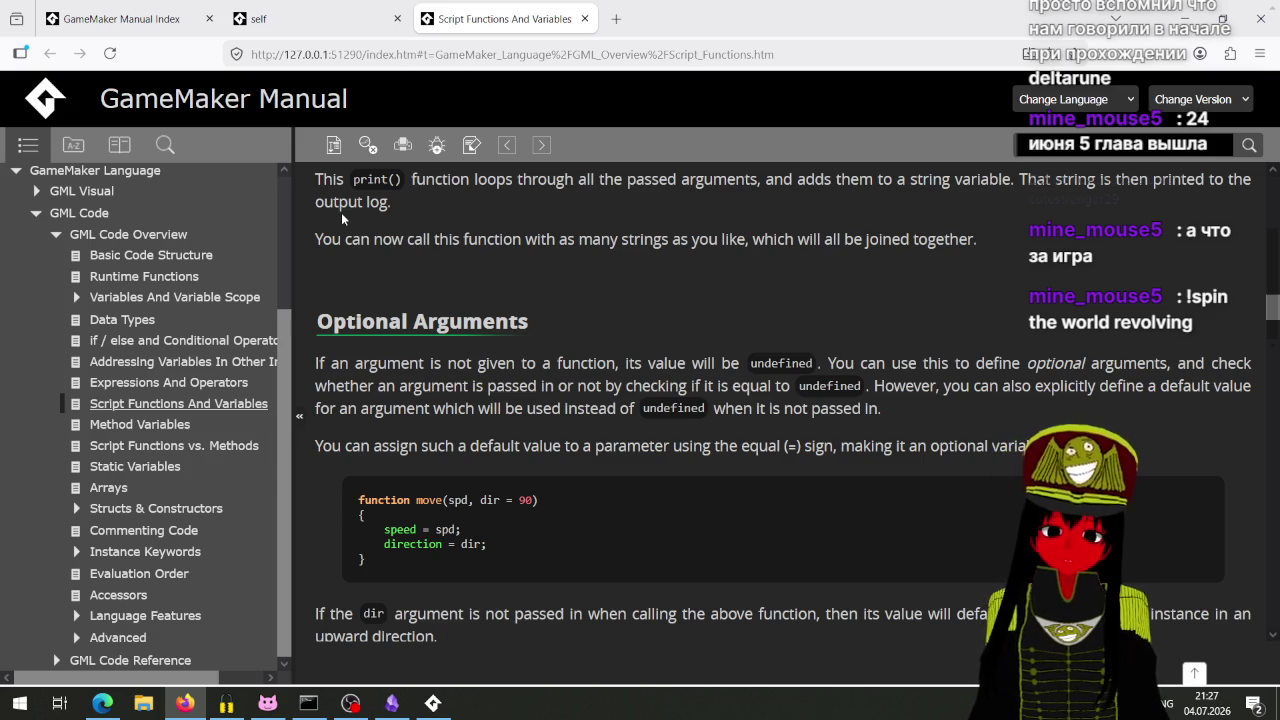
pyautogui.scroll(-3, 532, 370)
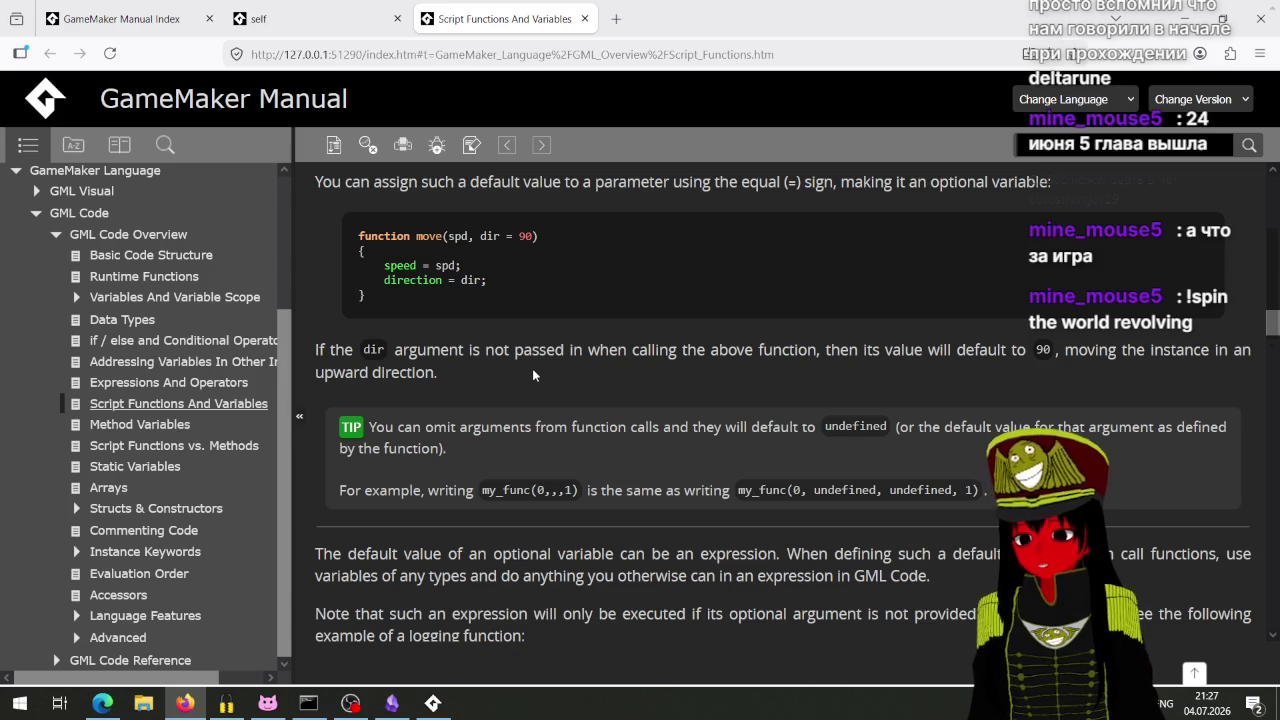
pyautogui.scroll(-3, 424, 360)
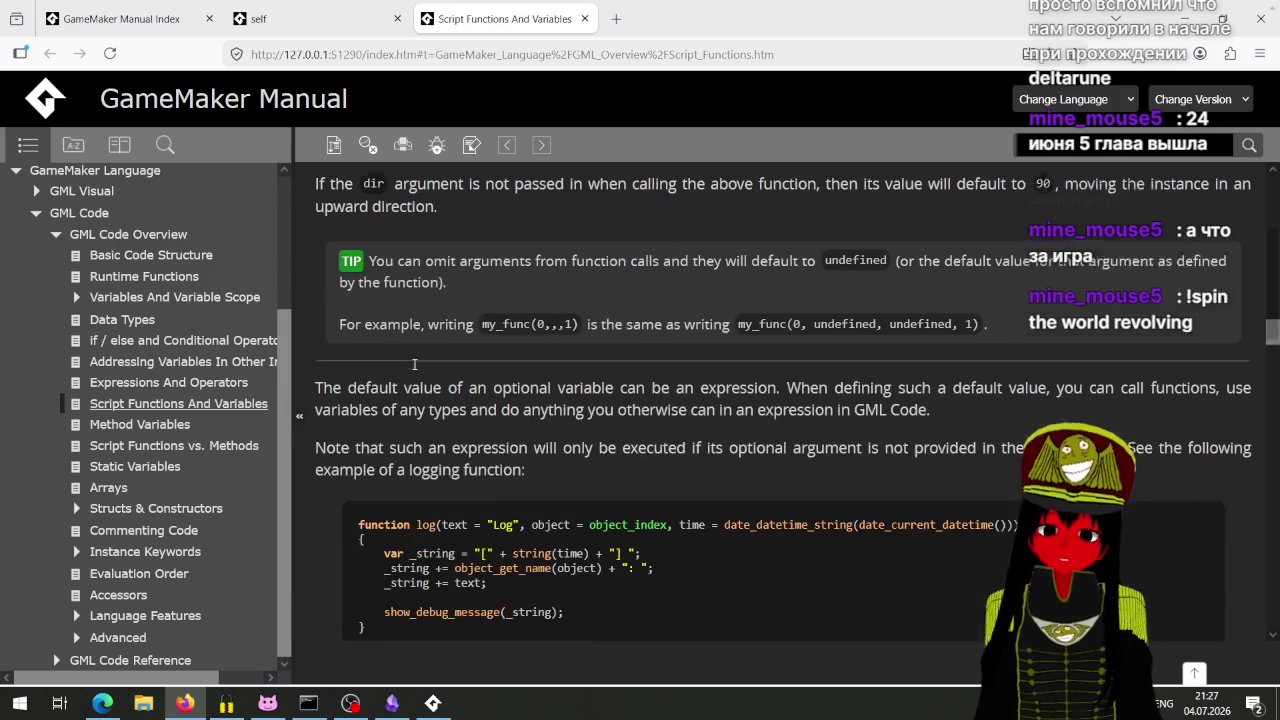
pyautogui.scroll(-1, 405, 371)
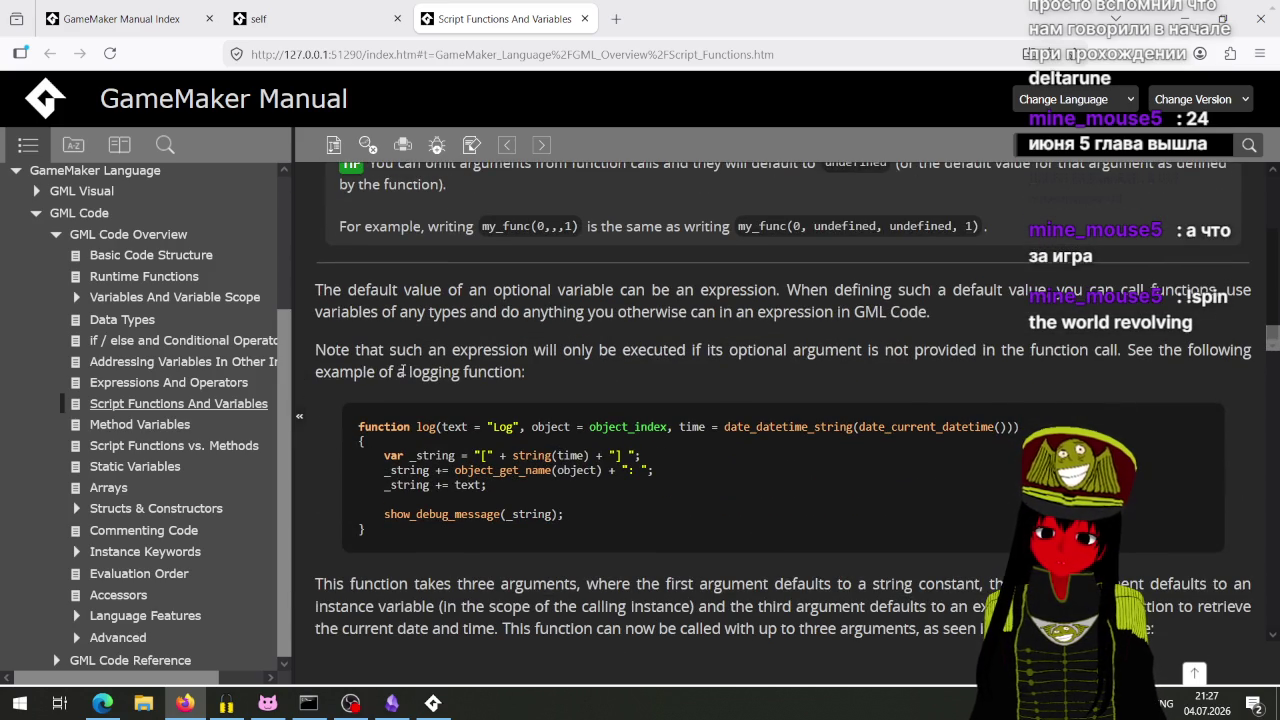
pyautogui.scroll(-2, 401, 371)
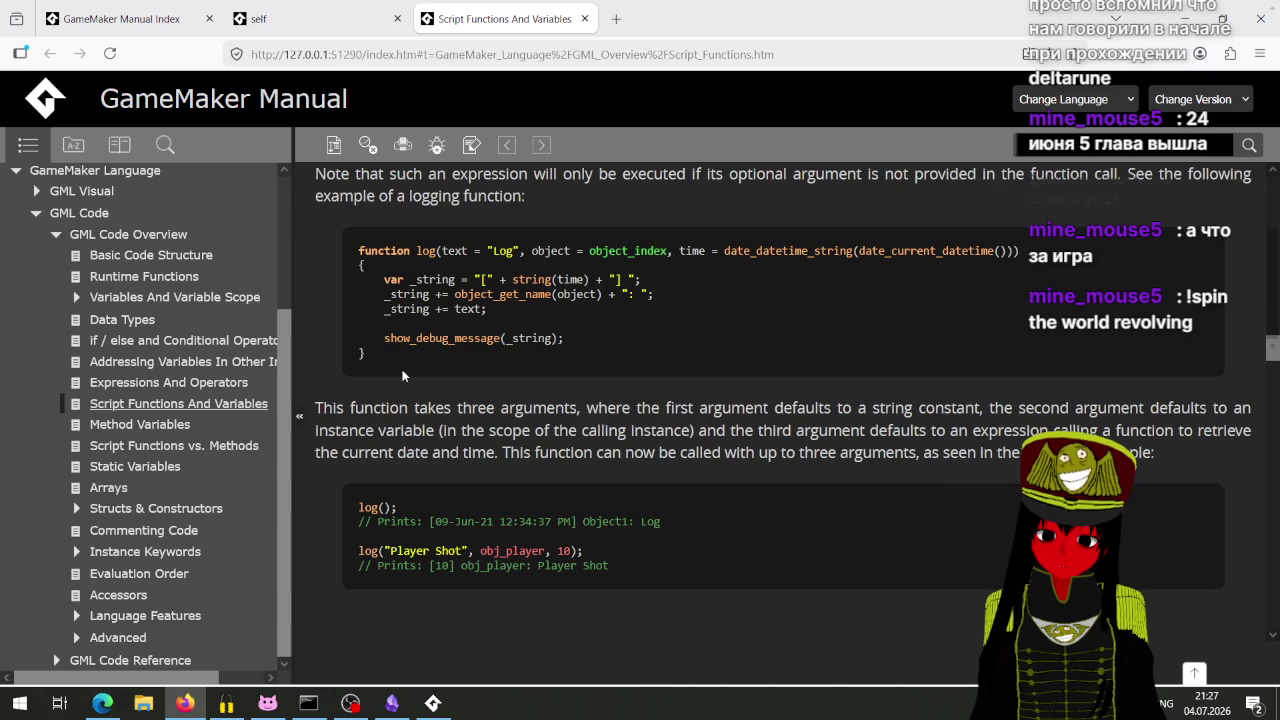
pyautogui.scroll(-3, 403, 375)
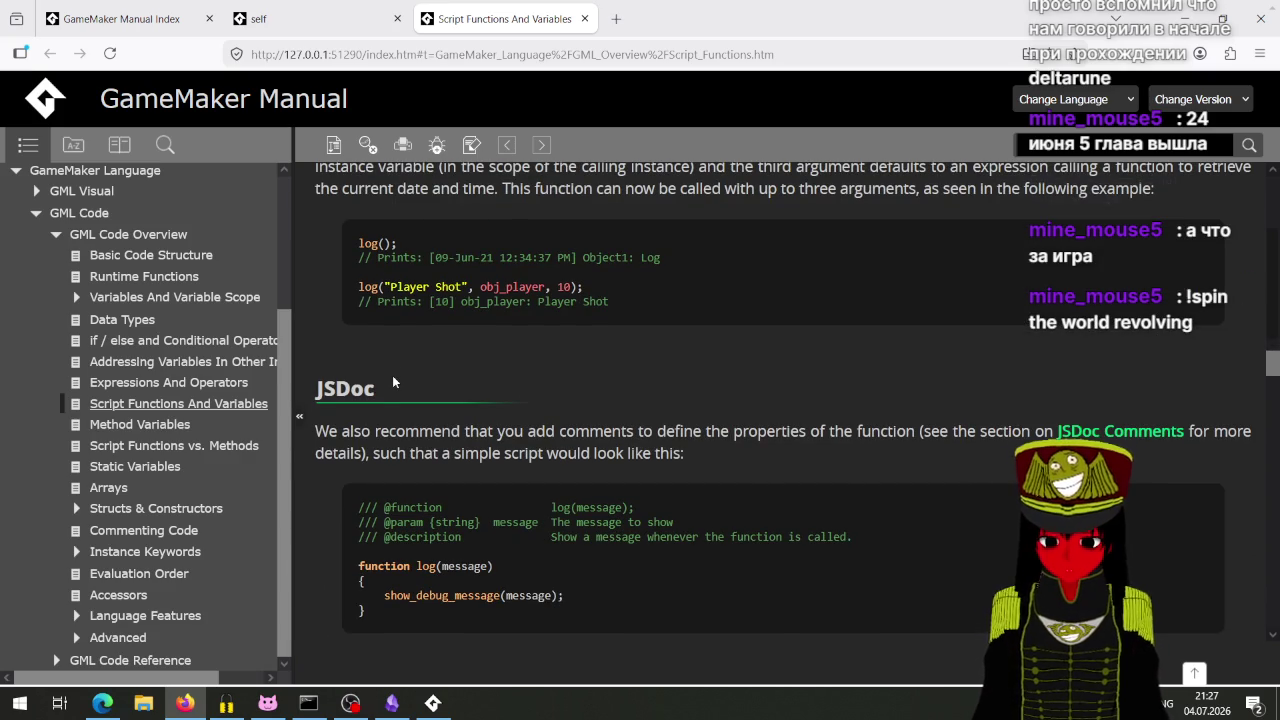
pyautogui.scroll(-10, 393, 370)
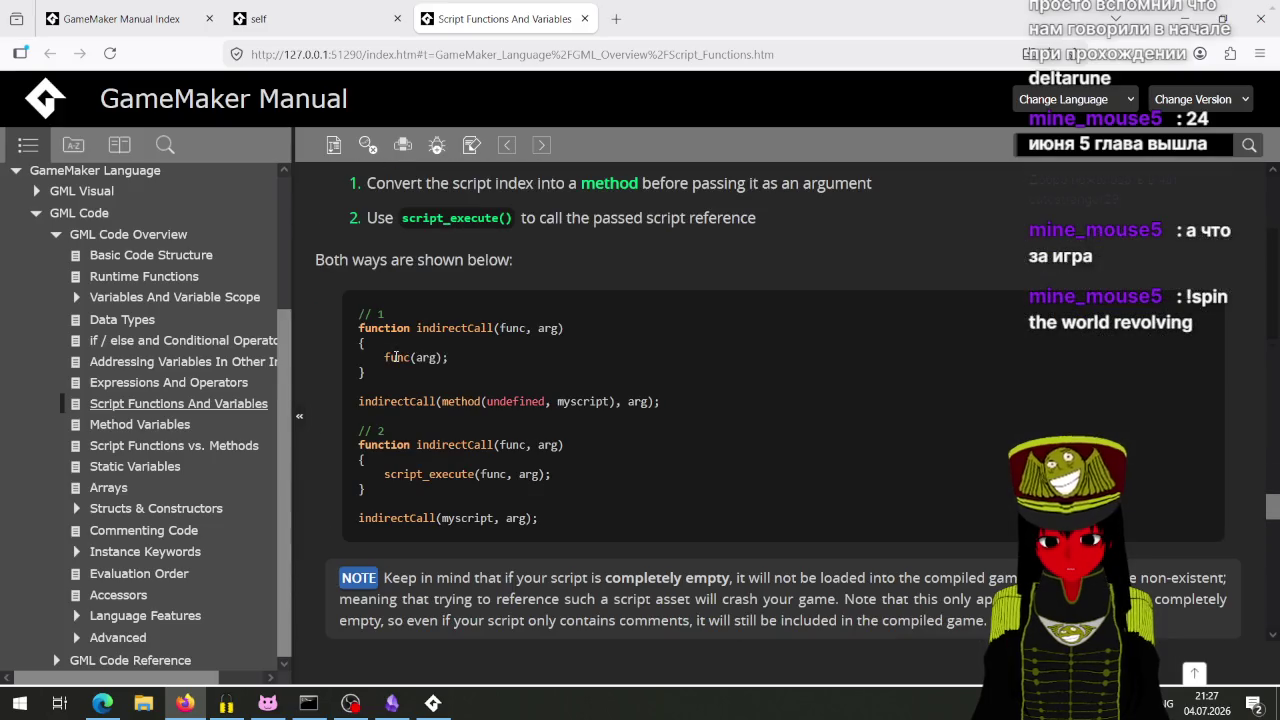
pyautogui.scroll(-5, 395, 355)
pyautogui.scroll(-5, 395, 355)
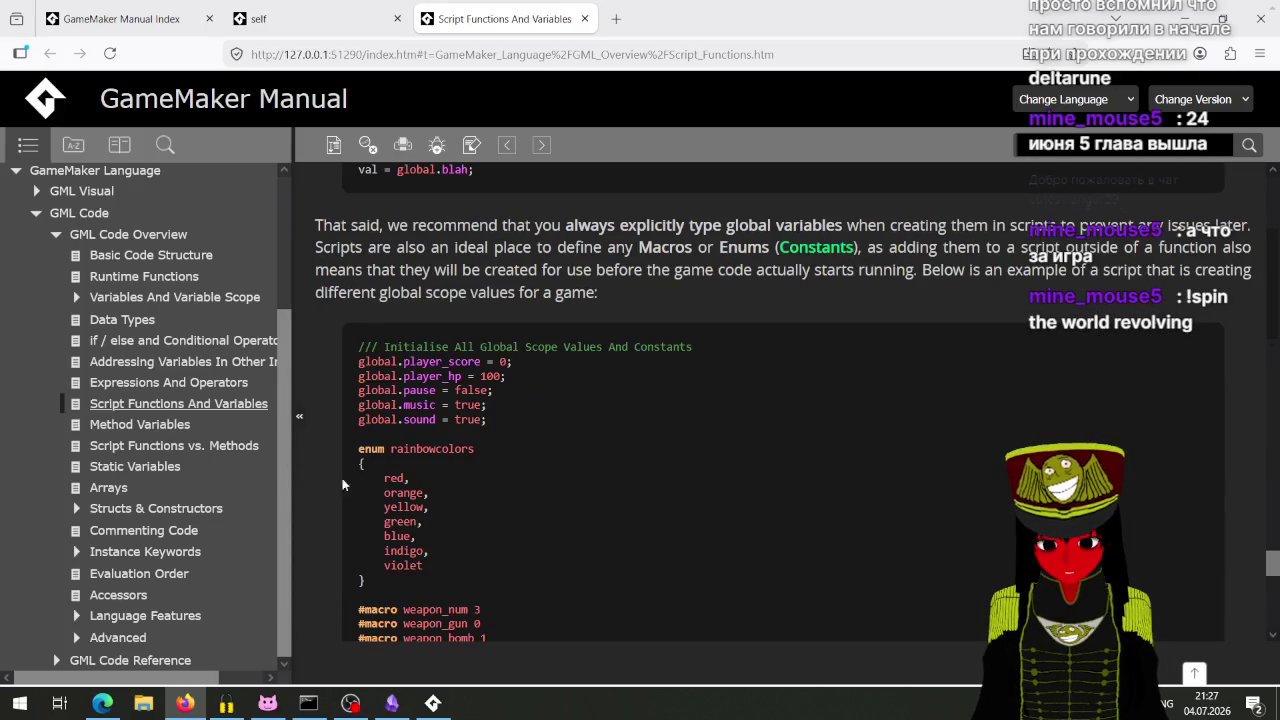
pyautogui.scroll(-5, 400, 550)
pyautogui.scroll(-5, 488, 580)
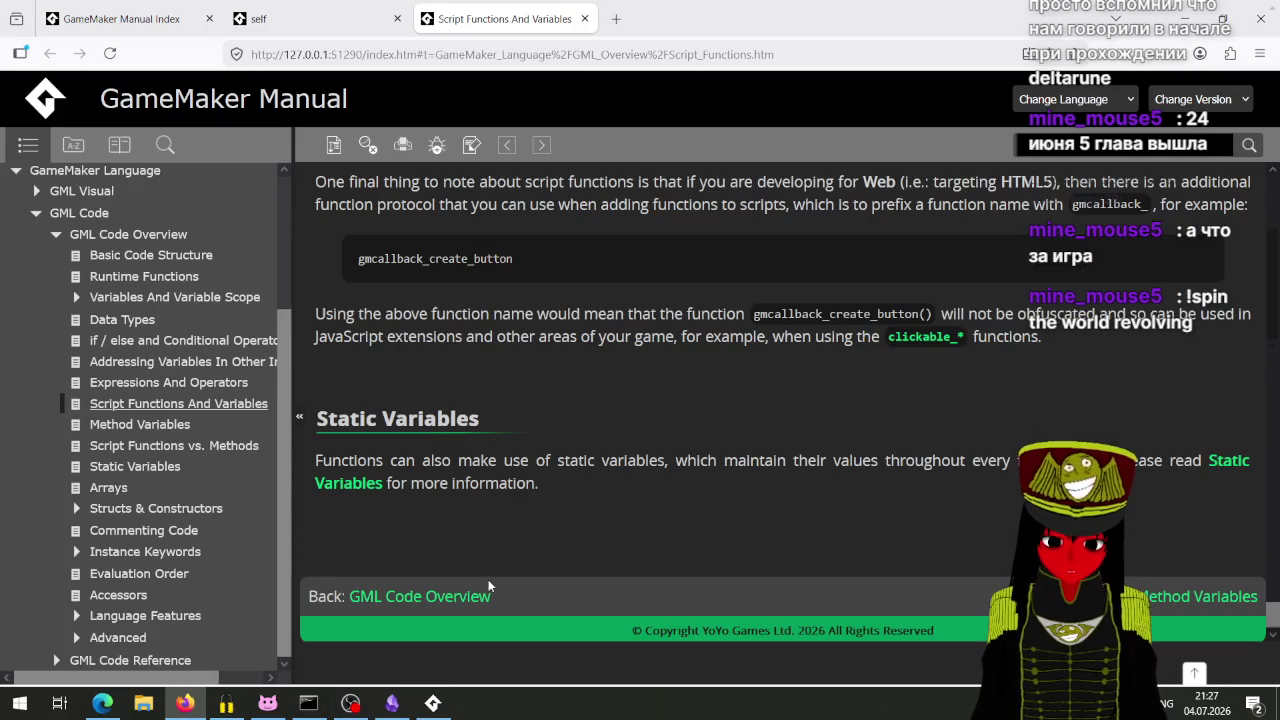
pyautogui.click(433, 703)
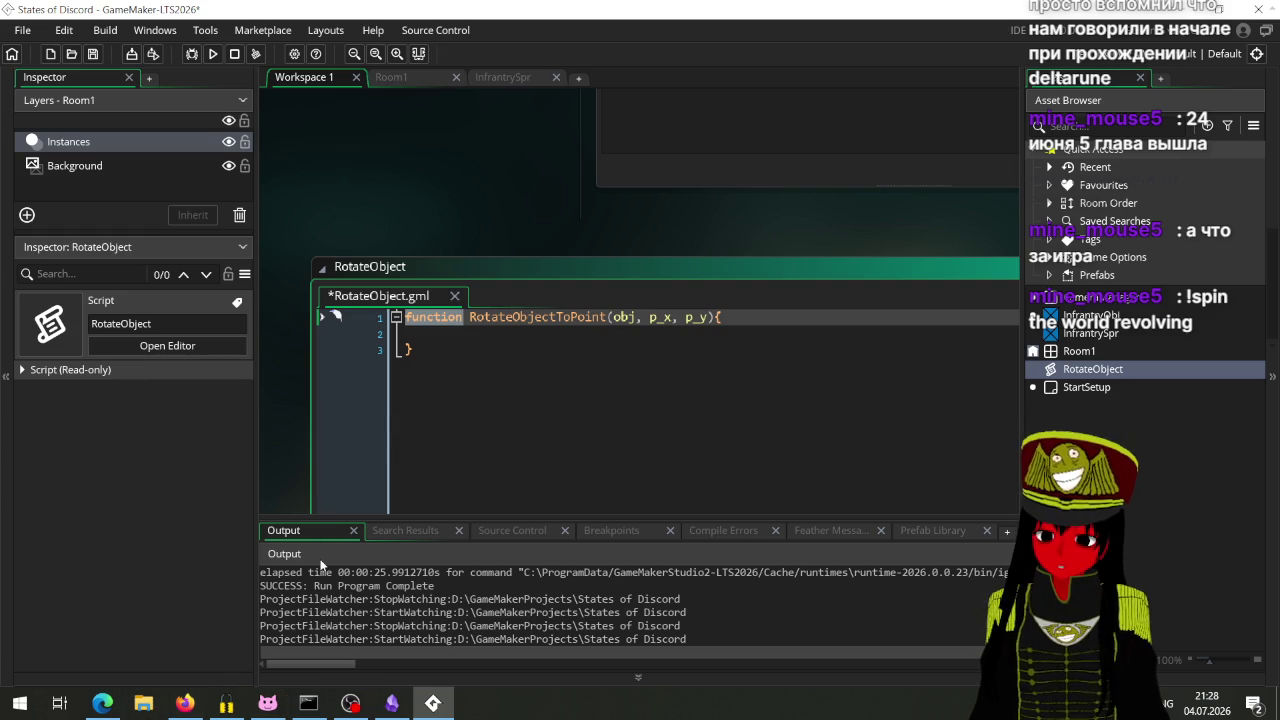
# Step: Launch Paint from the Start menu search to get a blank canvas
pyautogui.press('super')
pyautogui.write('зф')
pyautogui.press('Return')
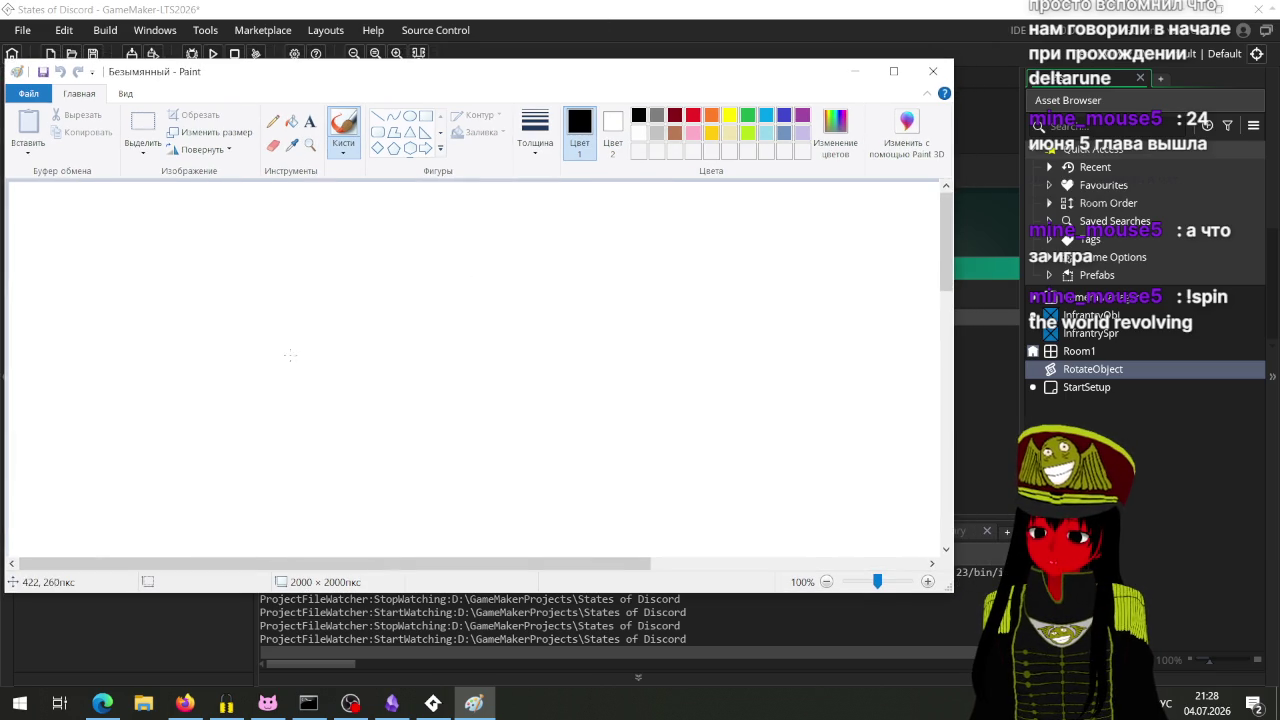
# Step: Finish handwriting the (x1, y1) label beside the object's box
pyautogui.moveTo(143, 240); pyautogui.dragTo(211, 234)
pyautogui.click(209, 222)
pyautogui.moveTo(142, 290)
pyautogui.mouseDown()
pyautogui.moveTo(207, 360)
pyautogui.moveTo(146, 286)
pyautogui.moveTo(174, 332)
pyautogui.moveTo(279, 370)
pyautogui.mouseUp()
pyautogui.moveTo(283, 345)
pyautogui.mouseDown()
pyautogui.moveTo(256, 366)
pyautogui.moveTo(280, 380)
pyautogui.mouseUp()
pyautogui.moveTo(282, 382); pyautogui.dragTo(331, 358)
pyautogui.moveTo(340, 348); pyautogui.dragTo(312, 382)
pyautogui.moveTo(351, 363); pyautogui.dragTo(346, 381)
pyautogui.moveTo(362, 344); pyautogui.dragTo(365, 378)
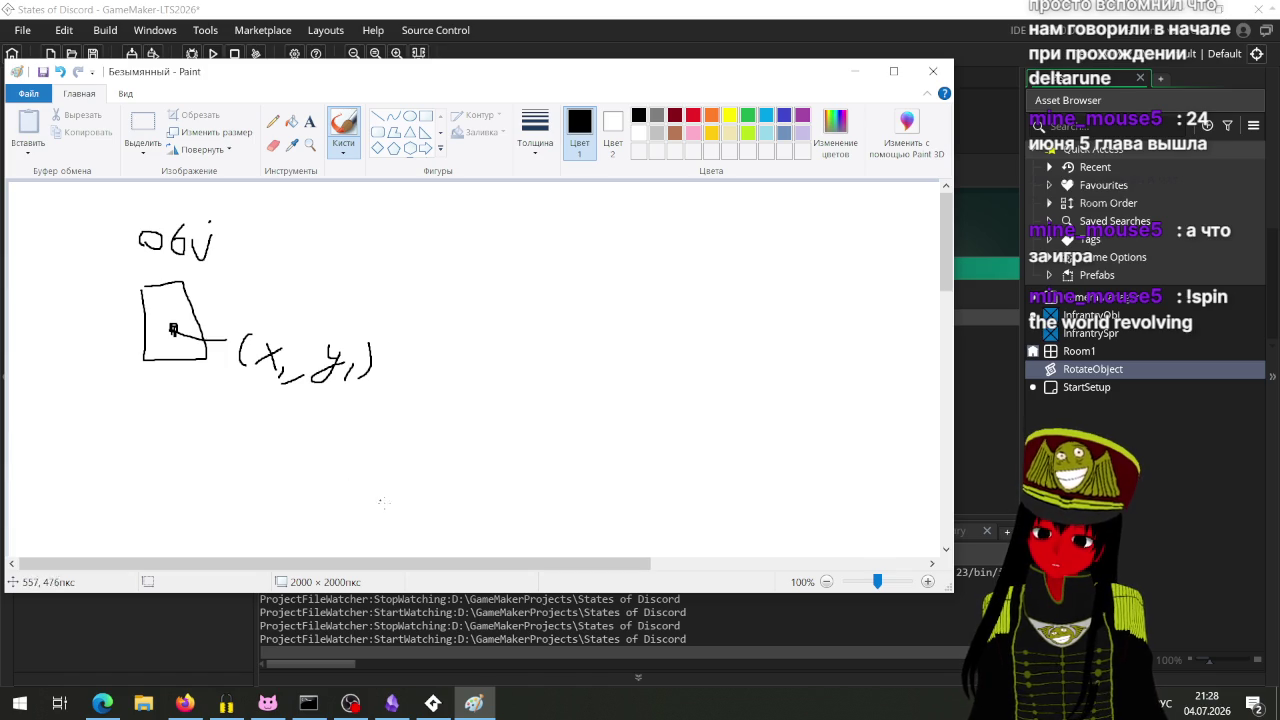
# Step: Dot the target point, label it (x2, y2), and minimize Paint
pyautogui.click(539, 466)
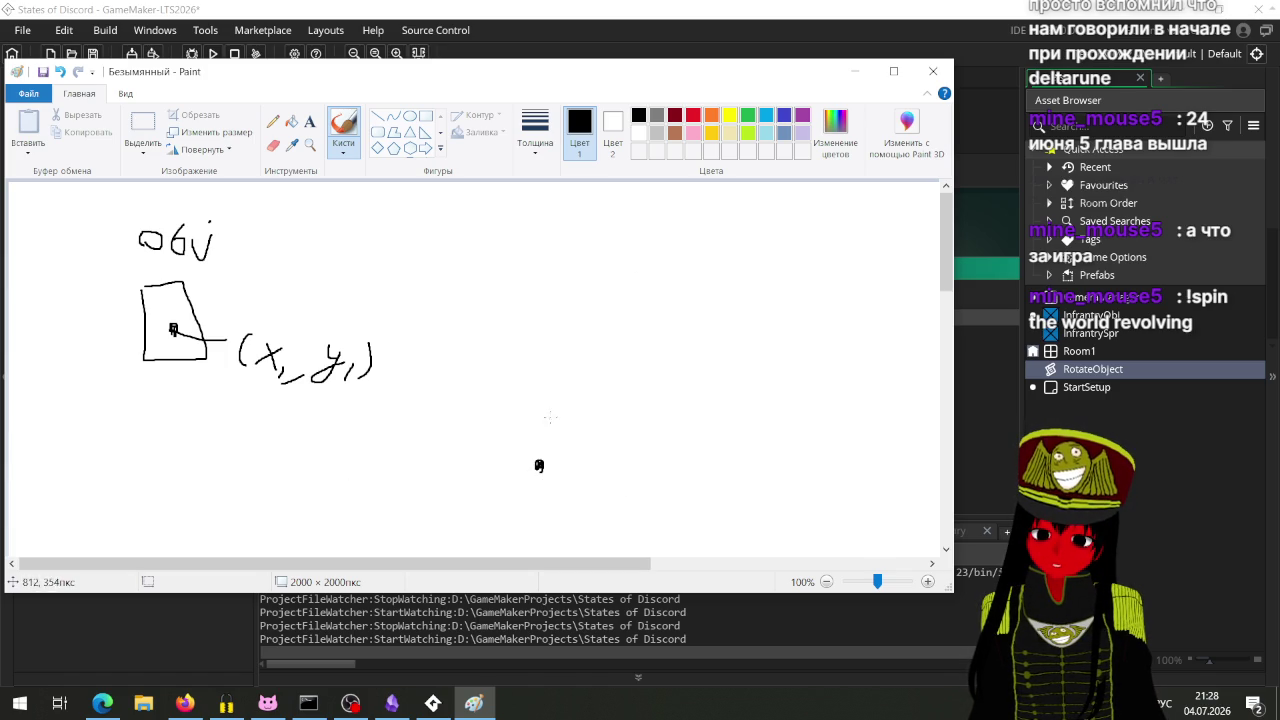
pyautogui.moveTo(561, 420); pyautogui.dragTo(556, 459)
pyautogui.moveTo(577, 425); pyautogui.dragTo(600, 444)
pyautogui.moveTo(597, 426)
pyautogui.mouseDown()
pyautogui.moveTo(566, 456)
pyautogui.moveTo(641, 464)
pyautogui.mouseUp()
pyautogui.click(605, 447)
pyautogui.moveTo(665, 434)
pyautogui.mouseDown()
pyautogui.moveTo(657, 478)
pyautogui.moveTo(718, 461)
pyautogui.mouseUp()
pyautogui.moveTo(709, 469)
pyautogui.mouseDown()
pyautogui.moveTo(762, 440)
pyautogui.moveTo(764, 484)
pyautogui.mouseUp()
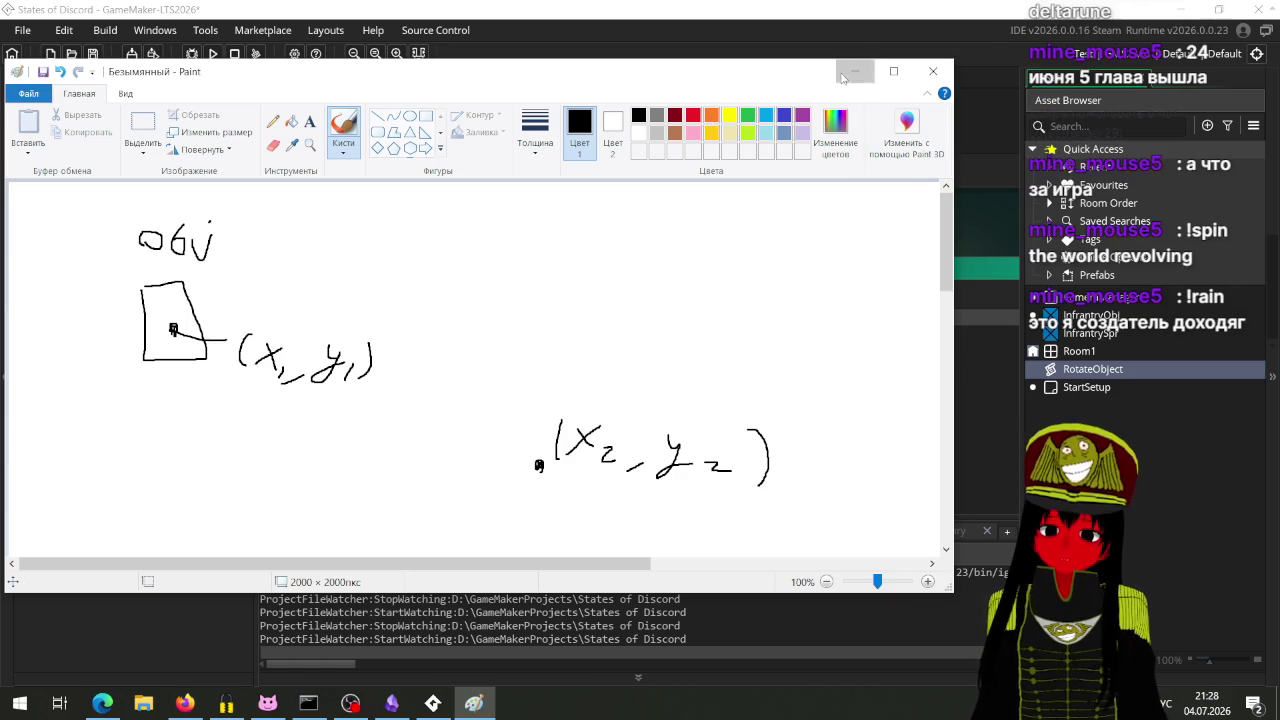
pyautogui.click(853, 71)
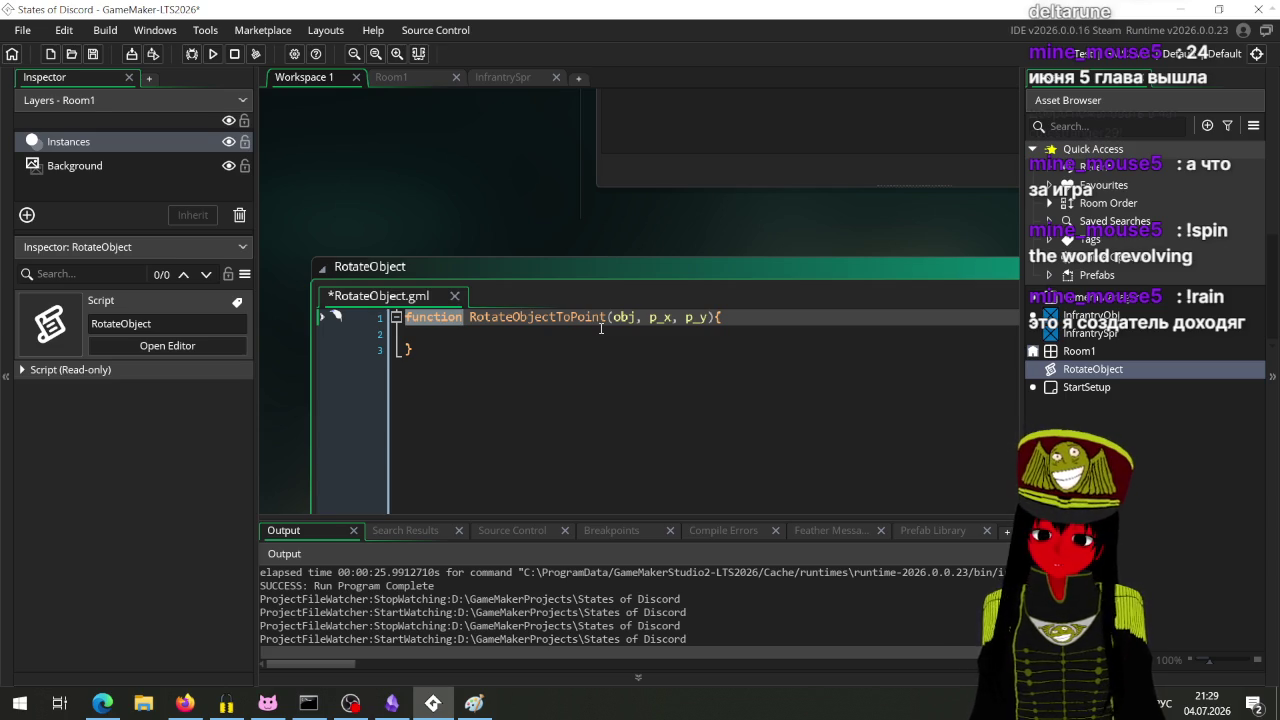
# Step: Place the caret on the blank line inside RotateObjectToPoint's body
pyautogui.click(506, 358)
pyautogui.press('Up')
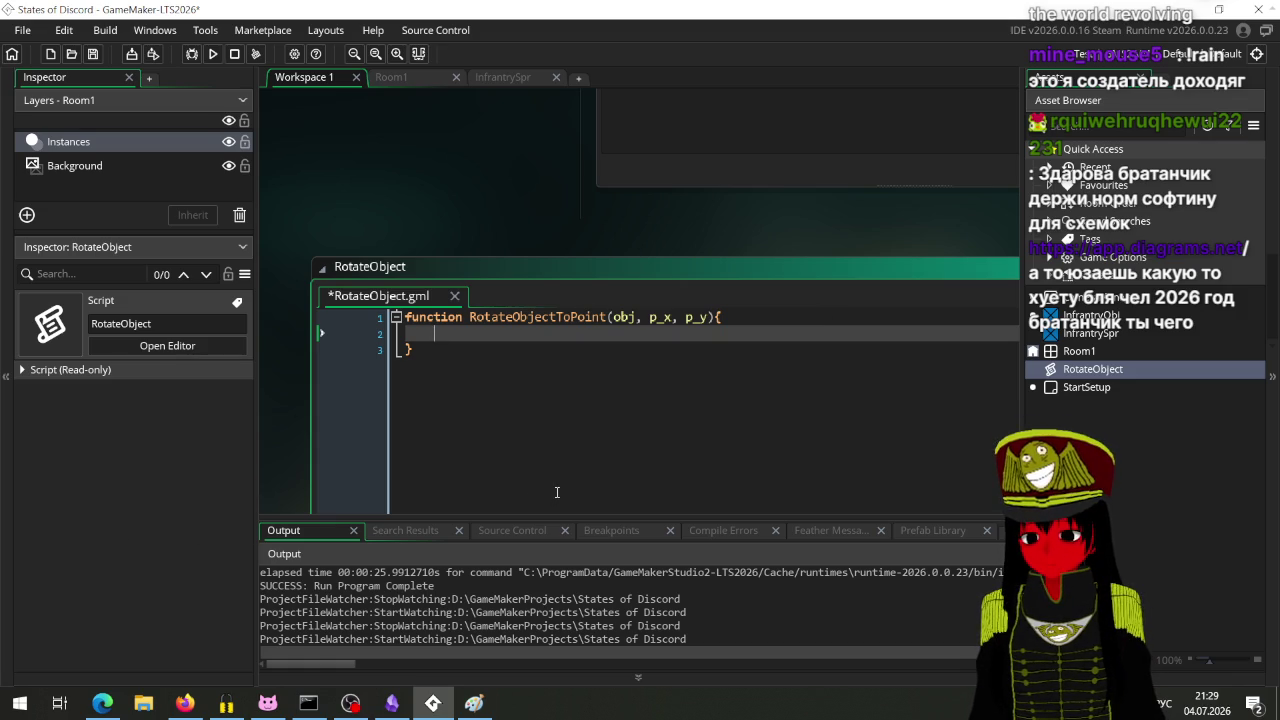
pyautogui.scroll(-2, 546, 388)
pyautogui.scroll(2, 520, 360)
pyautogui.scroll(-1, 493, 332)
pyautogui.scroll(2, 493, 332)
pyautogui.scroll(-1, 520, 229)
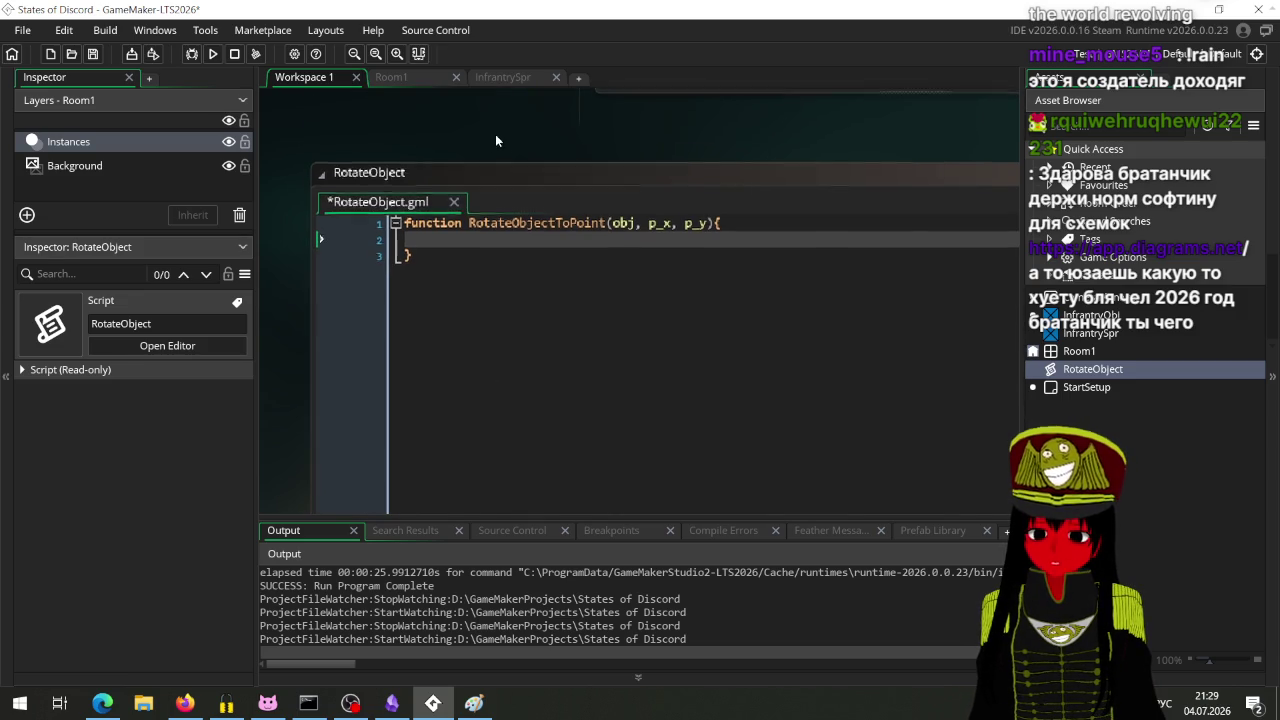
# Step: Reposition the code window, indent line 2 with a Tab, and bring Paint forward
pyautogui.click(438, 238)
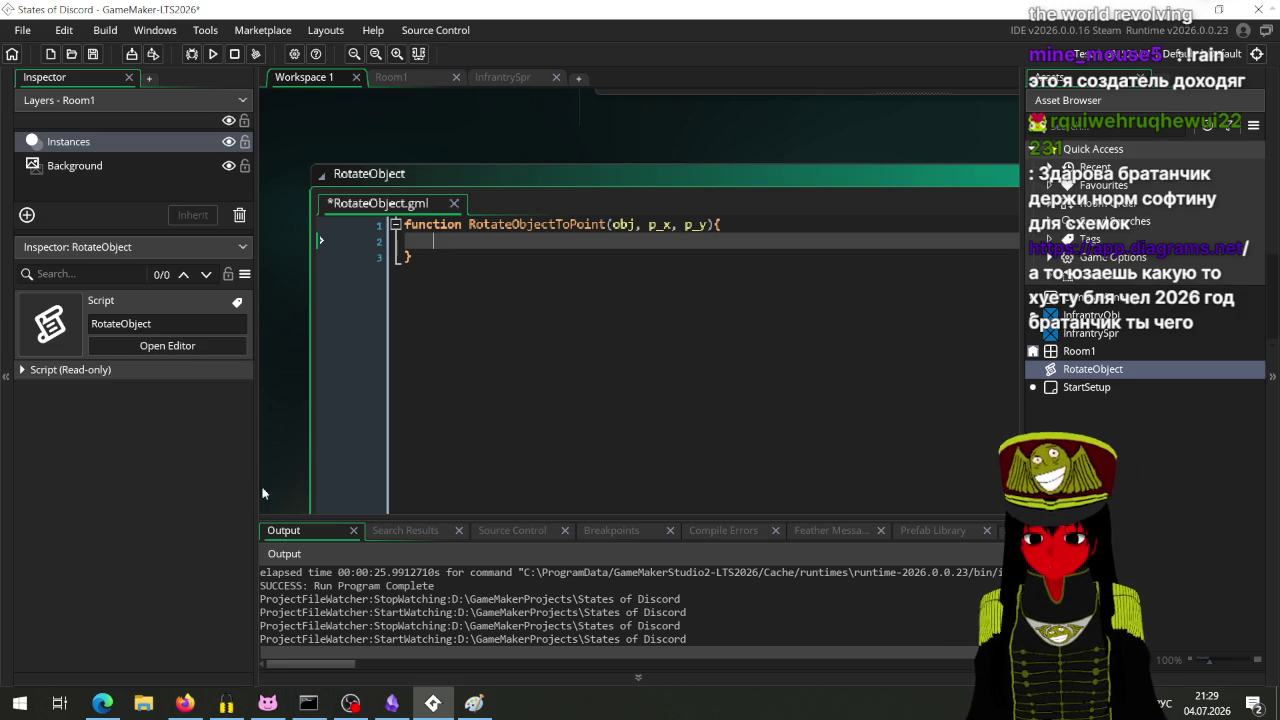
pyautogui.moveTo(290, 433)
pyautogui.mouseDown()
pyautogui.moveTo(345, 332)
pyautogui.moveTo(297, 354)
pyautogui.moveTo(244, 455)
pyautogui.moveTo(269, 445)
pyautogui.mouseUp()
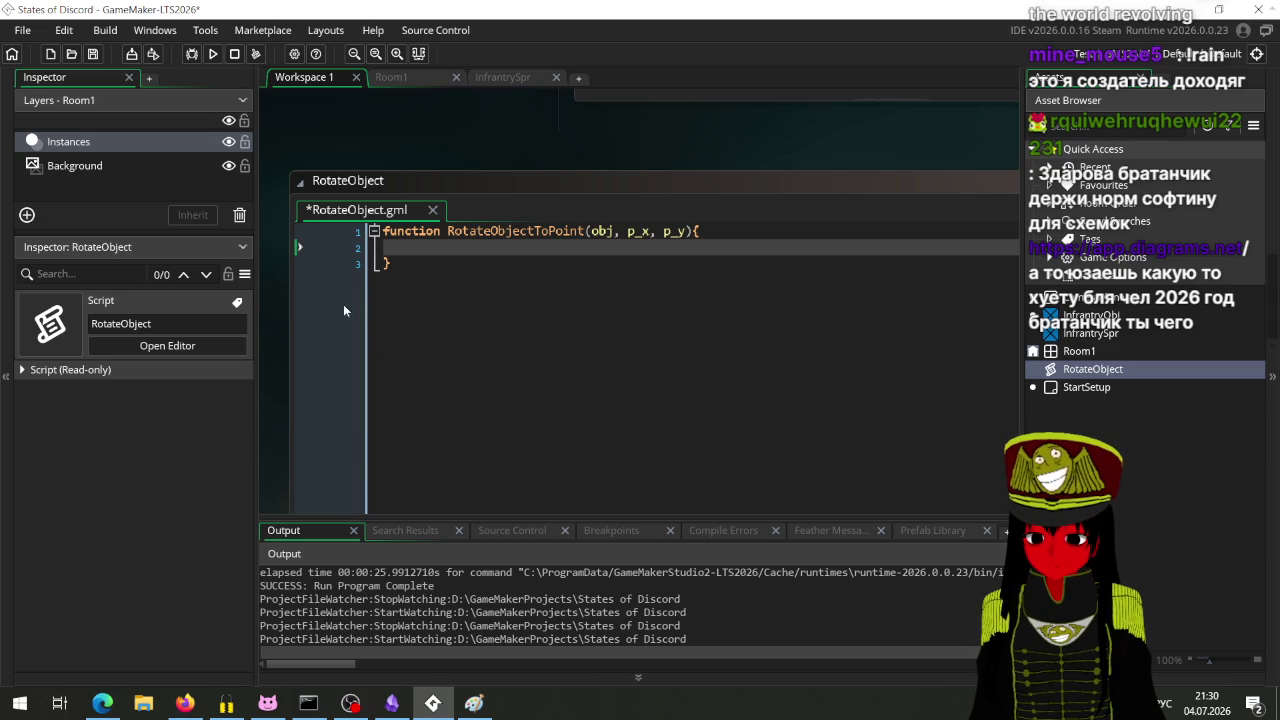
pyautogui.moveTo(517, 151)
pyautogui.mouseDown()
pyautogui.moveTo(438, 153)
pyautogui.moveTo(550, 145)
pyautogui.moveTo(560, 168)
pyautogui.moveTo(360, 182)
pyautogui.moveTo(399, 213)
pyautogui.moveTo(509, 217)
pyautogui.moveTo(611, 249)
pyautogui.moveTo(566, 309)
pyautogui.mouseUp()
pyautogui.moveTo(652, 278)
pyautogui.mouseDown()
pyautogui.moveTo(633, 298)
pyautogui.moveTo(500, 292)
pyautogui.moveTo(563, 295)
pyautogui.mouseUp()
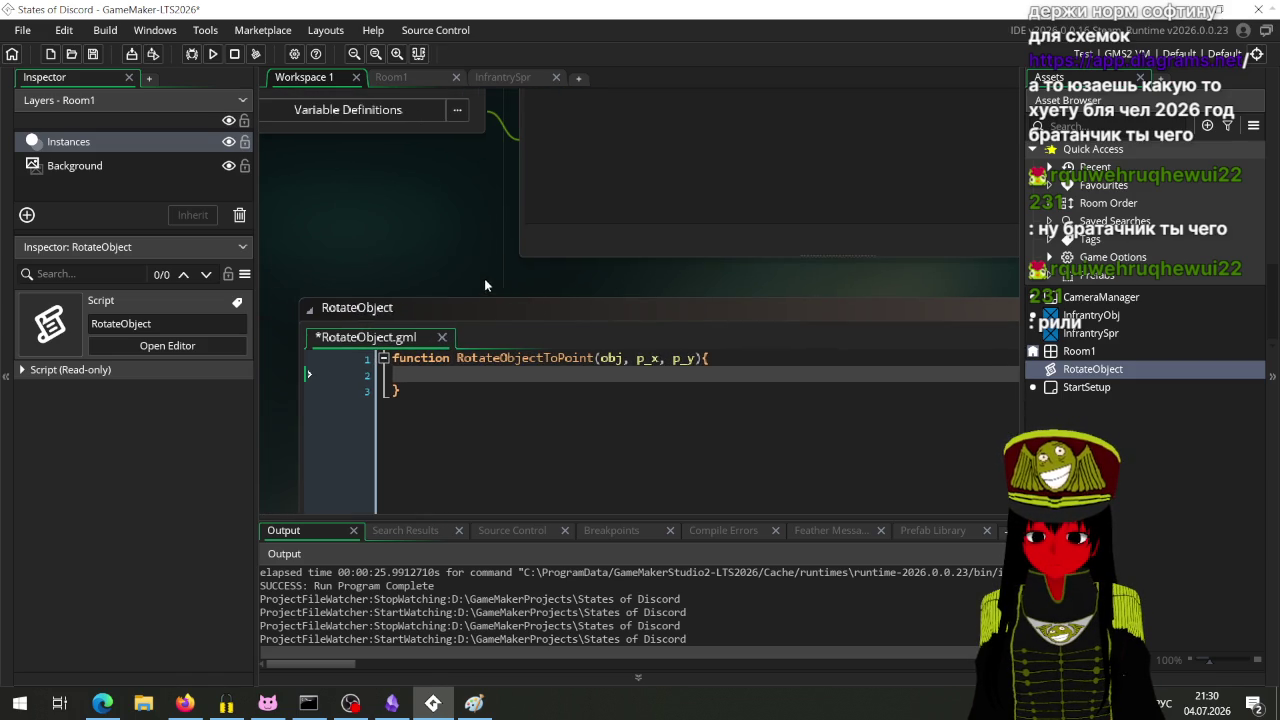
pyautogui.scroll(-3, 485, 285)
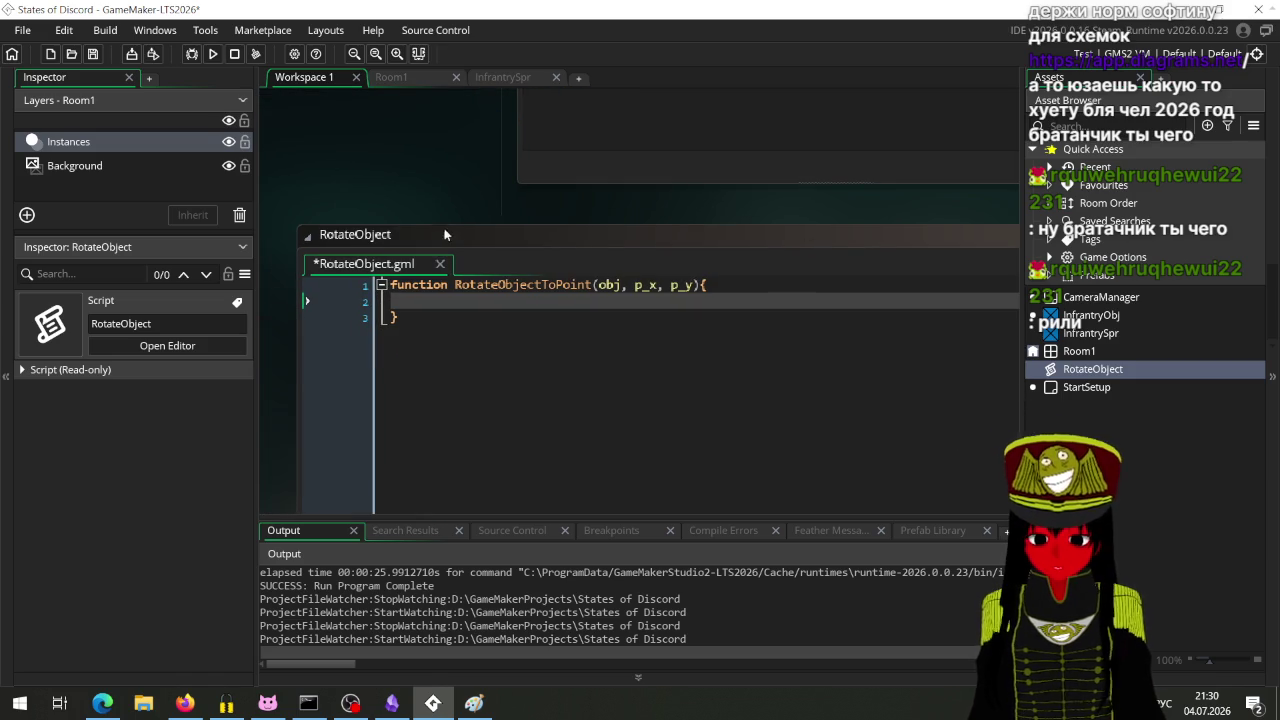
pyautogui.click(509, 305)
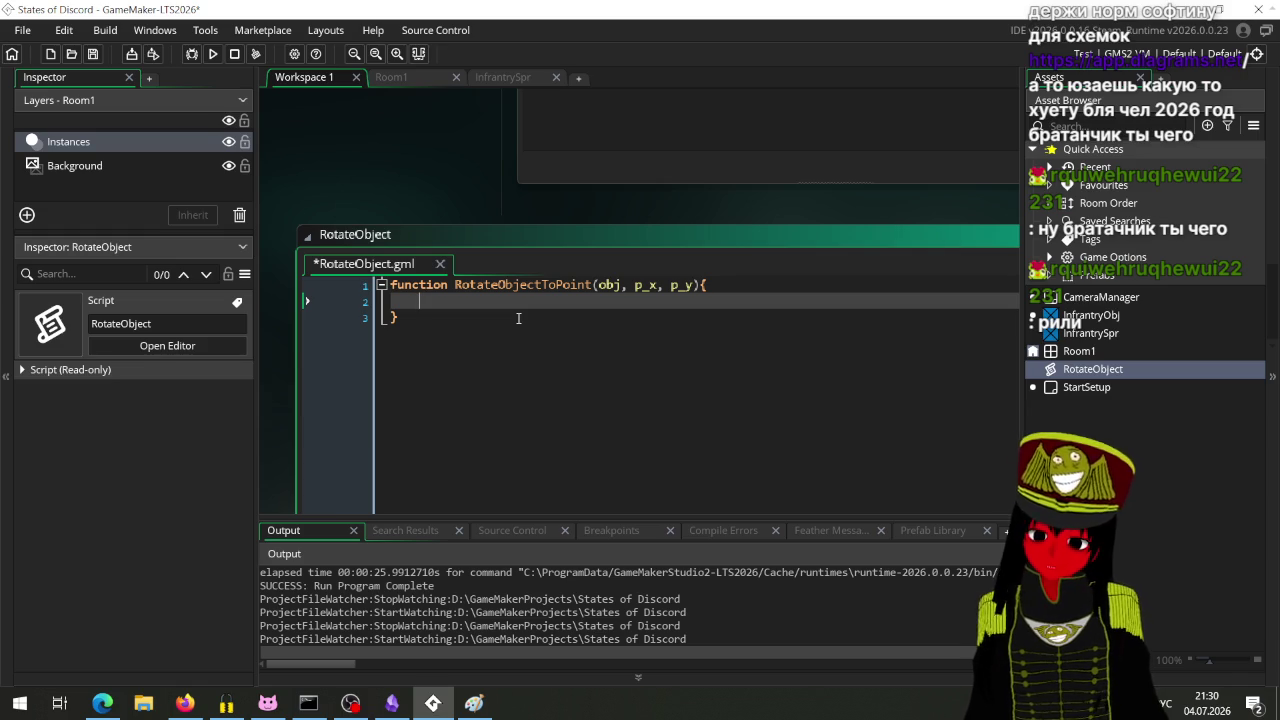
pyautogui.press('Tab')
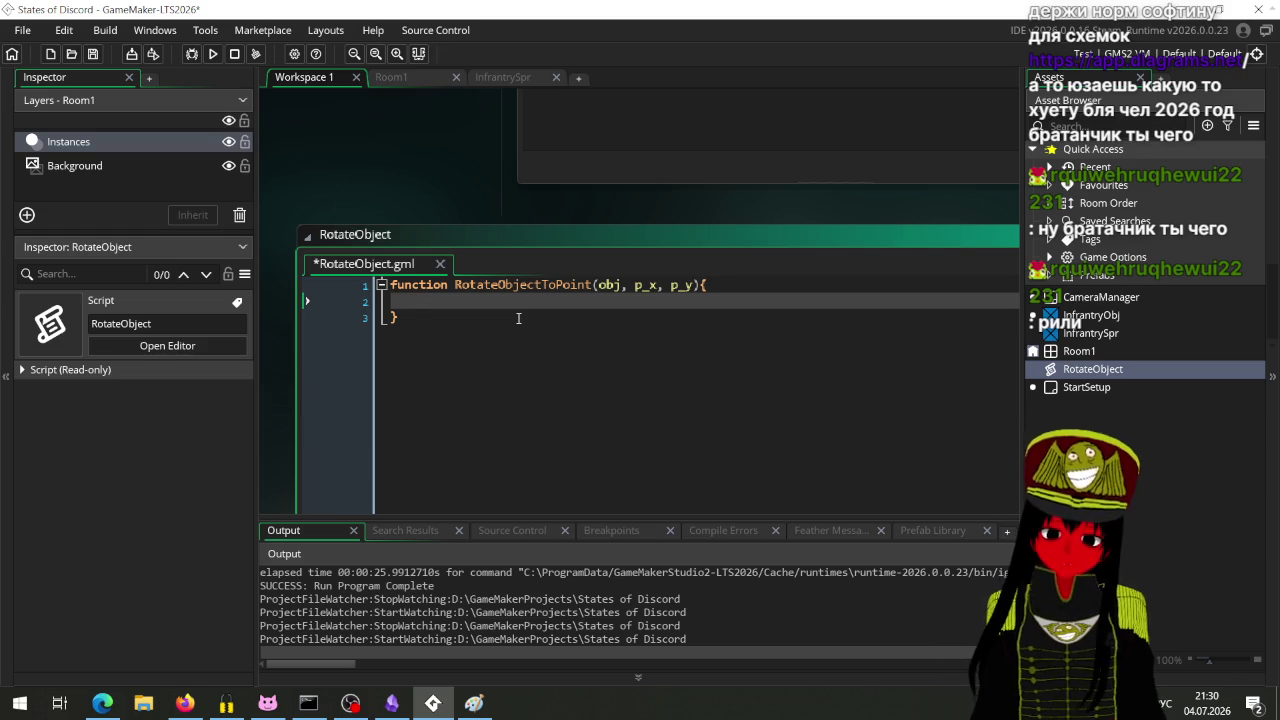
pyautogui.click(474, 703)
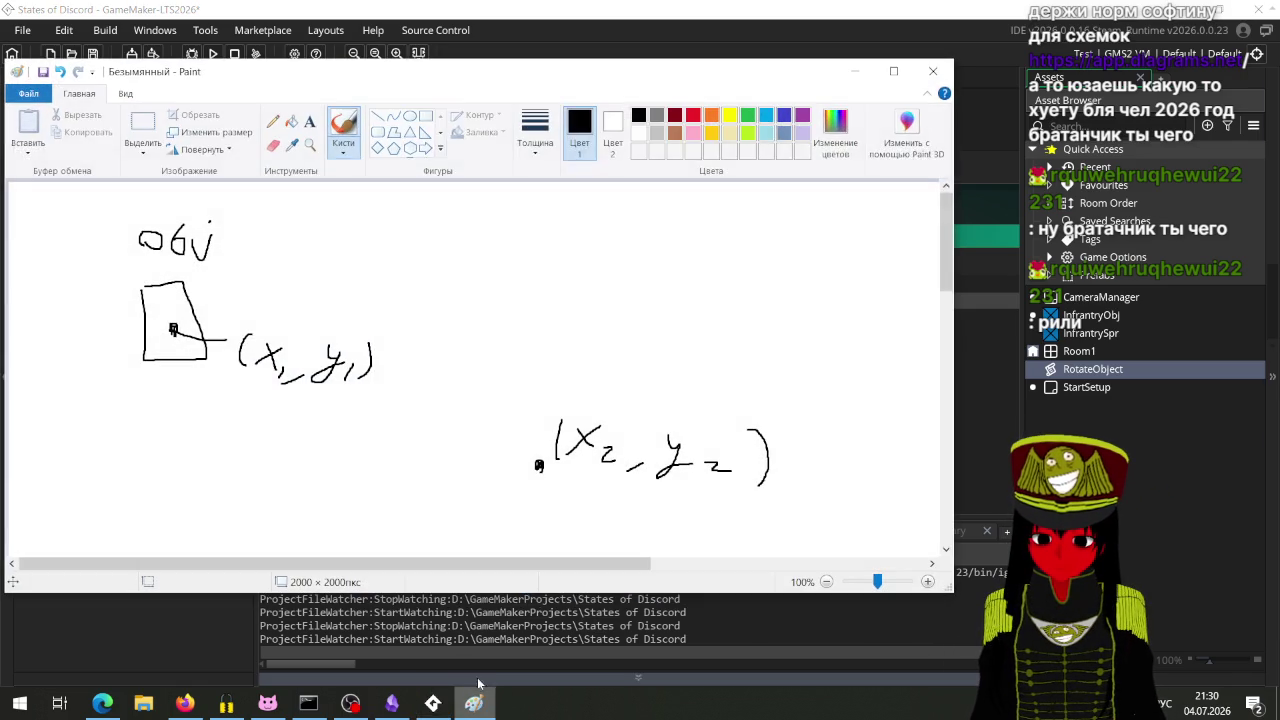
# Step: Pick the Line shape and draw a straight line from the object to (x2, y2)
pyautogui.moveTo(411, 87); pyautogui.dragTo(465, 71)
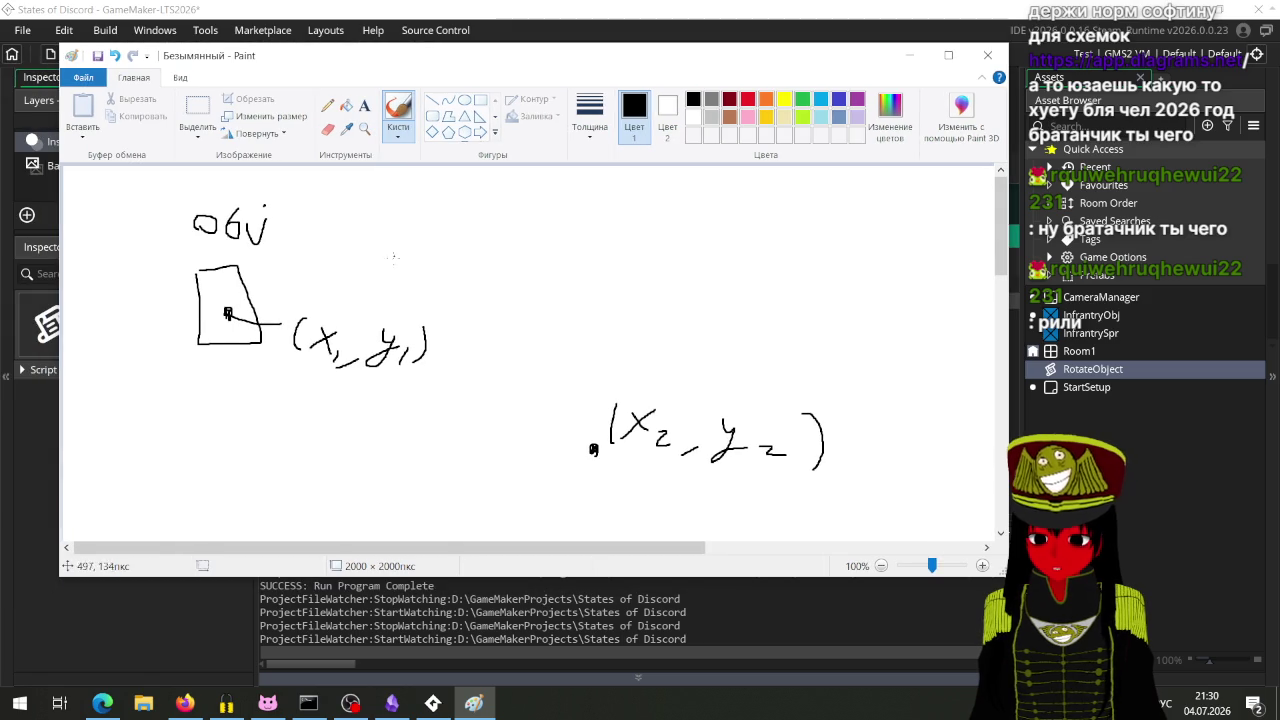
pyautogui.scroll(-5, 407, 240)
pyautogui.scroll(5, 662, 368)
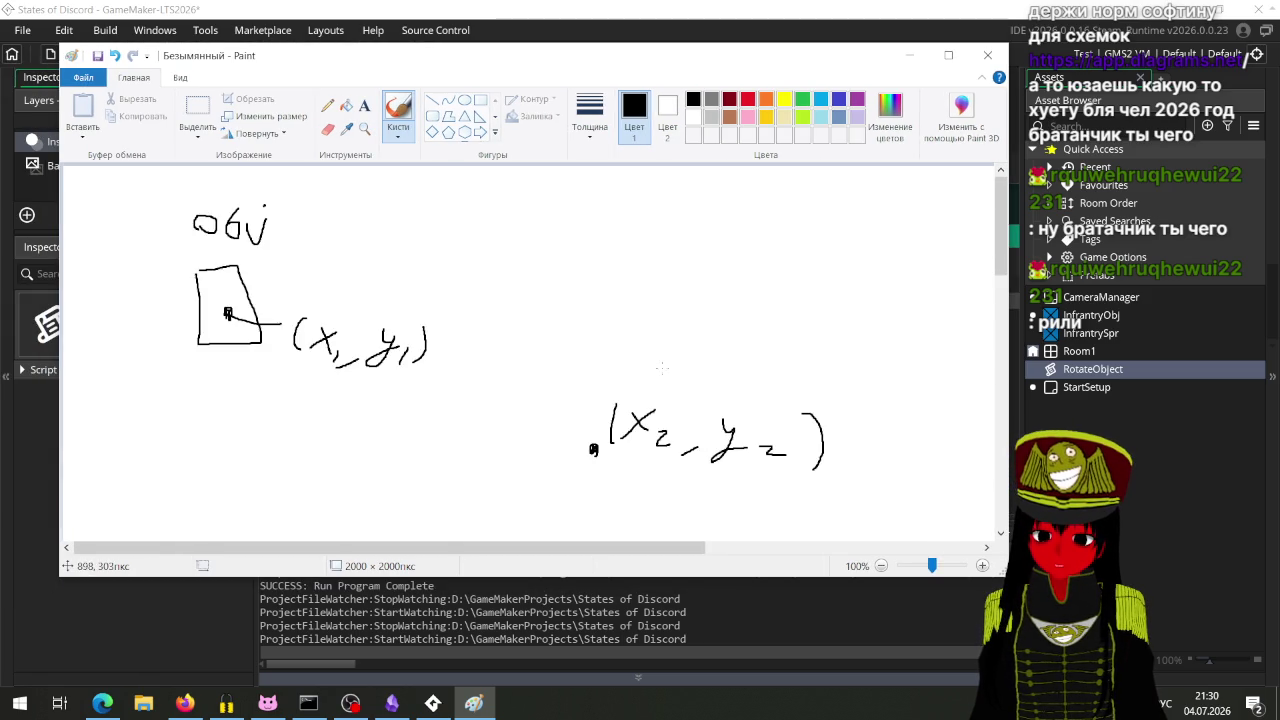
pyautogui.scroll(-1, 482, 133)
pyautogui.scroll(1, 482, 133)
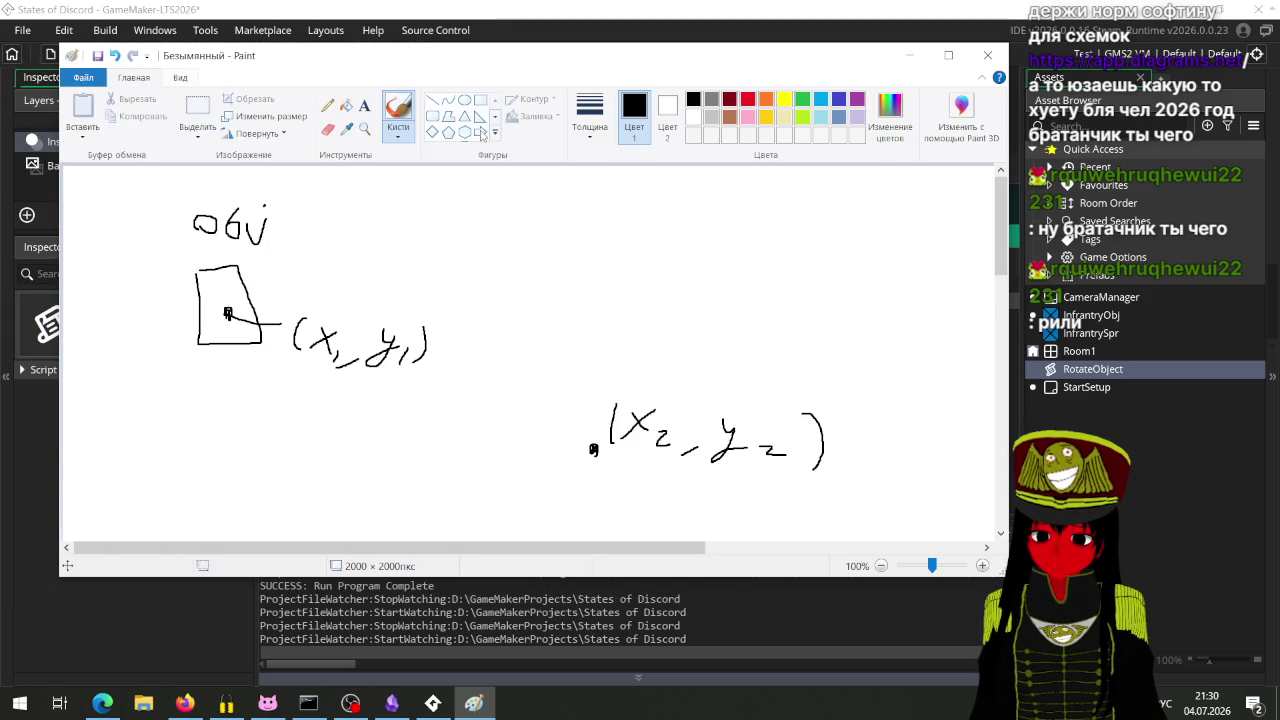
pyautogui.scroll(-2, 490, 128)
pyautogui.scroll(-2, 500, 126)
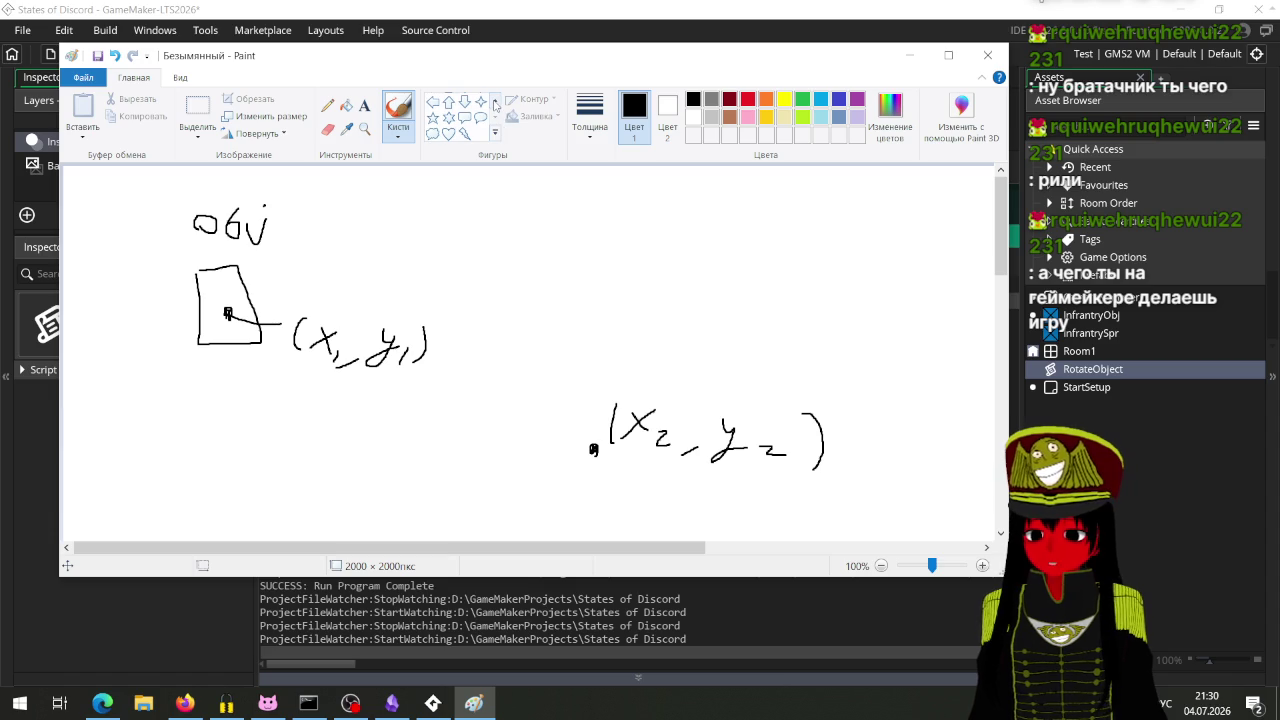
pyautogui.scroll(4, 496, 105)
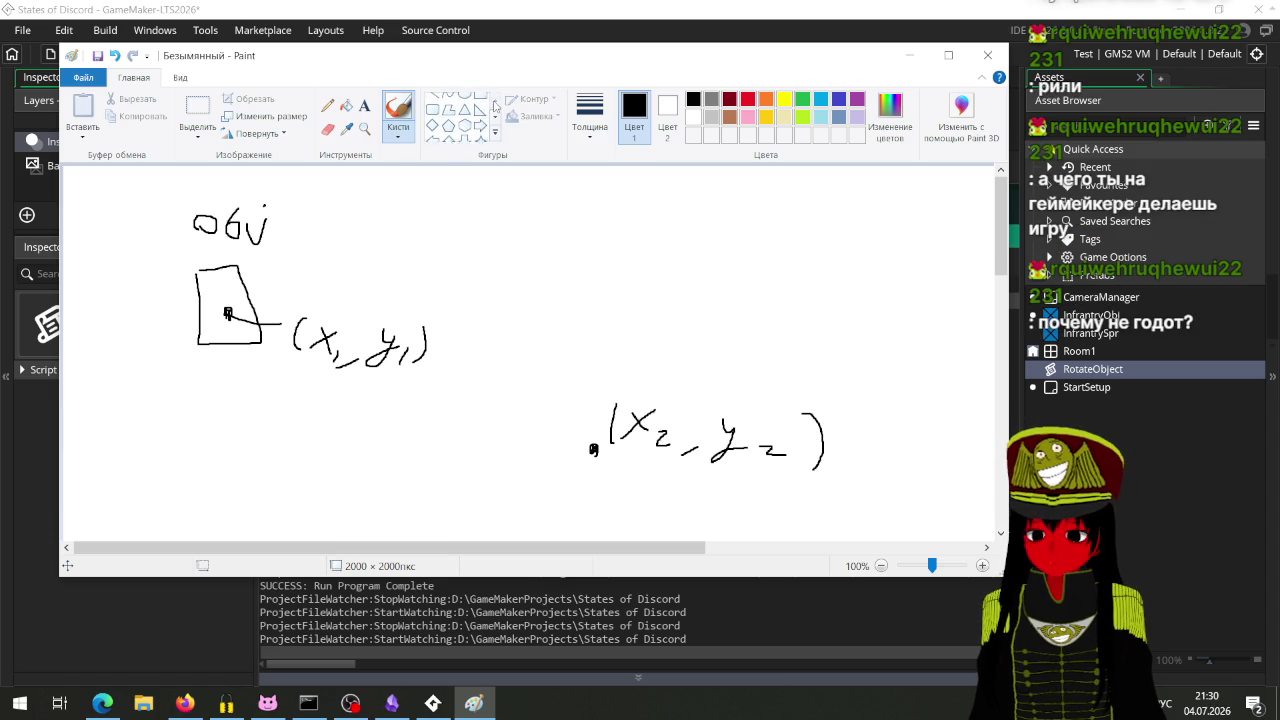
pyautogui.click(432, 100)
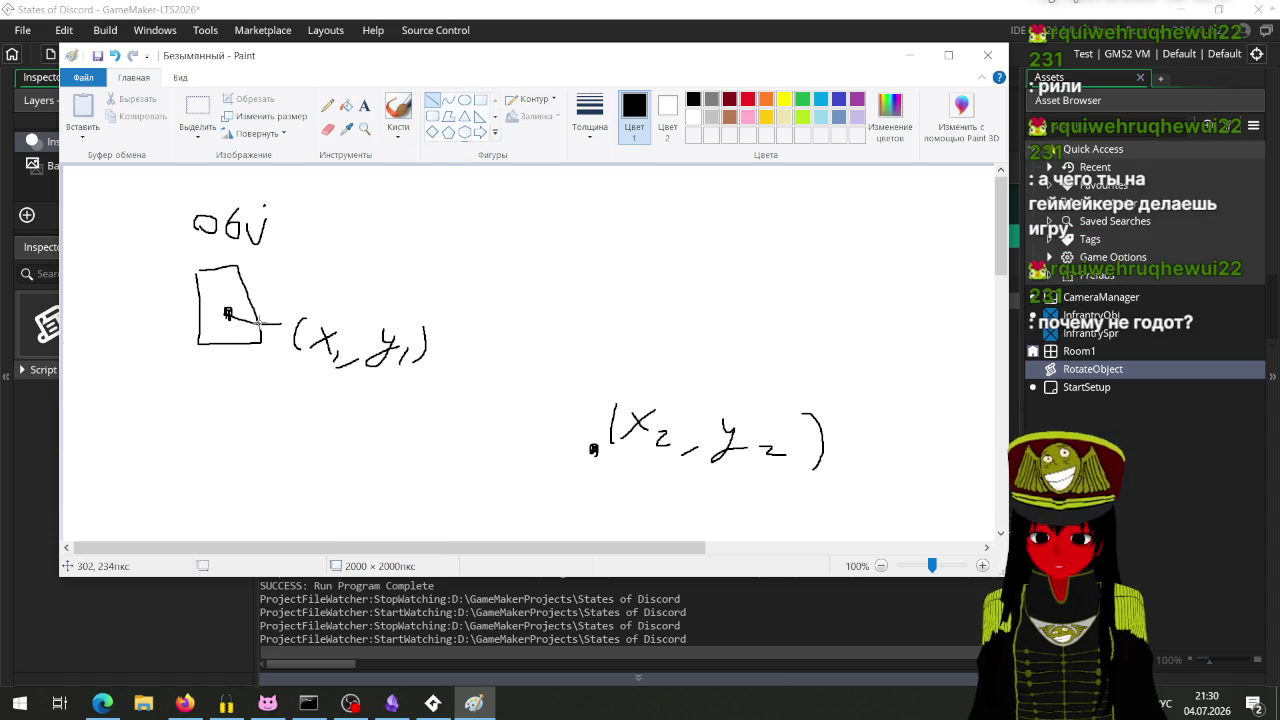
pyautogui.moveTo(228, 313); pyautogui.dragTo(593, 450)
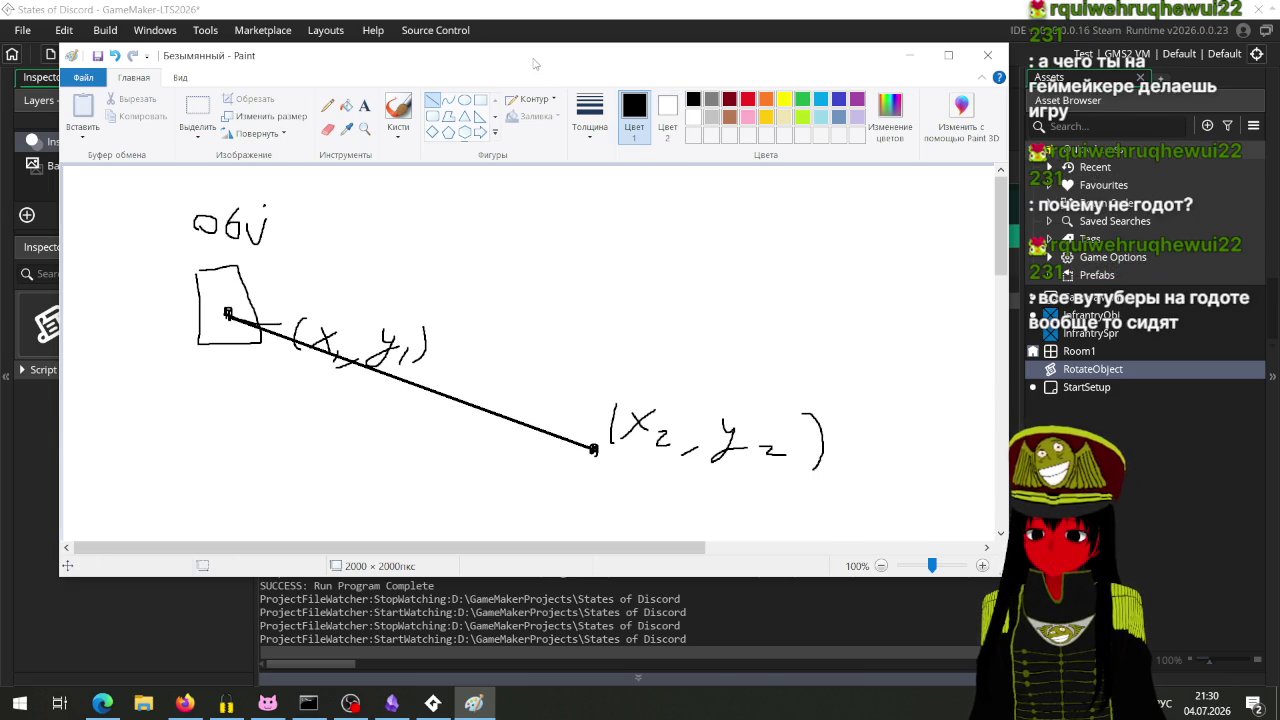
# Step: Add an arrowhead at the (x2, y2) end of the line
pyautogui.moveTo(641, 58)
pyautogui.mouseDown()
pyautogui.moveTo(815, 317)
pyautogui.moveTo(815, 209)
pyautogui.moveTo(751, 99)
pyautogui.moveTo(800, 96)
pyautogui.moveTo(777, 63)
pyautogui.mouseUp()
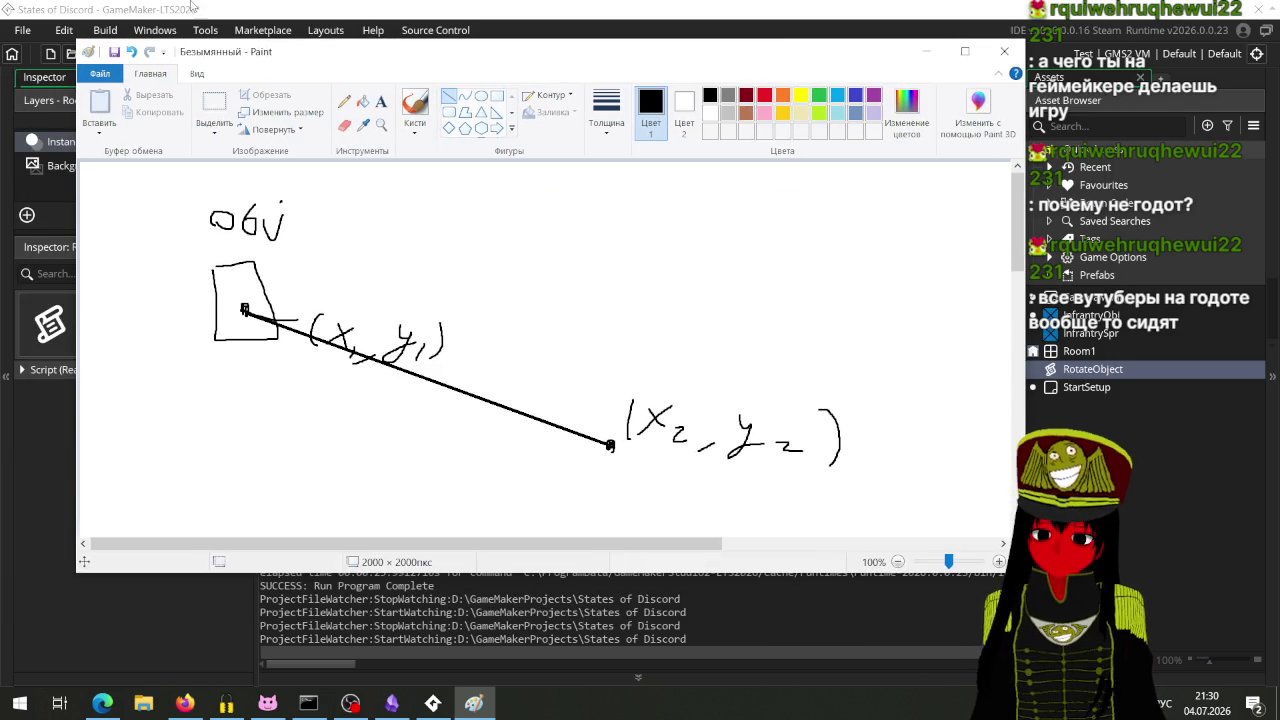
pyautogui.moveTo(333, 60)
pyautogui.mouseDown()
pyautogui.moveTo(250, 64)
pyautogui.moveTo(334, 83)
pyautogui.mouseUp()
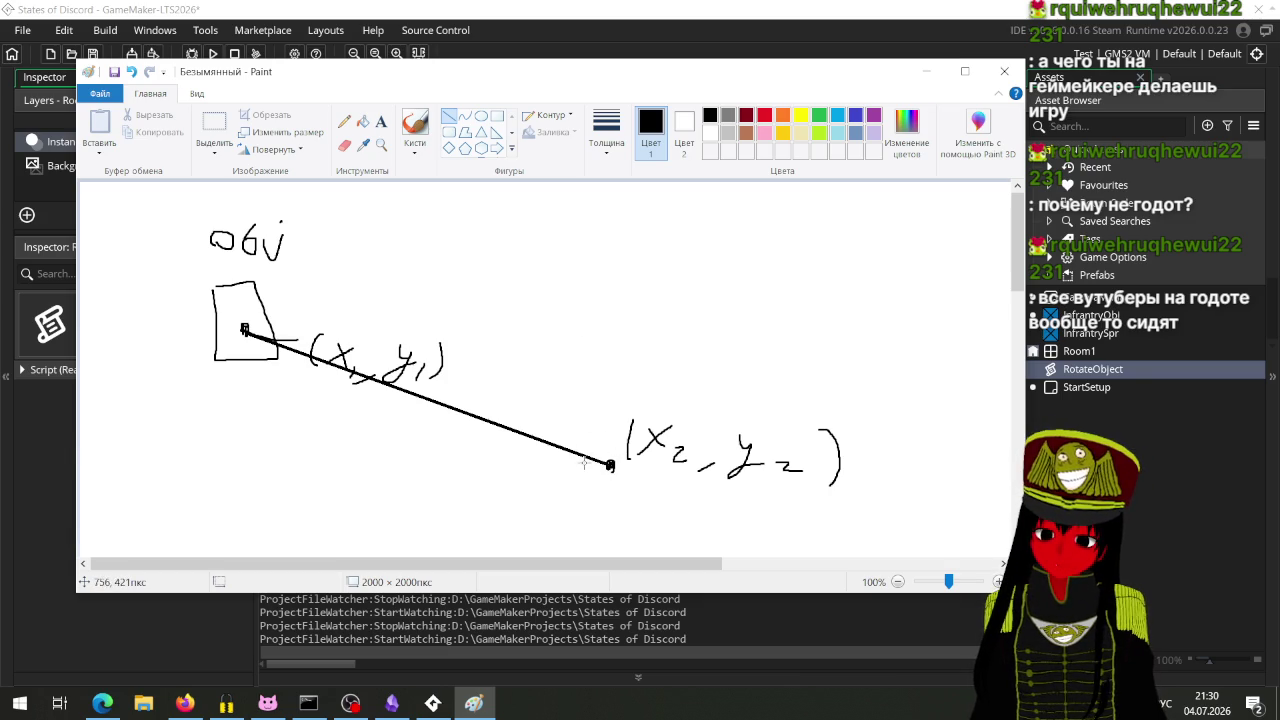
pyautogui.moveTo(610, 464)
pyautogui.mouseDown()
pyautogui.moveTo(594, 450)
pyautogui.moveTo(584, 469)
pyautogui.mouseUp()
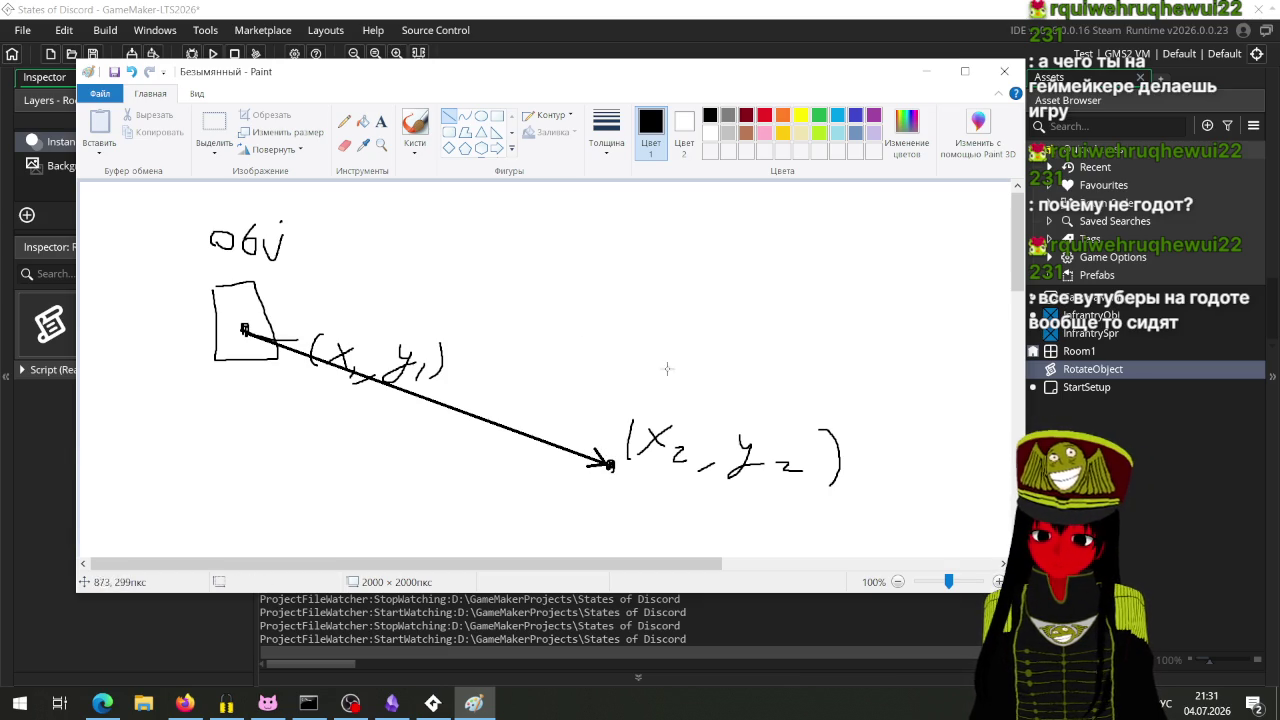
pyautogui.moveTo(579, 82)
pyautogui.mouseDown()
pyautogui.moveTo(695, 81)
pyautogui.moveTo(659, 82)
pyautogui.mouseUp()
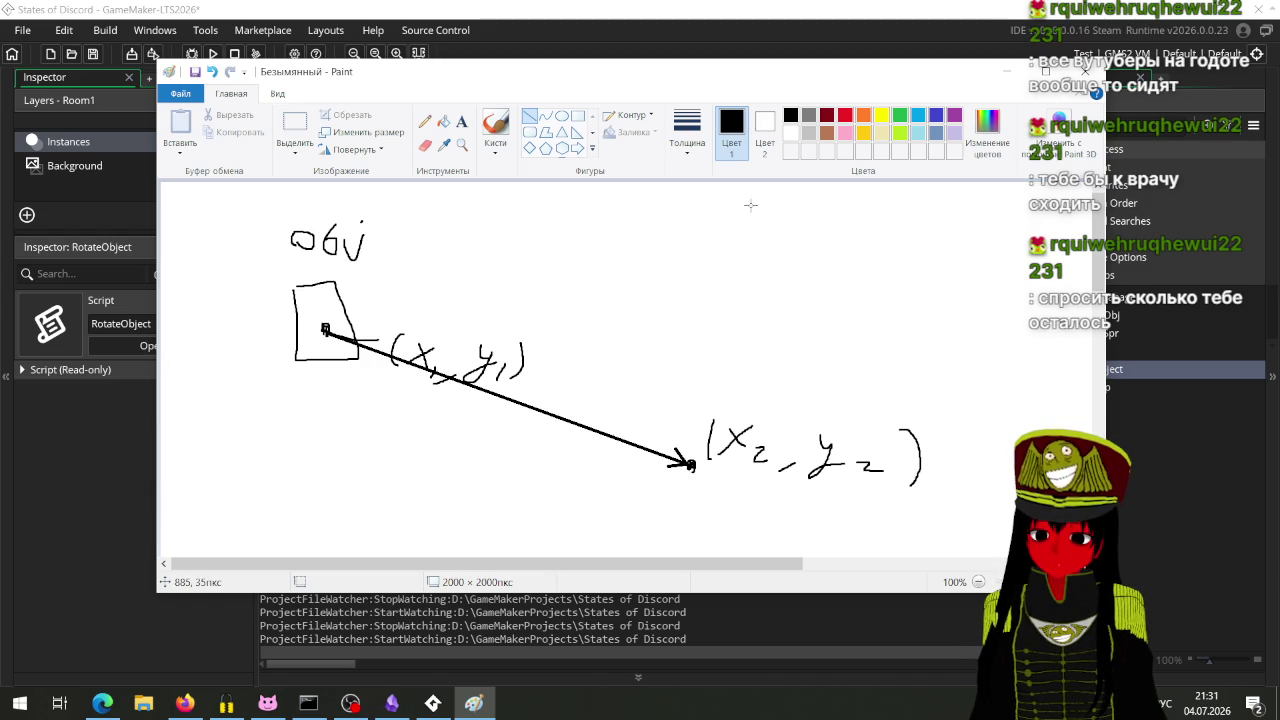
pyautogui.moveTo(933, 78)
pyautogui.mouseDown()
pyautogui.moveTo(802, 72)
pyautogui.moveTo(814, 73)
pyautogui.mouseUp()
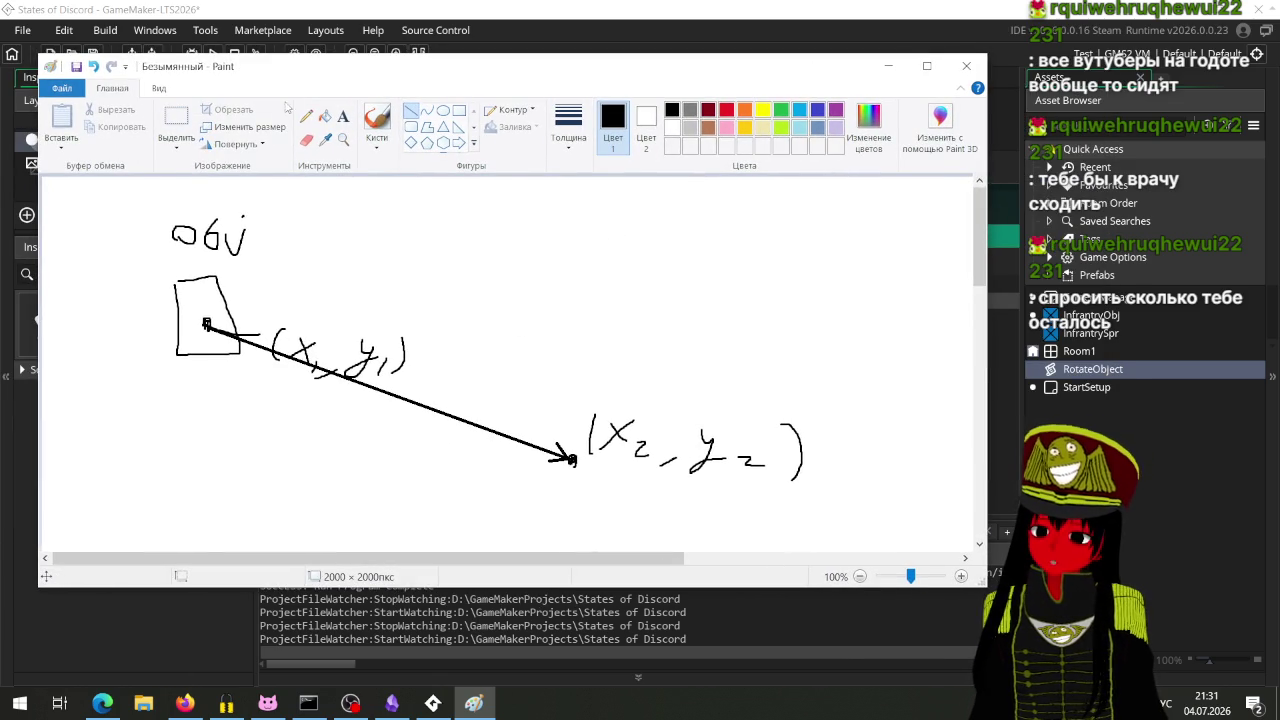
pyautogui.moveTo(311, 72)
pyautogui.mouseDown()
pyautogui.moveTo(559, 109)
pyautogui.moveTo(407, 69)
pyautogui.mouseUp()
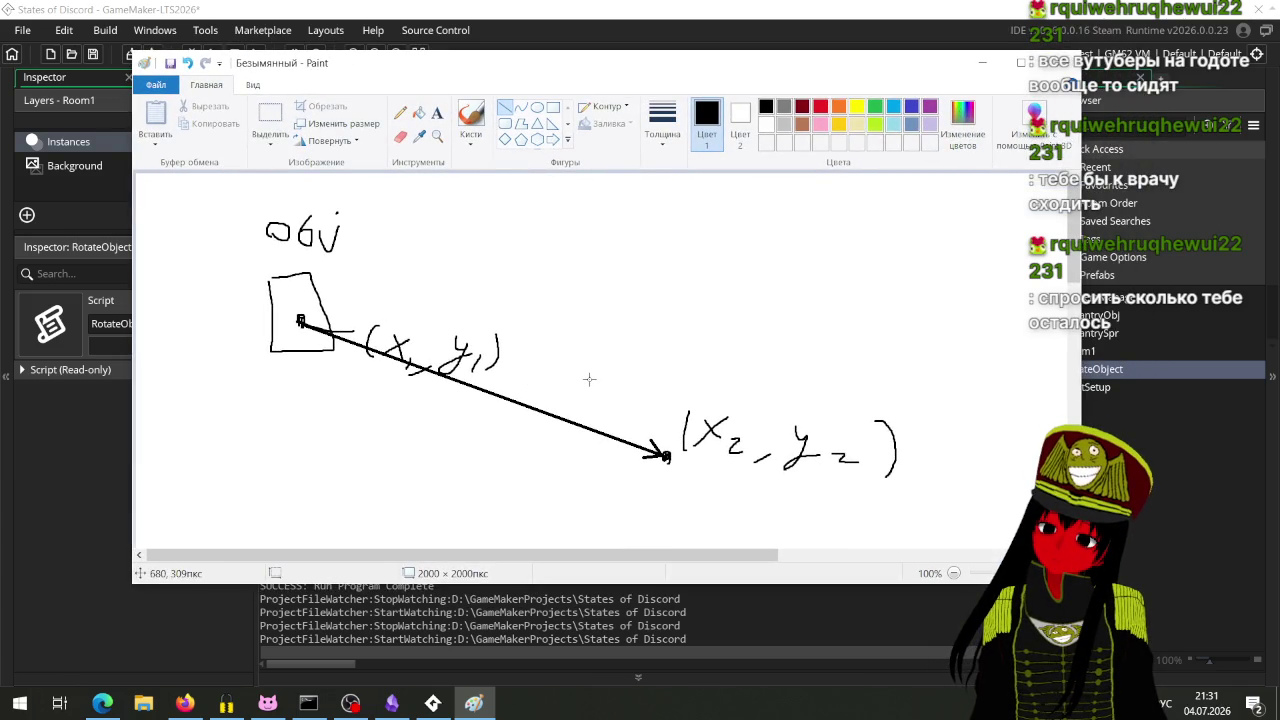
pyautogui.moveTo(449, 70)
pyautogui.mouseDown()
pyautogui.moveTo(545, 79)
pyautogui.moveTo(591, 104)
pyautogui.moveTo(451, 90)
pyautogui.moveTo(470, 71)
pyautogui.mouseUp()
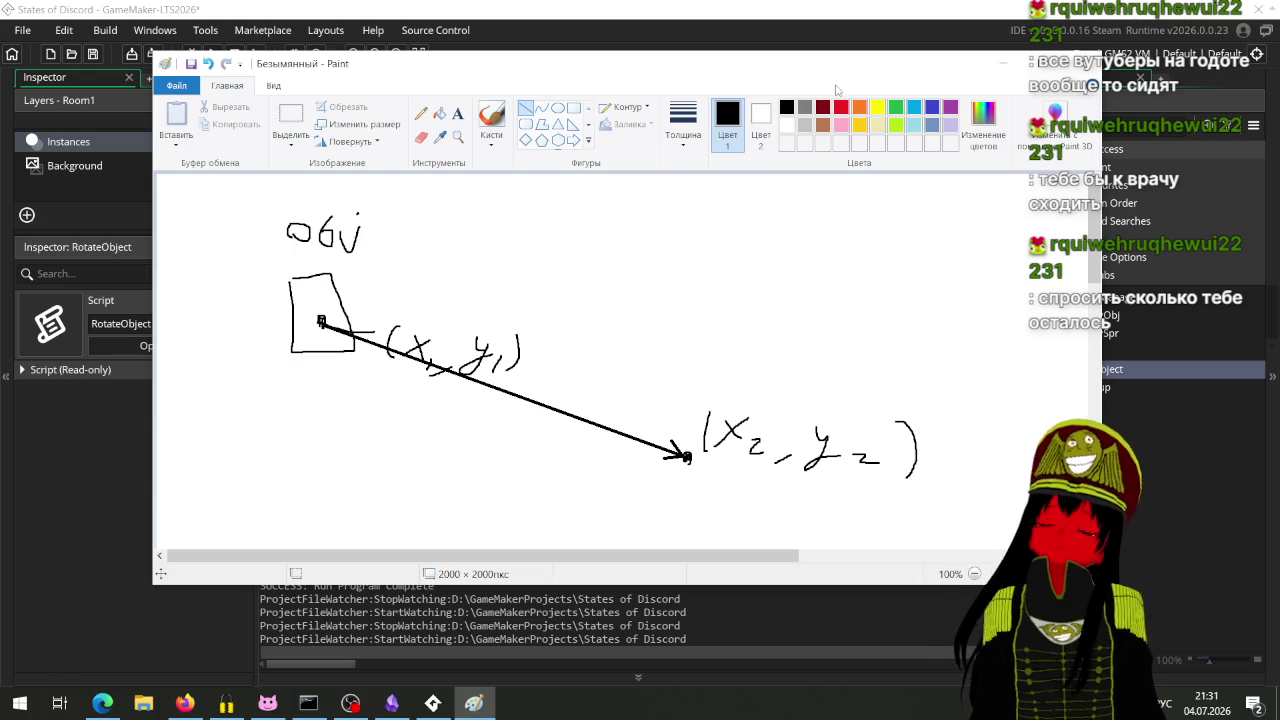
pyautogui.moveTo(660, 66); pyautogui.dragTo(609, 58)
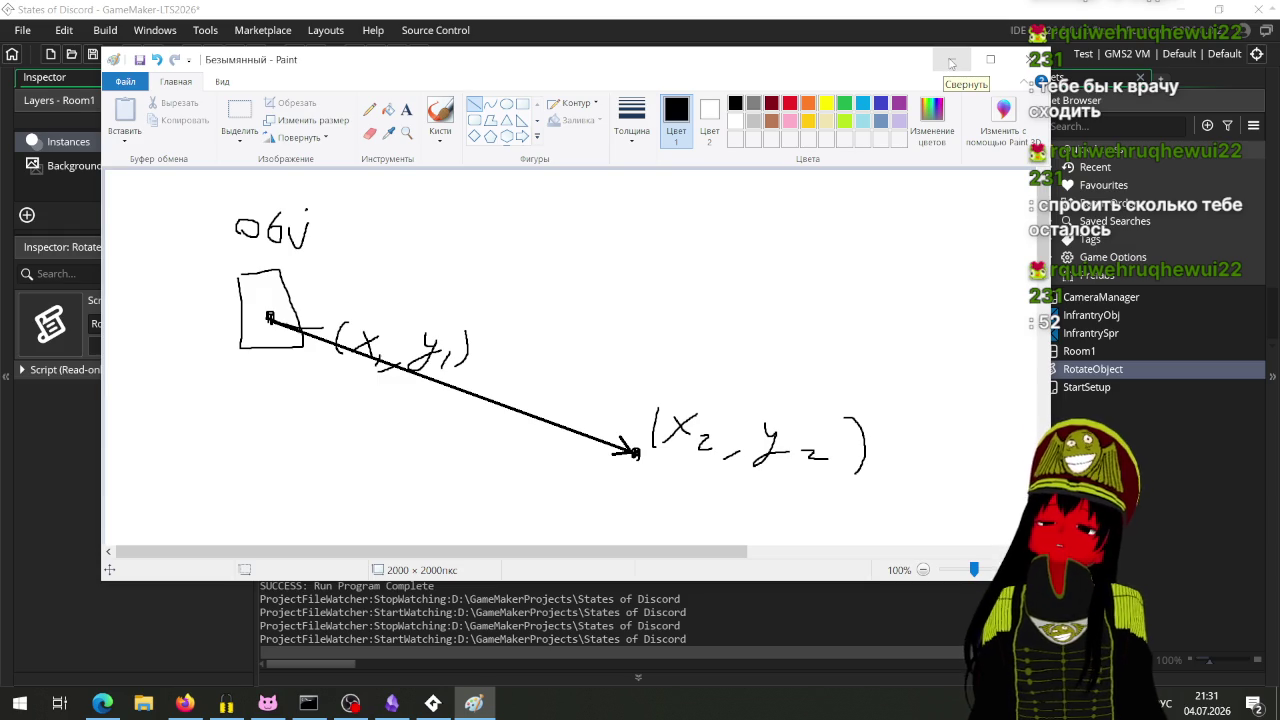
pyautogui.moveTo(707, 68); pyautogui.dragTo(813, 80)
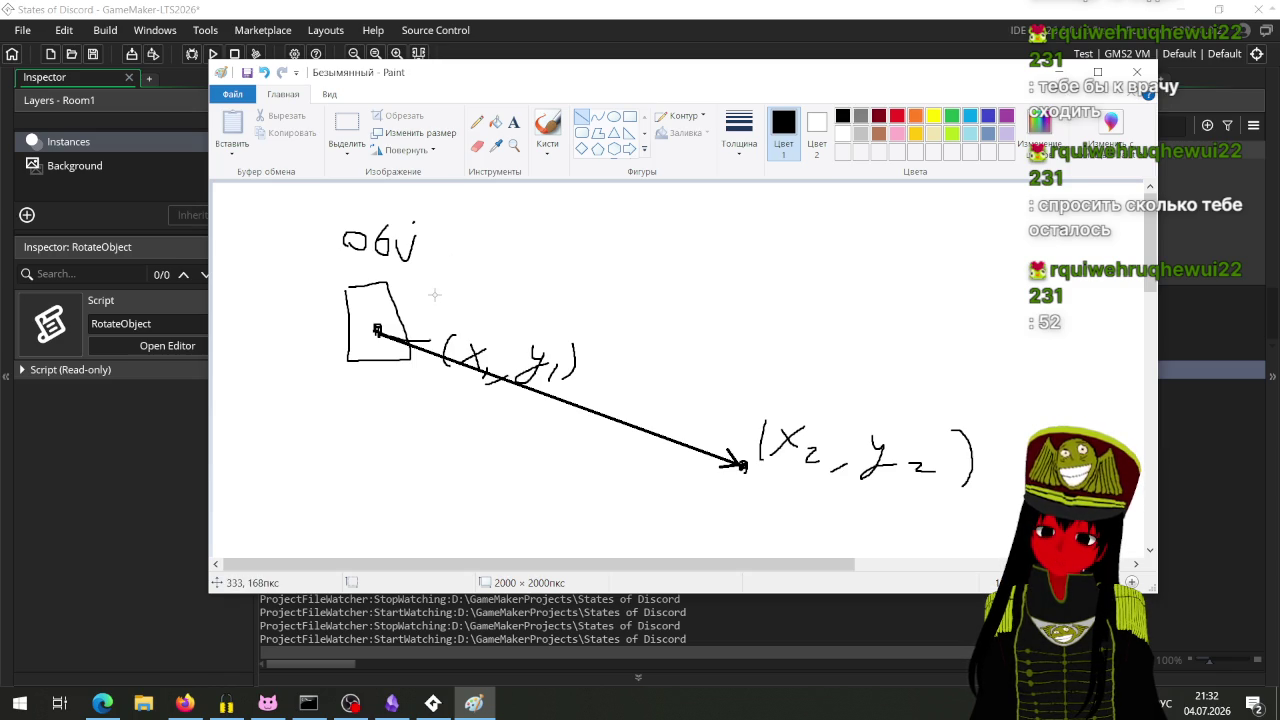
# Step: Draw a horizontal arrow pointing right from the object, with two barbs
pyautogui.moveTo(377, 330)
pyautogui.mouseDown()
pyautogui.moveTo(749, 326)
pyautogui.moveTo(735, 328)
pyautogui.mouseUp()
pyautogui.click(723, 364)
pyautogui.click(753, 358)
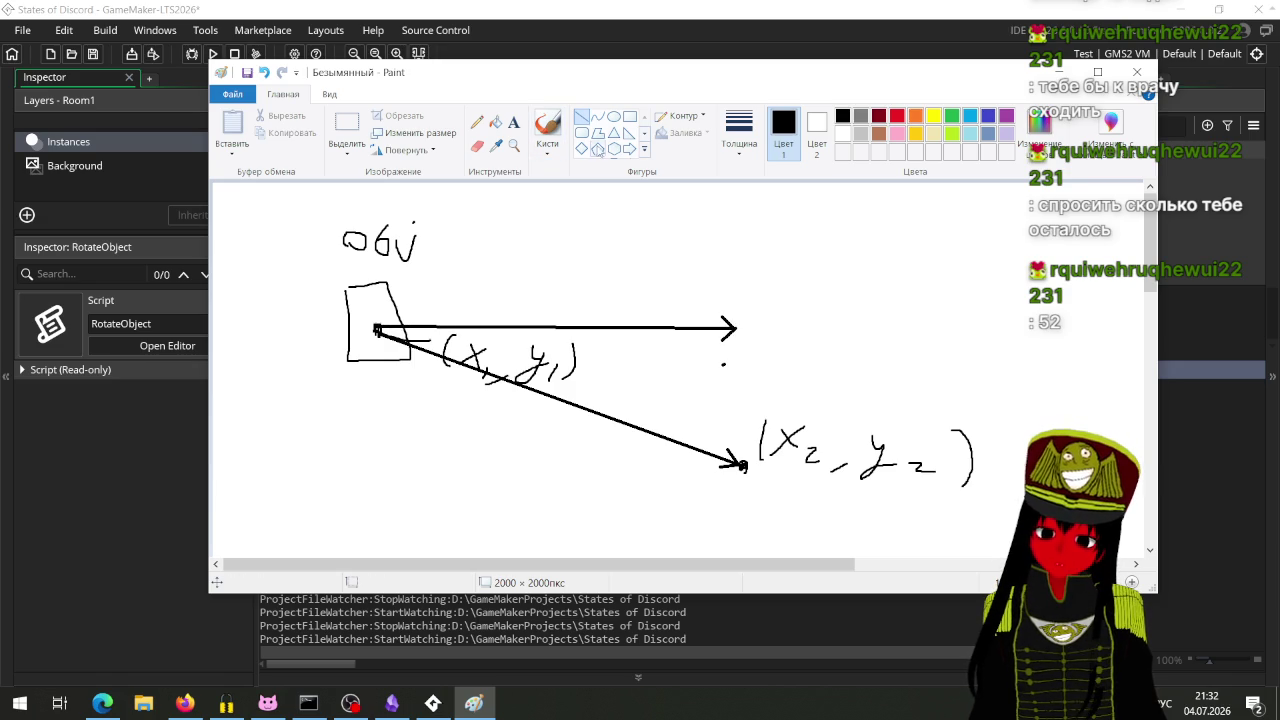
# Step: Circle the object's box with the brush, undo the stray stroke, and bring the manual forward
pyautogui.click(547, 130)
pyautogui.moveTo(436, 324)
pyautogui.mouseDown()
pyautogui.moveTo(345, 258)
pyautogui.moveTo(342, 436)
pyautogui.moveTo(436, 368)
pyautogui.moveTo(452, 393)
pyautogui.mouseUp()
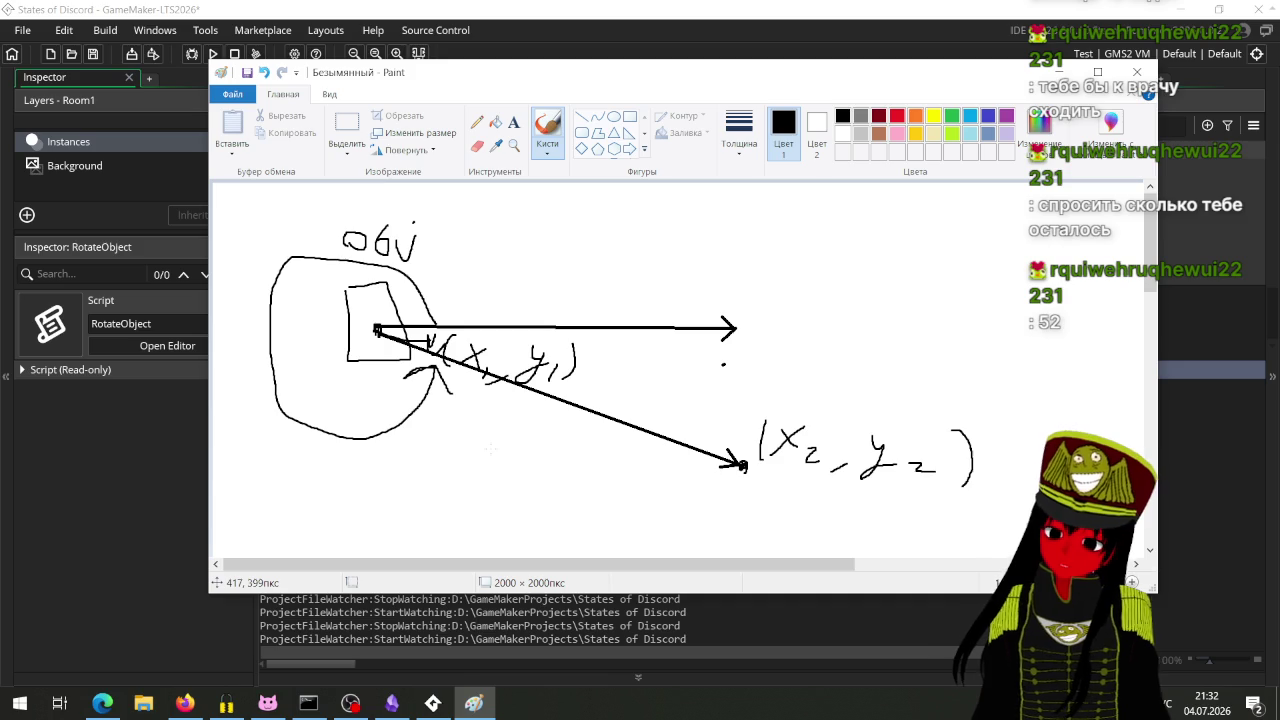
pyautogui.hotkey('ctrl', 'z')
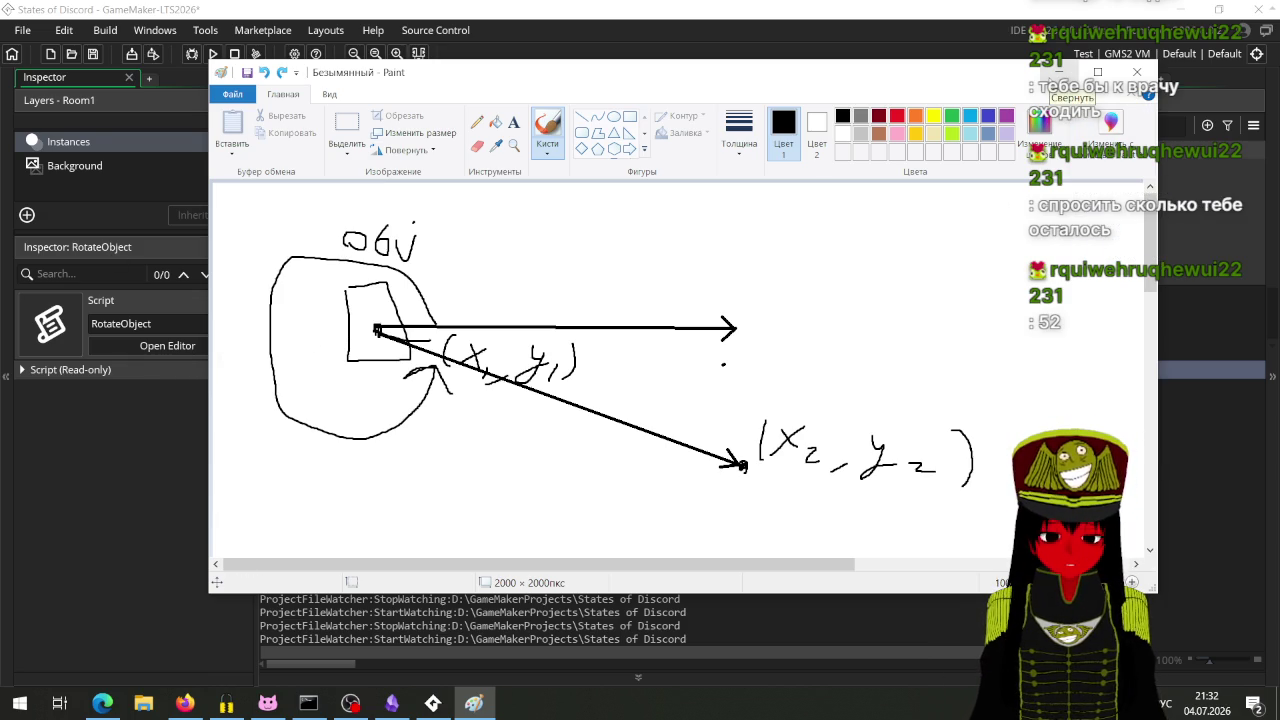
pyautogui.click(185, 703)
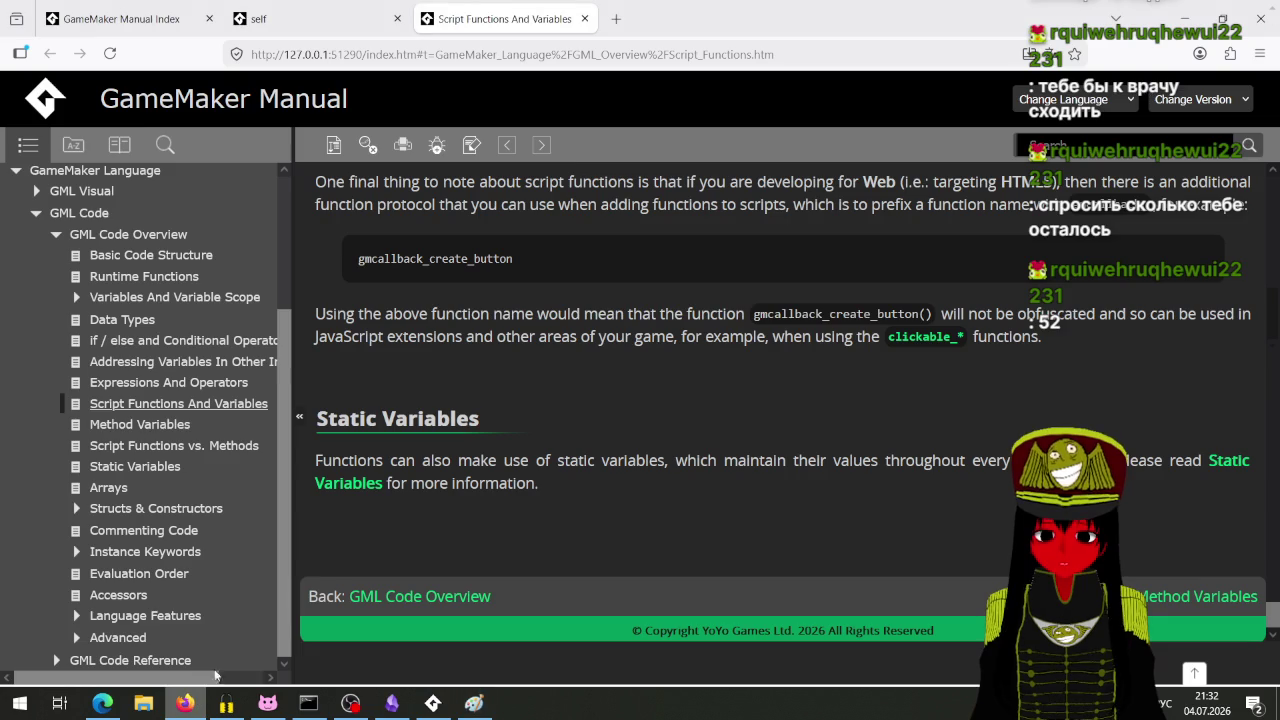
# Step: Search Yandex for 'радианы и градусы' in a new Firefox tab
pyautogui.click(616, 19)
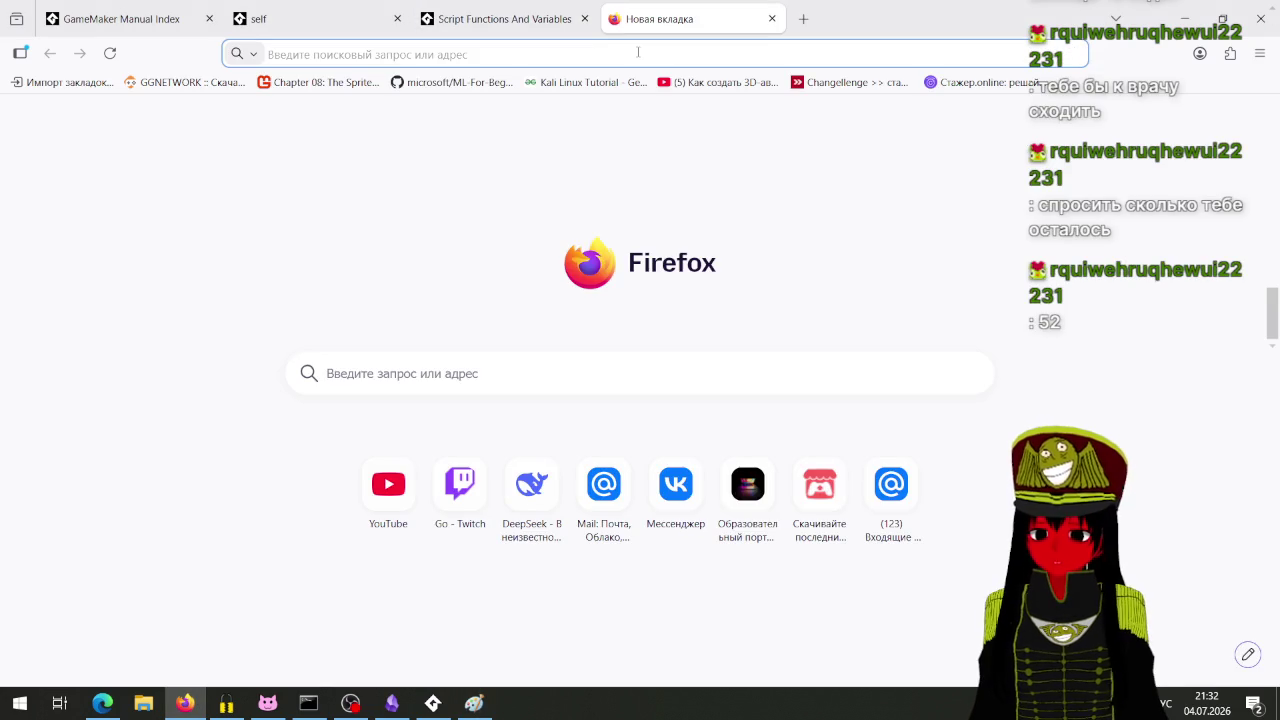
pyautogui.write('радианы ')
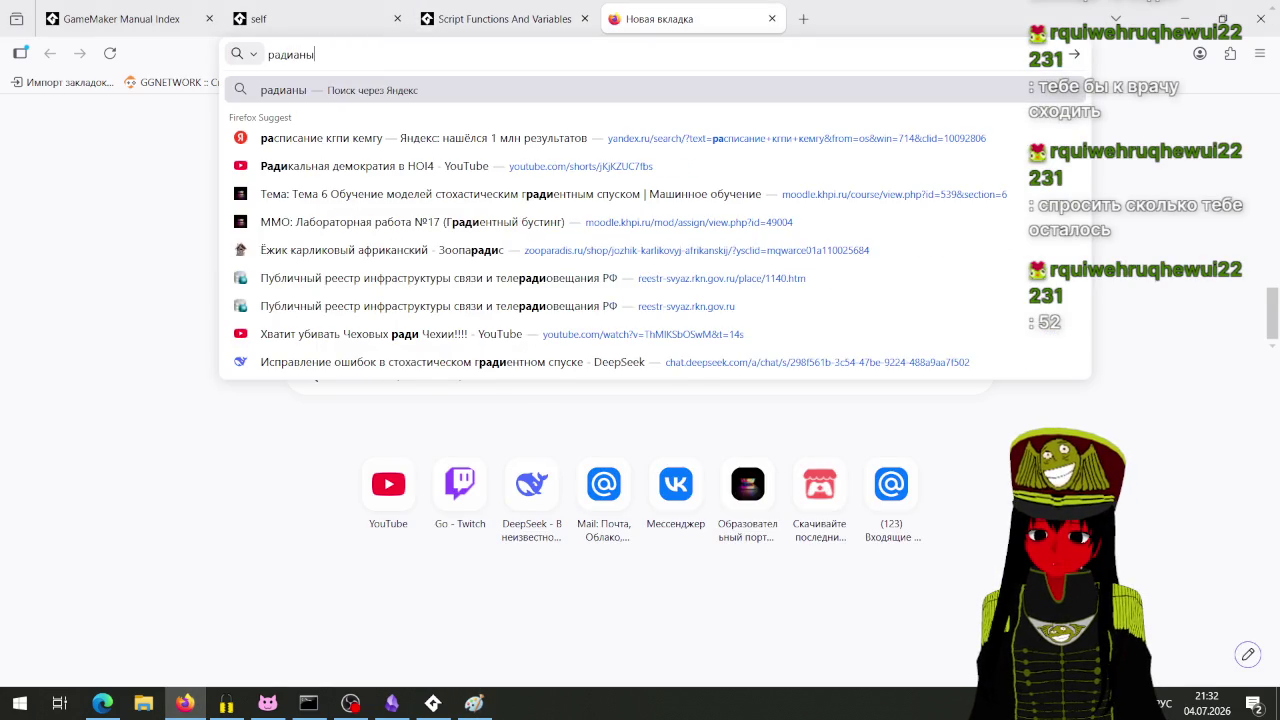
pyautogui.write('и градусы')
pyautogui.press('Return')
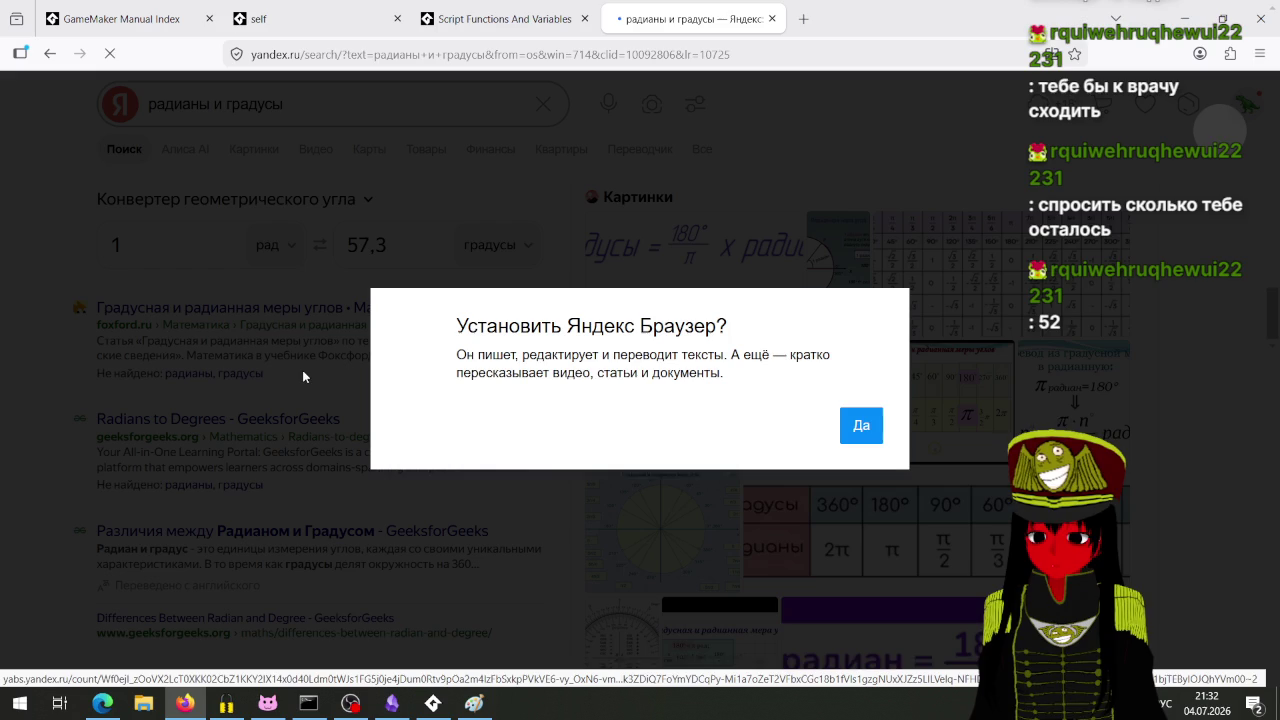
# Step: Dismiss the Yandex Browser prompt, view the degrees-to-radians chart image, then return to OBS Studio
pyautogui.click(1219, 131)
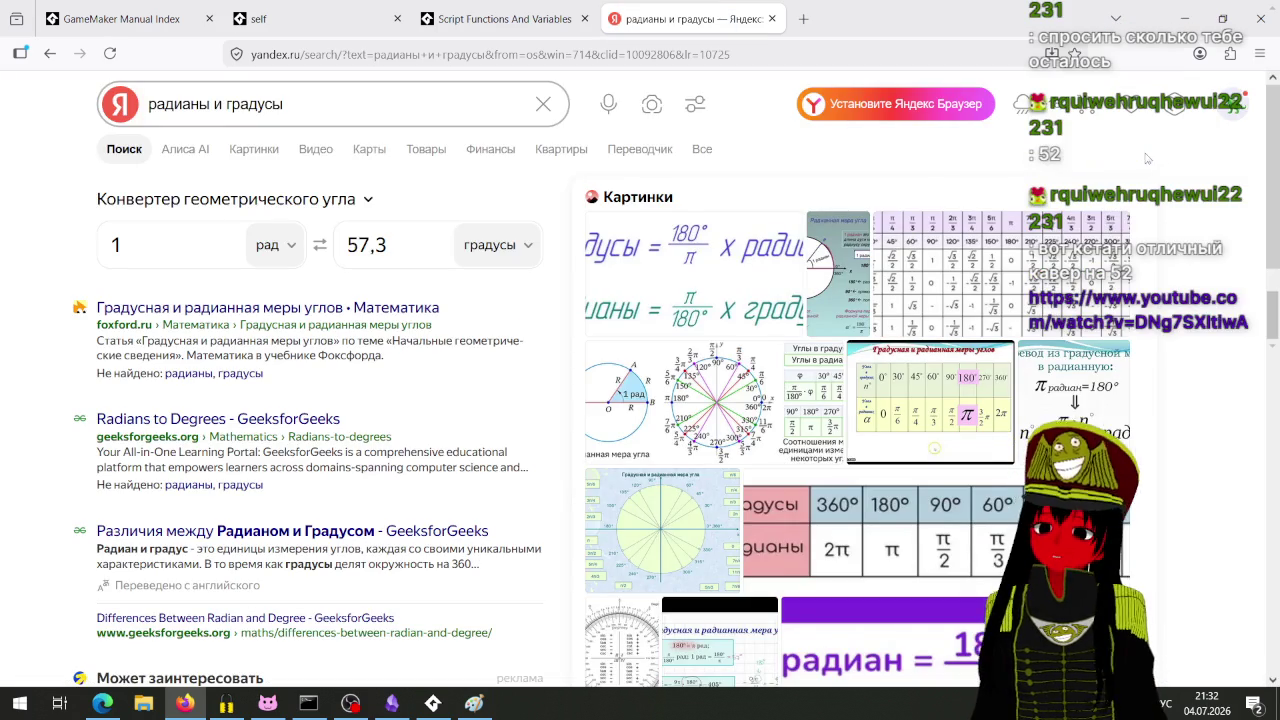
pyautogui.click(615, 400)
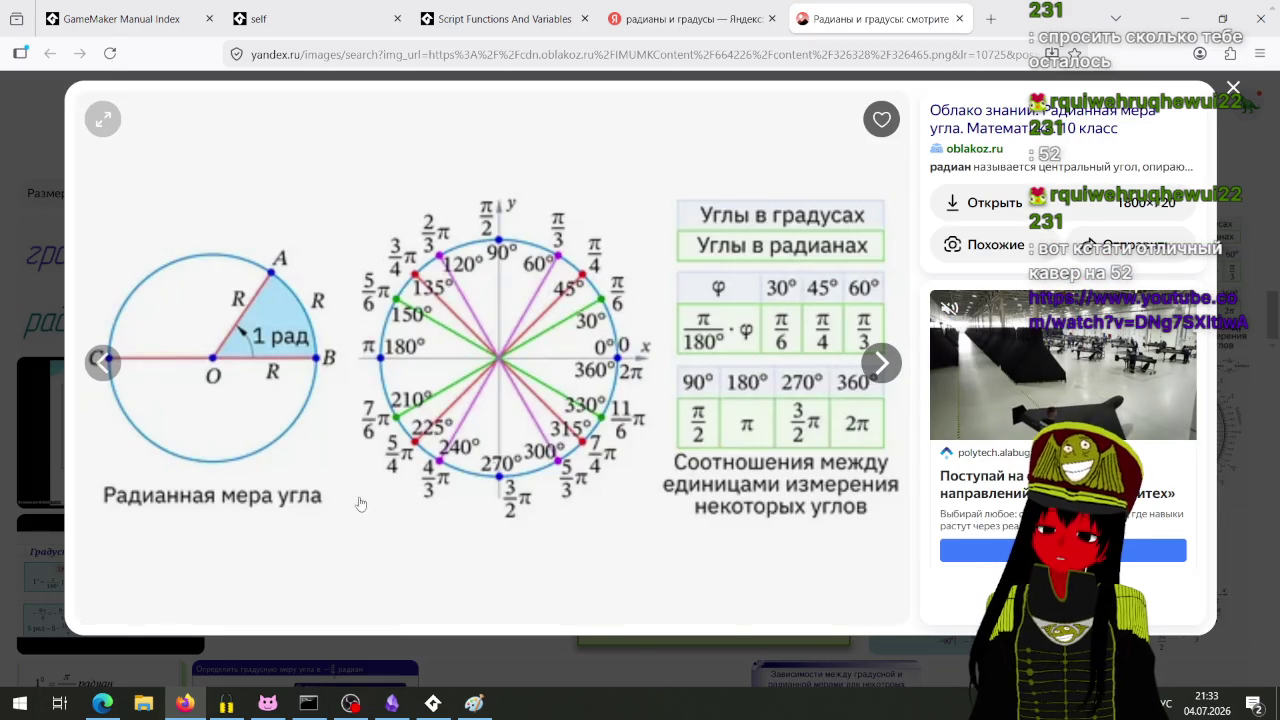
pyautogui.click(348, 705)
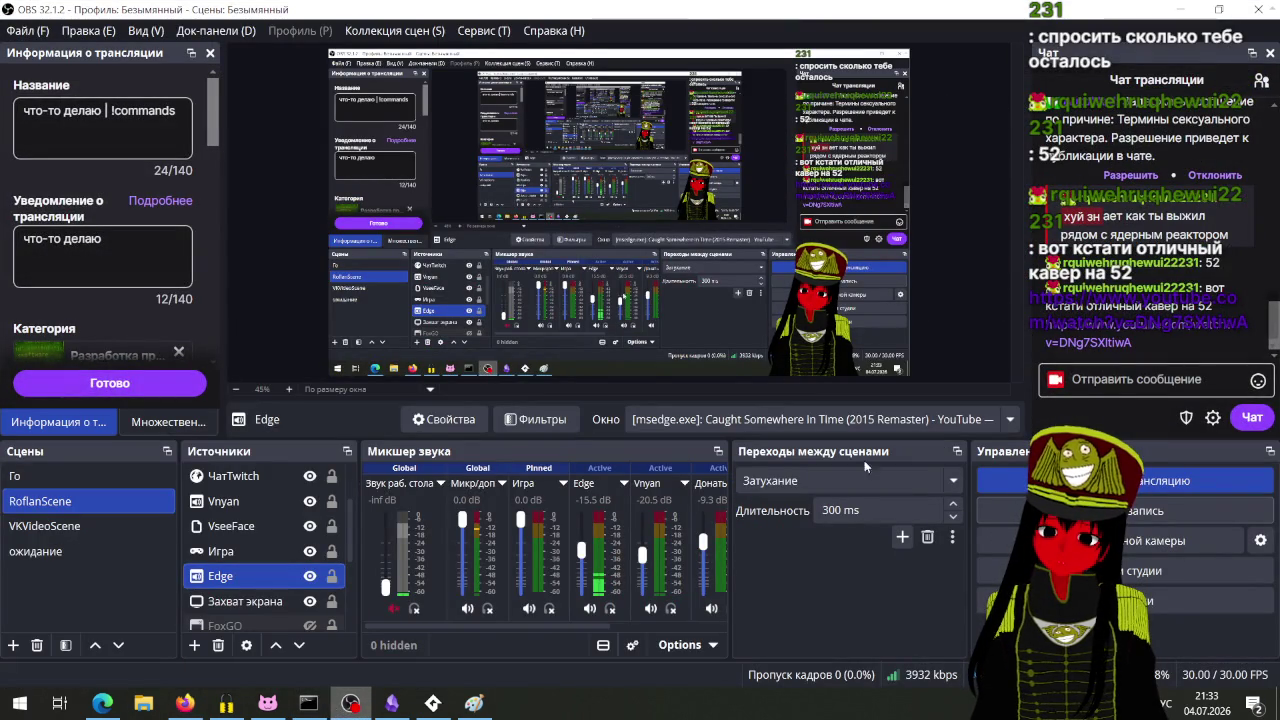
# Step: Approve the held viewer message in the stream chat, declining to open its link
pyautogui.scroll(2, 1128, 262)
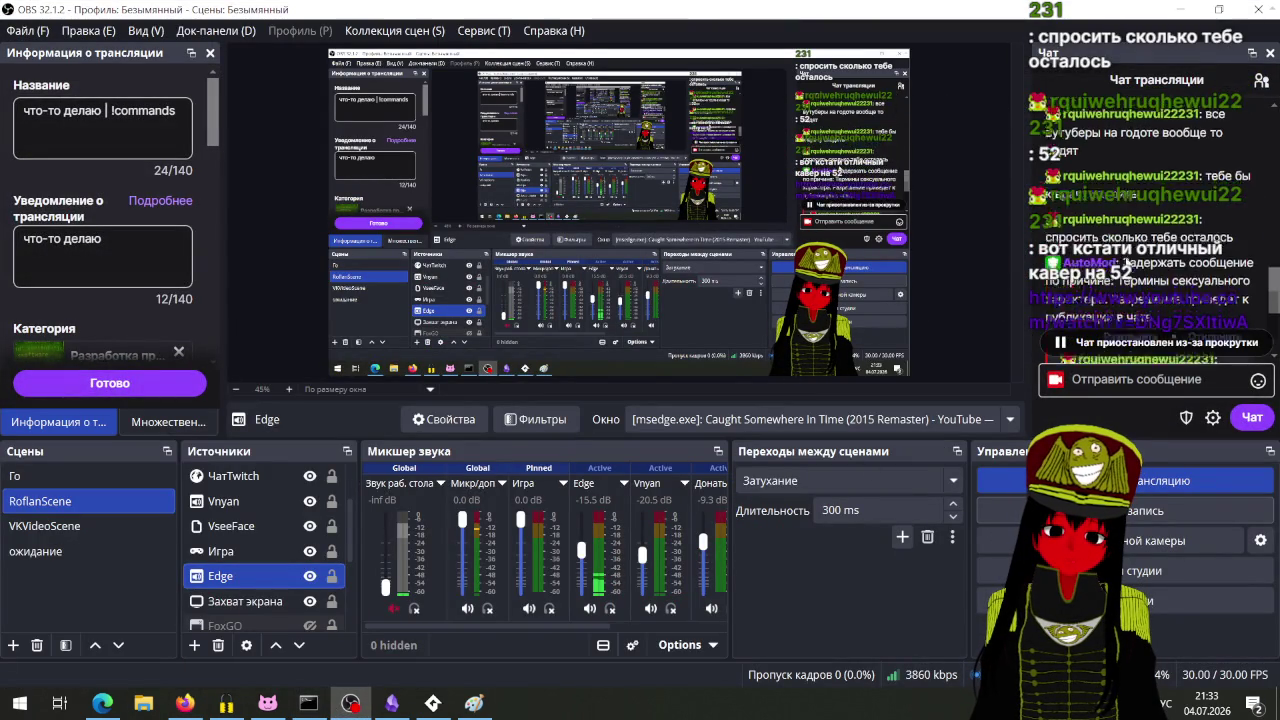
pyautogui.scroll(-3, 1128, 262)
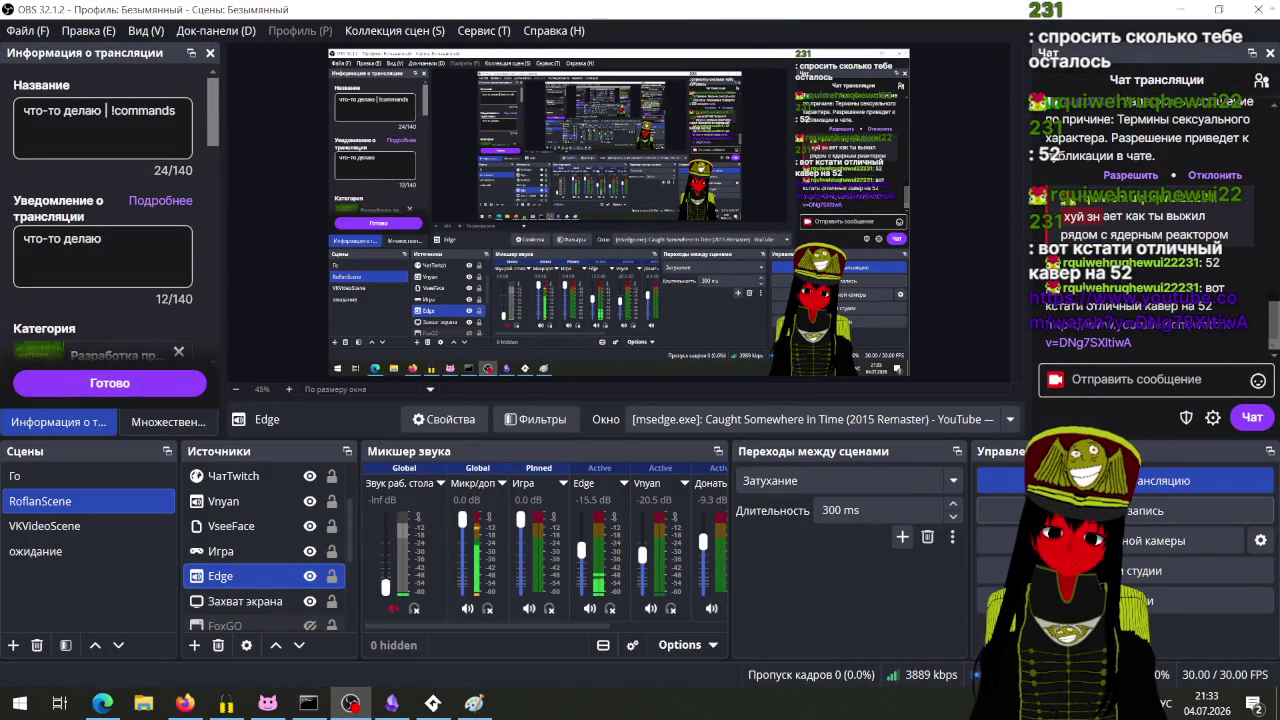
pyautogui.click(1130, 175)
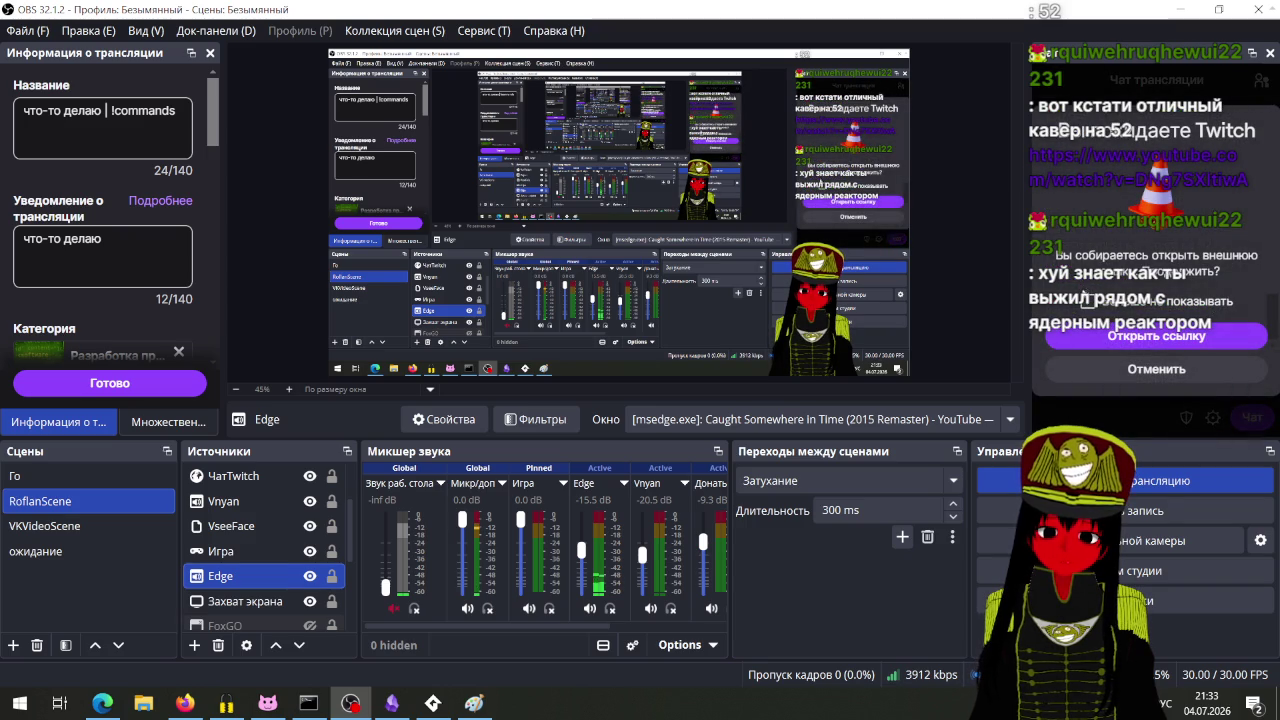
pyautogui.click(1156, 369)
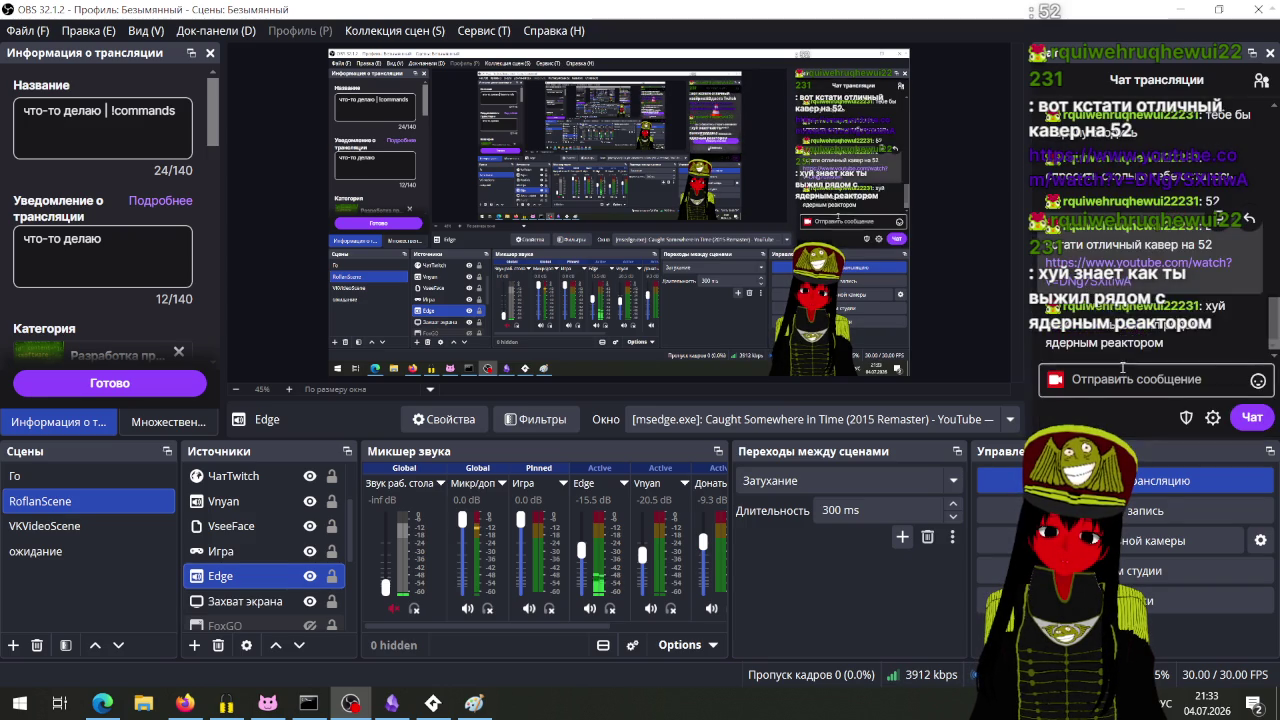
# Step: Copy the YouTube link from the chat message and switch to Edge
pyautogui.rightClick(1110, 280)
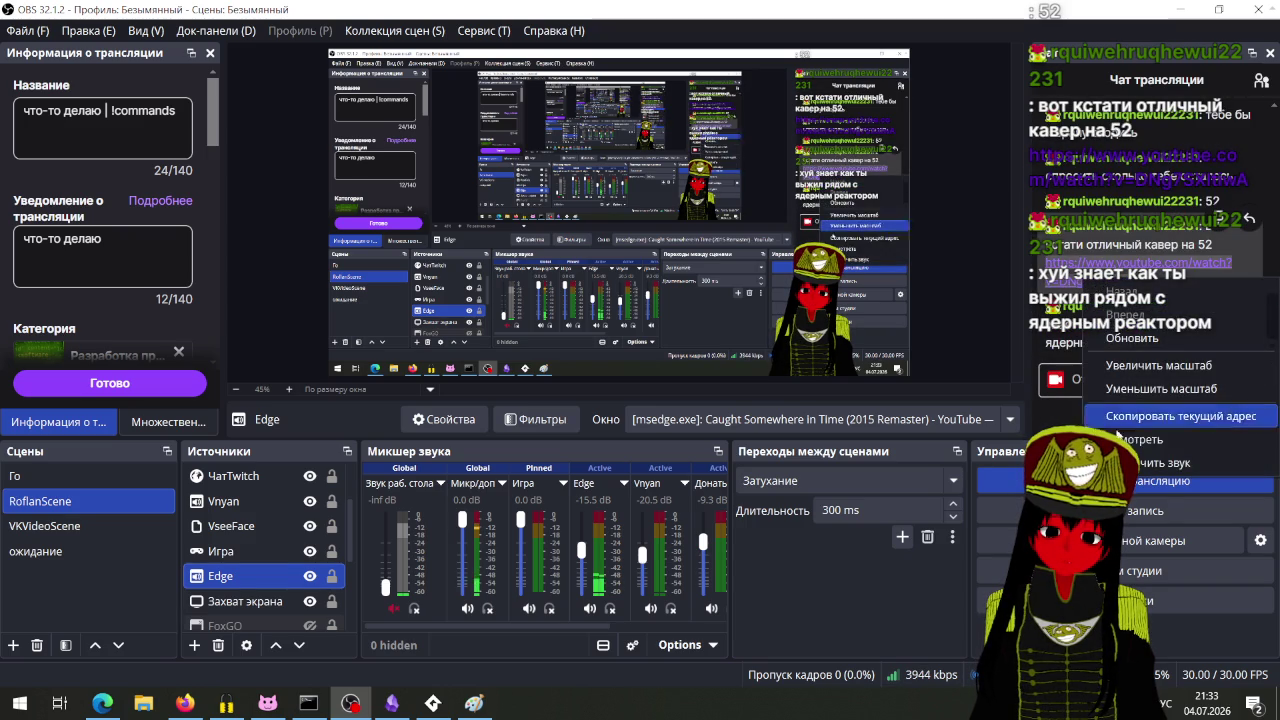
pyautogui.click(1111, 396)
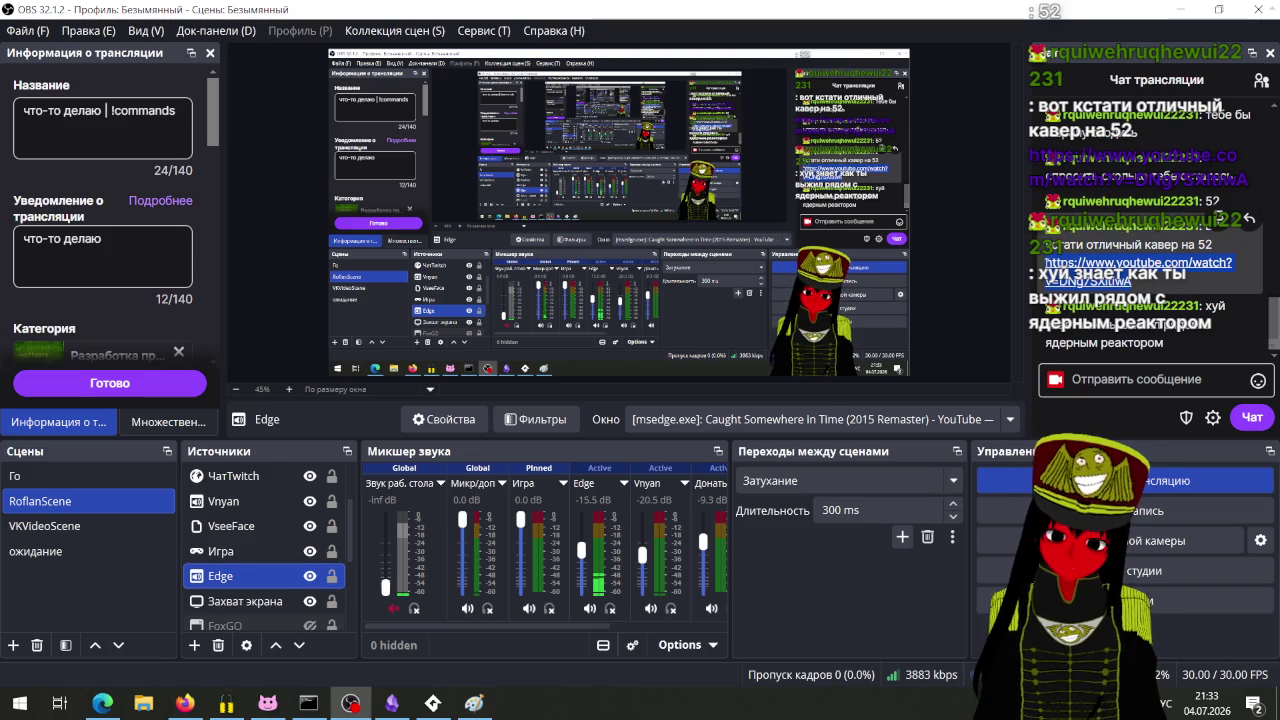
pyautogui.click(104, 703)
# Step: Paste the copied link into a new Edge tab to open the '52 гей ремикс полная версия' video
pyautogui.click(140, 17)
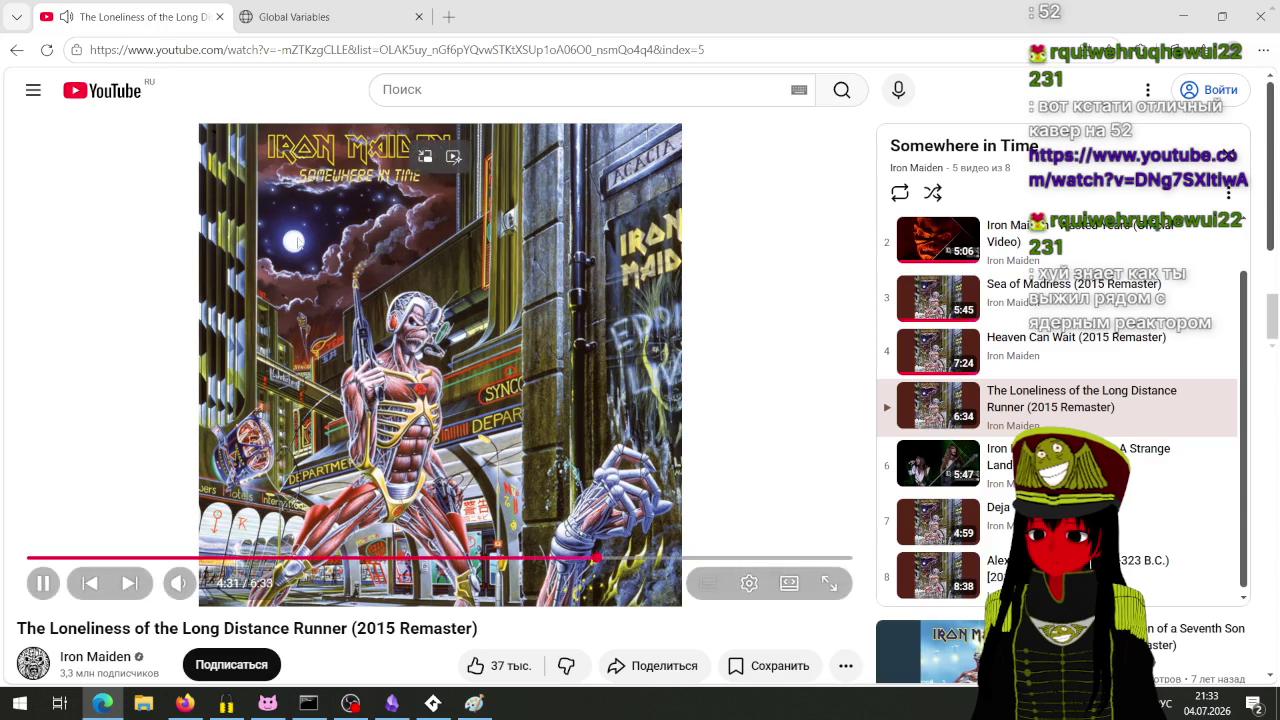
pyautogui.click(449, 17)
pyautogui.write('https://www.youtube.com/watch?v=DNg7SXltiwA')
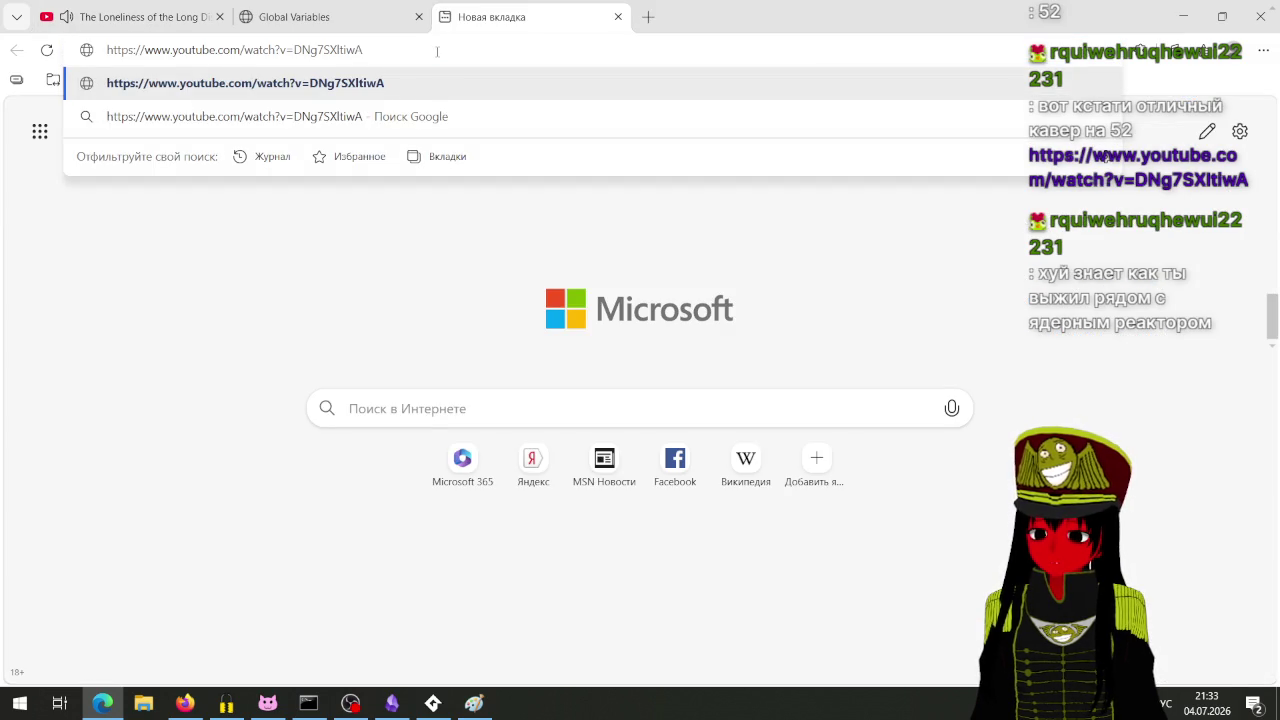
pyautogui.press('Return')
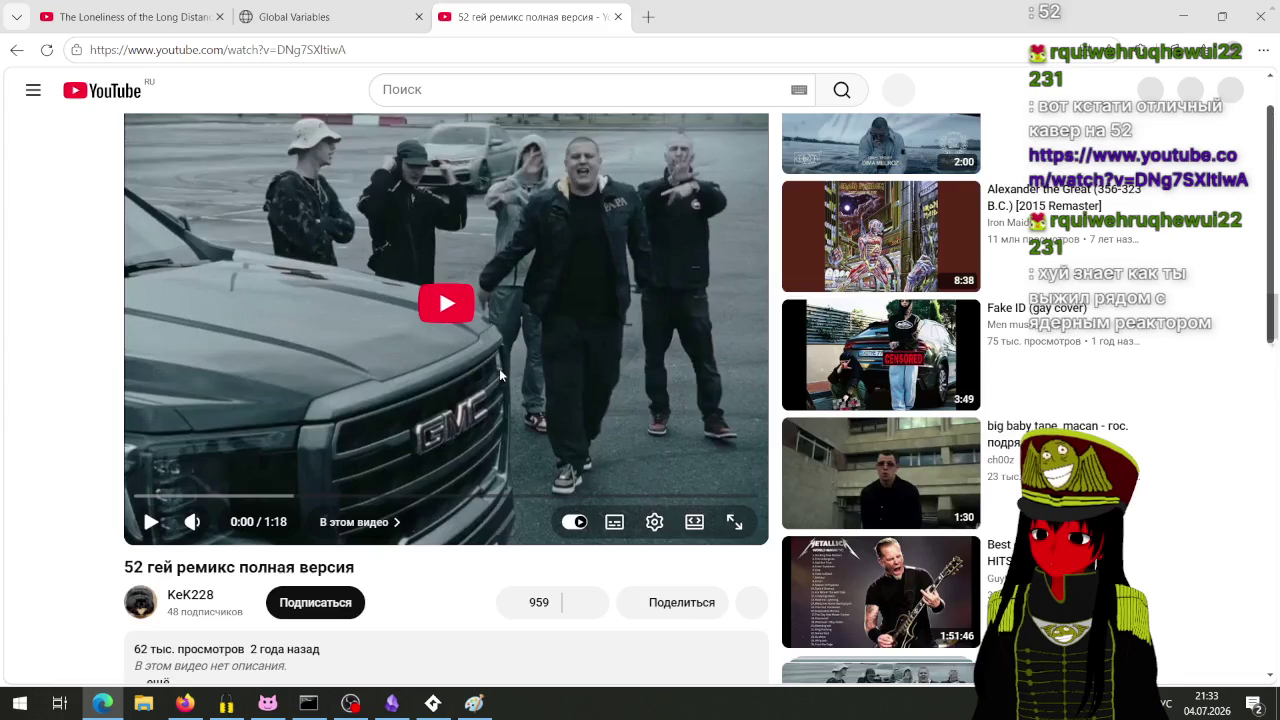
pyautogui.scroll(-3, 499, 368)
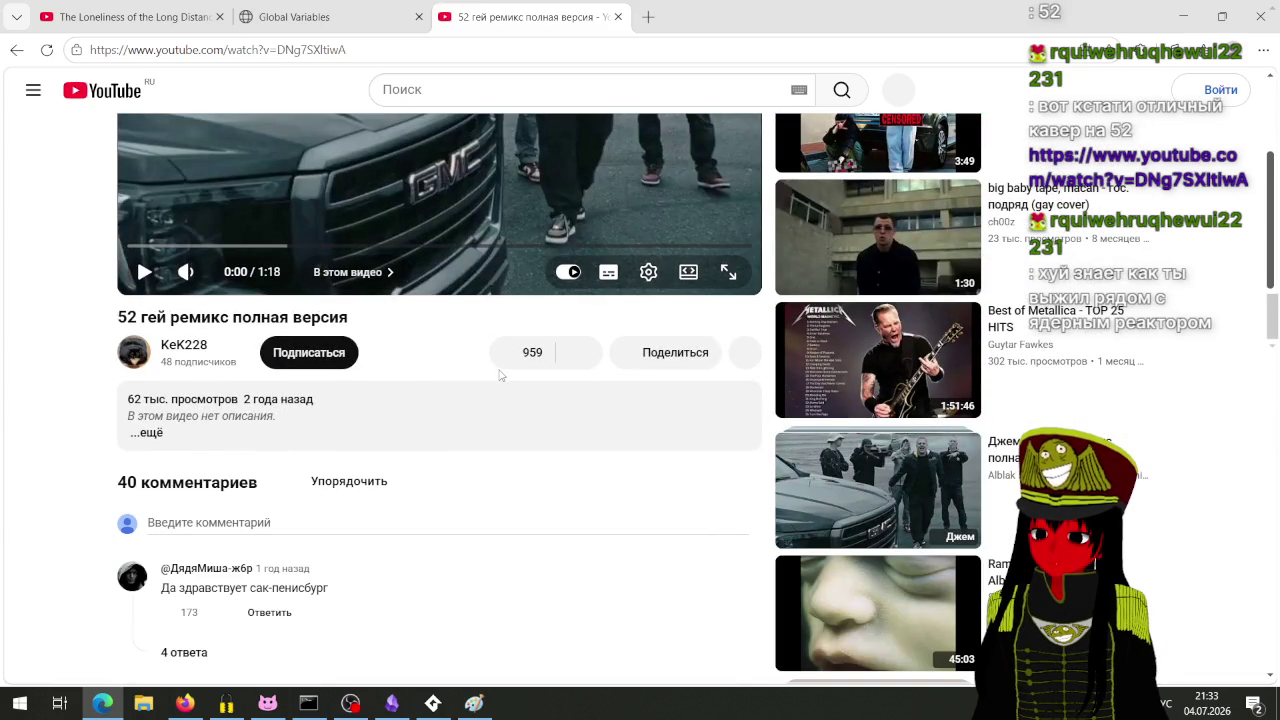
pyautogui.scroll(-3, 500, 375)
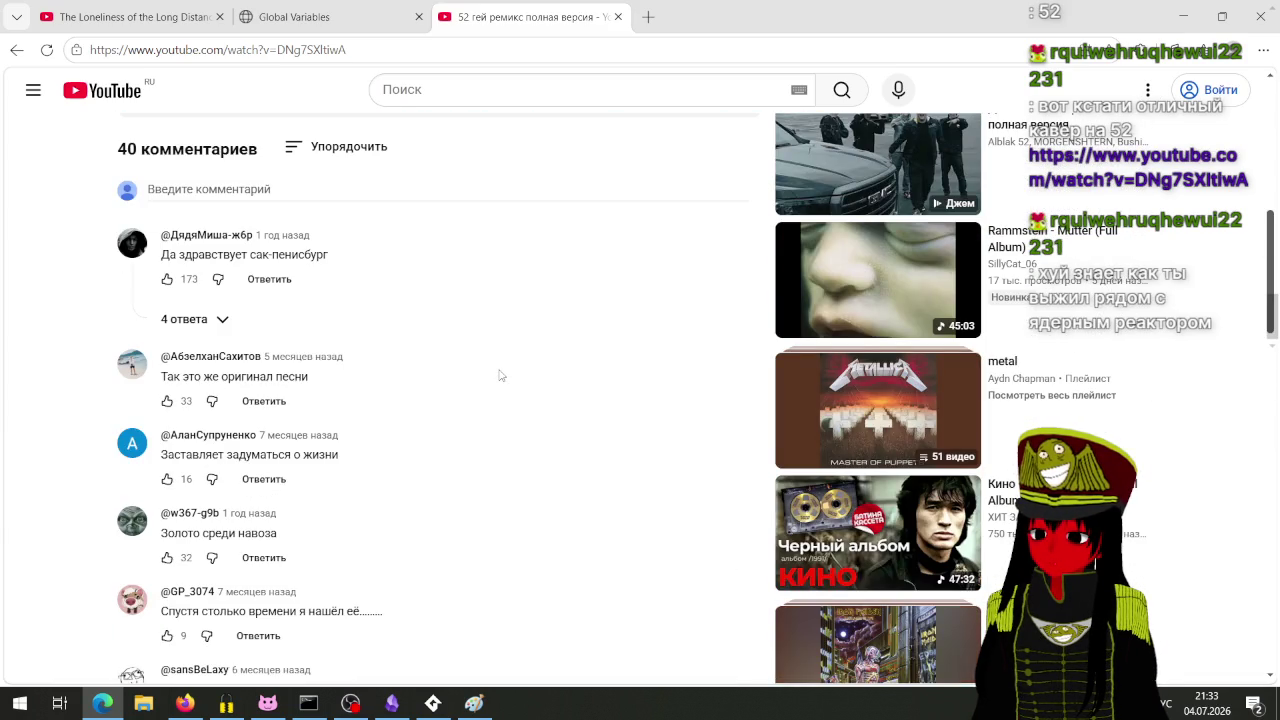
pyautogui.scroll(3, 497, 374)
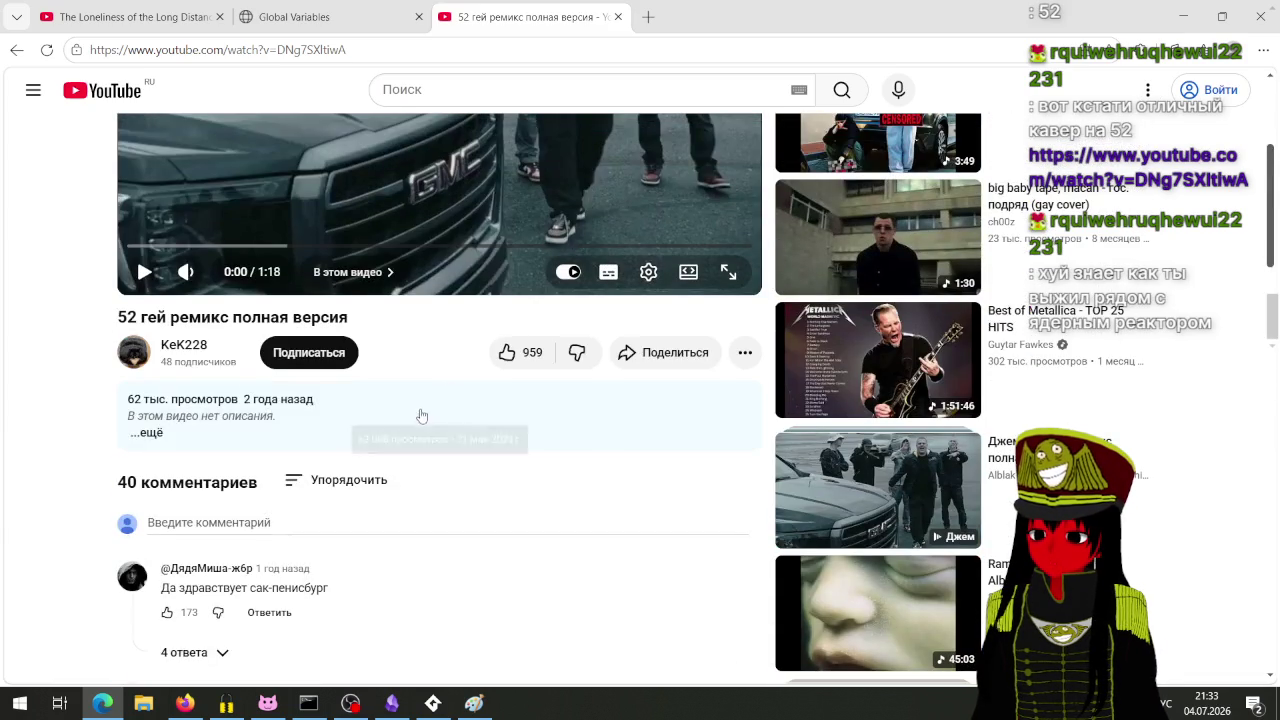
# Step: Expand the video description, then briefly play and pause the remix
pyautogui.click(417, 417)
pyautogui.scroll(-2, 420, 414)
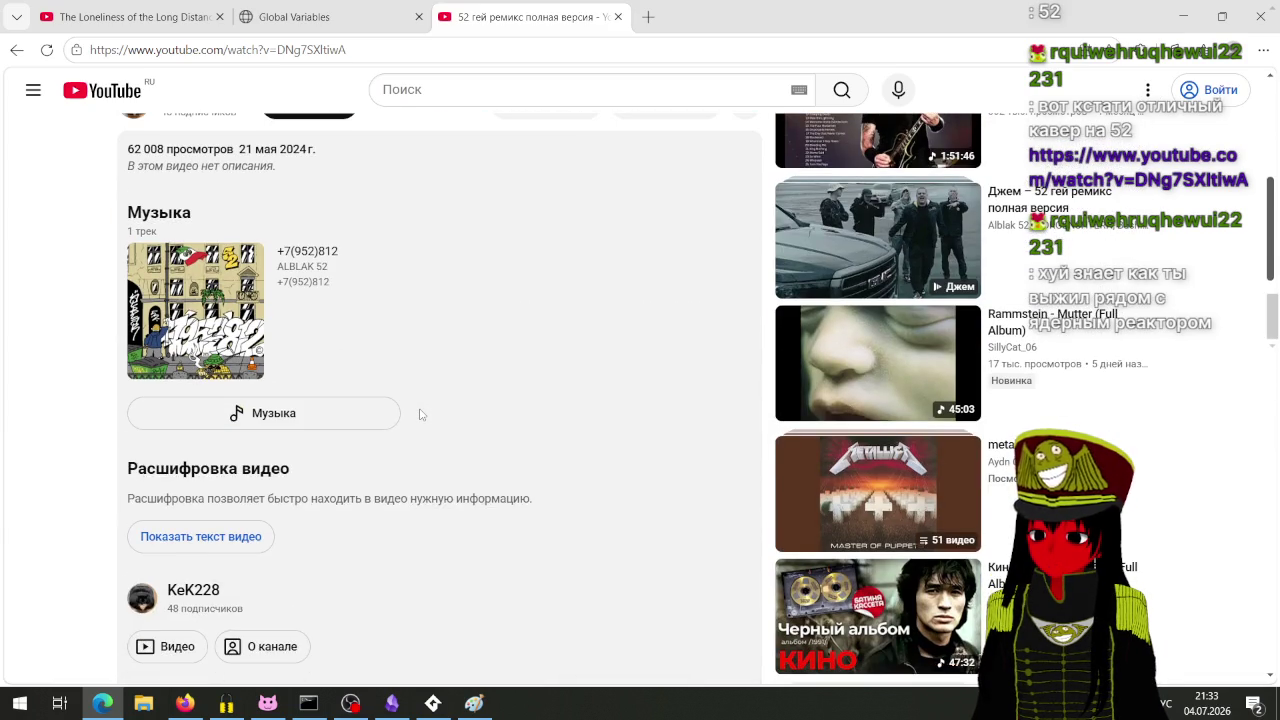
pyautogui.scroll(6, 420, 412)
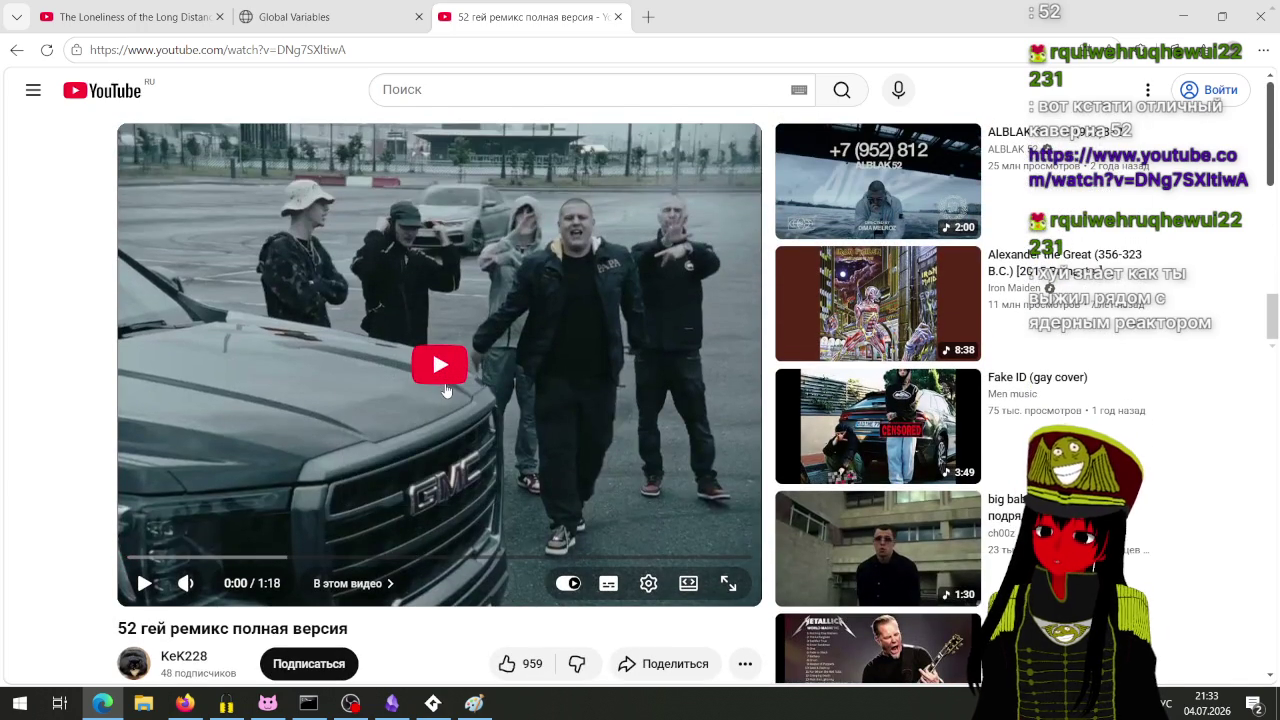
pyautogui.click(143, 588)
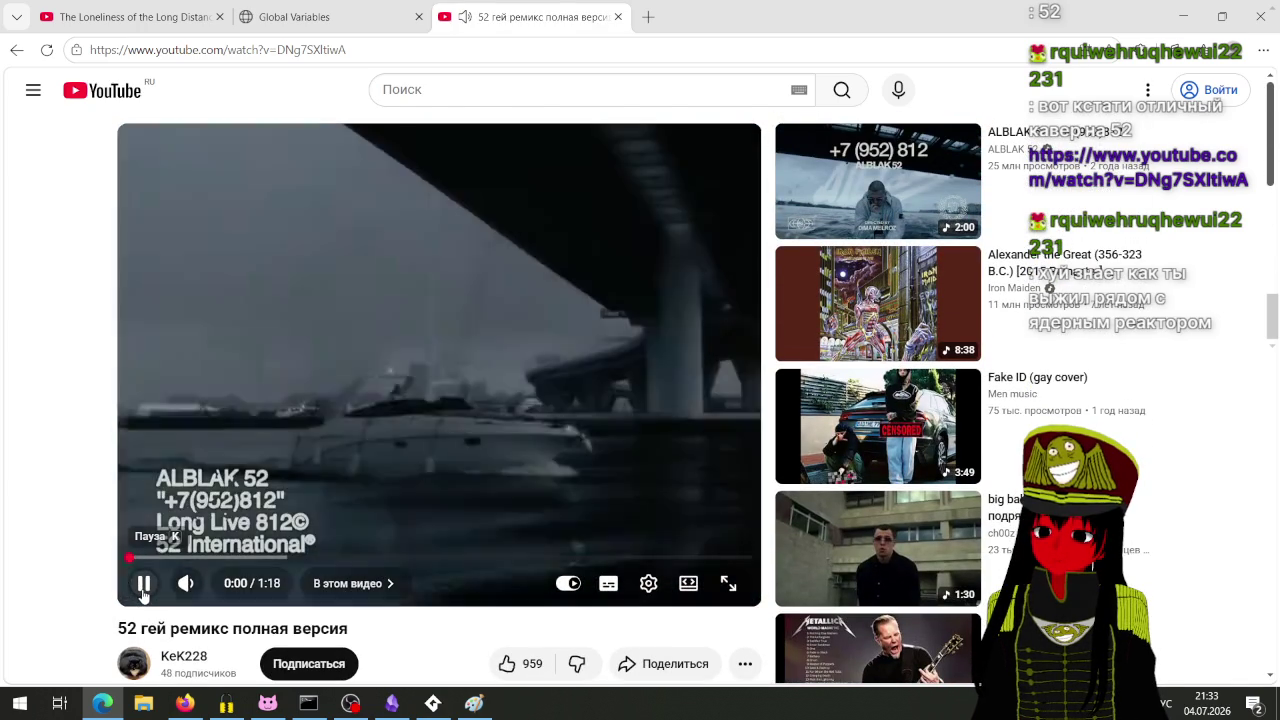
pyautogui.click(143, 588)
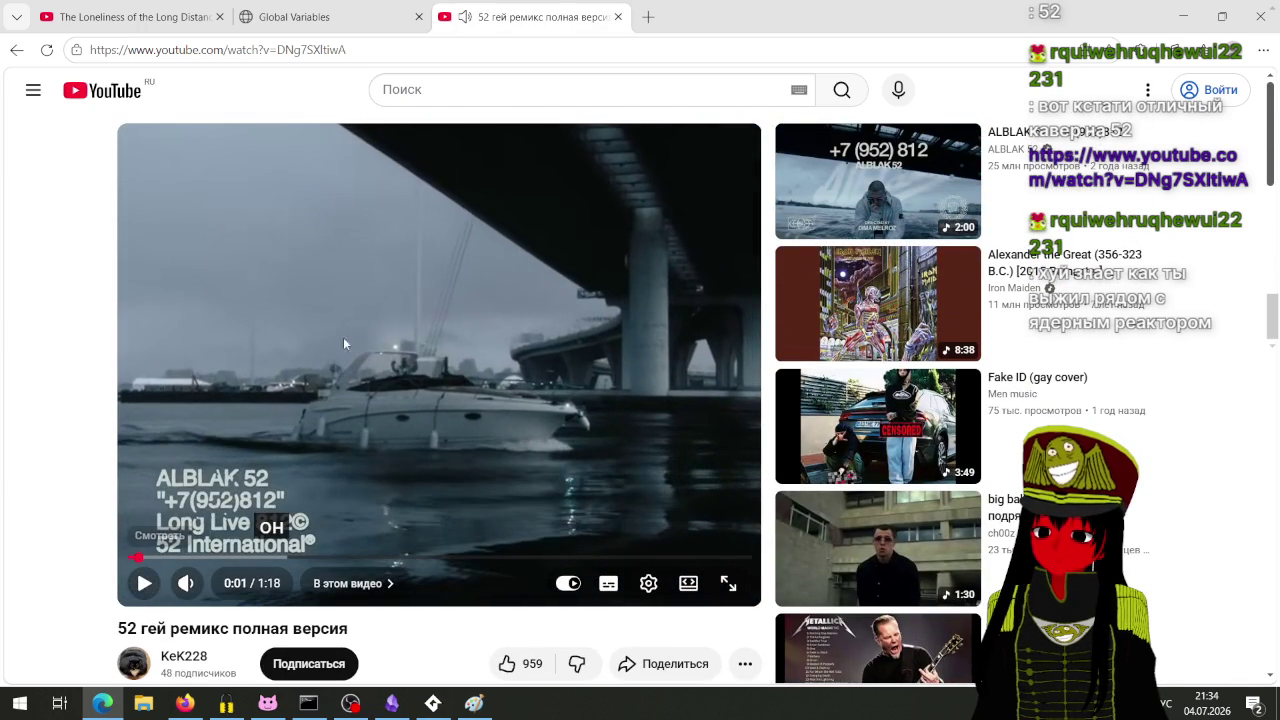
# Step: Close the video tab, minimize Edge, and go back to the radians and degrees diagram
pyautogui.click(618, 16)
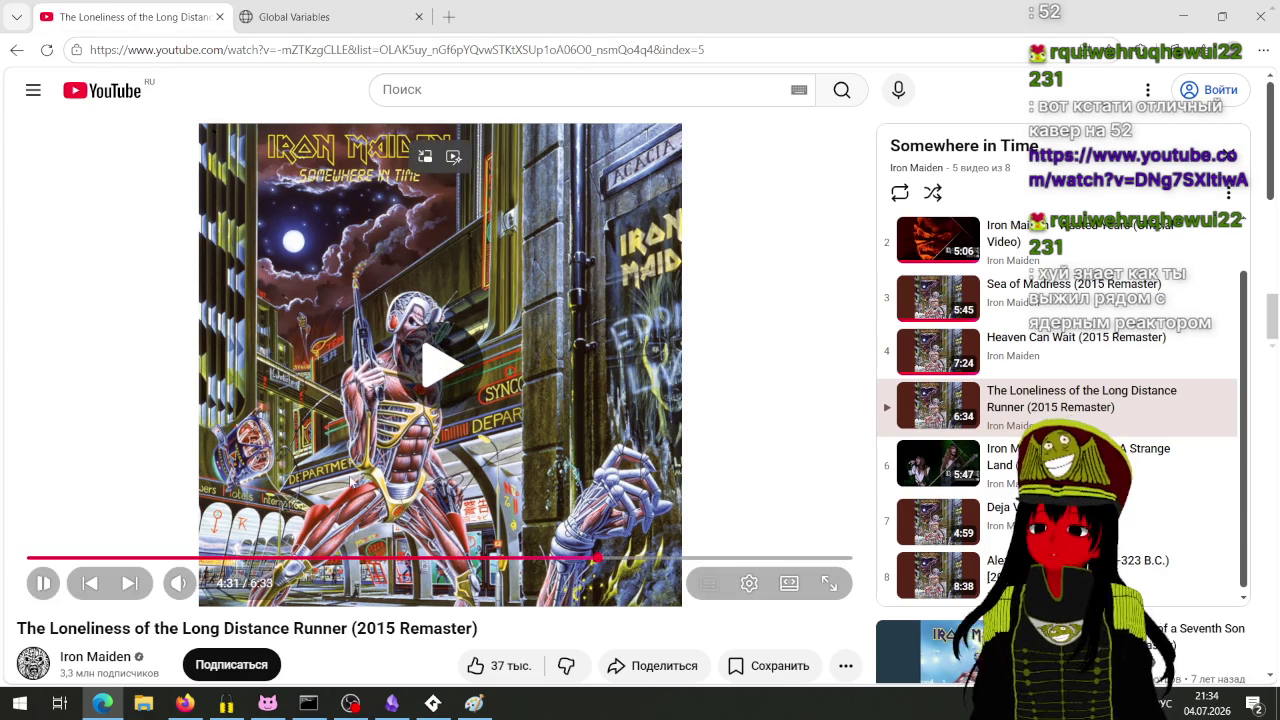
pyautogui.click(1261, 16)
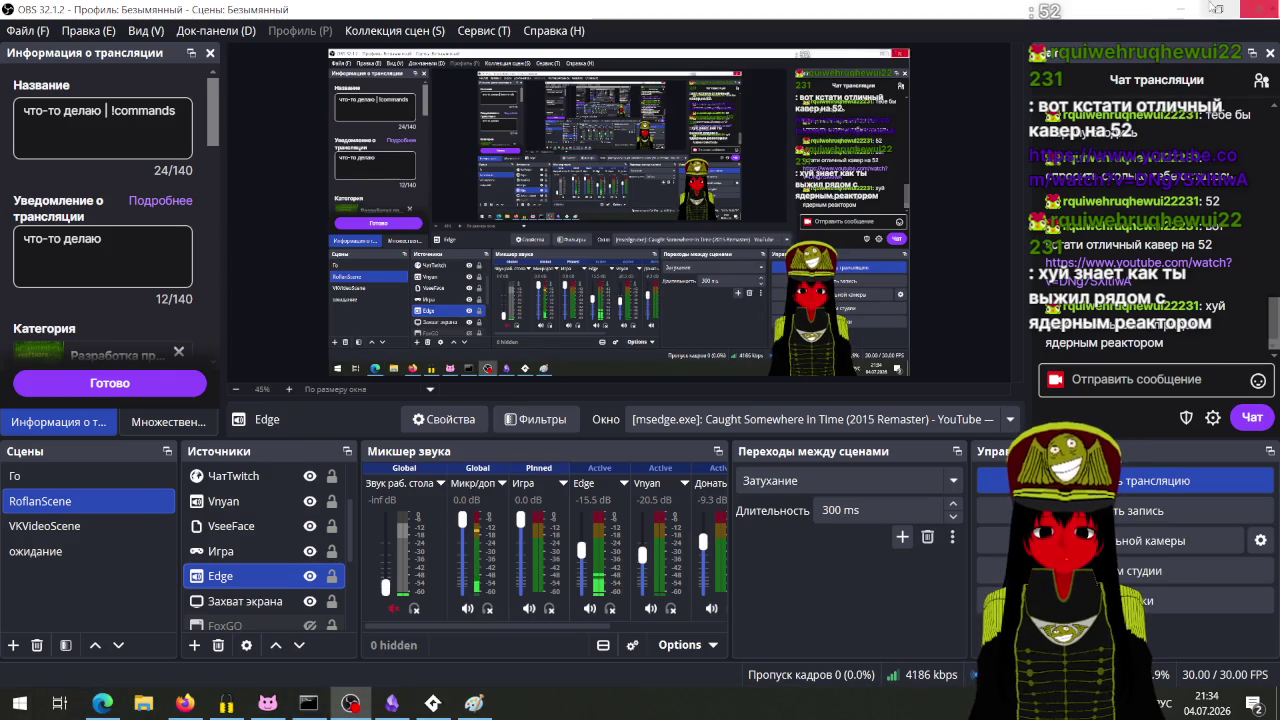
pyautogui.click(1182, 10)
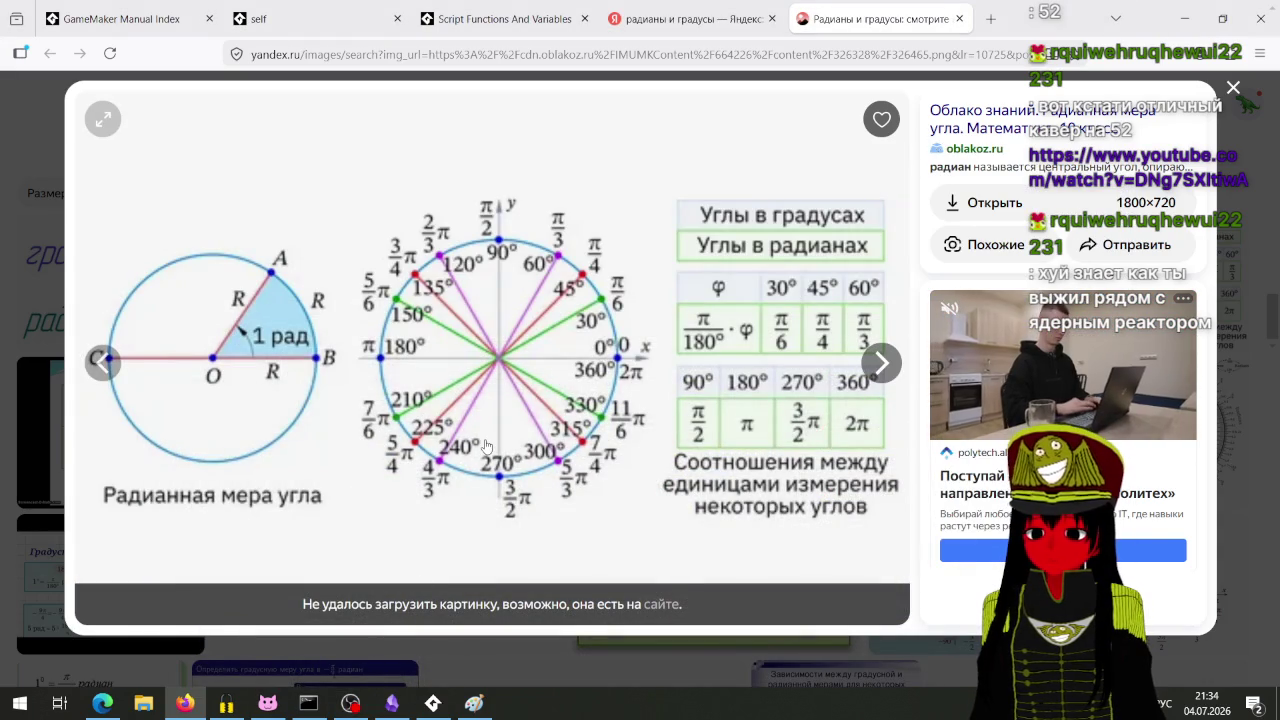
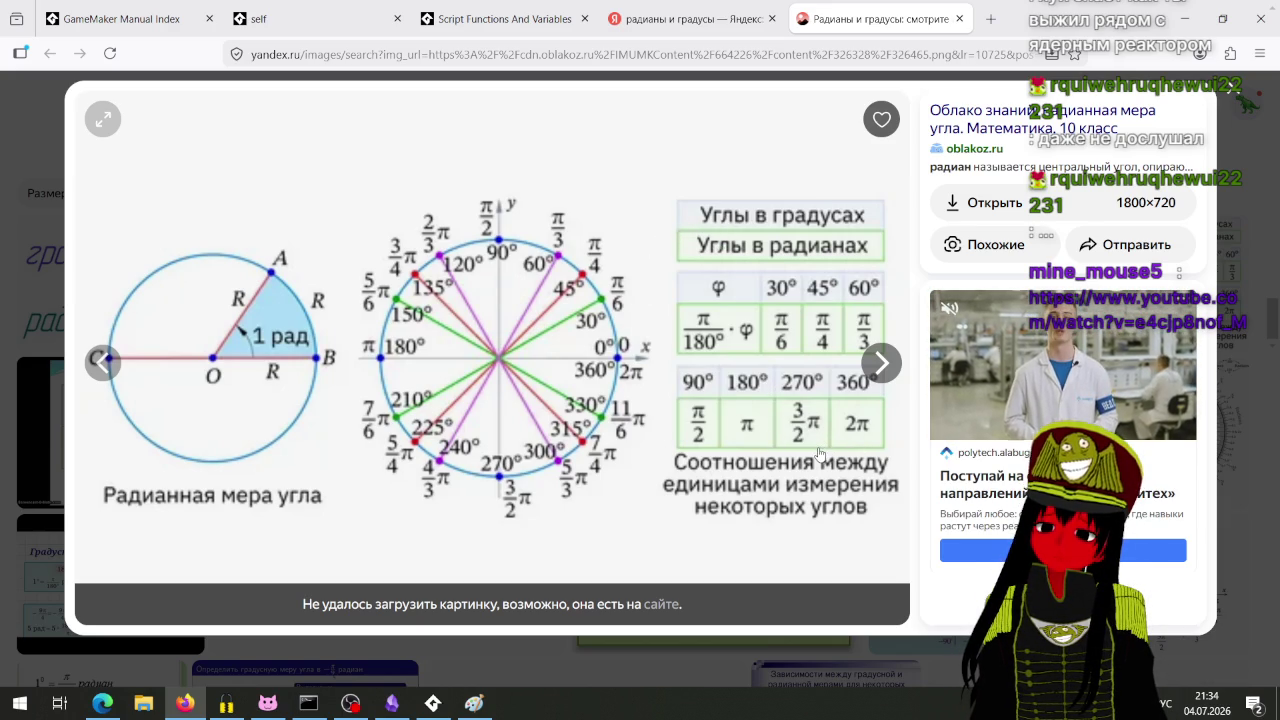
# Step: Search Yandex for 'угол между векторами' in a new Firefox tab
pyautogui.click(432, 703)
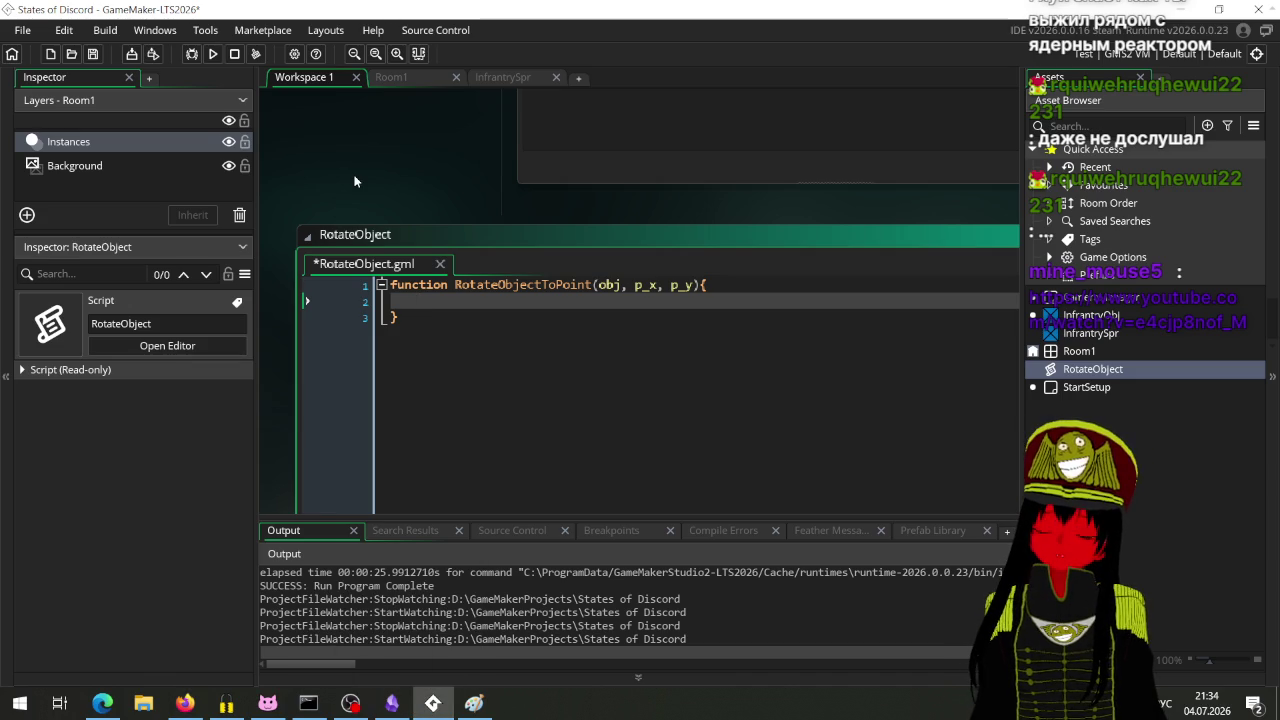
pyautogui.click(185, 703)
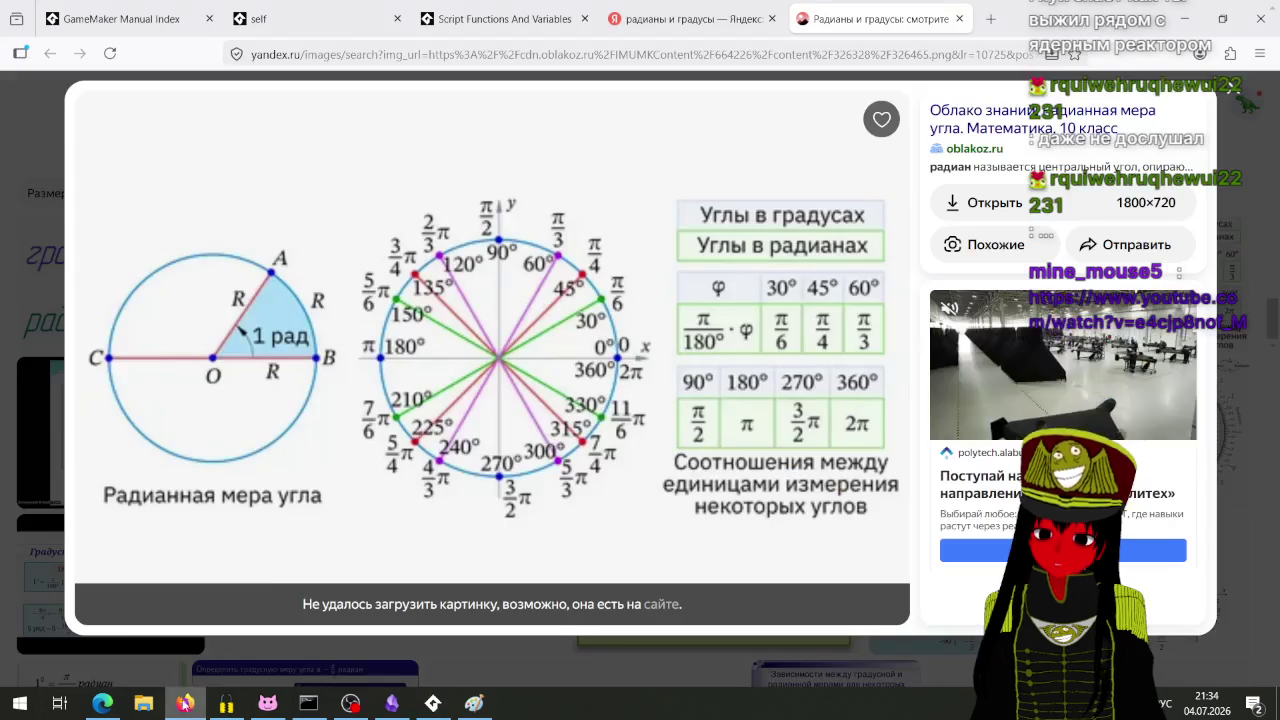
pyautogui.click(985, 22)
pyautogui.write('угол межу')
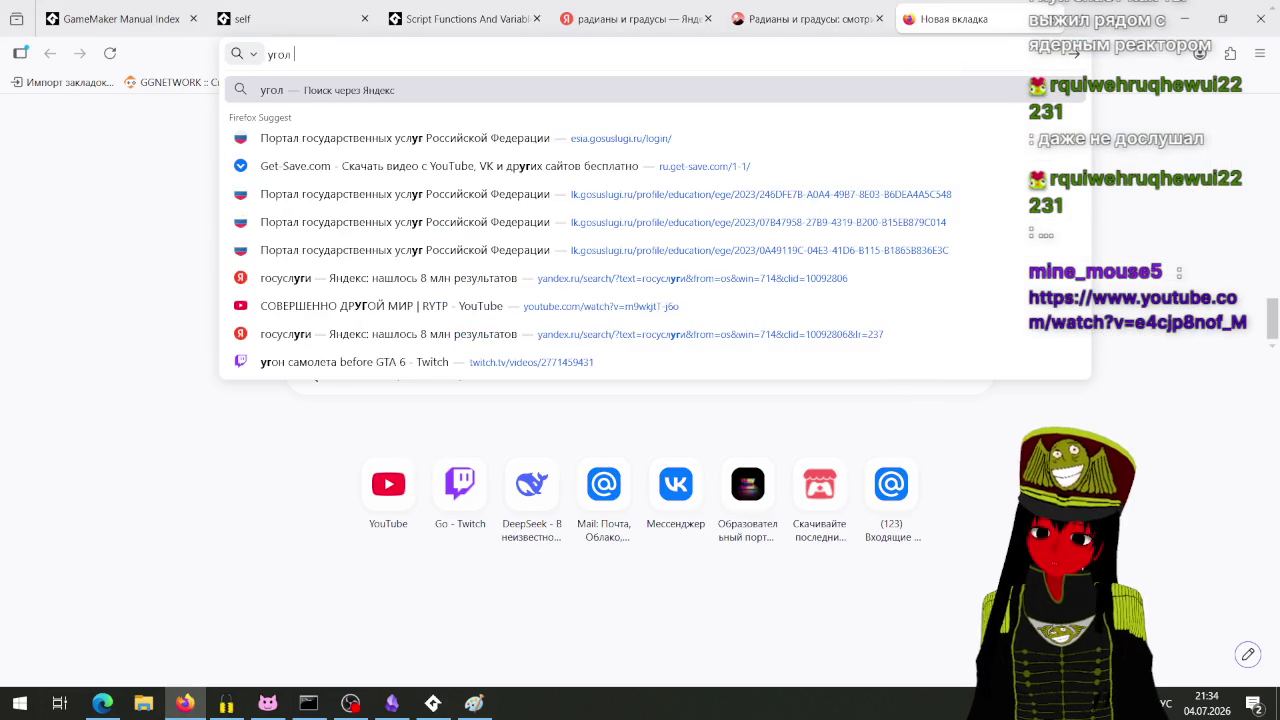
pyautogui.press('BackSpace')
pyautogui.write('ду ве')
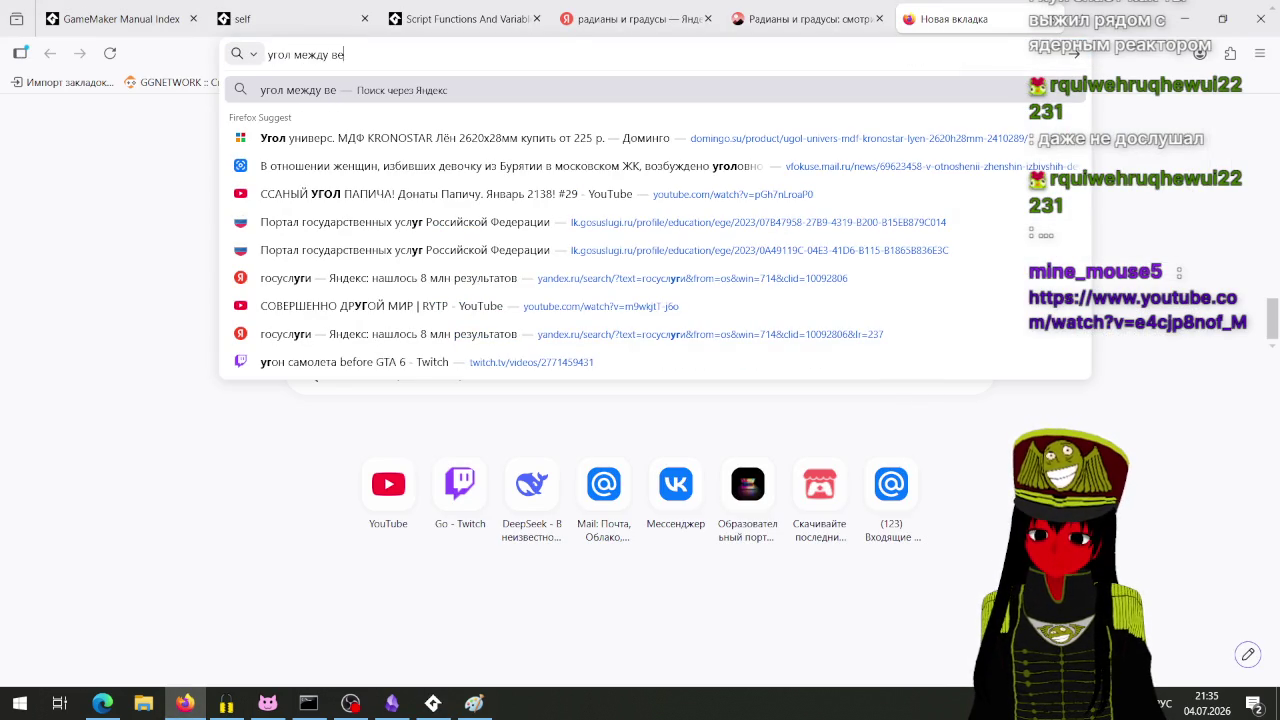
pyautogui.write('кторами')
pyautogui.press('Return')
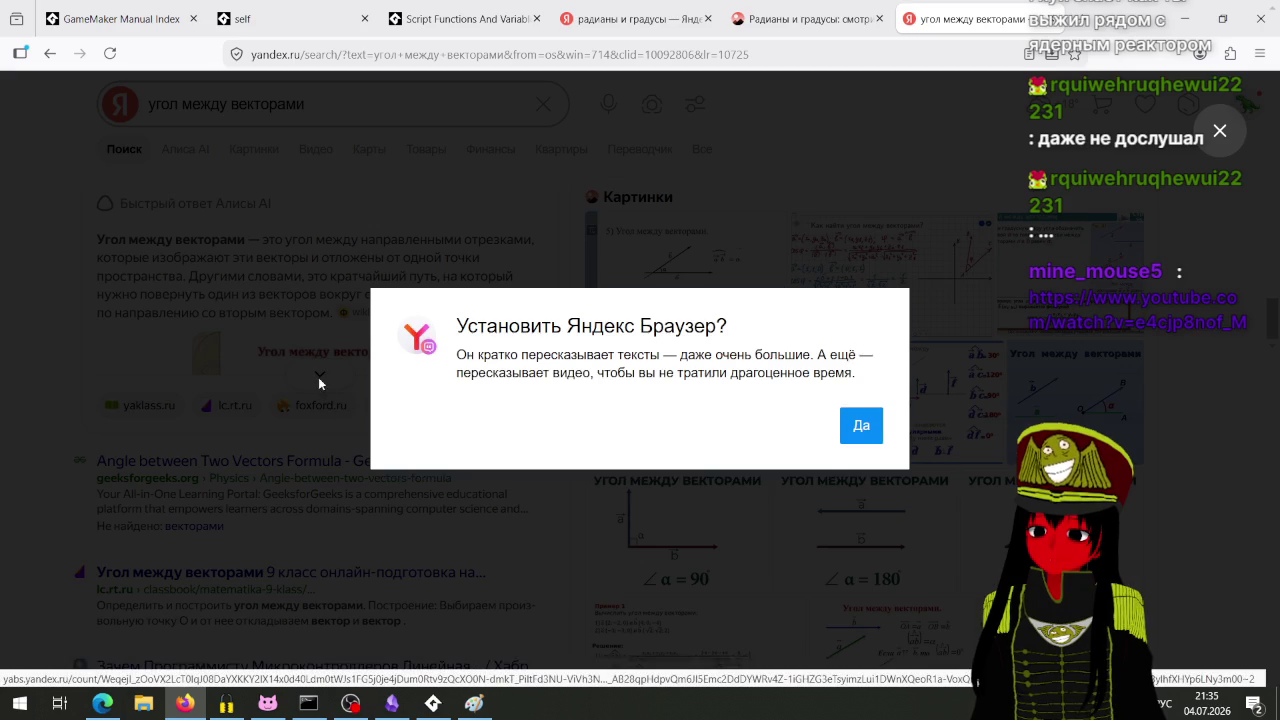
# Step: Dismiss the Yandex Browser prompt, expand the answer's vector diagram, and bring OBS Studio forward
pyautogui.click(1220, 133)
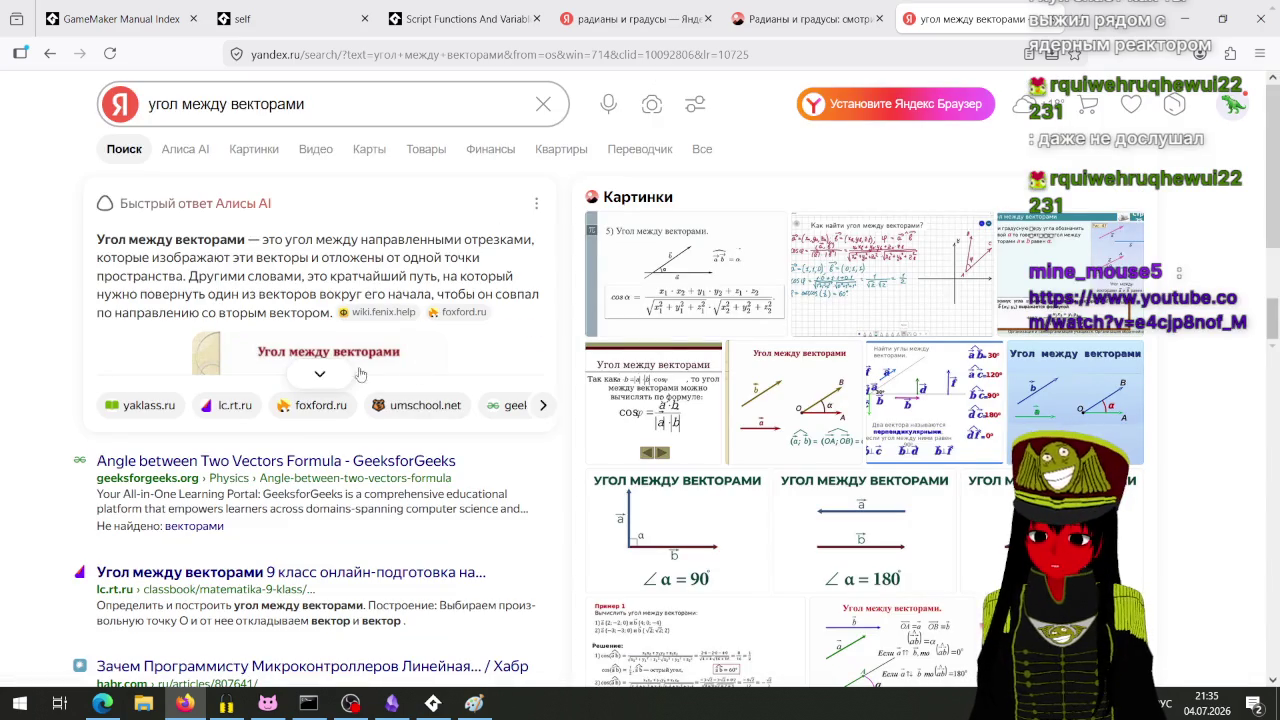
pyautogui.click(319, 374)
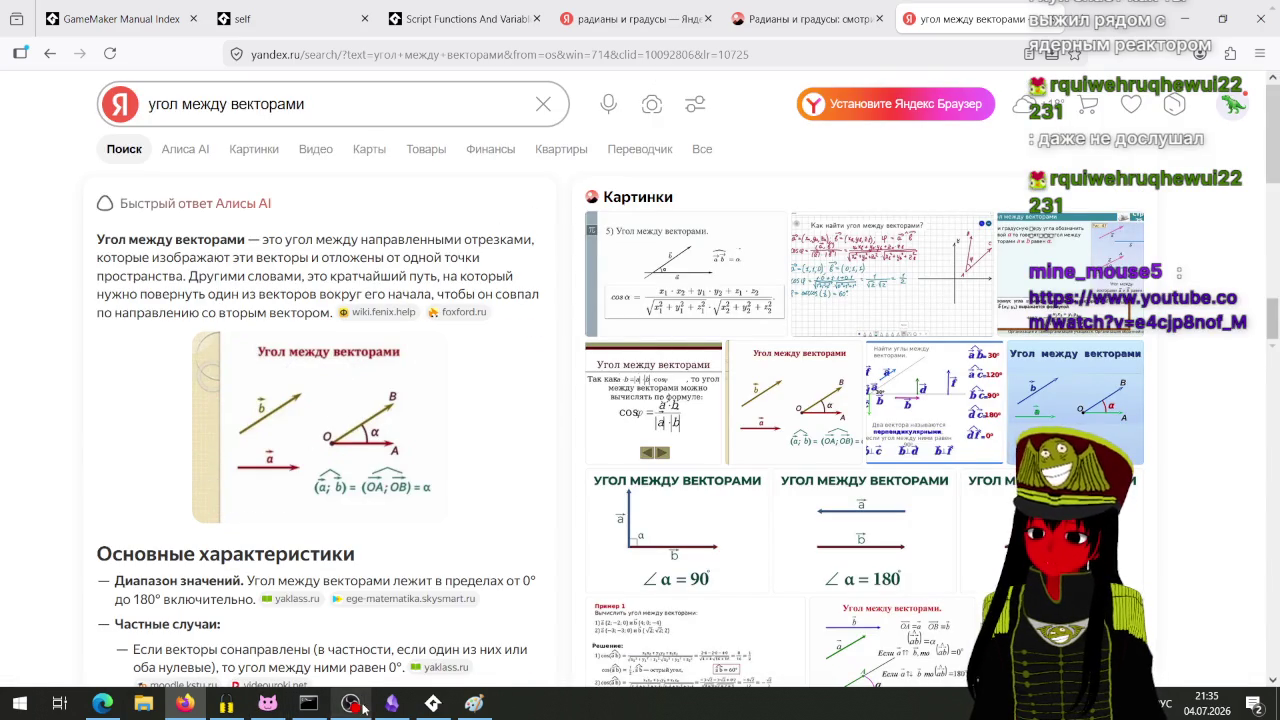
pyautogui.click(350, 703)
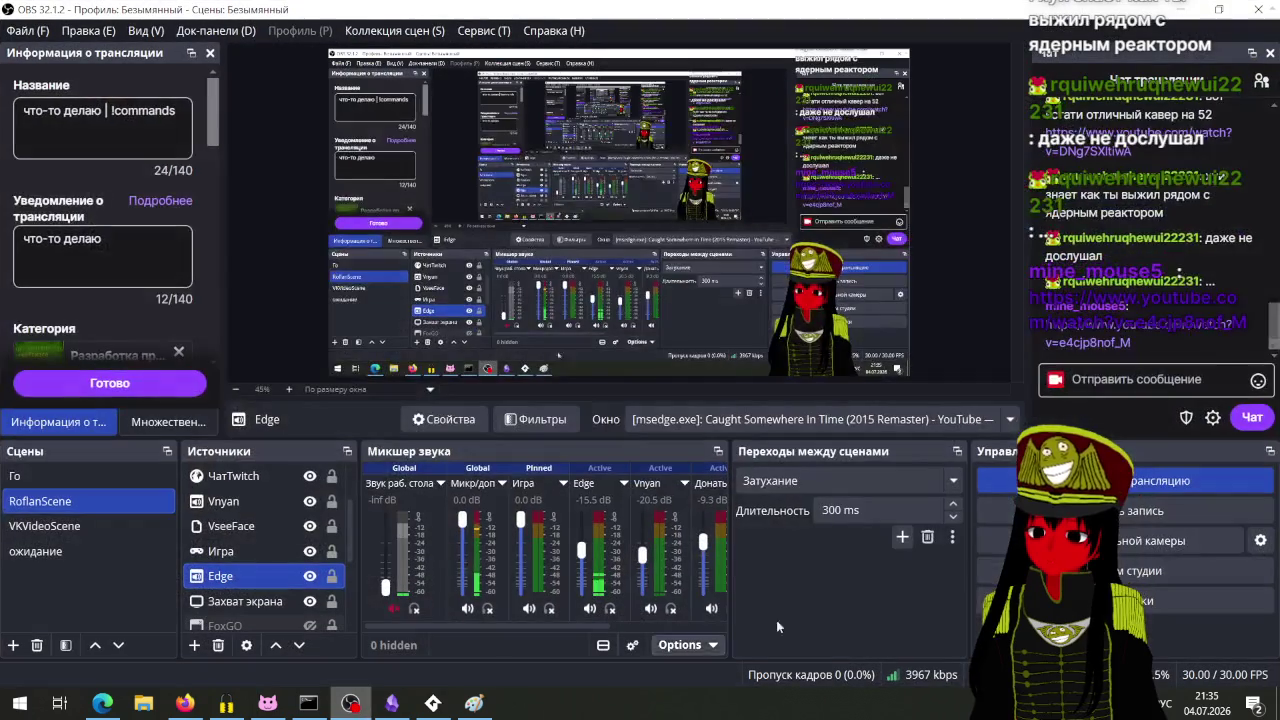
# Step: Copy the YouTube link from the OBS chat and paste it into a new Edge tab
pyautogui.rightClick(1054, 331)
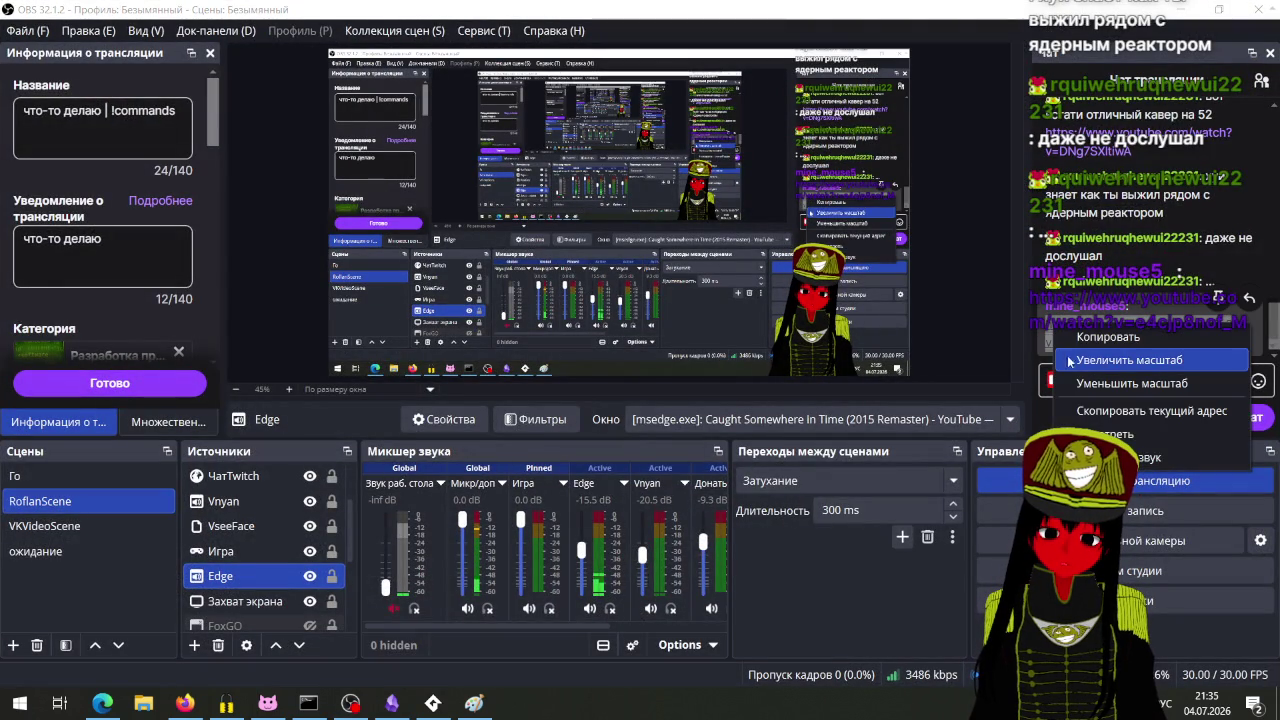
pyautogui.click(1215, 340)
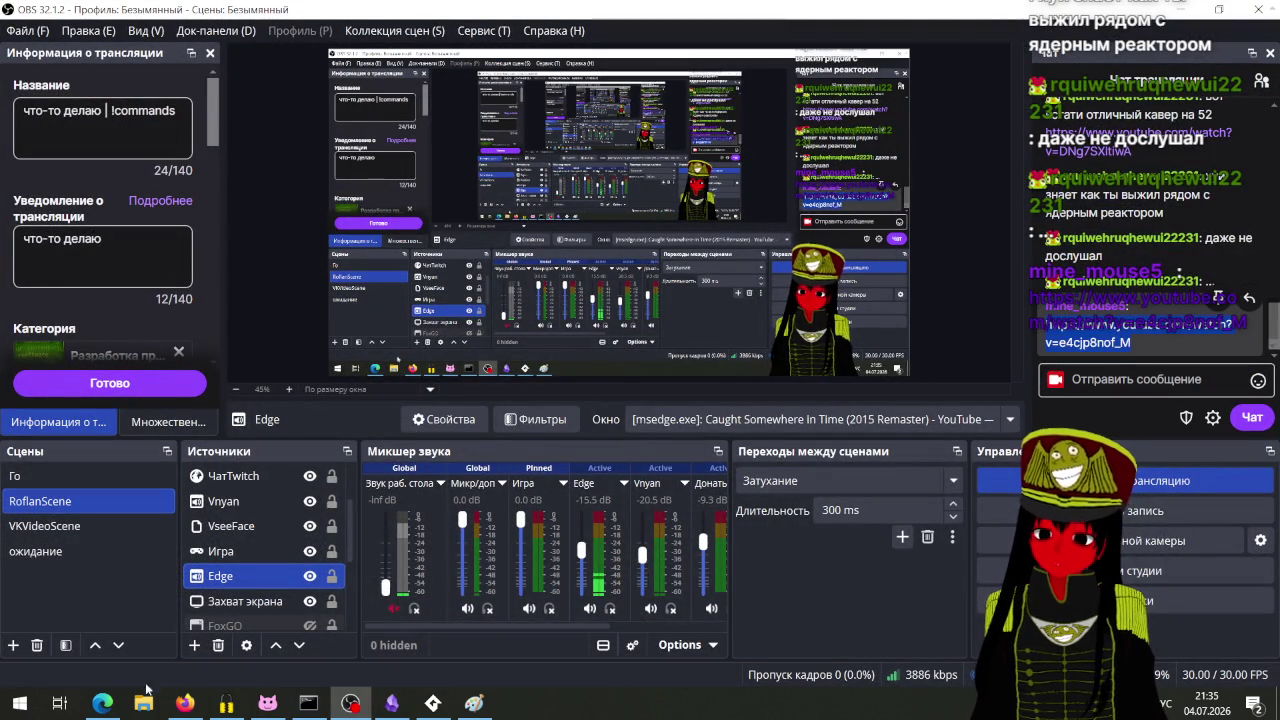
pyautogui.click(102, 703)
pyautogui.click(449, 17)
pyautogui.write('https://www.youtube.com/watch?v=e4cjp8nof_M')
# Step: Load the Тише мыши video from the pasted link and scroll its page
pyautogui.press('Return')
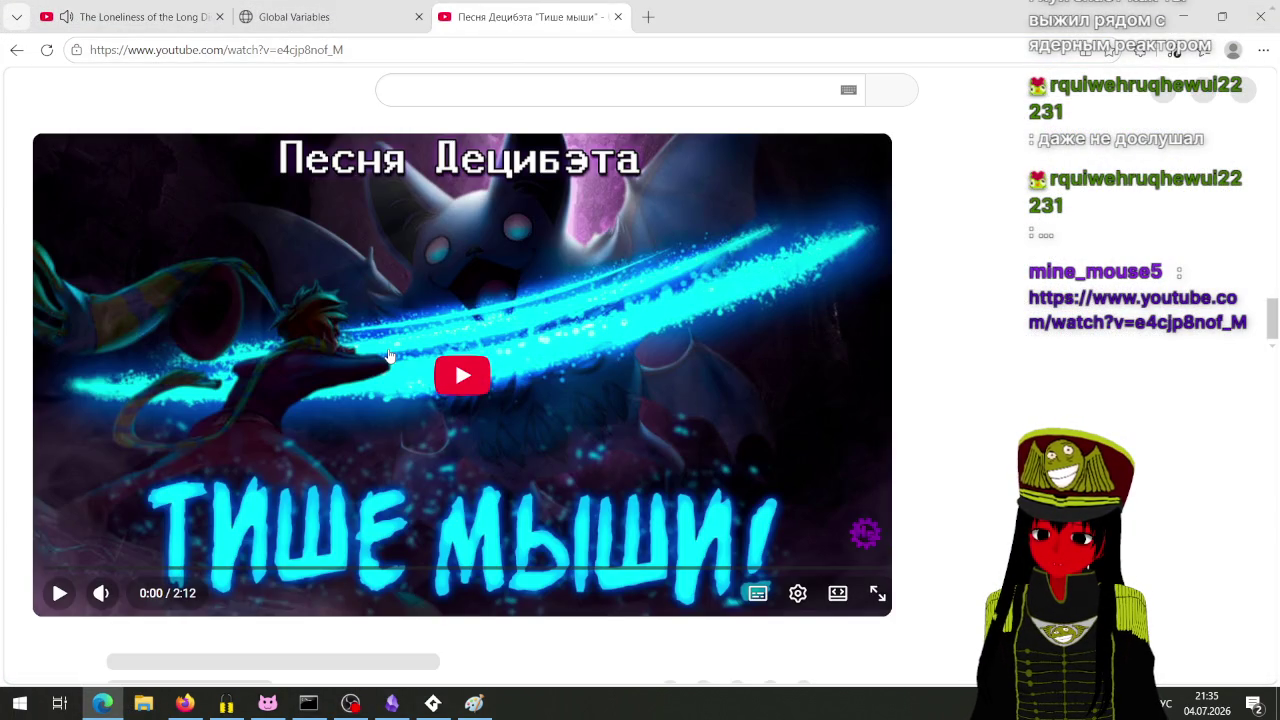
pyautogui.scroll(-3, 386, 361)
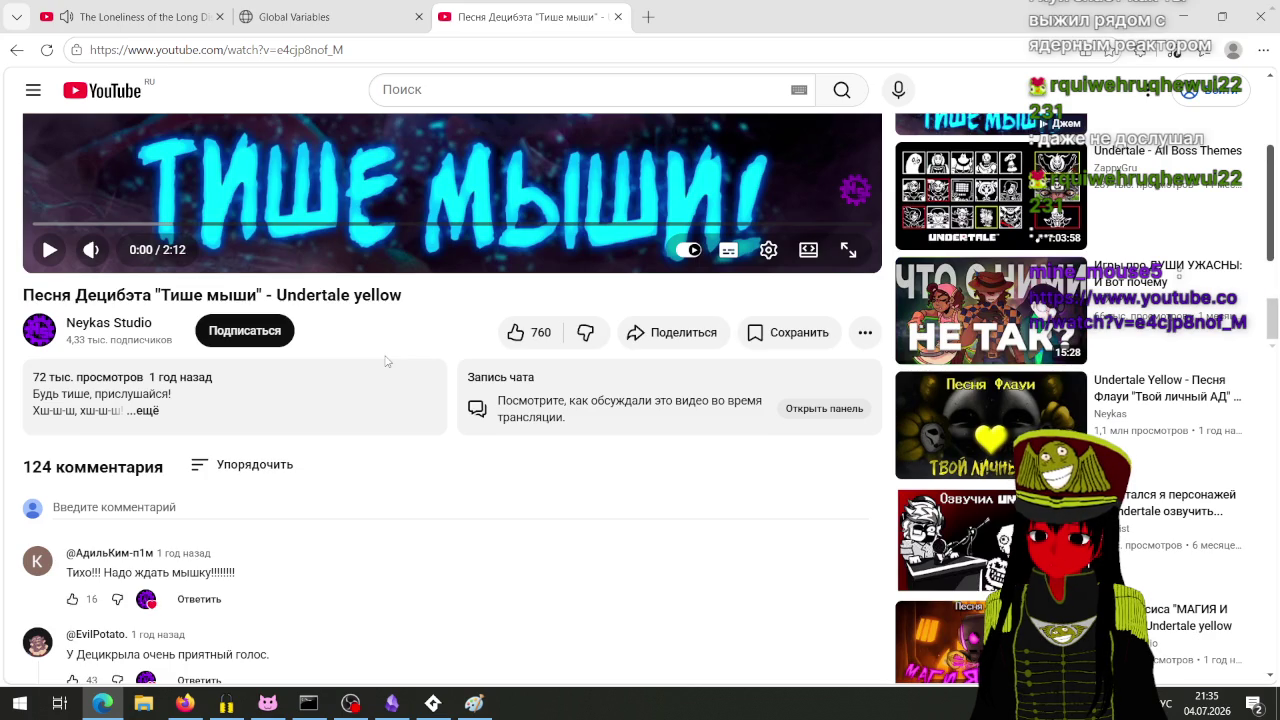
pyautogui.scroll(-3, 386, 361)
pyautogui.scroll(3, 386, 361)
pyautogui.scroll(3, 386, 361)
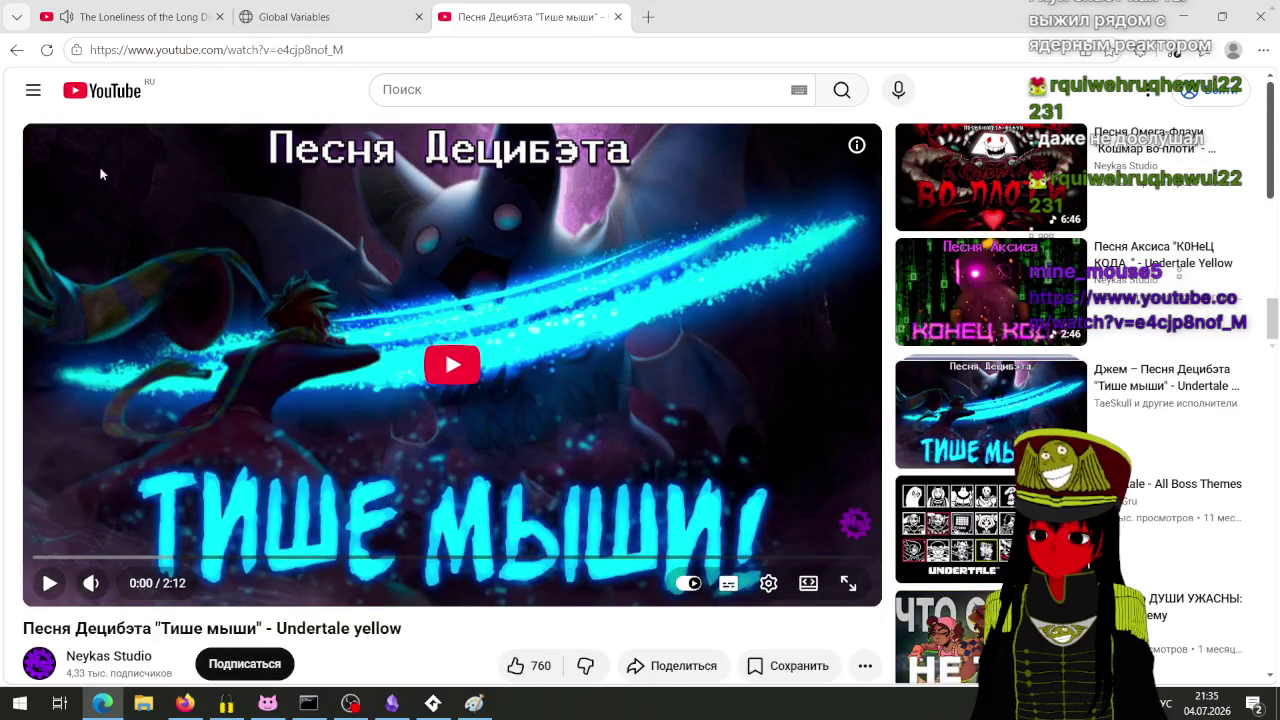
# Step: Switch to the Iron Maiden tab, then return to the Yandex vector-angle results in Firefox
pyautogui.click(120, 17)
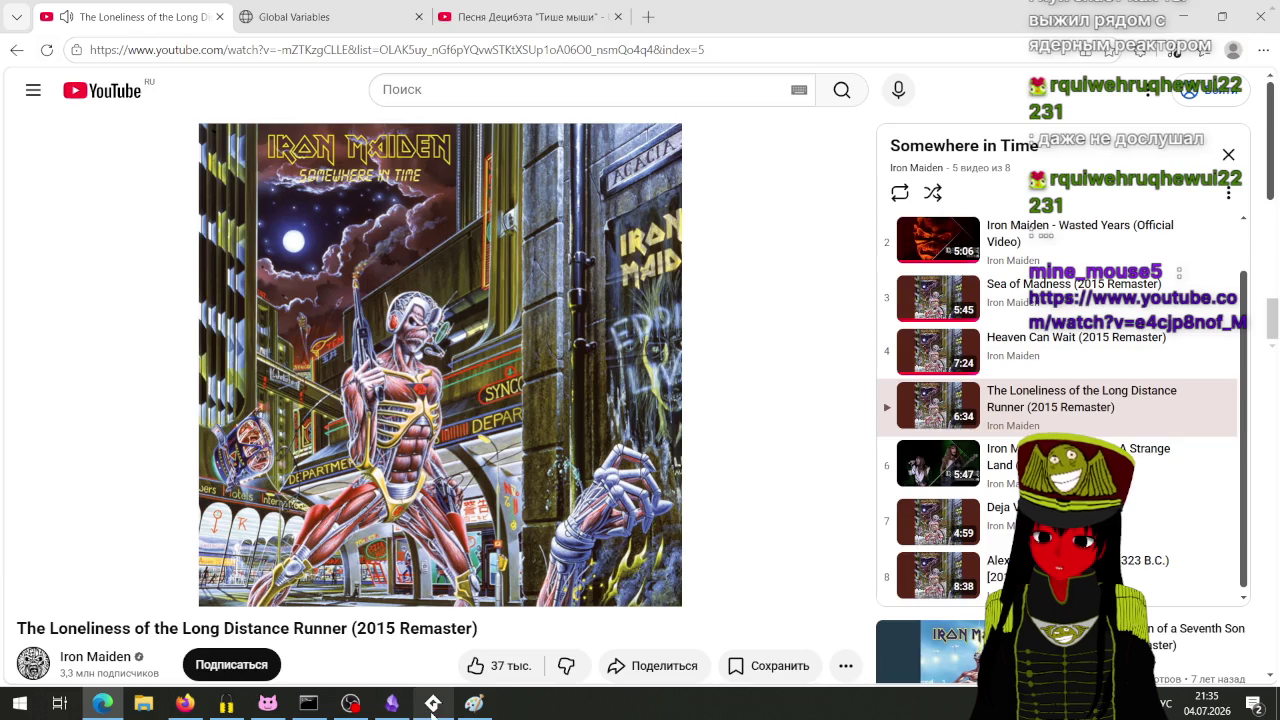
pyautogui.click(433, 703)
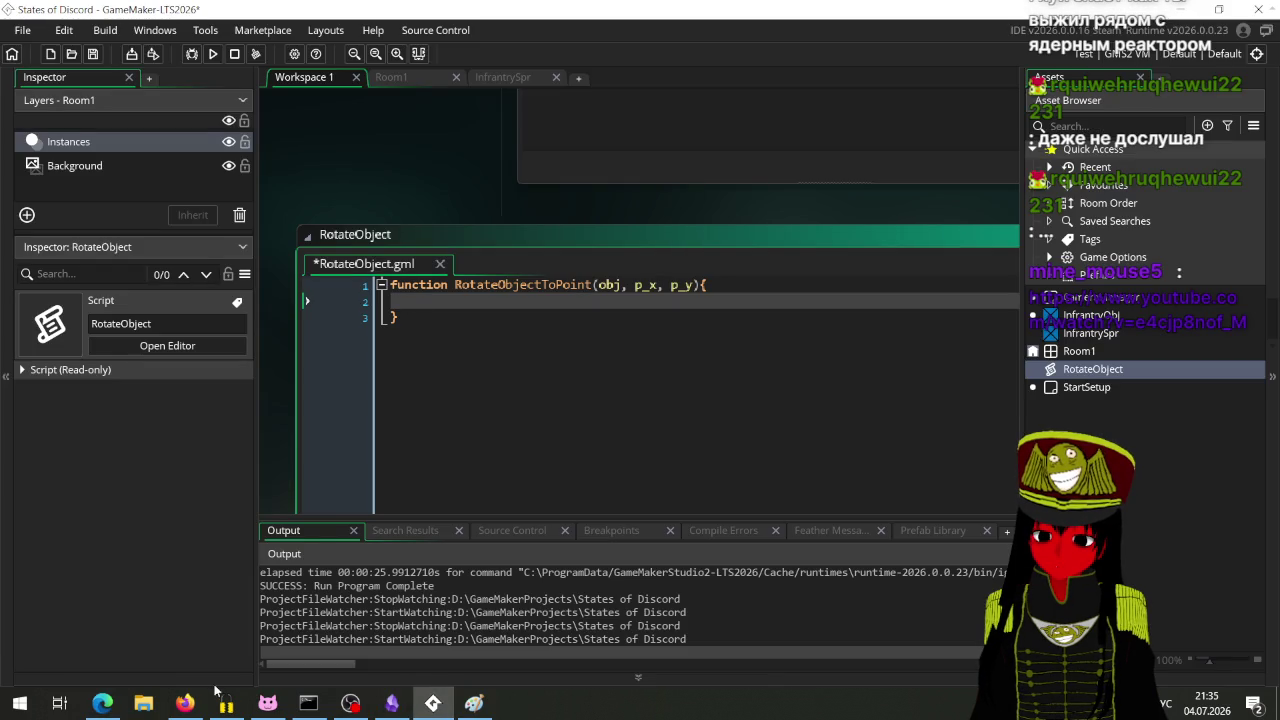
pyautogui.click(103, 703)
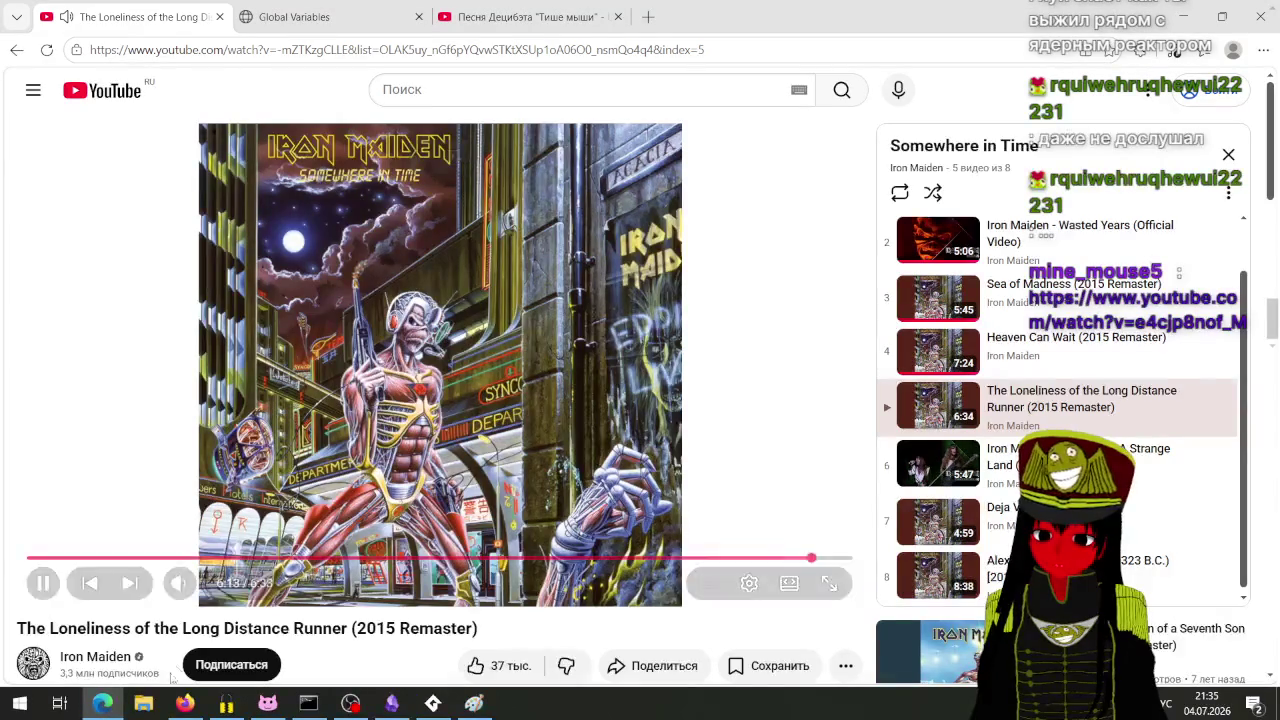
pyautogui.click(185, 703)
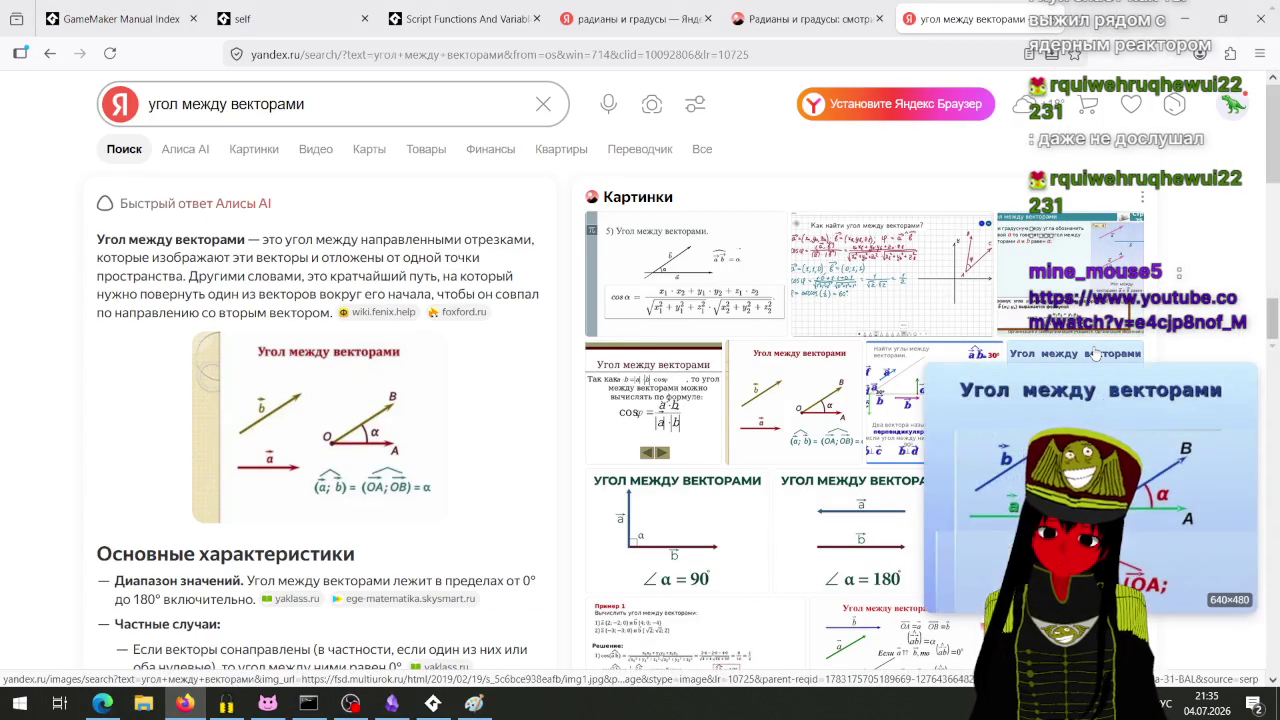
# Step: Scroll the Yandex results down to the arccos cosine-formula explanation, then return to Edge
pyautogui.scroll(-2, 1133, 386)
pyautogui.scroll(2, 1133, 386)
pyautogui.scroll(-5, 1133, 386)
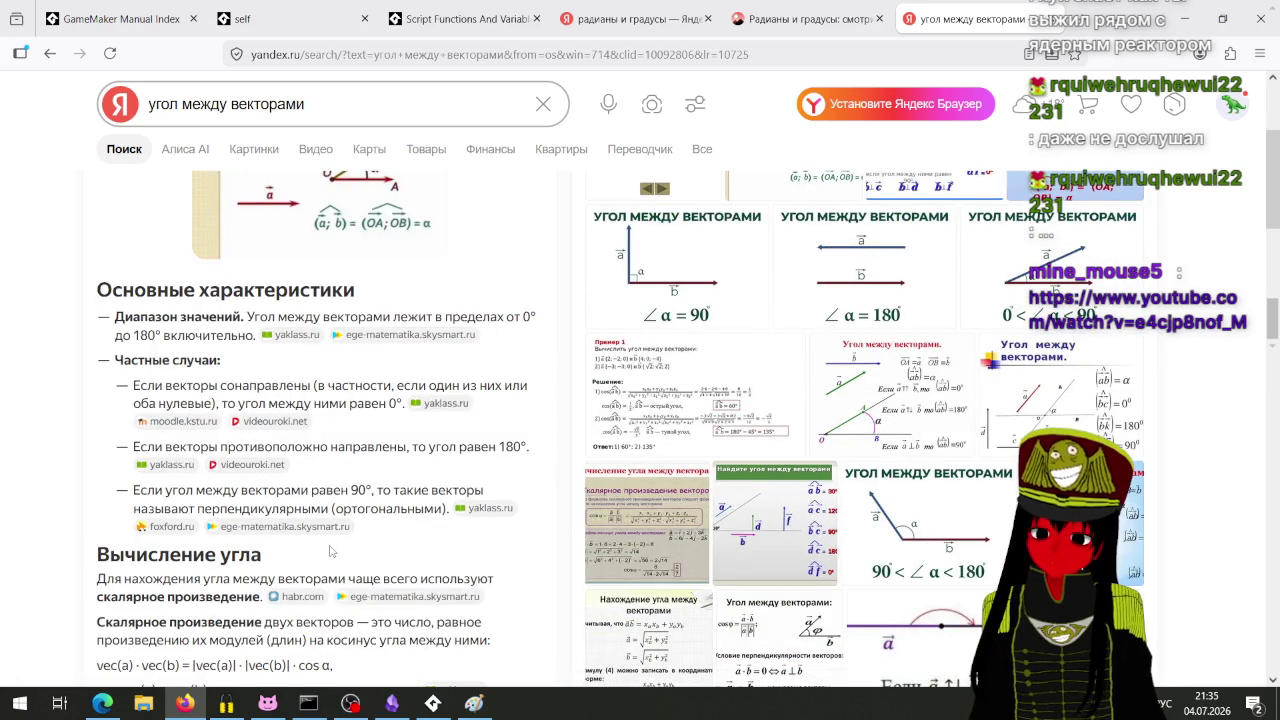
pyautogui.scroll(-2, 330, 551)
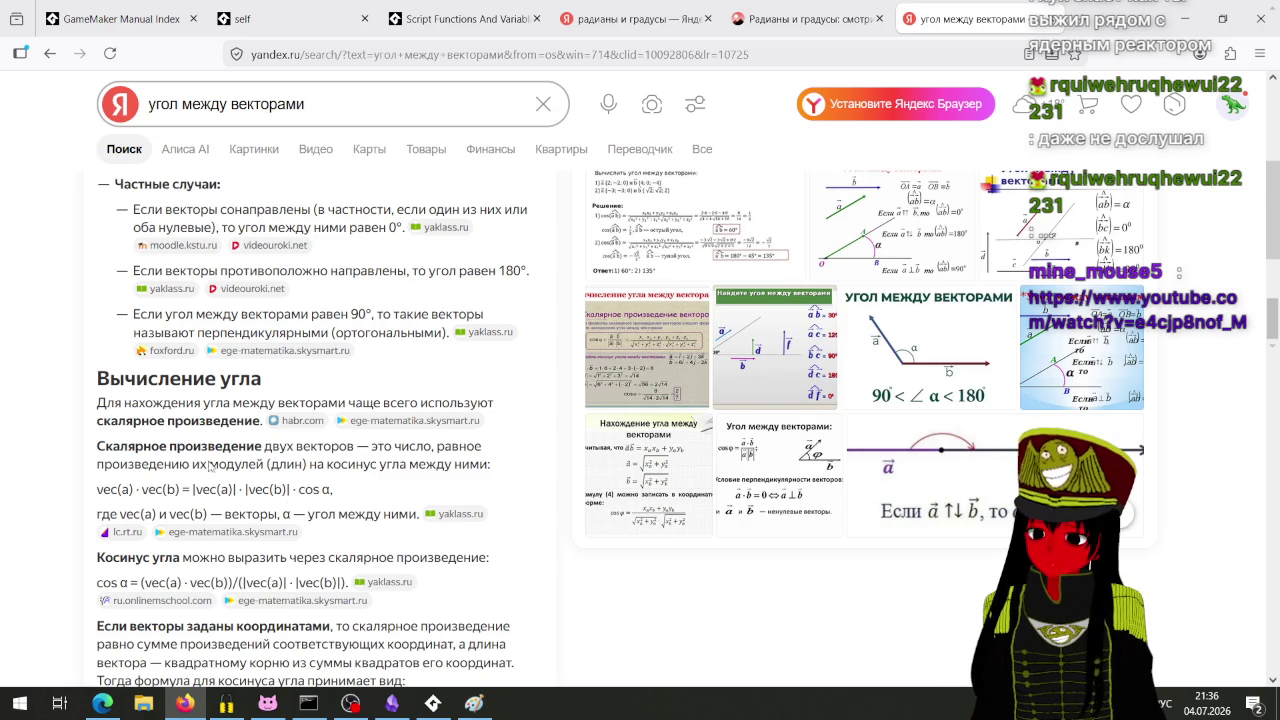
pyautogui.scroll(-2, 290, 495)
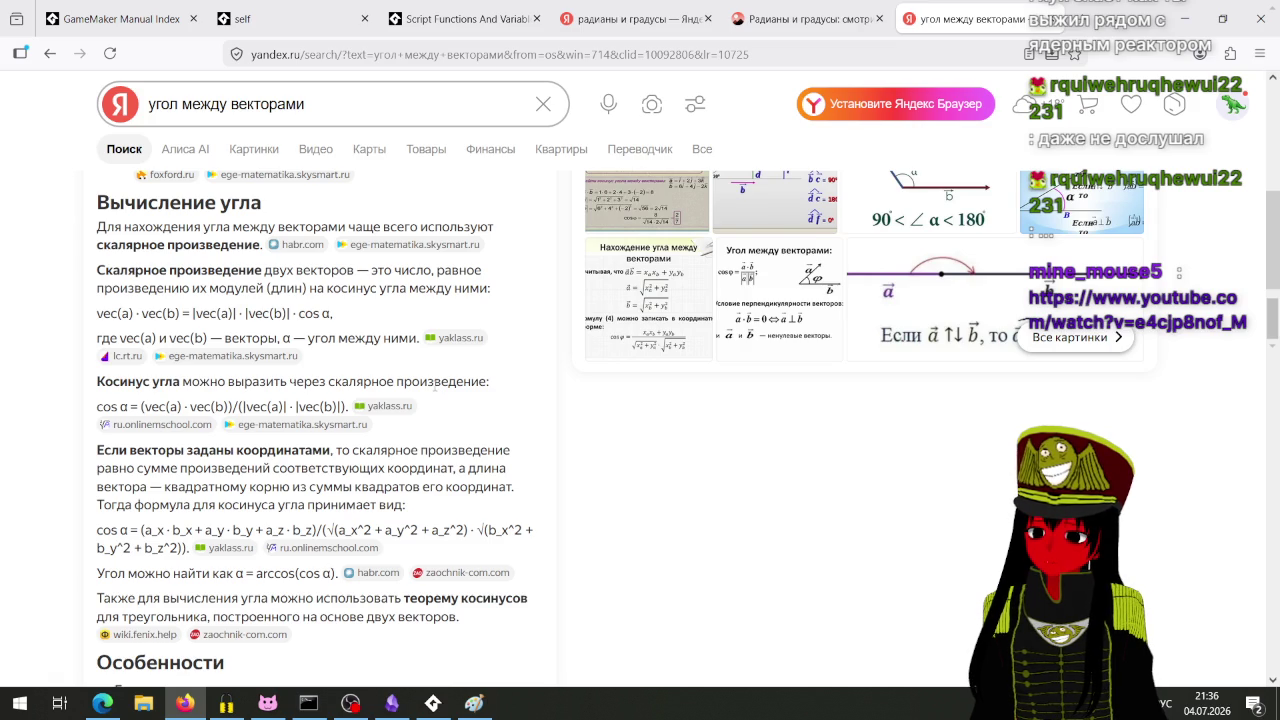
pyautogui.scroll(-2, 434, 385)
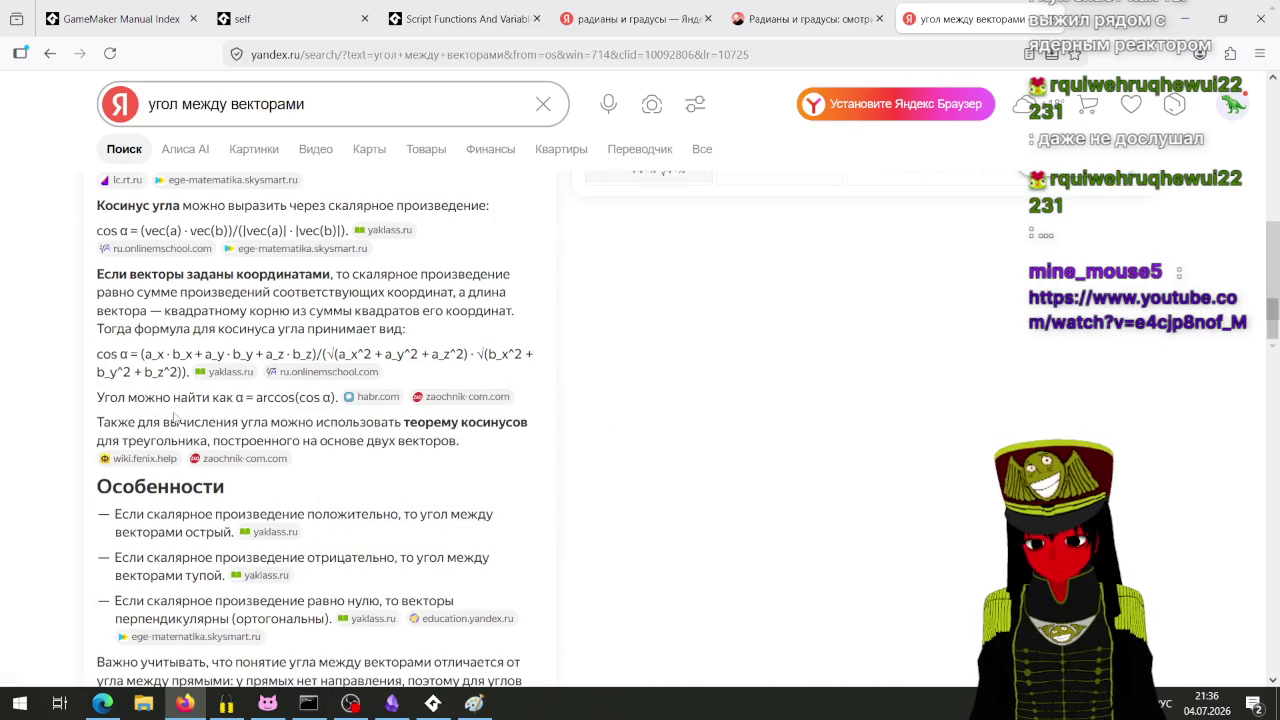
pyautogui.click(102, 703)
# Step: Pause the Iron Maiden video and start playing the Тише мыши video
pyautogui.click(345, 362)
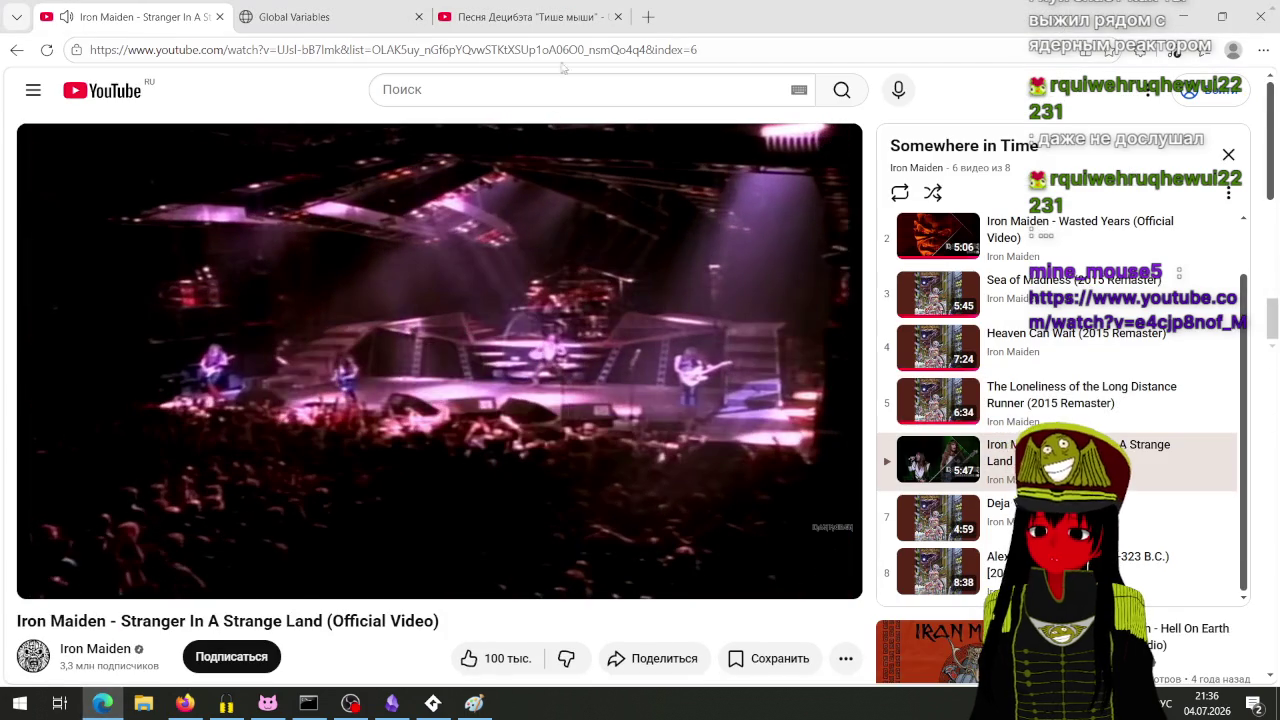
pyautogui.click(530, 17)
pyautogui.click(45, 593)
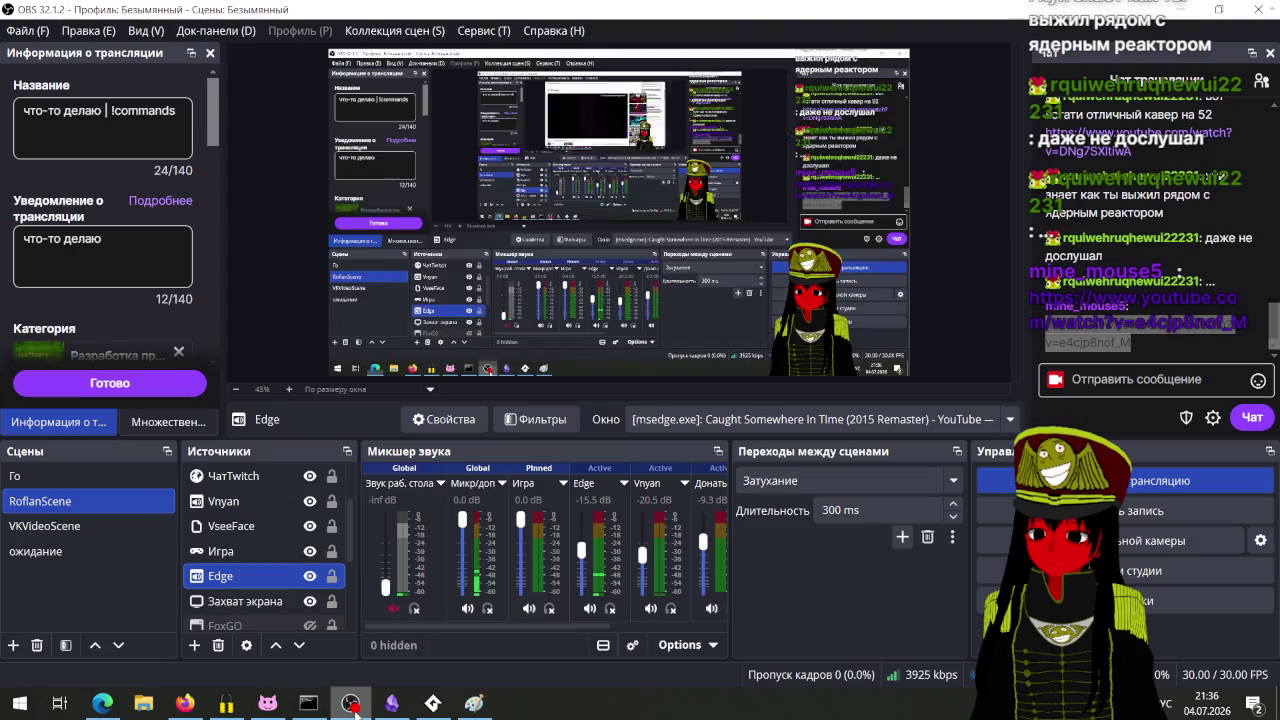
pyautogui.click(352, 705)
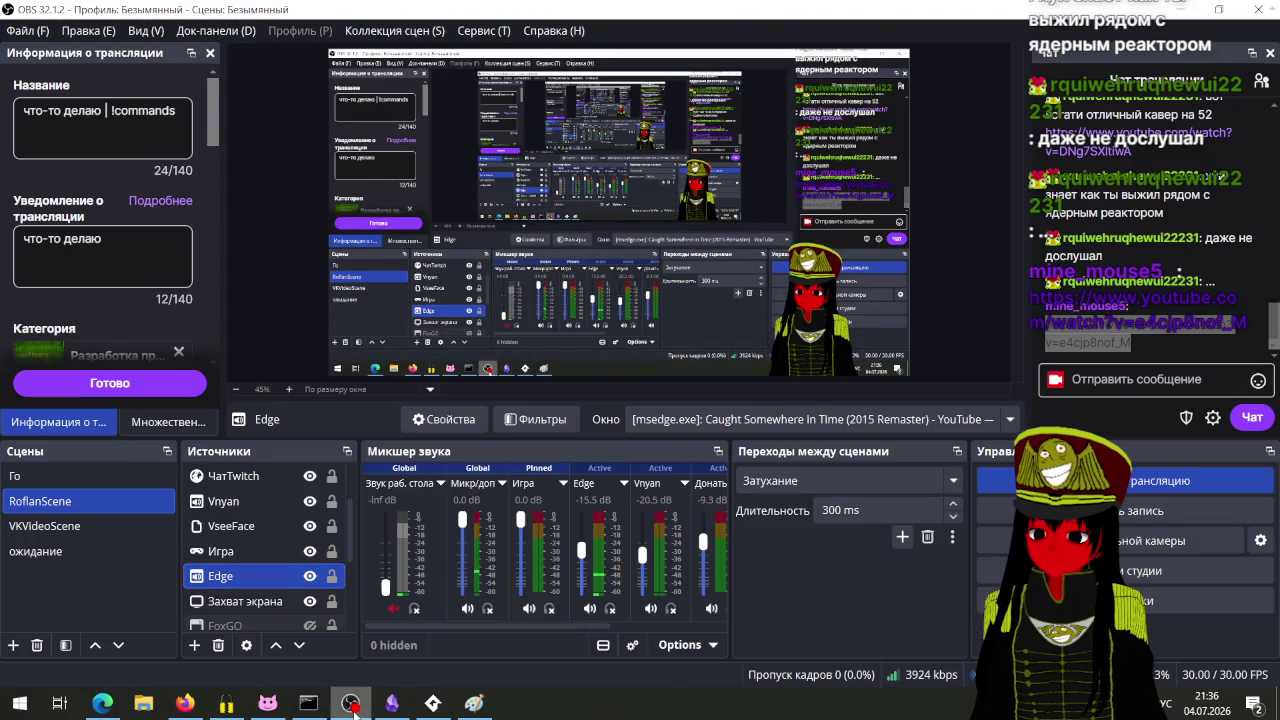
pyautogui.click(102, 703)
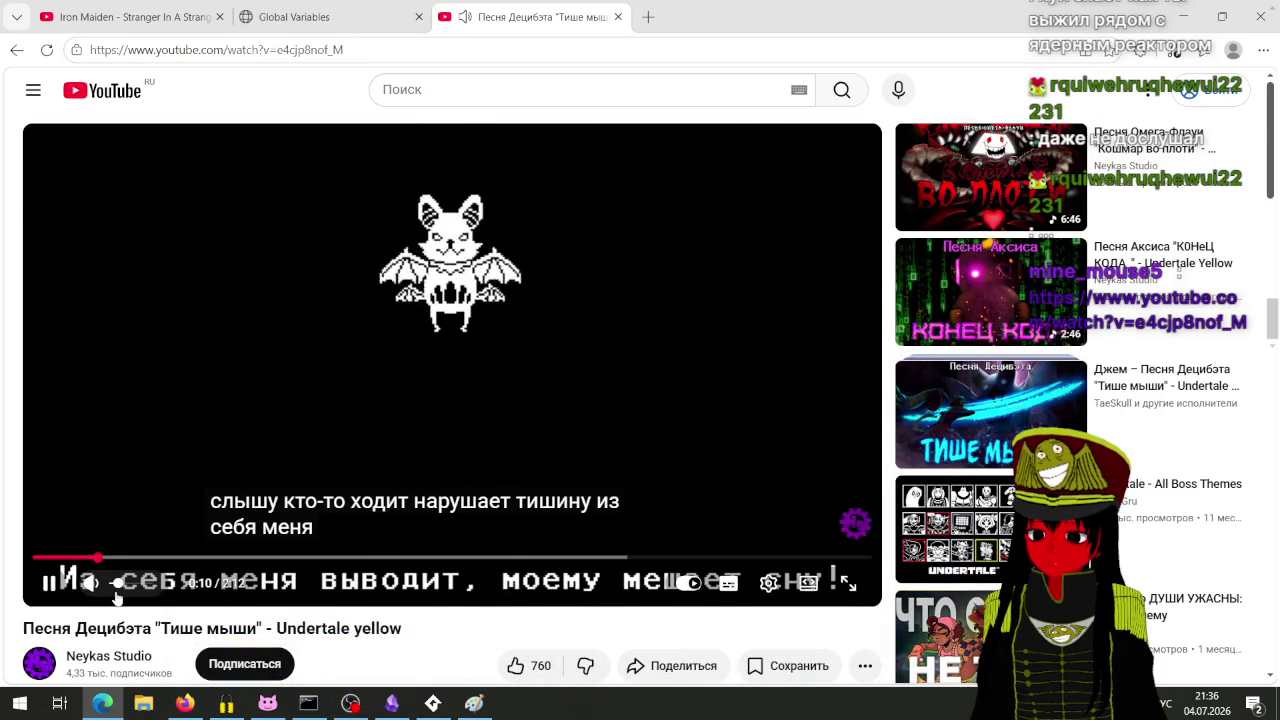
# Step: Turn off the video's subtitles, then switch to the Global Variables manual page
pyautogui.click(726, 586)
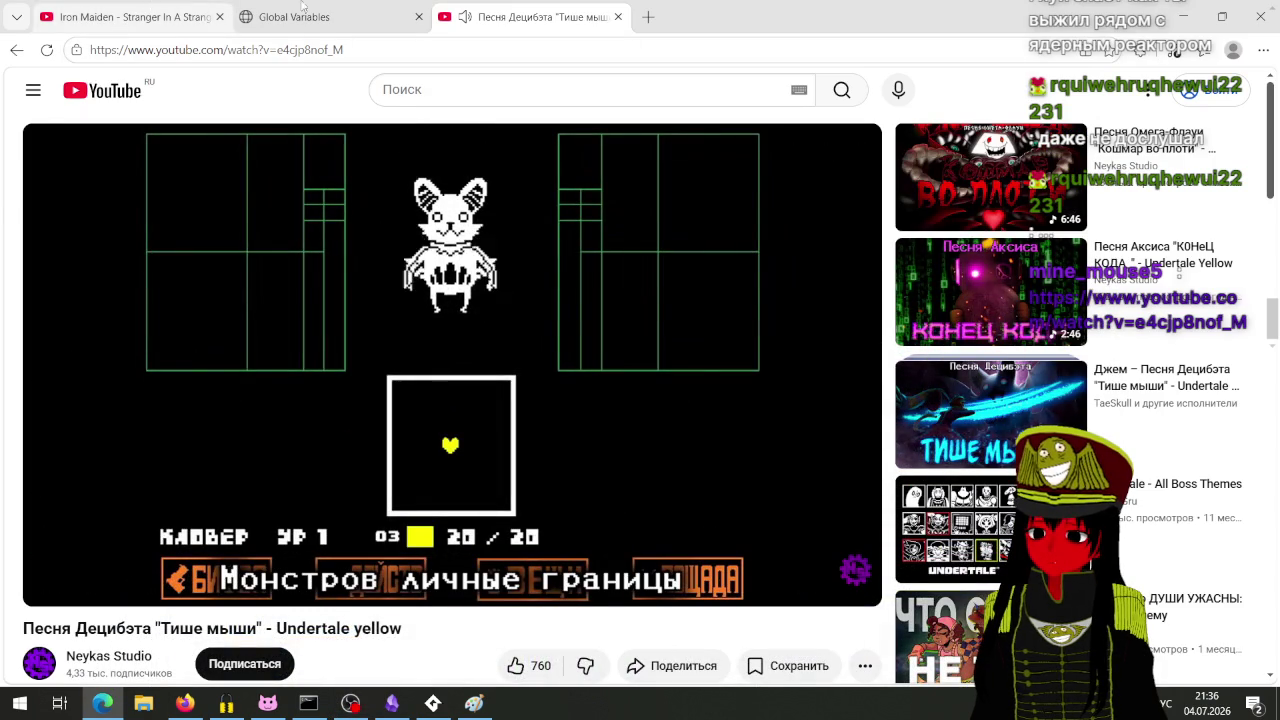
pyautogui.scroll(-3, 310, 405)
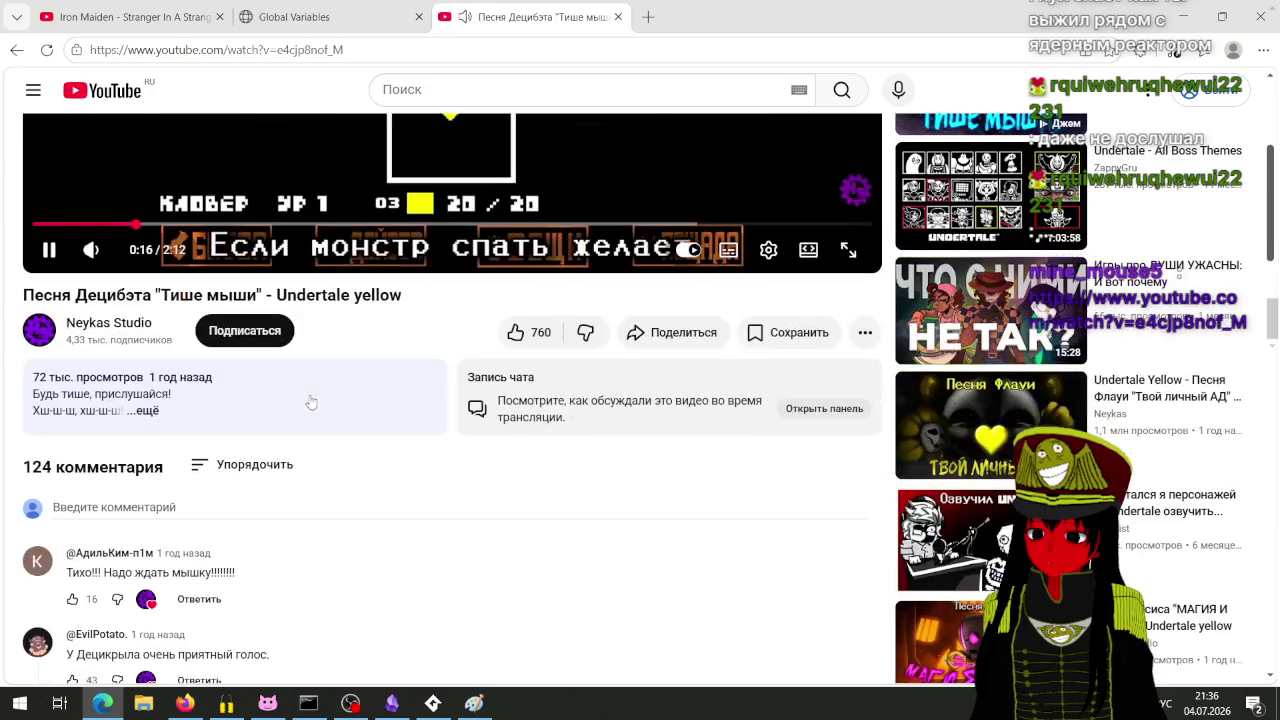
pyautogui.scroll(-3, 311, 401)
pyautogui.scroll(7, 311, 401)
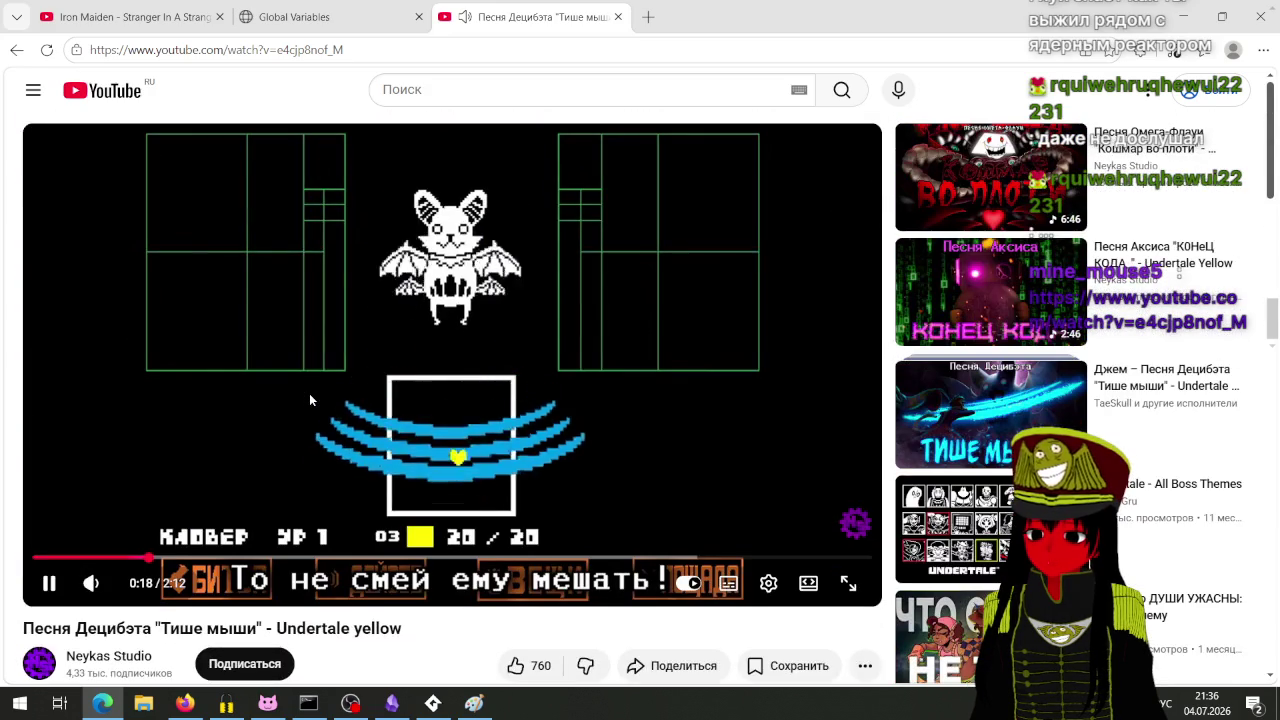
pyautogui.click(296, 8)
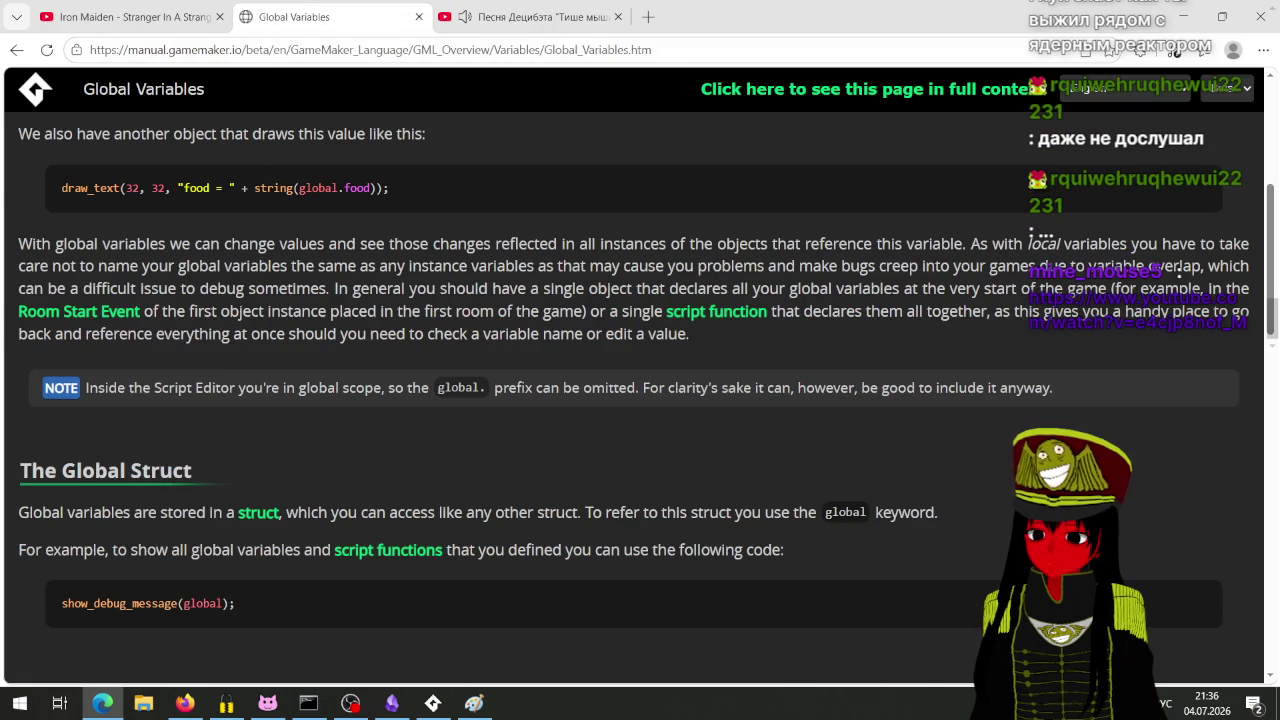
# Step: Return to the Yandex results and open the GeeksforGeeks 'Angle between Two Vectors Formula' article
pyautogui.click(185, 703)
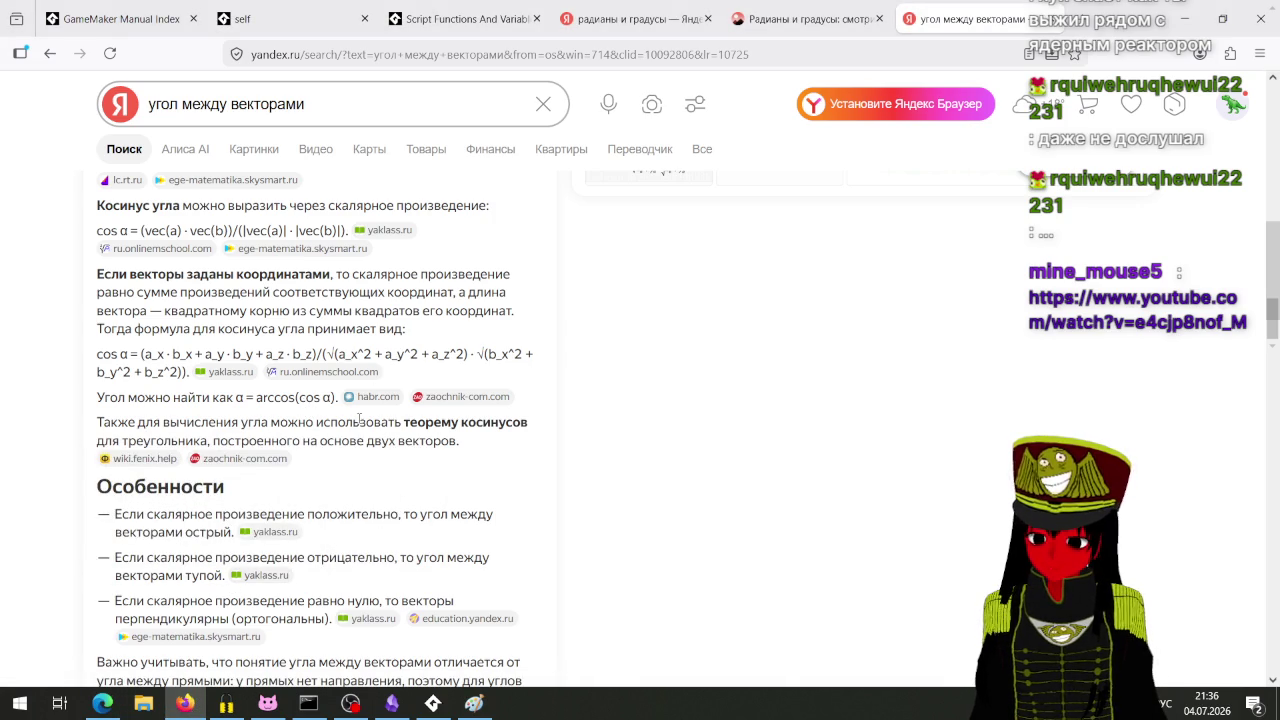
pyautogui.scroll(-3, 359, 420)
pyautogui.scroll(3, 359, 425)
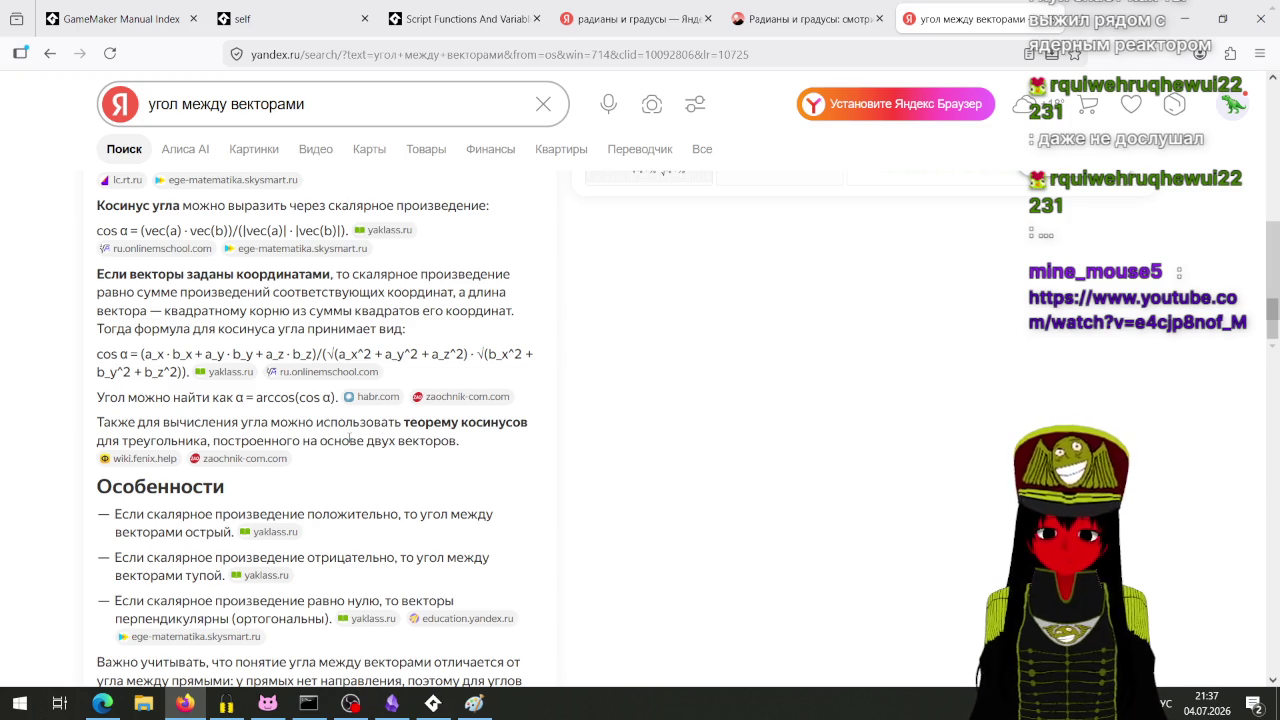
pyautogui.scroll(-5, 349, 440)
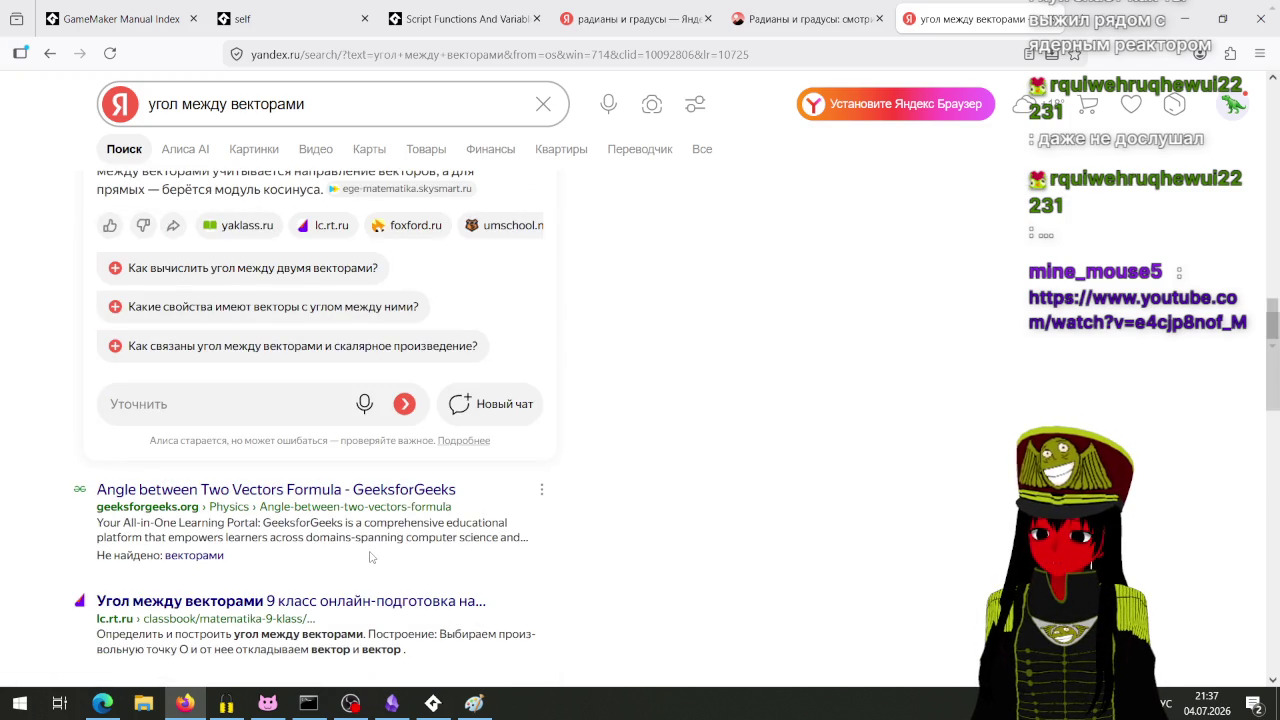
pyautogui.scroll(-2, 363, 529)
pyautogui.click(418, 410)
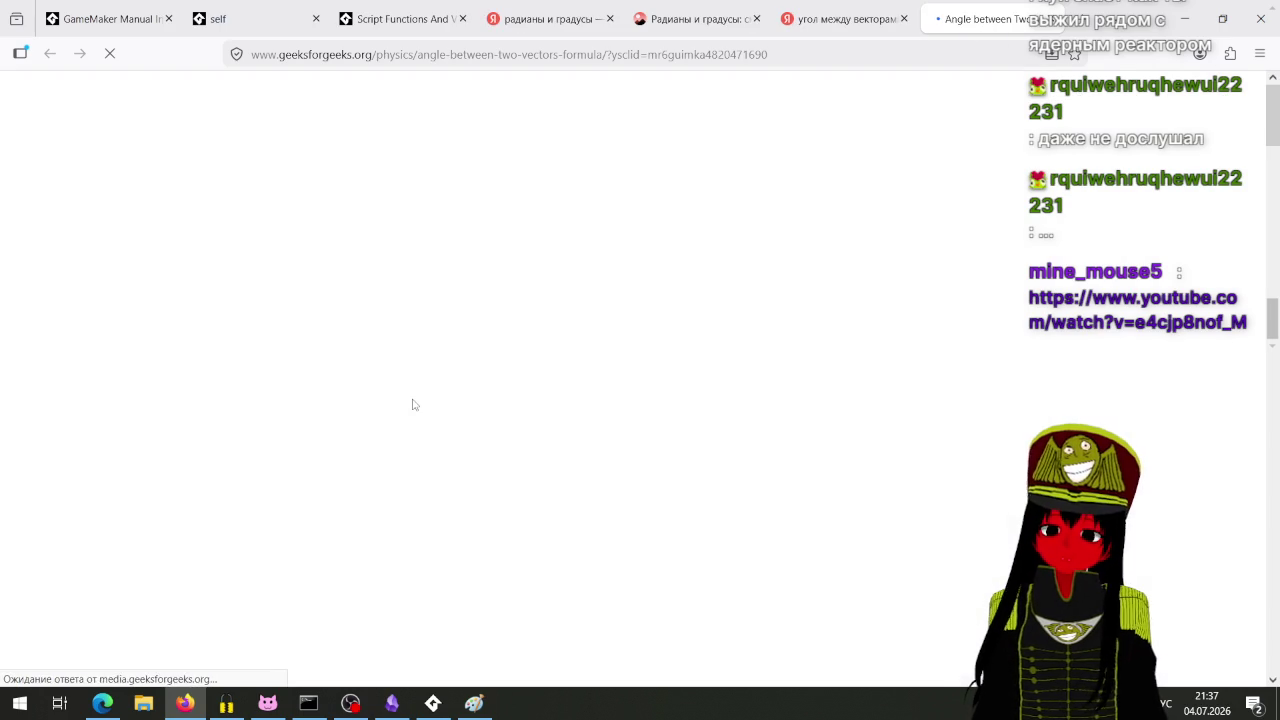
# Step: Scroll into the GeeksforGeeks article and decline translating it into Russian
pyautogui.scroll(-2, 454, 464)
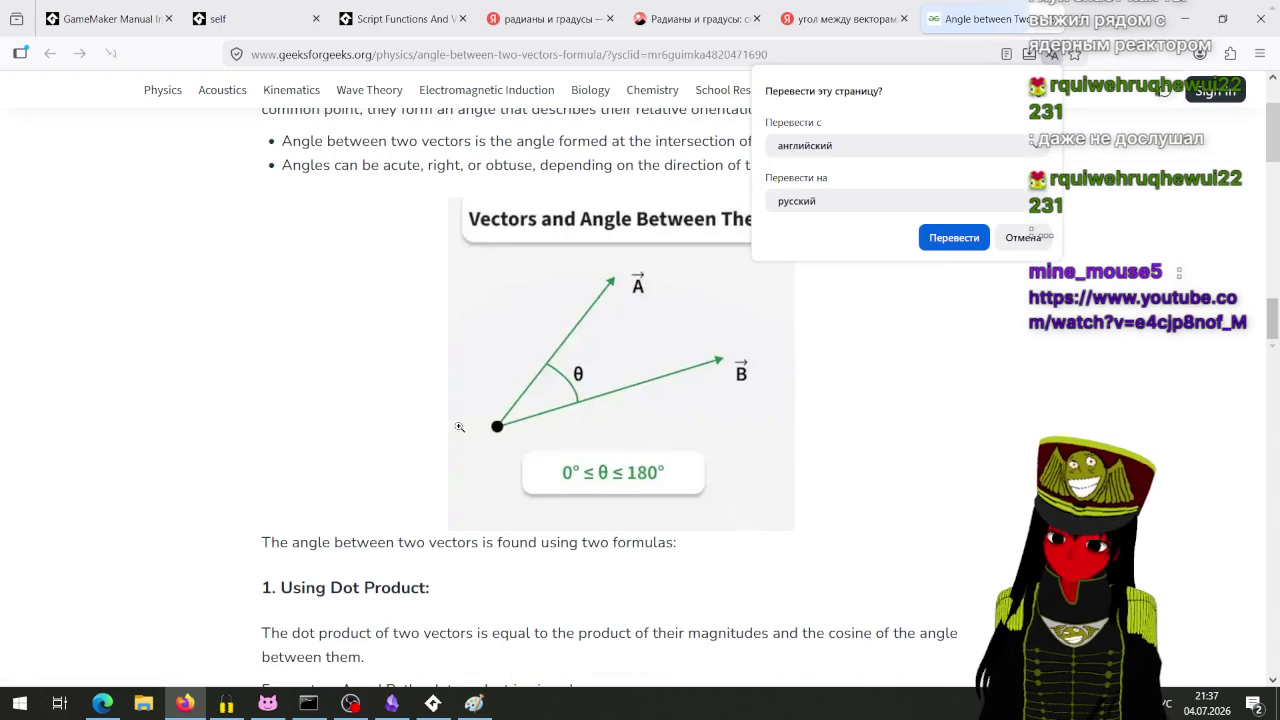
pyautogui.scroll(-1, 497, 367)
pyautogui.scroll(-3, 497, 367)
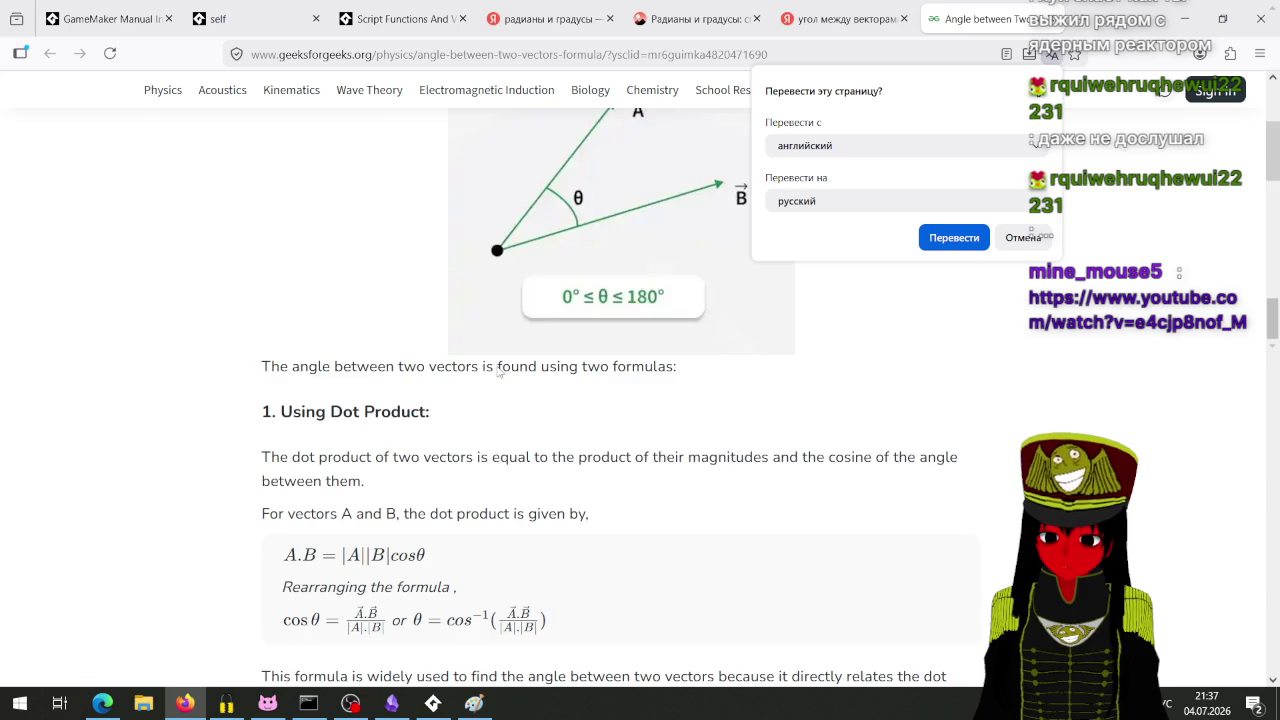
pyautogui.scroll(-2, 490, 378)
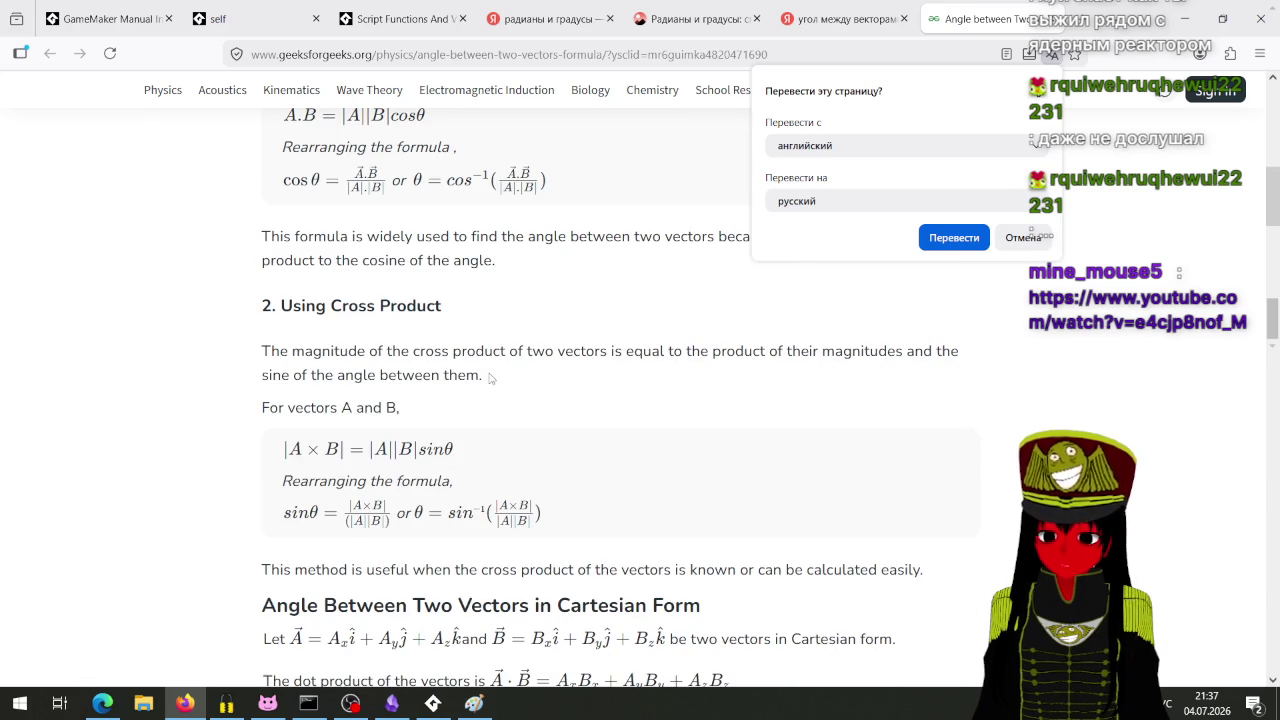
pyautogui.scroll(-2, 490, 378)
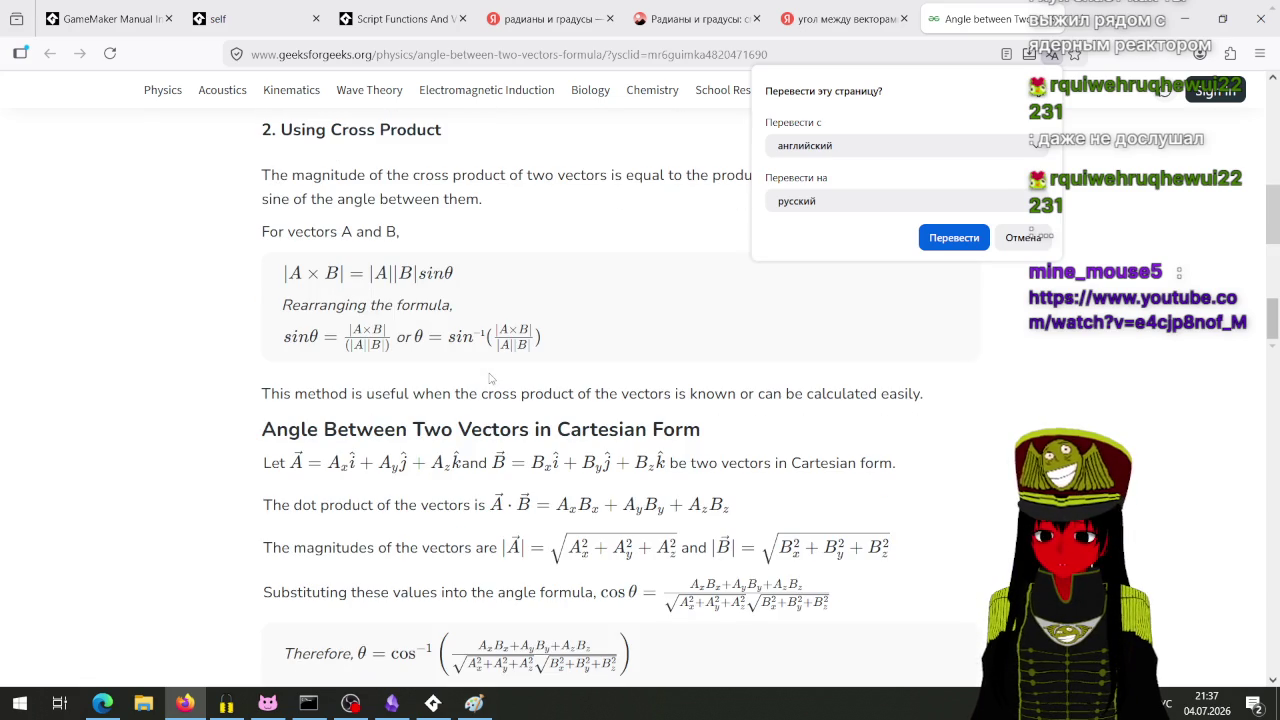
pyautogui.scroll(-2, 490, 378)
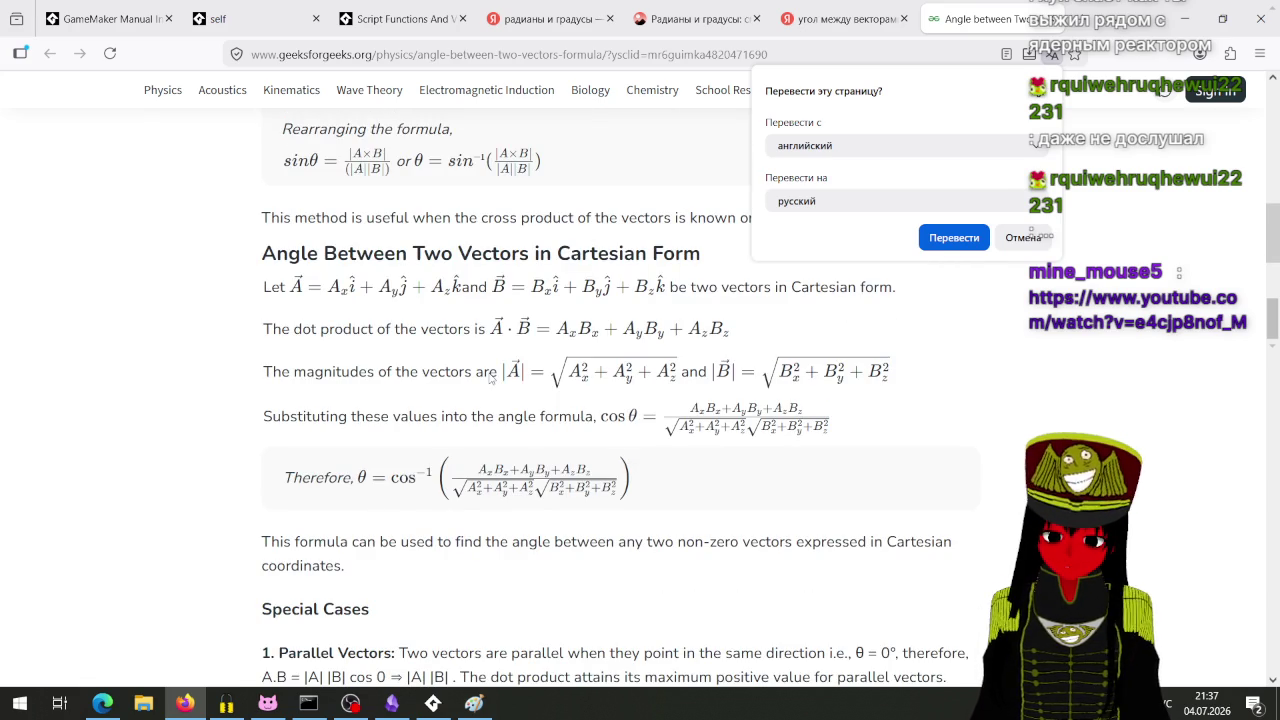
pyautogui.click(1015, 237)
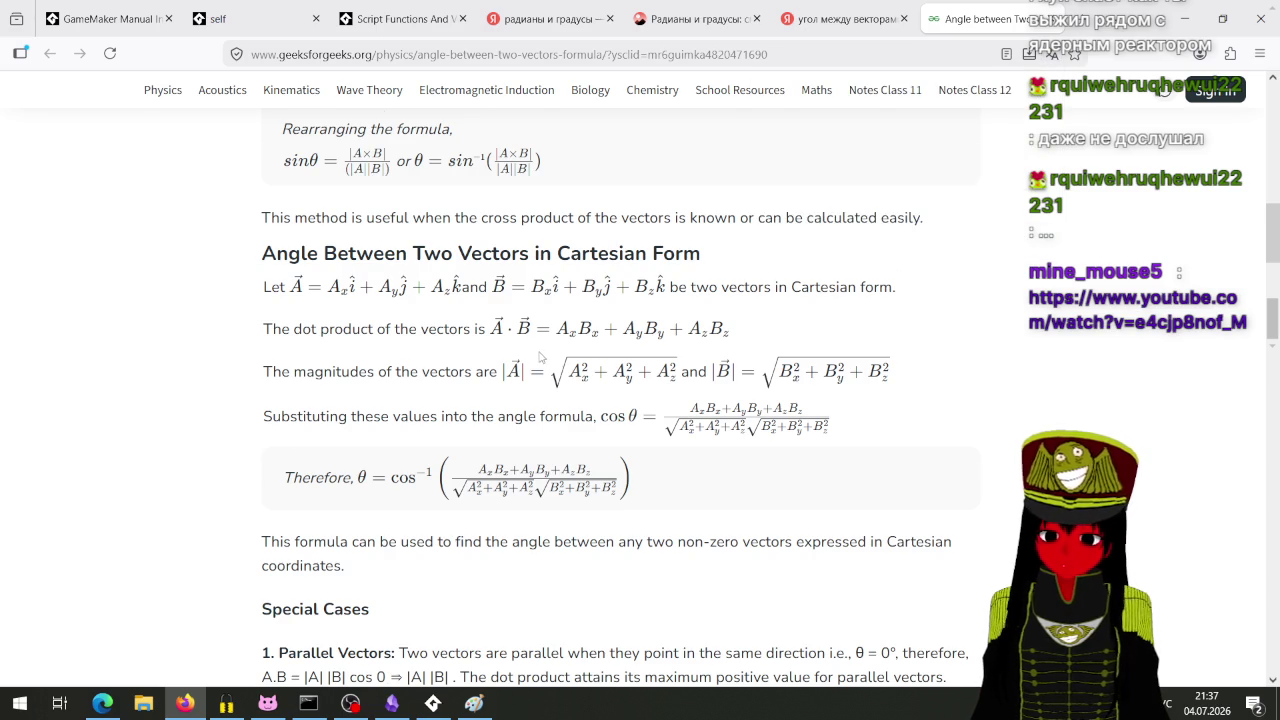
# Step: Scroll back and forth through the article's angle formula and early worked examples
pyautogui.scroll(-3, 540, 355)
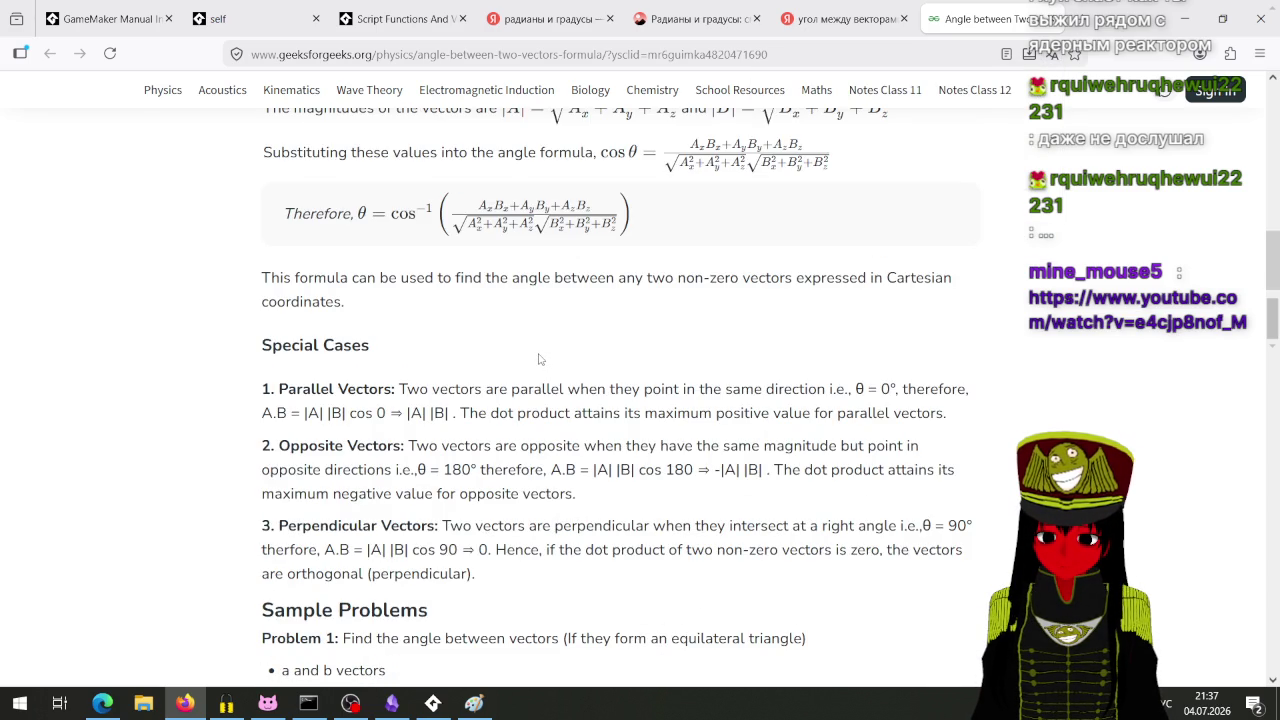
pyautogui.scroll(-2, 538, 358)
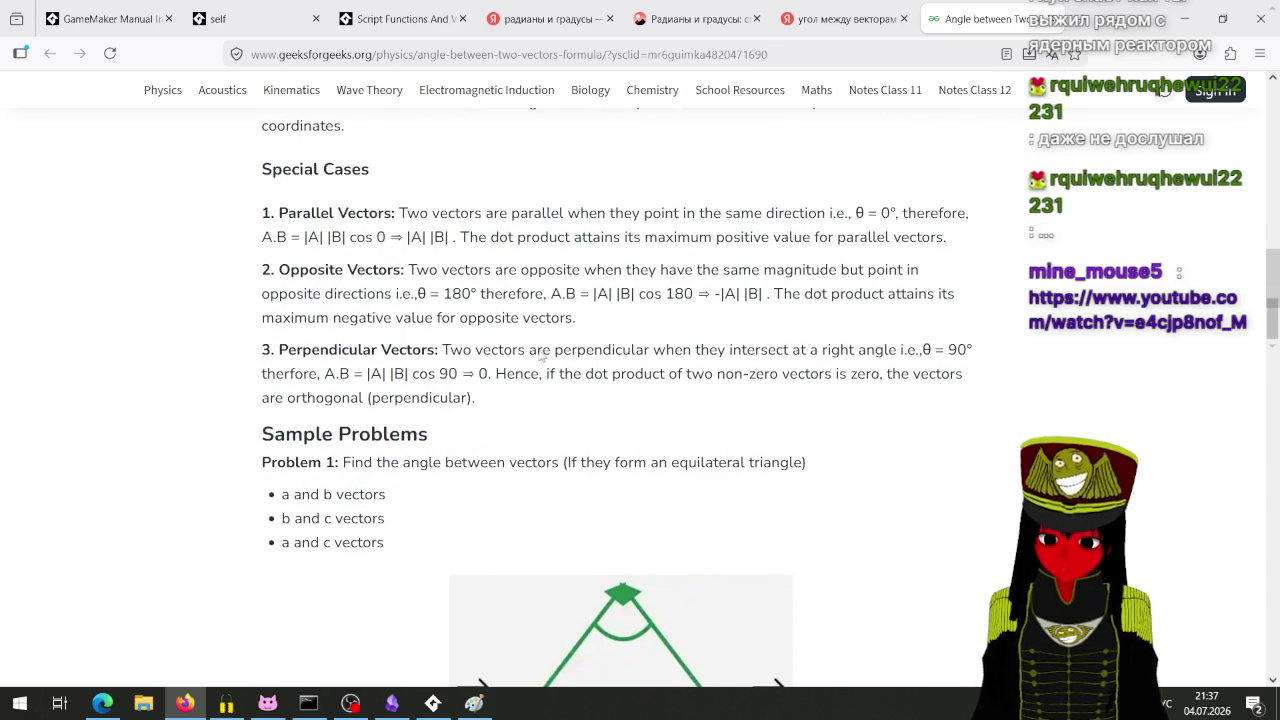
pyautogui.scroll(-2, 538, 357)
pyautogui.scroll(1, 538, 357)
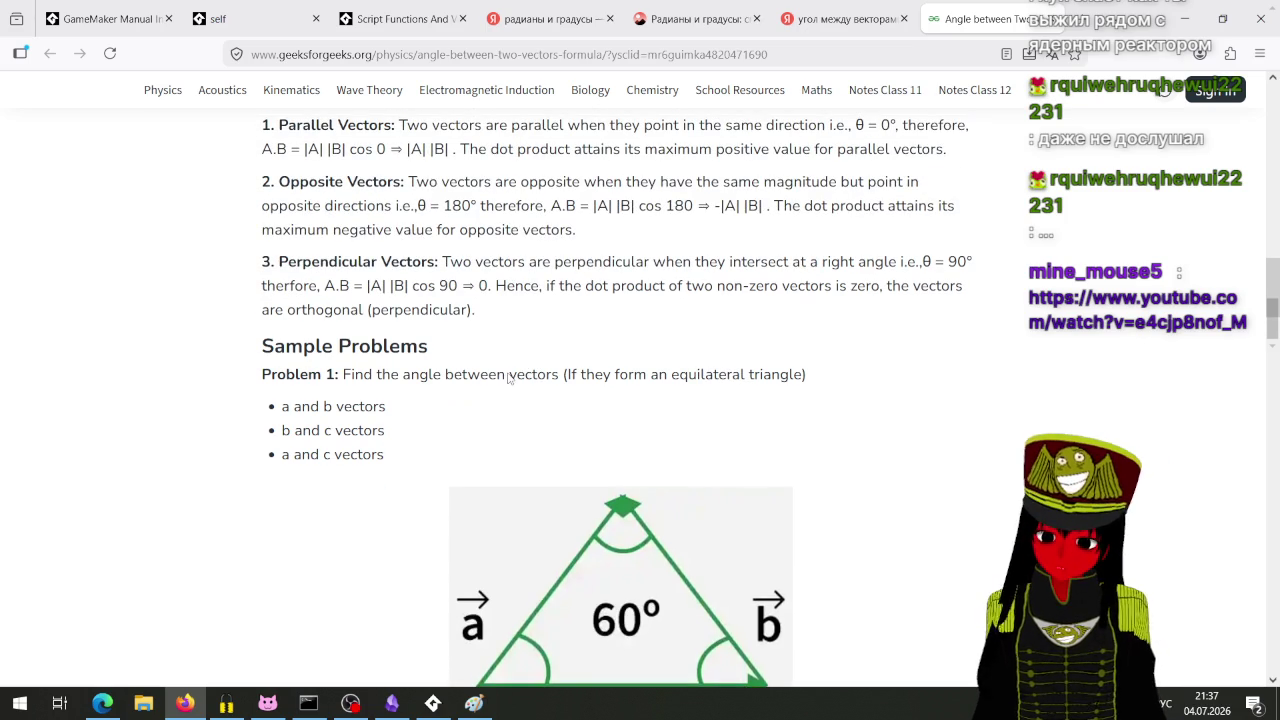
pyautogui.scroll(-1, 507, 378)
pyautogui.scroll(-2, 507, 378)
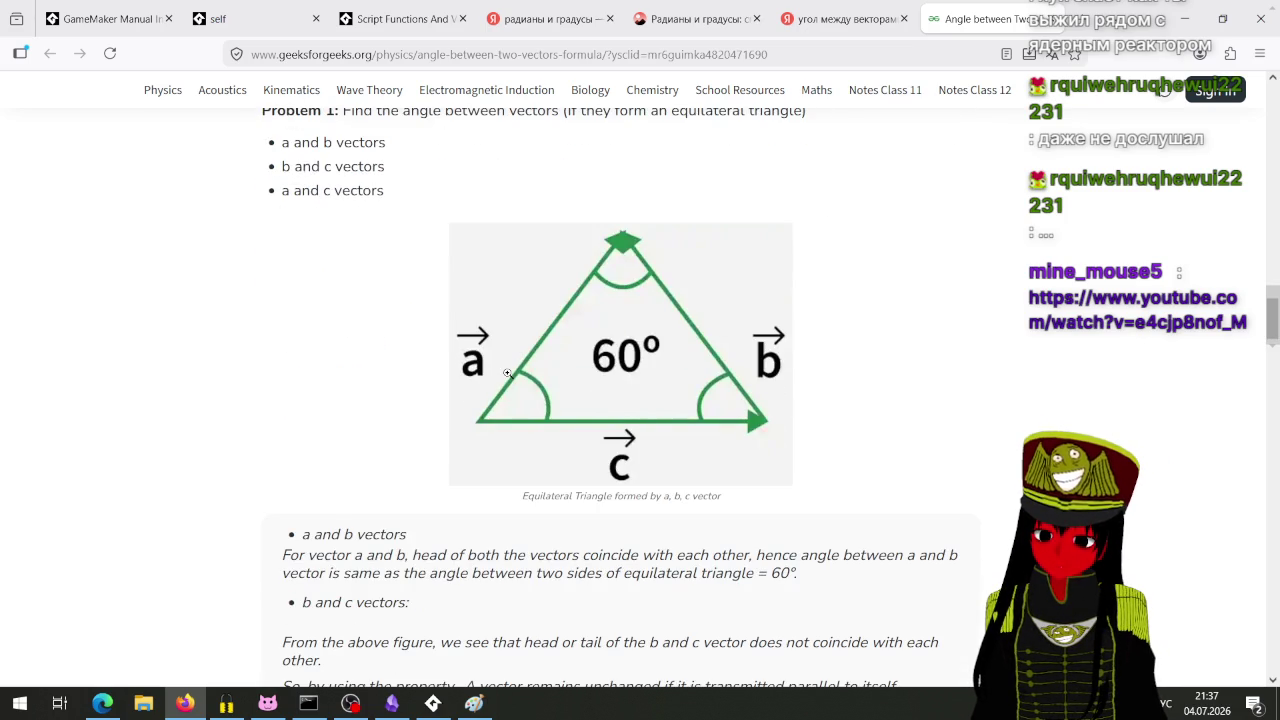
pyautogui.scroll(2, 507, 378)
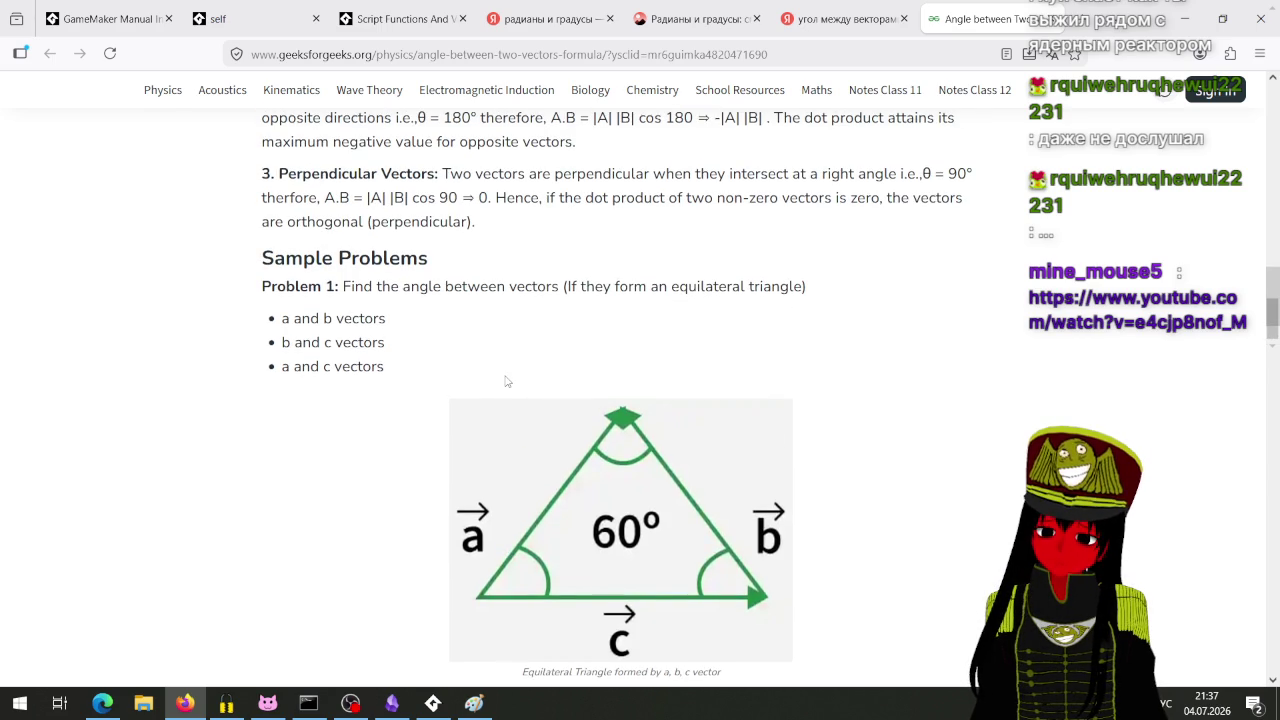
pyautogui.scroll(3, 507, 381)
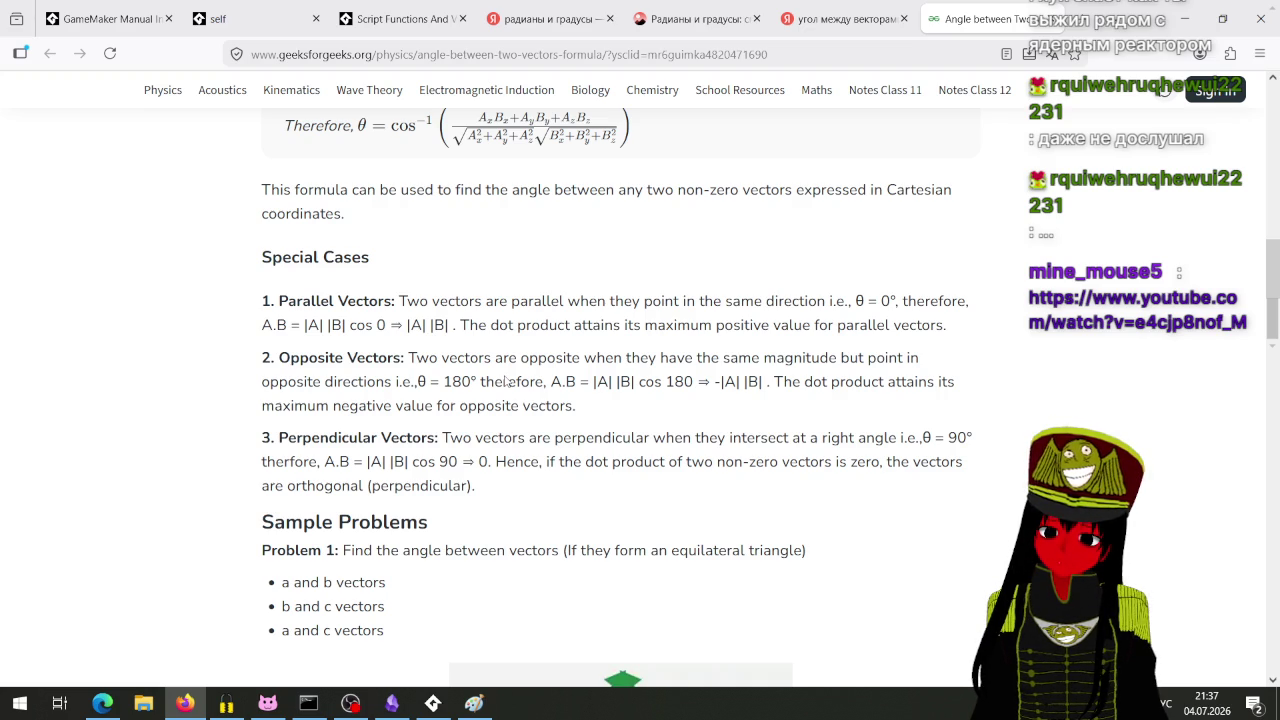
# Step: Read down to Problem 3, briefly highlighting its θ = cos⁻¹ result lines
pyautogui.scroll(-3, 507, 381)
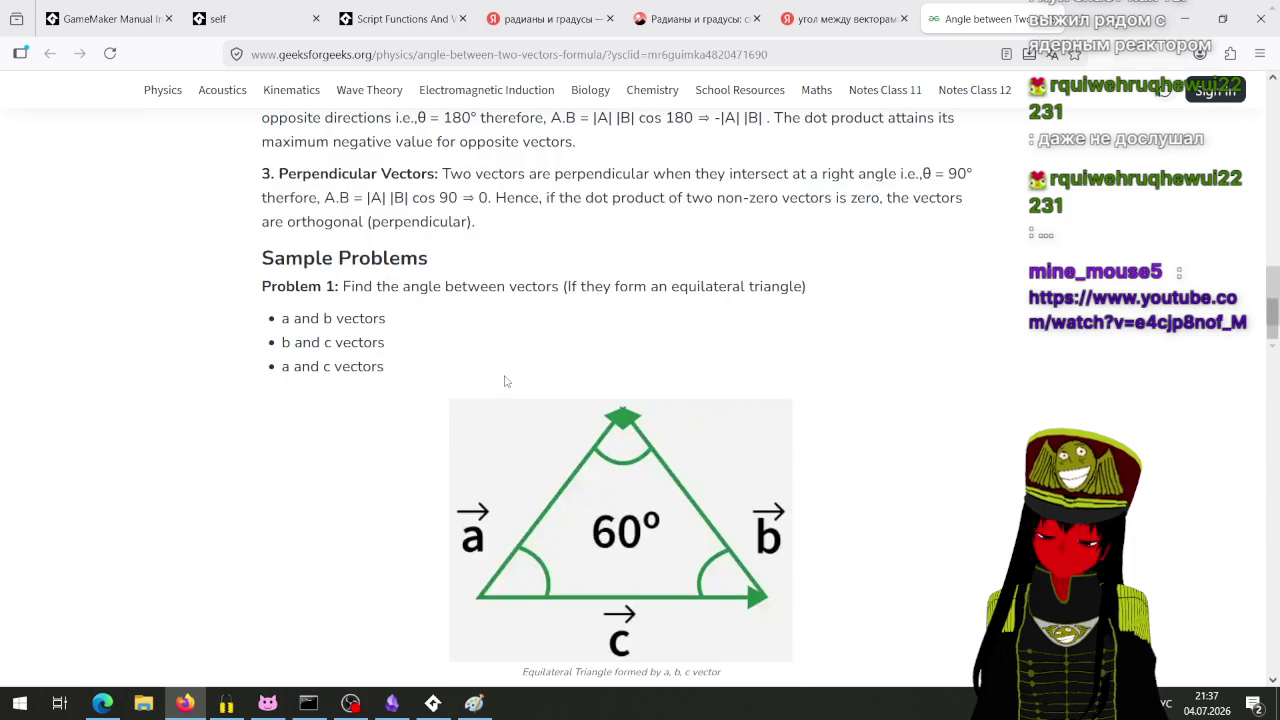
pyautogui.scroll(-6, 505, 381)
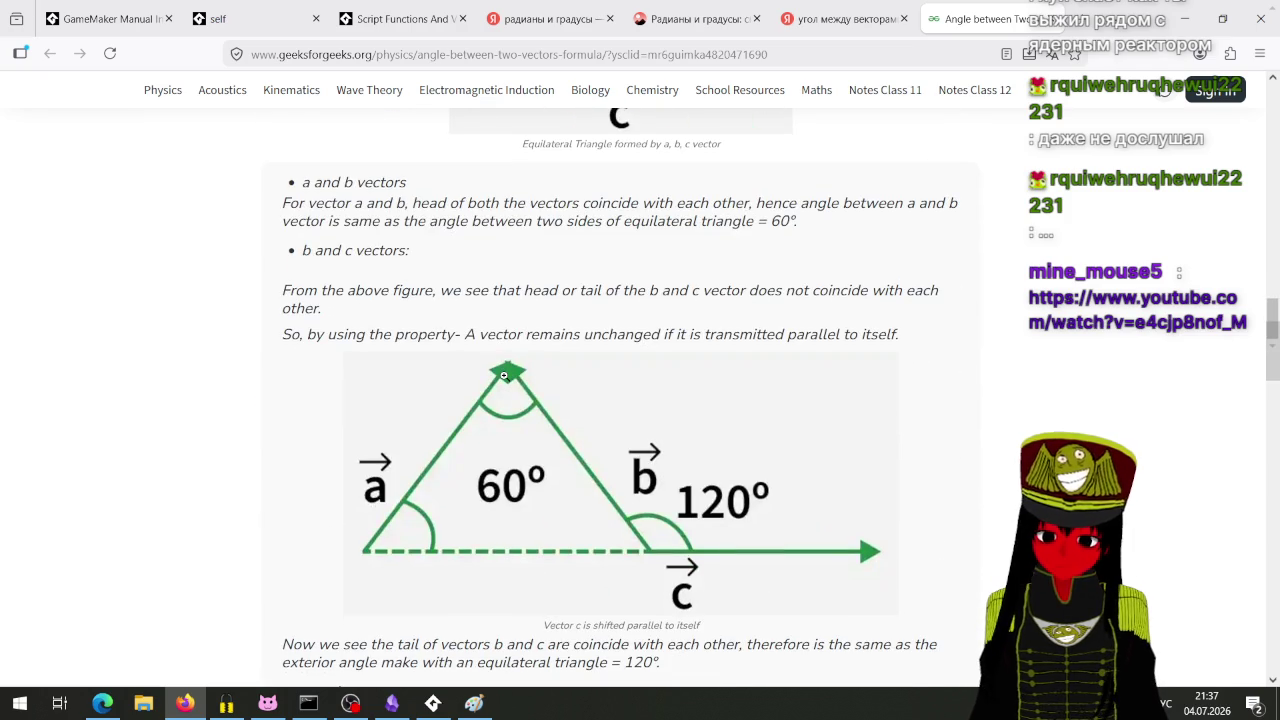
pyautogui.scroll(-4, 504, 378)
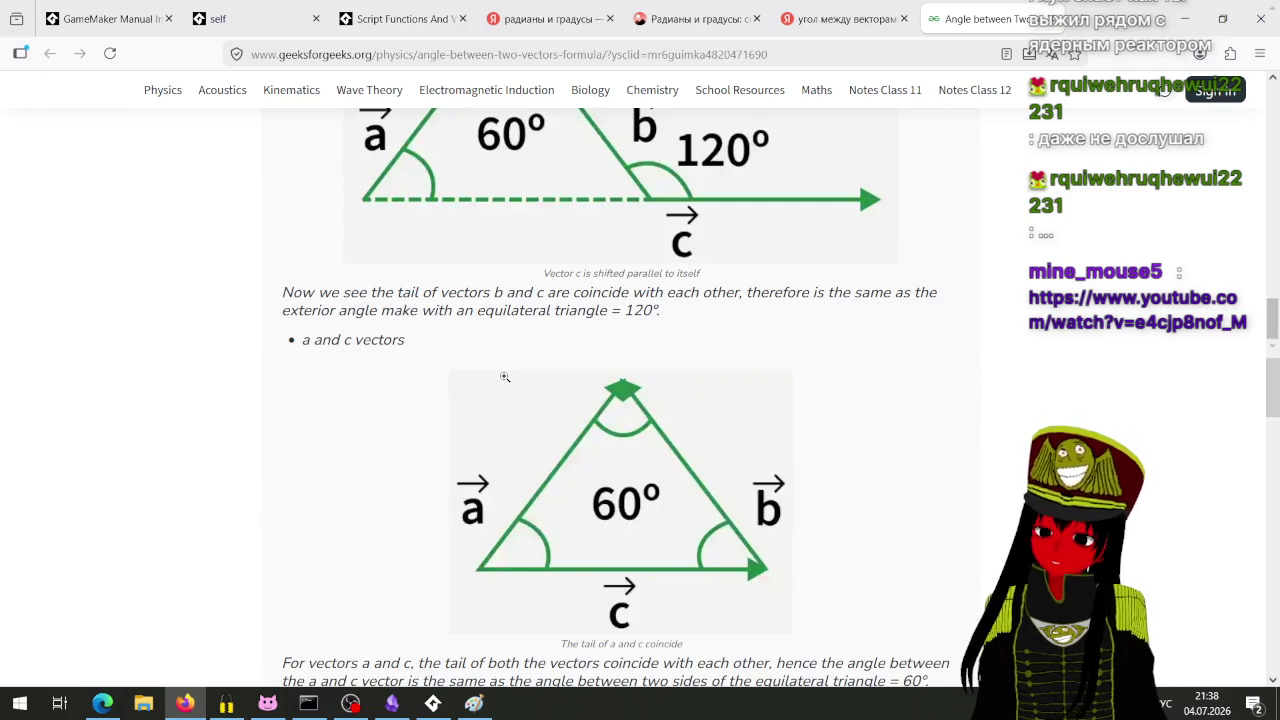
pyautogui.scroll(-1, 504, 385)
pyautogui.scroll(-5, 510, 380)
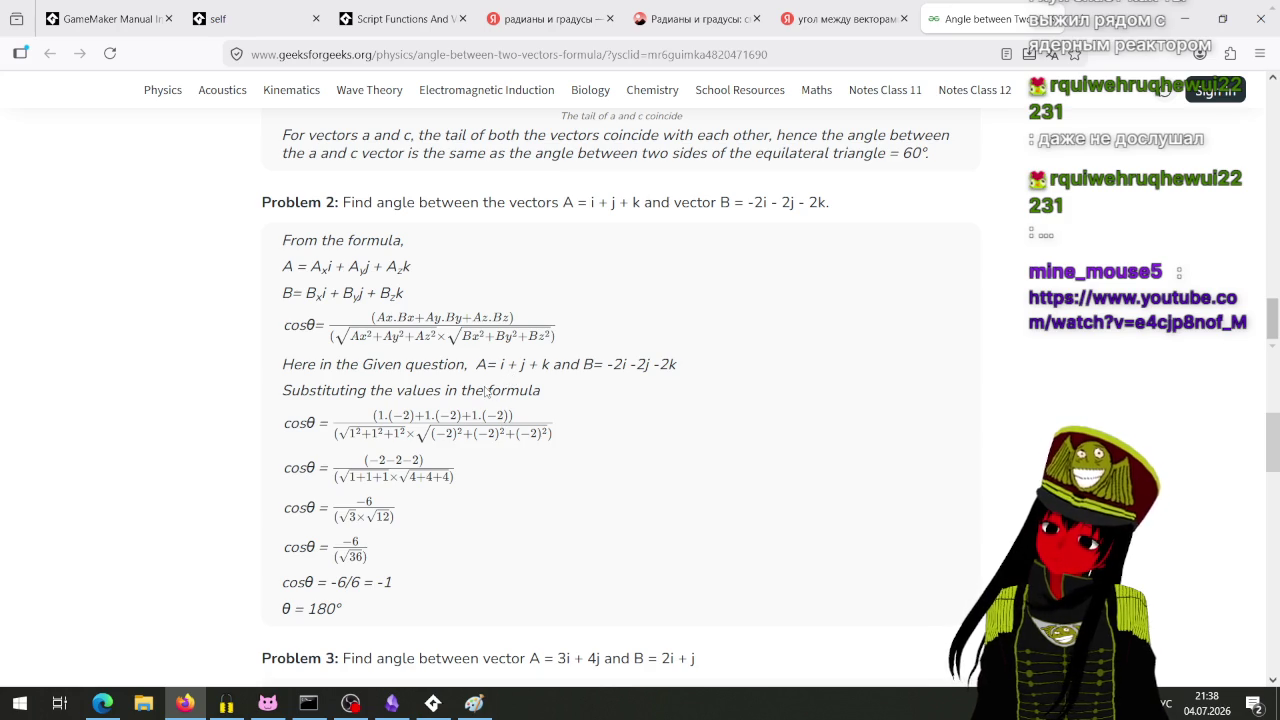
pyautogui.scroll(-2, 479, 392)
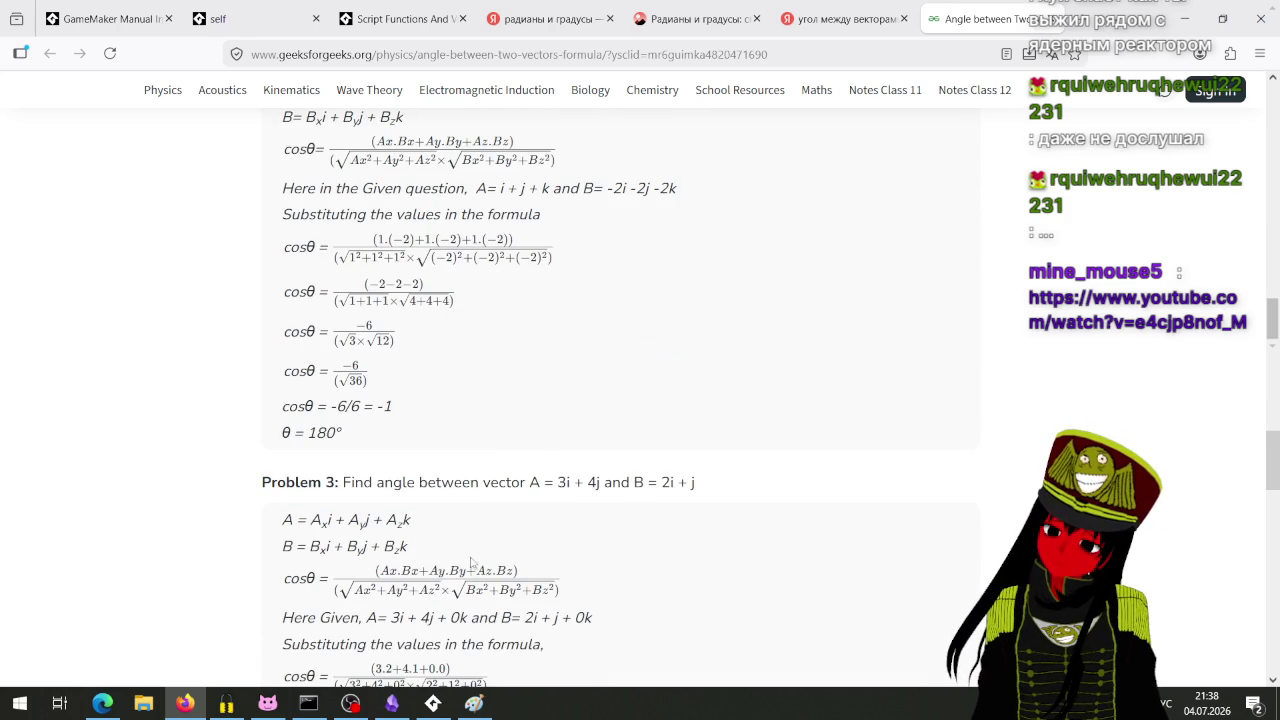
pyautogui.scroll(-2, 463, 562)
pyautogui.scroll(-3, 463, 562)
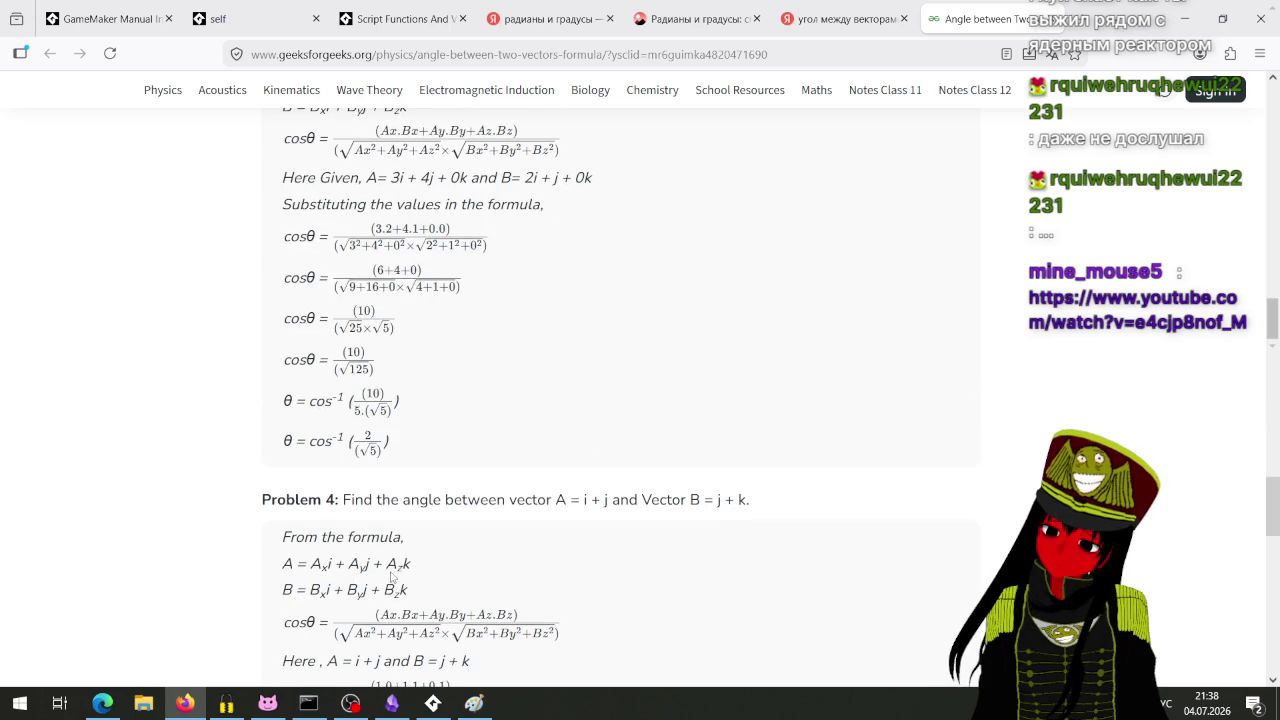
pyautogui.moveTo(410, 458)
pyautogui.mouseDown()
pyautogui.moveTo(390, 402)
pyautogui.moveTo(443, 437)
pyautogui.mouseUp()
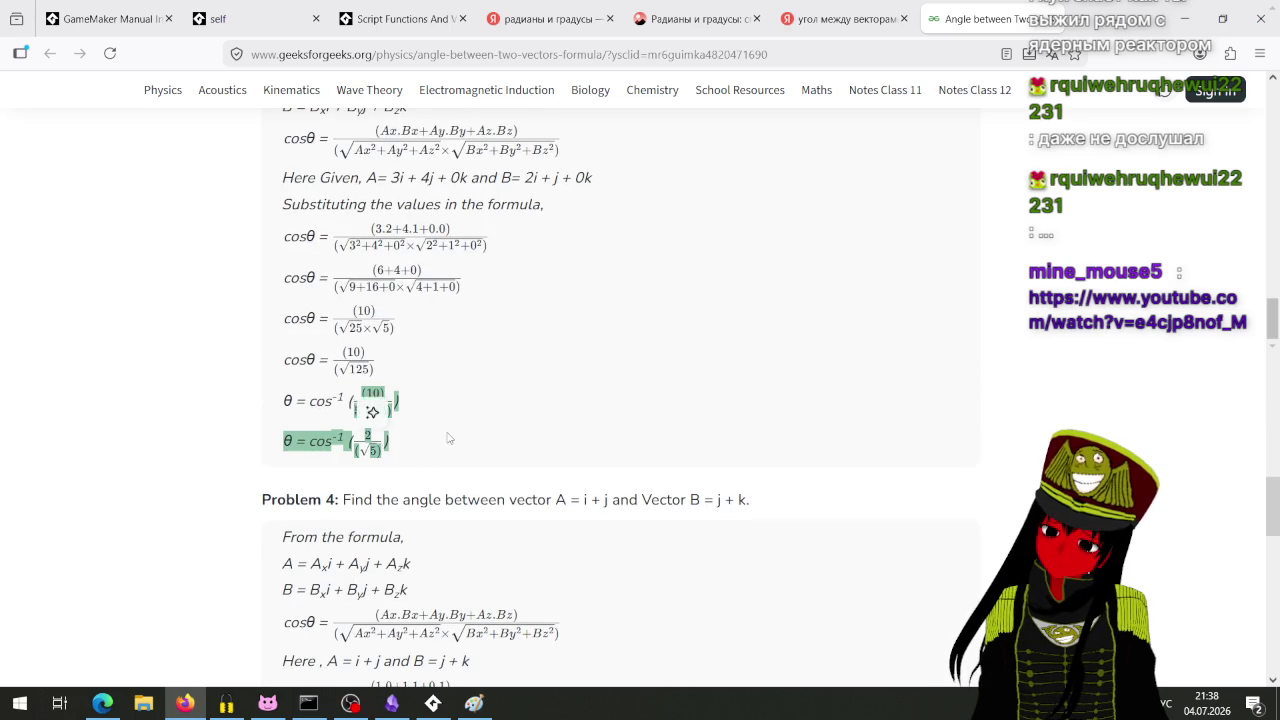
pyautogui.click(449, 438)
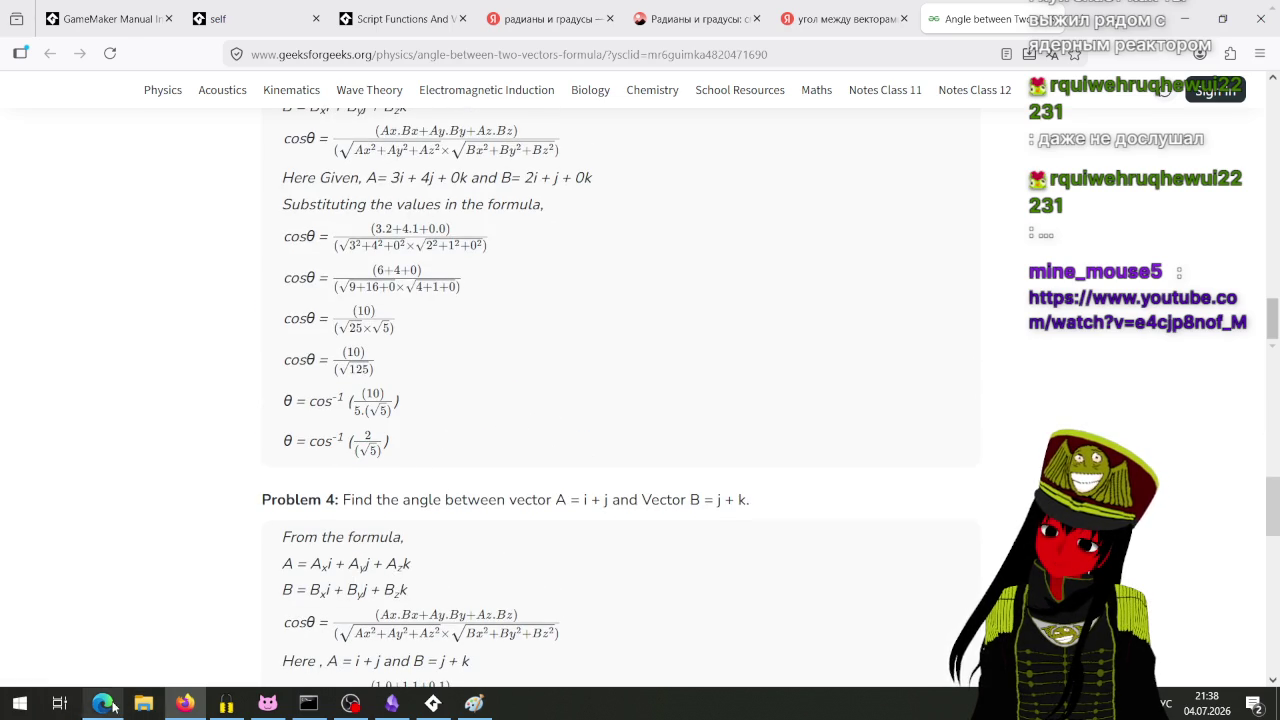
# Step: Switch to Edge and bring up the playing Тише мыши song tab
pyautogui.click(102, 703)
pyautogui.scroll(-1, 200, 500)
pyautogui.scroll(2, 210, 446)
pyautogui.click(525, 17)
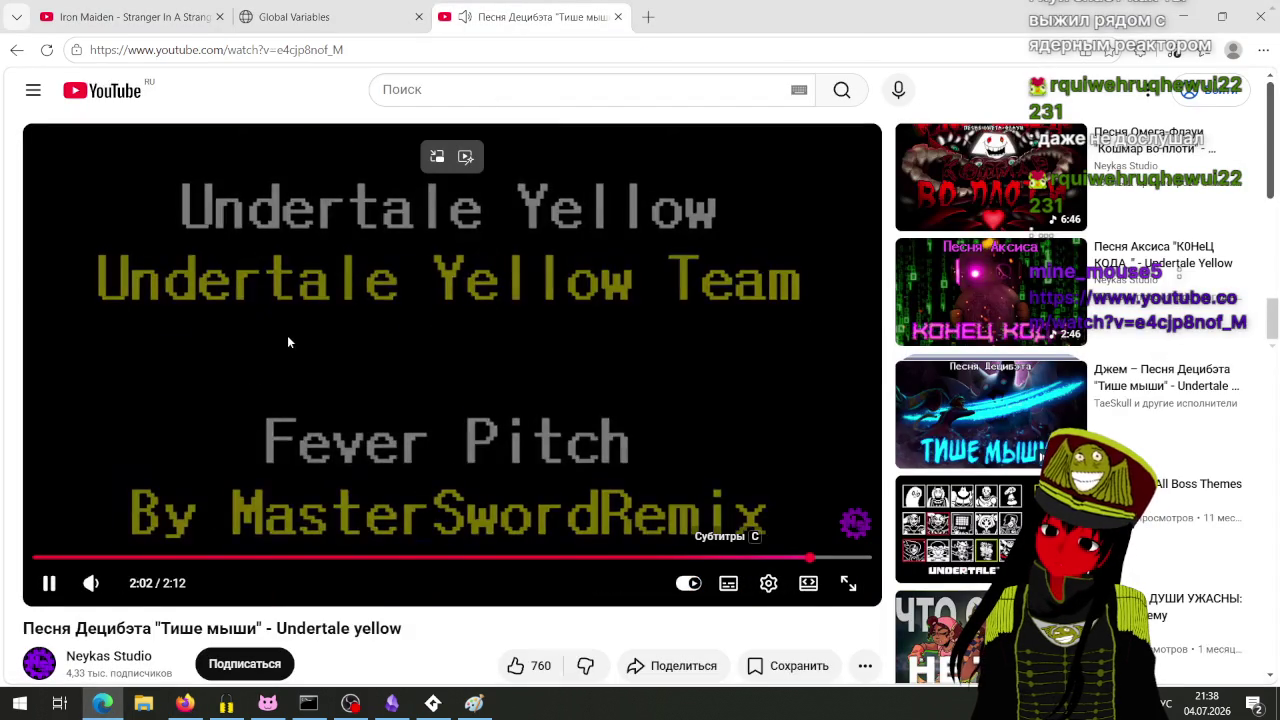
# Step: Pause the Undertale Yellow song, resume Iron Maiden, close the song tab, and return to Firefox
pyautogui.click(47, 590)
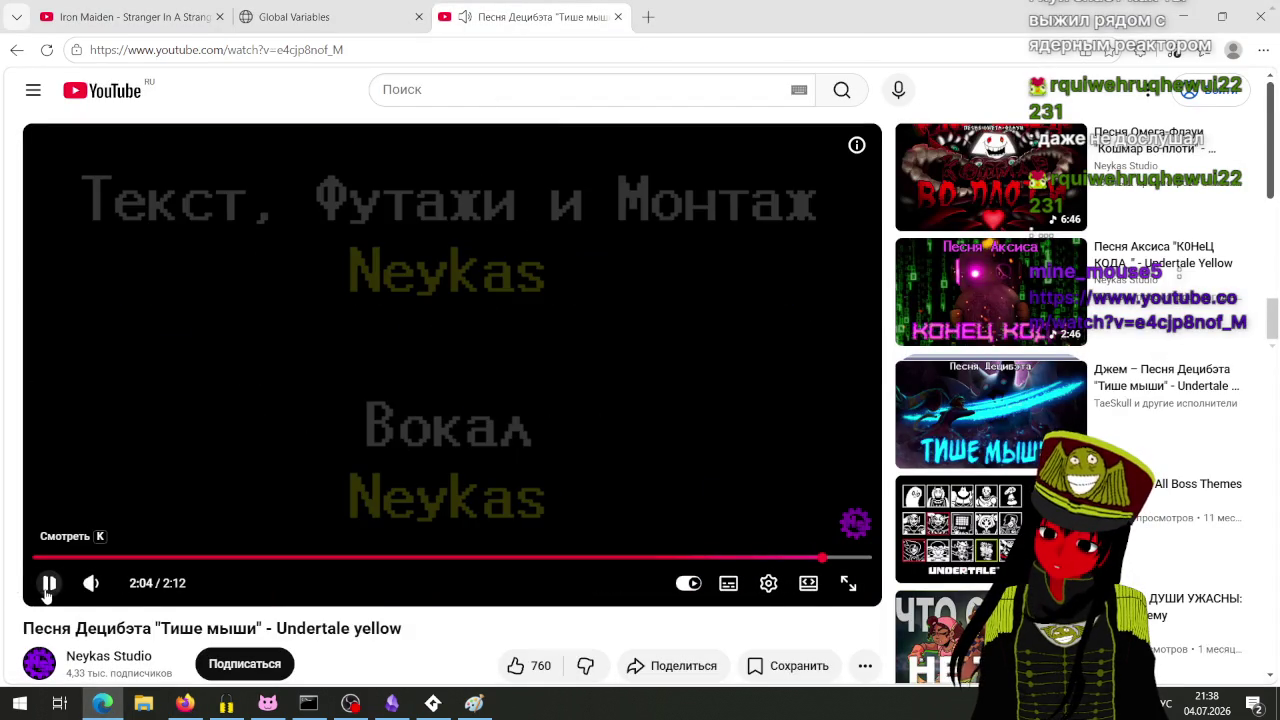
pyautogui.scroll(-2, 167, 503)
pyautogui.scroll(-5, 181, 481)
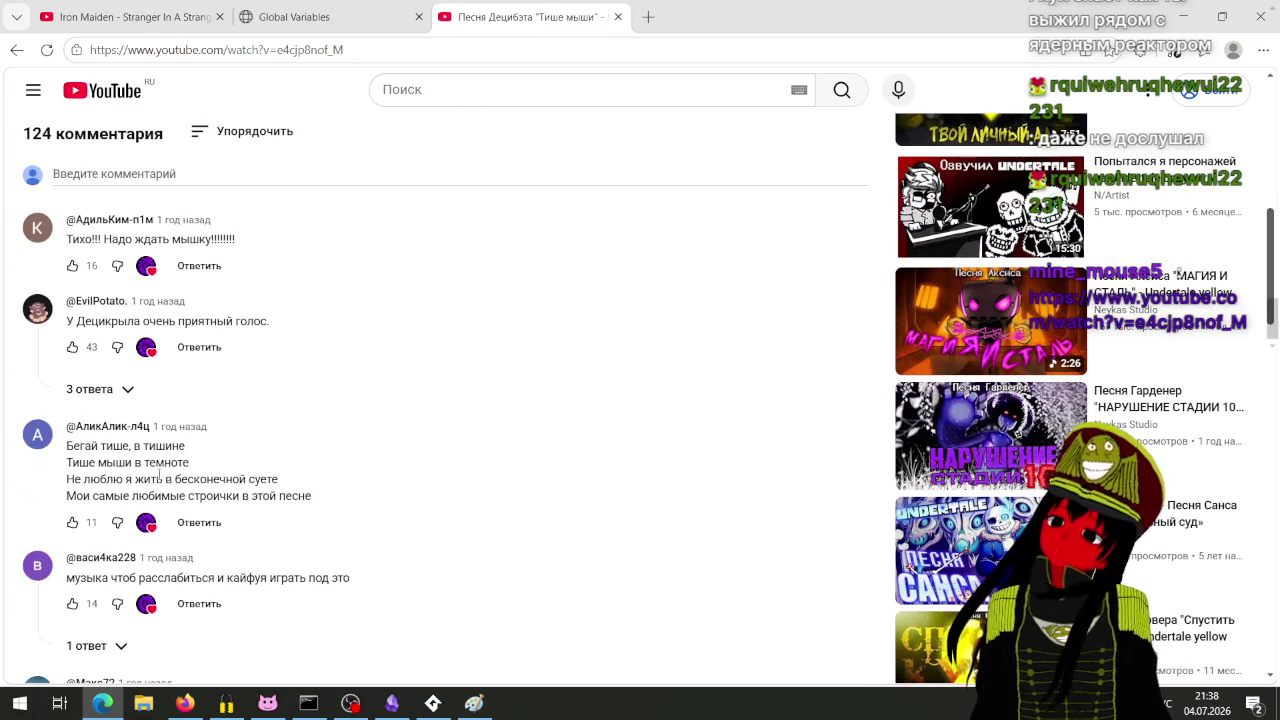
pyautogui.scroll(7, 158, 476)
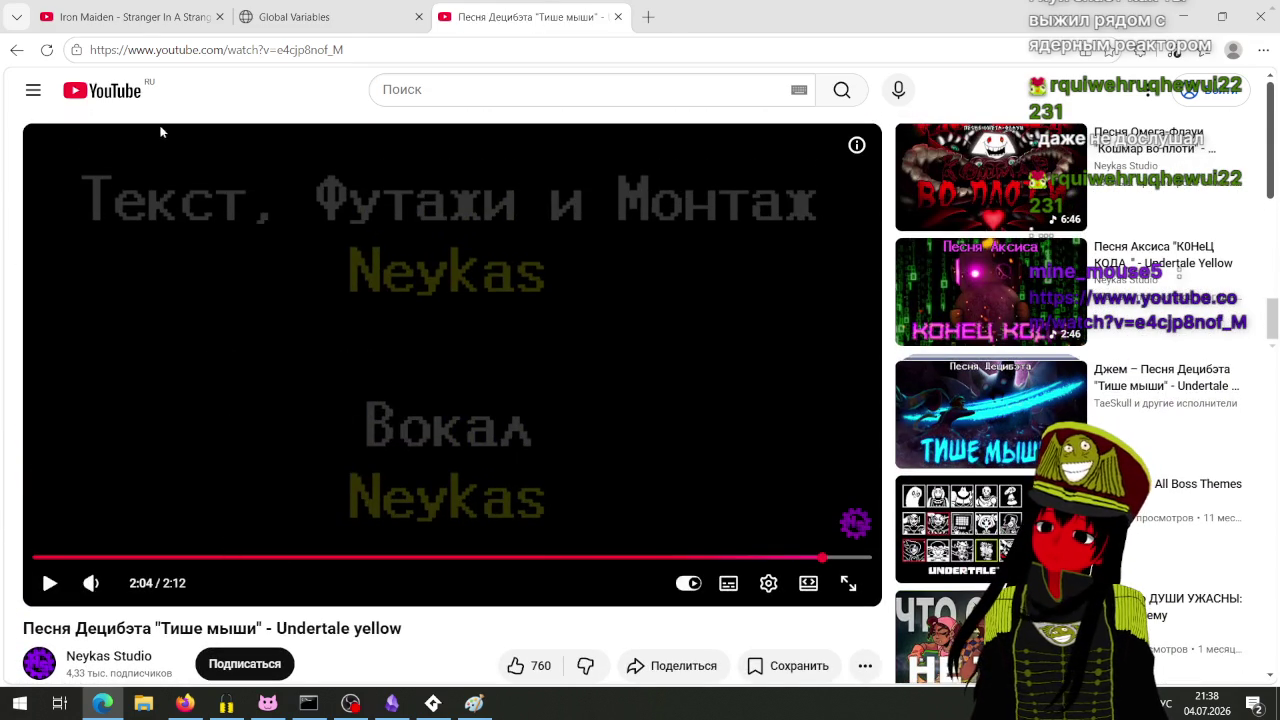
pyautogui.hotkey('ctrl', 'Tab')
pyautogui.press('space')
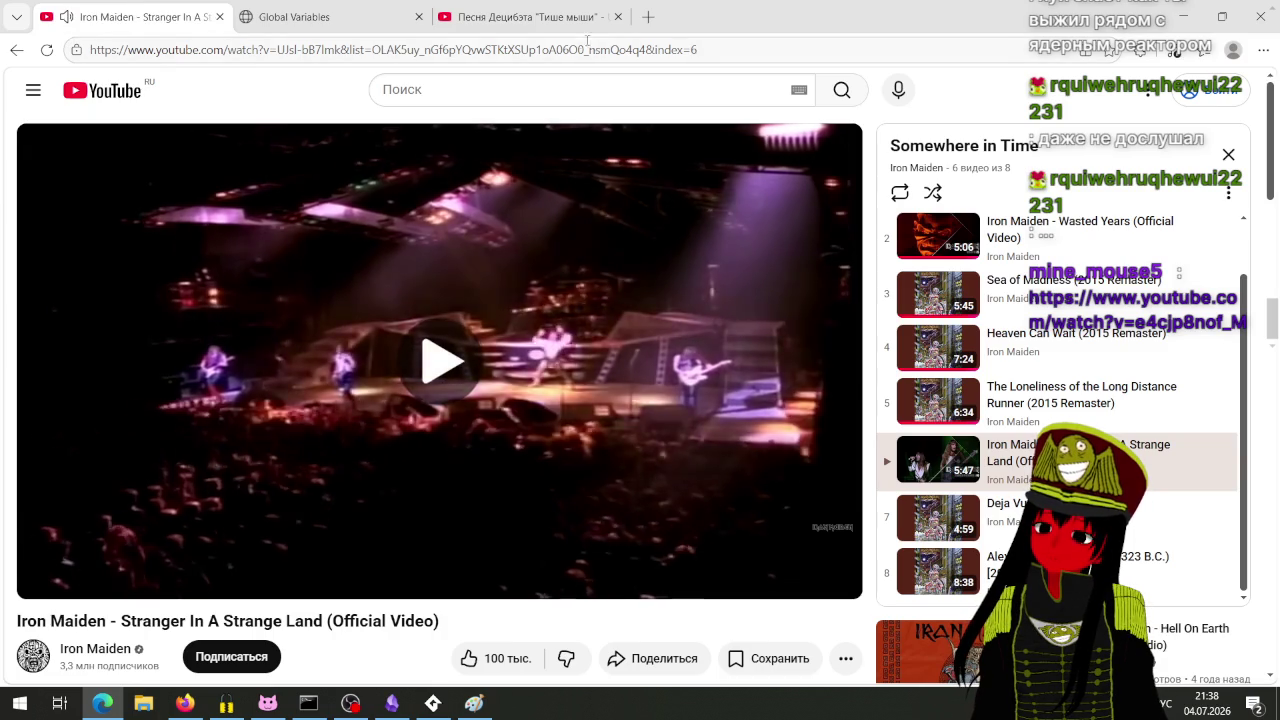
pyautogui.click(618, 16)
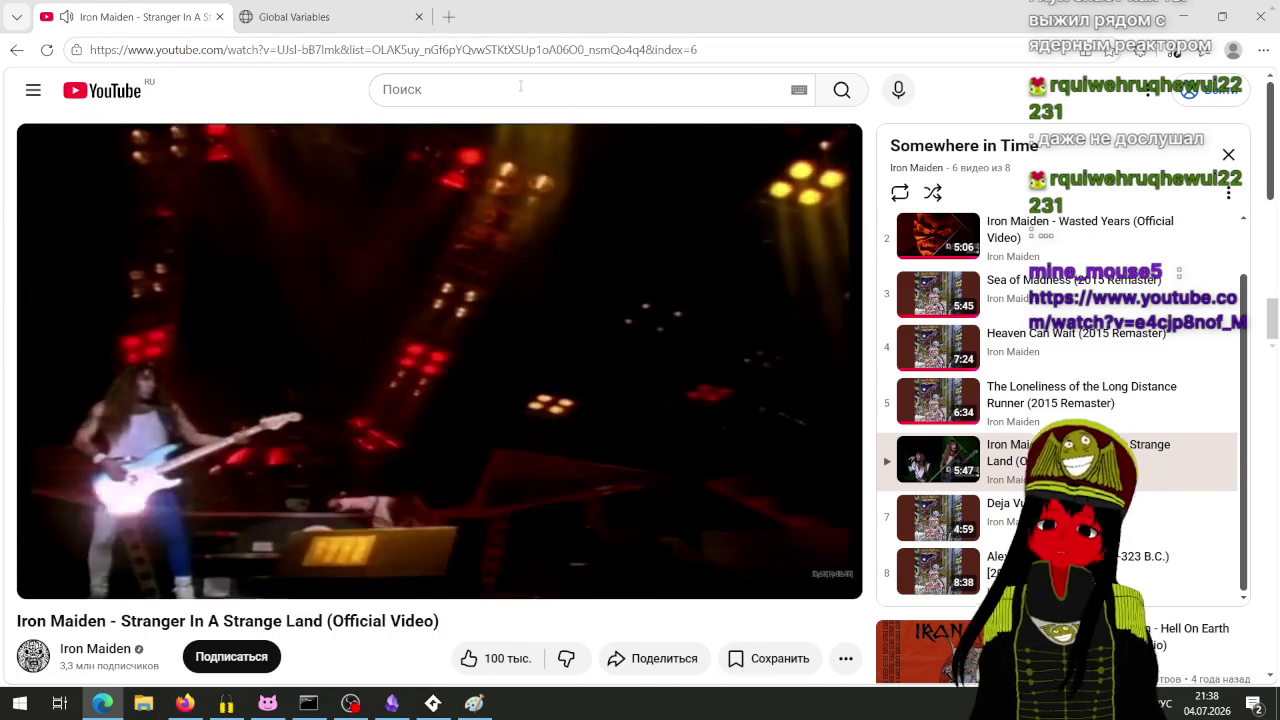
pyautogui.hotkey('alt', 'Tab')
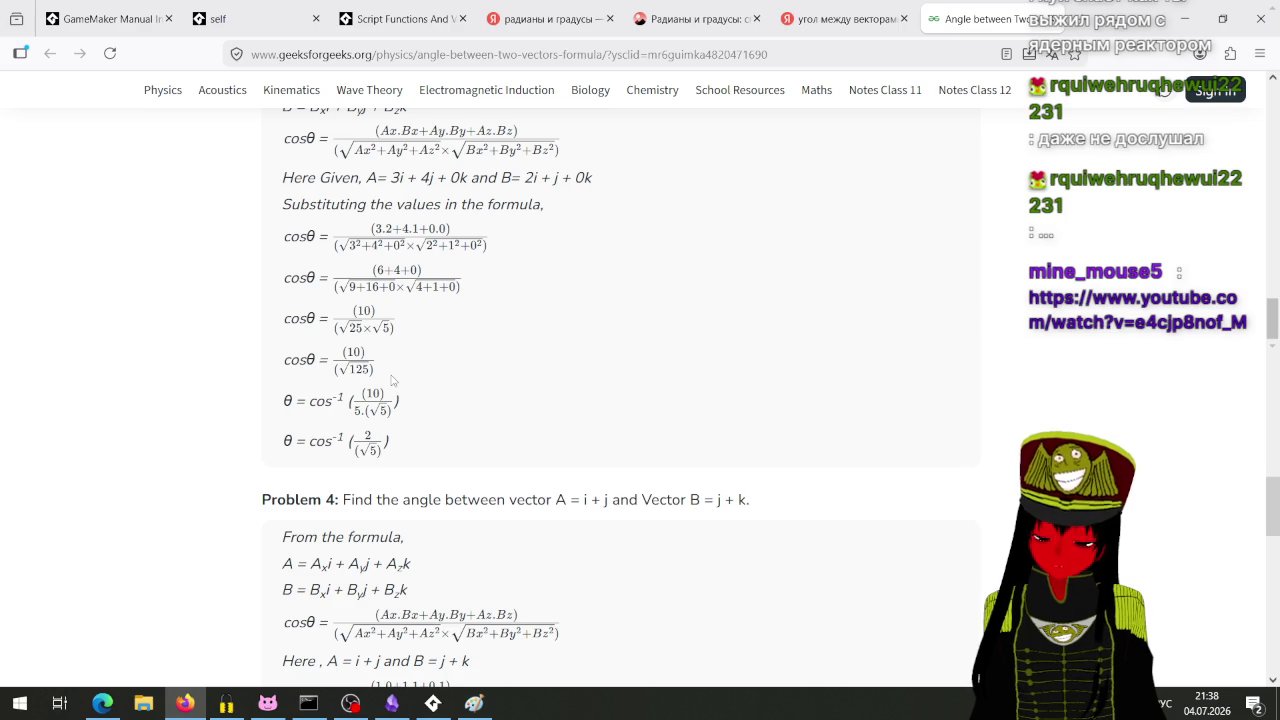
# Step: Refine the Yandex search to 'угол между векторами по координатам'
pyautogui.scroll(10, 392, 380)
pyautogui.scroll(-3, 392, 380)
pyautogui.click(835, 18)
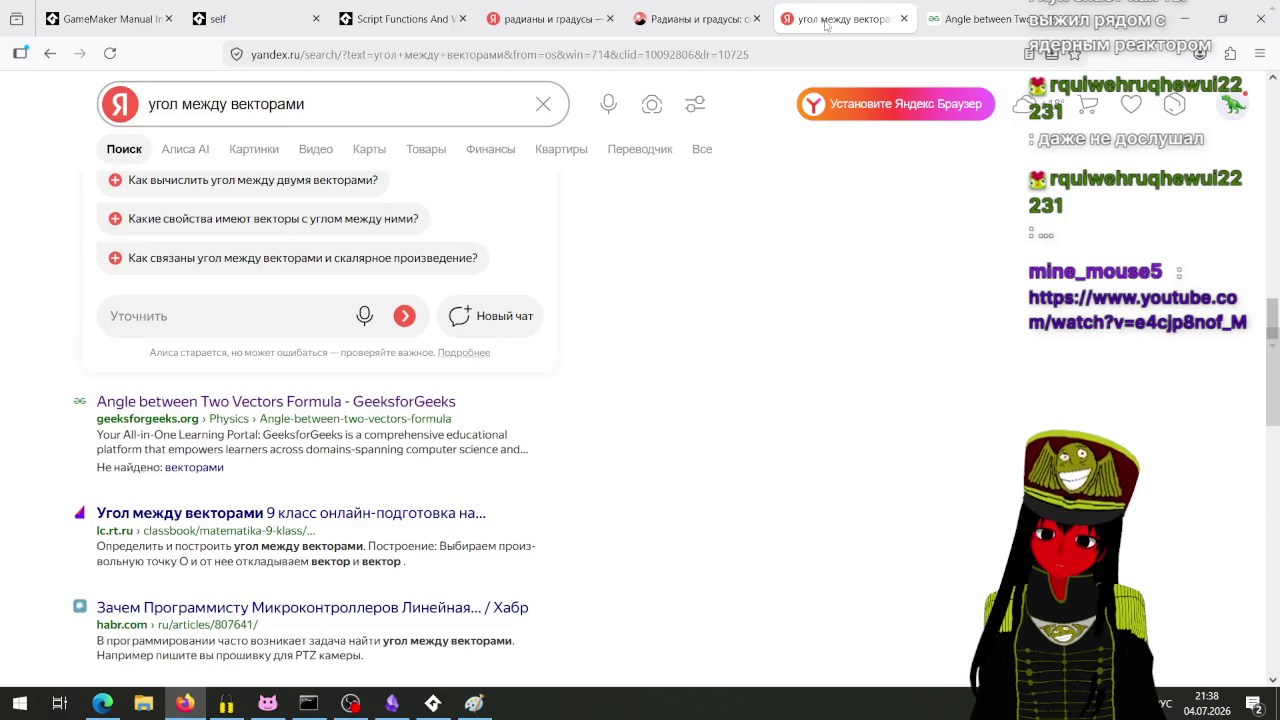
pyautogui.click(400, 112)
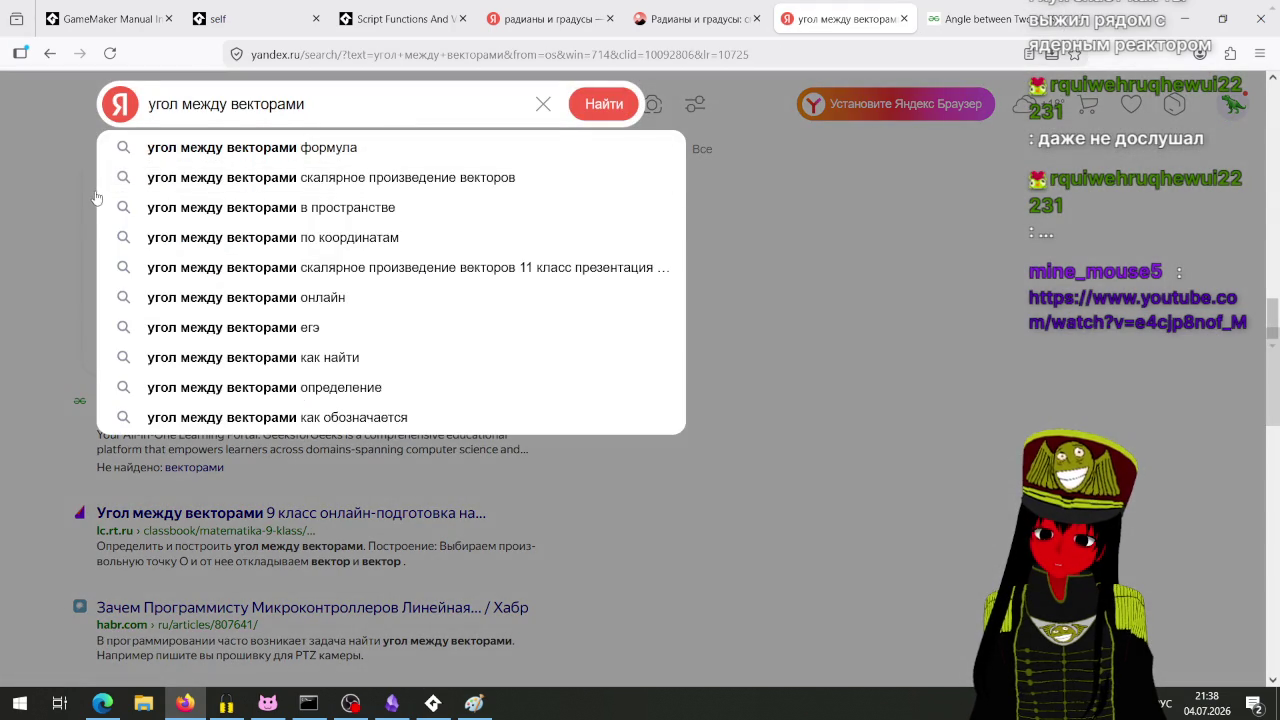
pyautogui.click(96, 198)
pyautogui.click(448, 124)
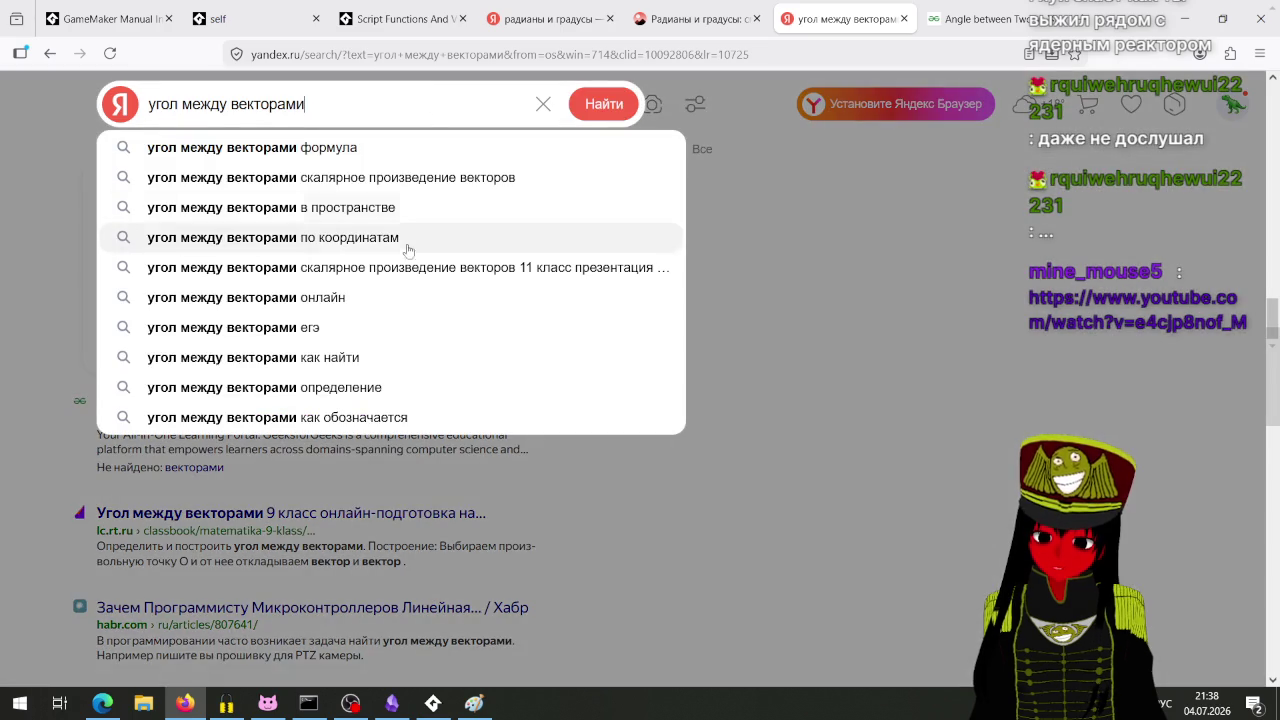
pyautogui.click(409, 238)
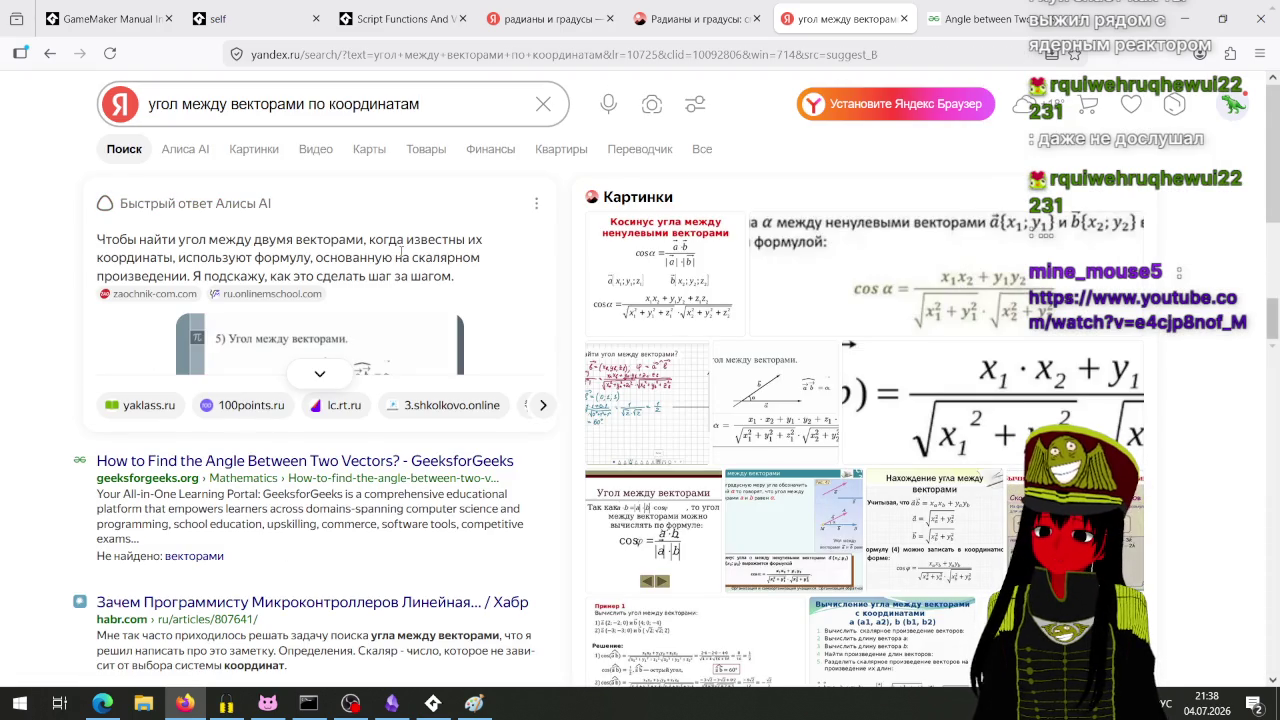
# Step: Expand the Alice AI quick answer to show its full formula section
pyautogui.scroll(-2, 336, 300)
pyautogui.scroll(2, 339, 377)
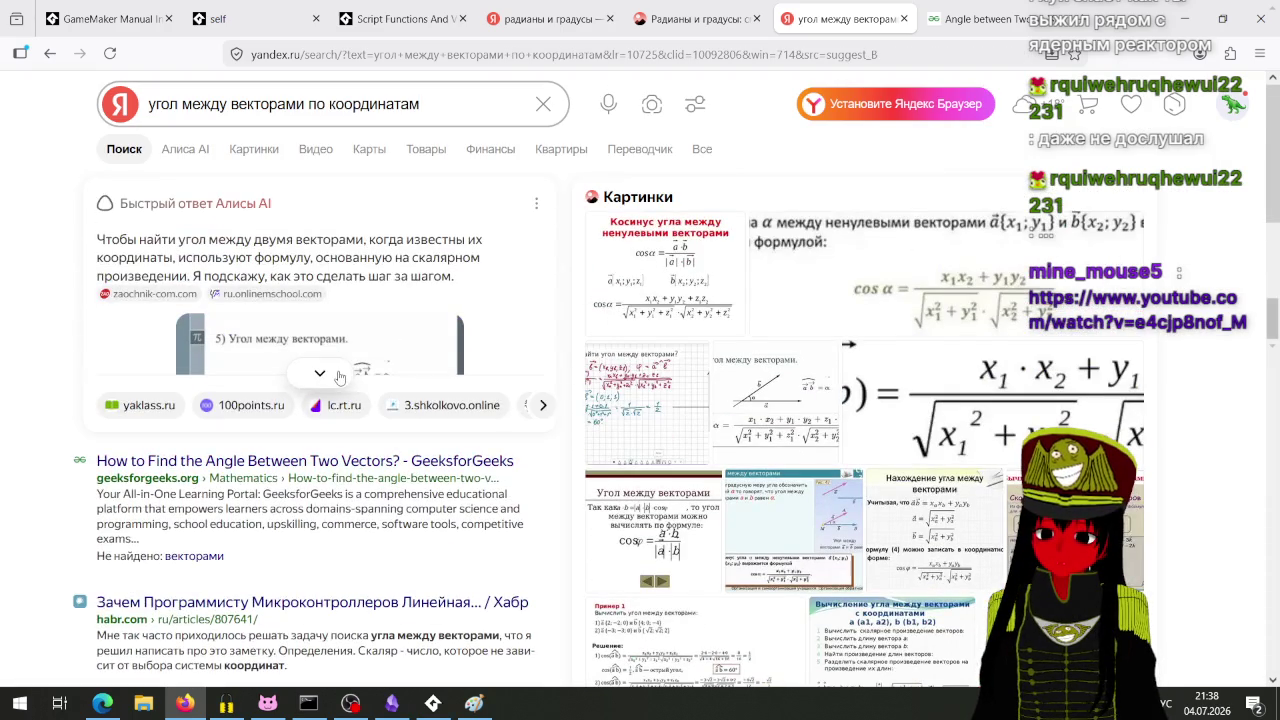
pyautogui.click(320, 373)
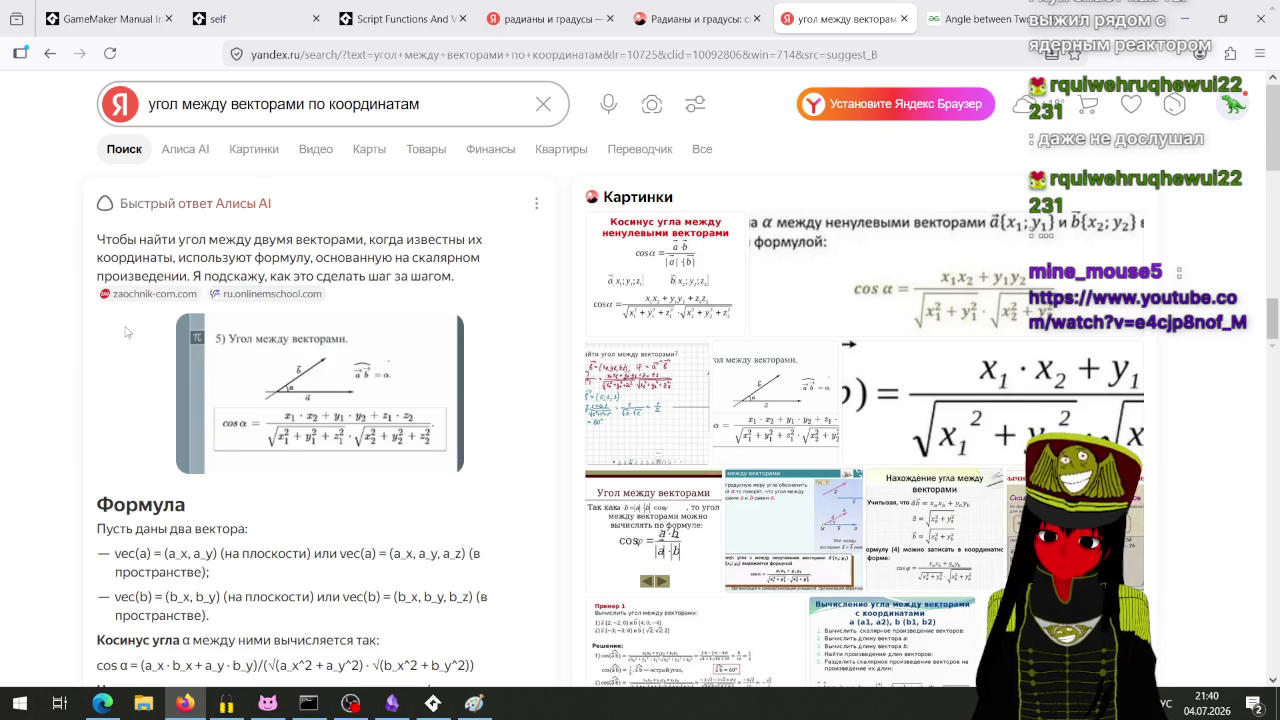
pyautogui.scroll(-3, 269, 529)
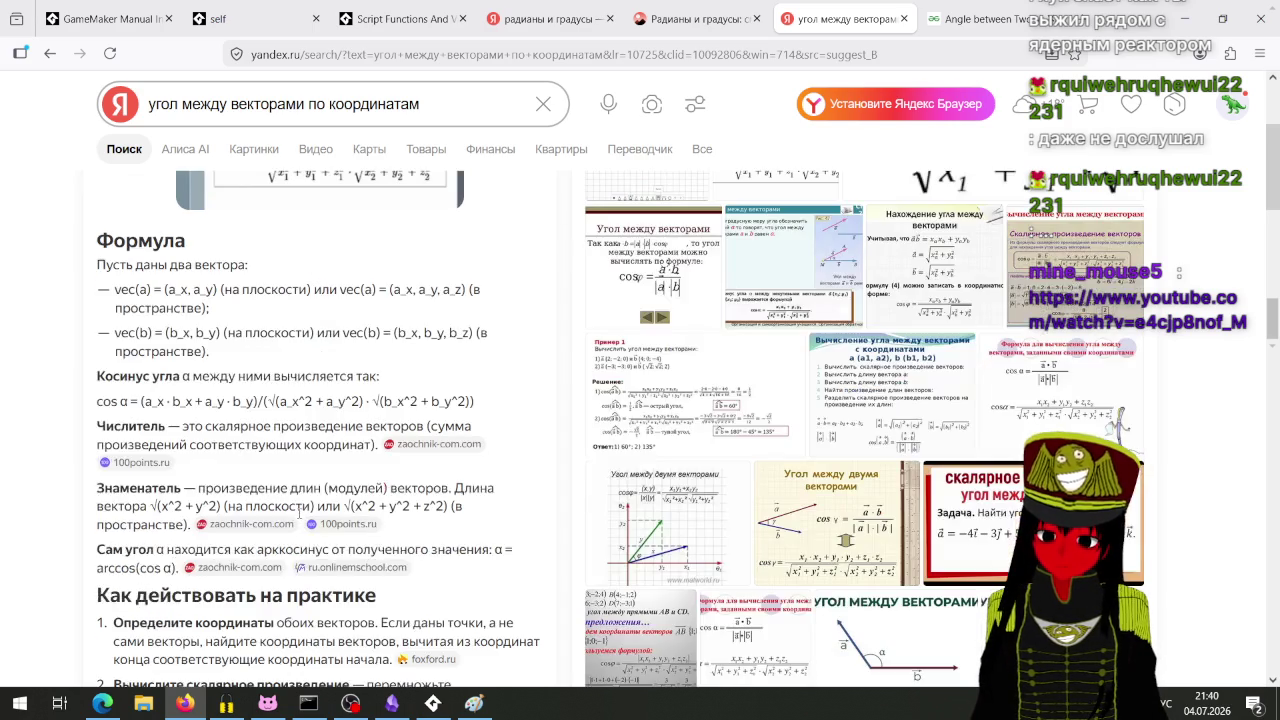
pyautogui.scroll(3, 295, 488)
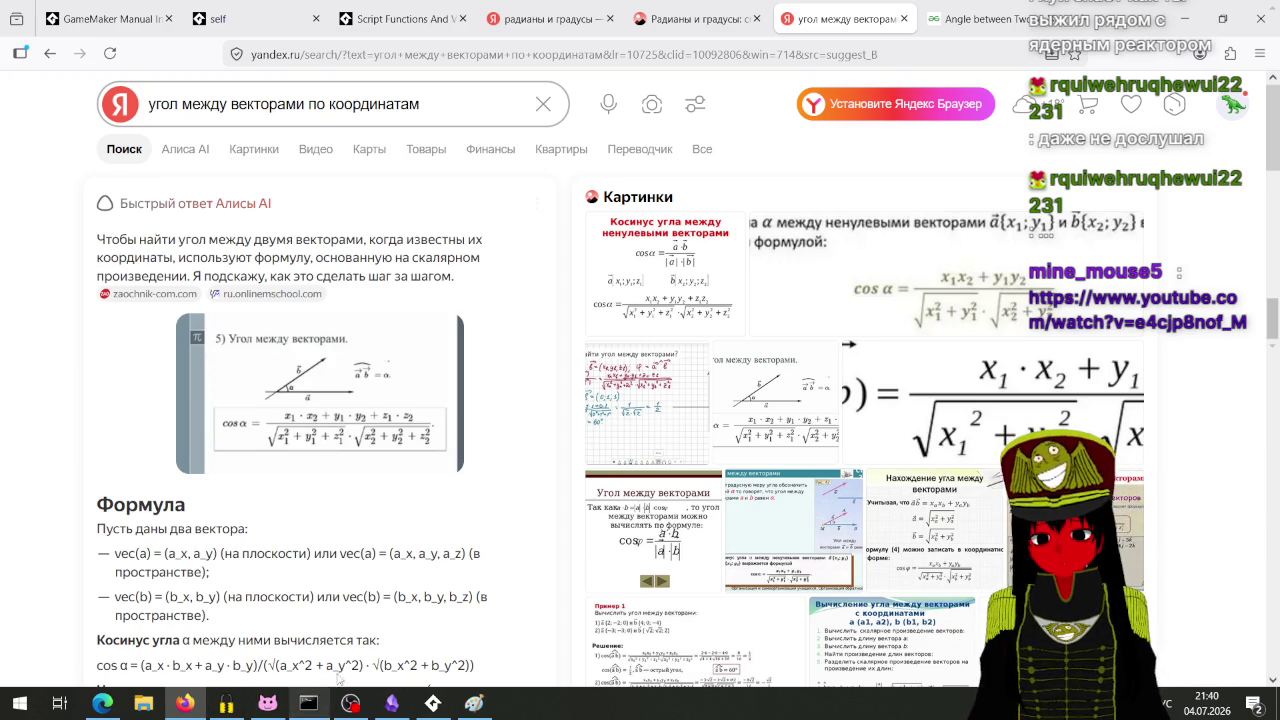
pyautogui.click(473, 702)
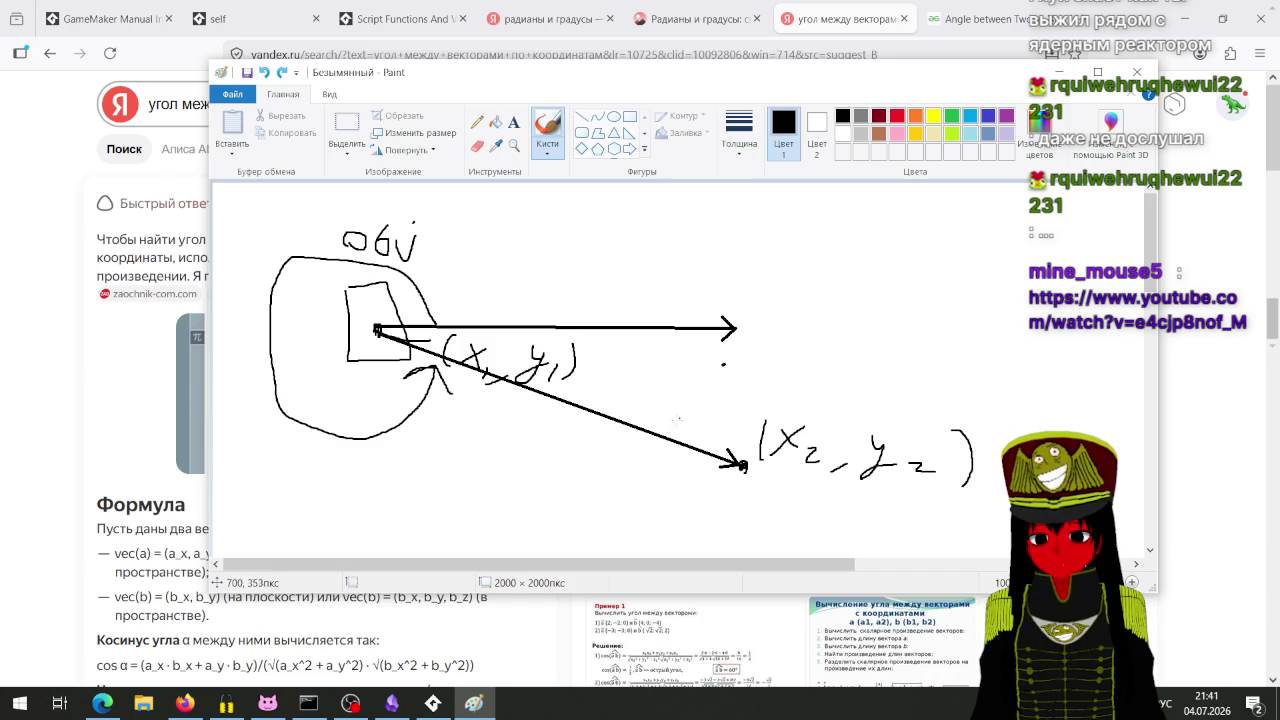
# Step: Draw an arc labelled α between the two arrows and write 'cos α =' above the sketch
pyautogui.moveTo(645, 333)
pyautogui.mouseDown()
pyautogui.moveTo(634, 400)
pyautogui.moveTo(604, 420)
pyautogui.mouseUp()
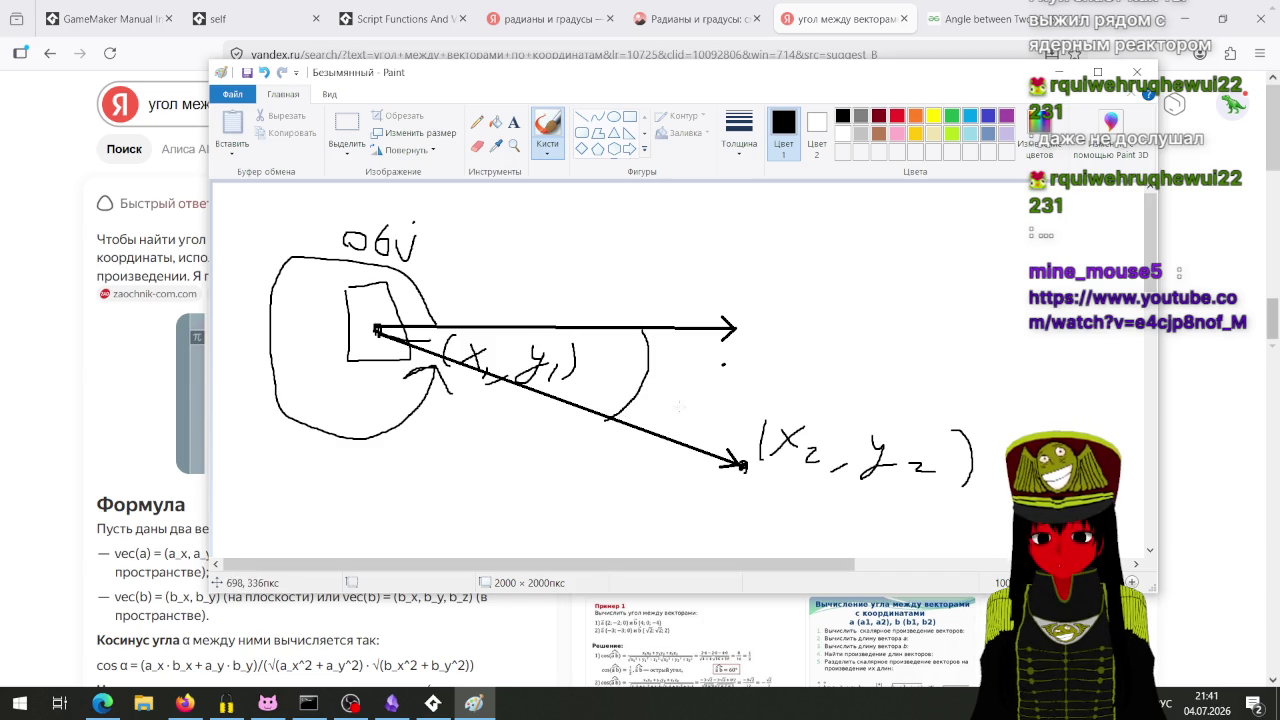
pyautogui.moveTo(701, 384); pyautogui.dragTo(704, 398)
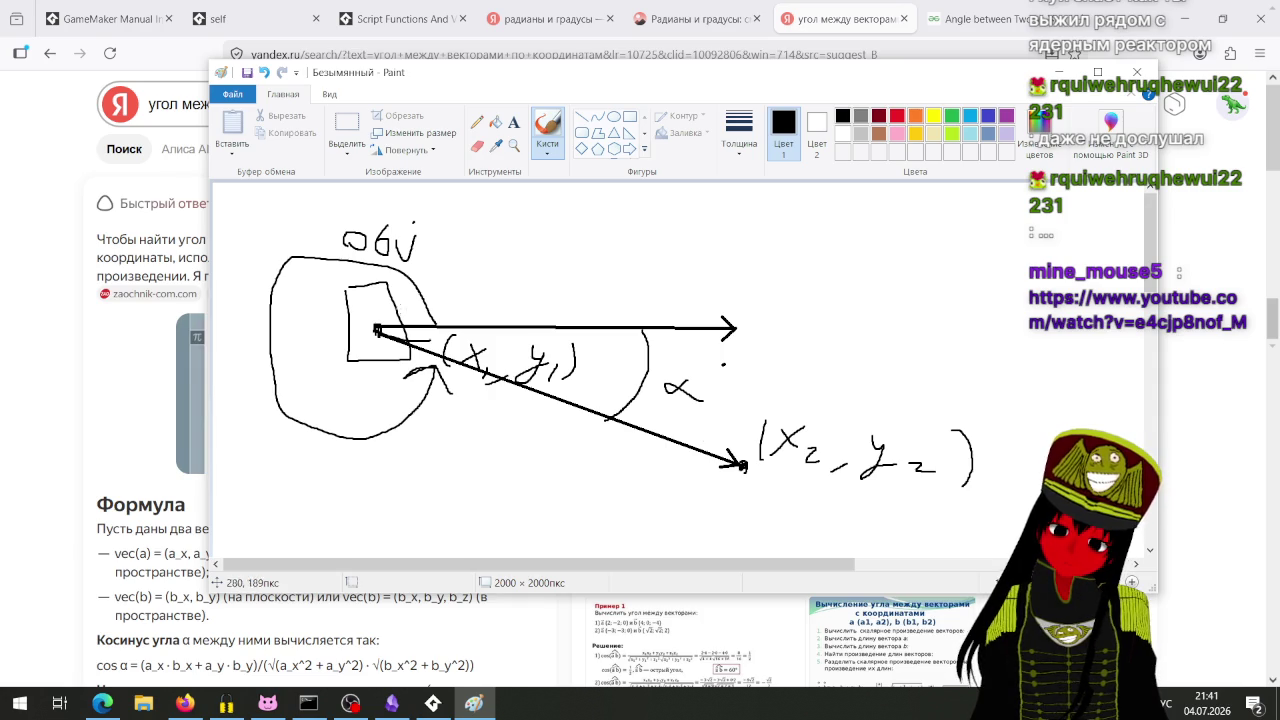
pyautogui.moveTo(590, 88)
pyautogui.mouseDown()
pyautogui.moveTo(840, 175)
pyautogui.moveTo(840, 106)
pyautogui.mouseUp()
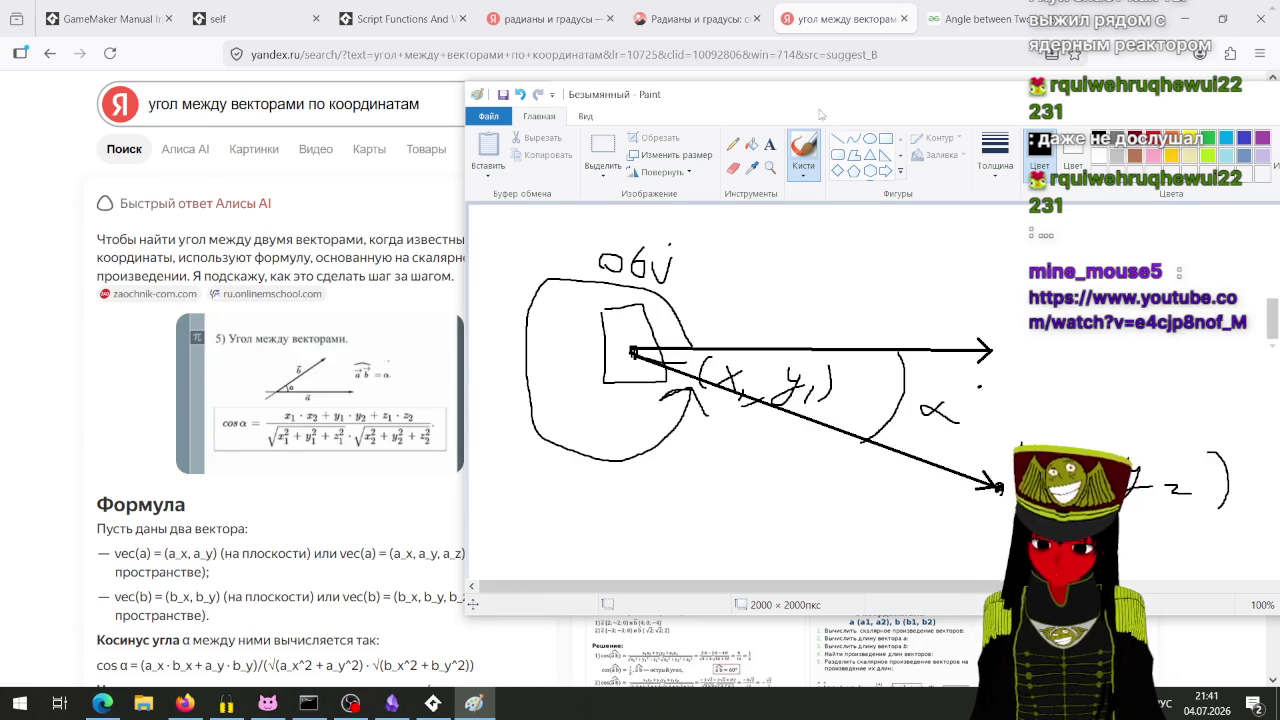
pyautogui.moveTo(822, 100); pyautogui.dragTo(752, 85)
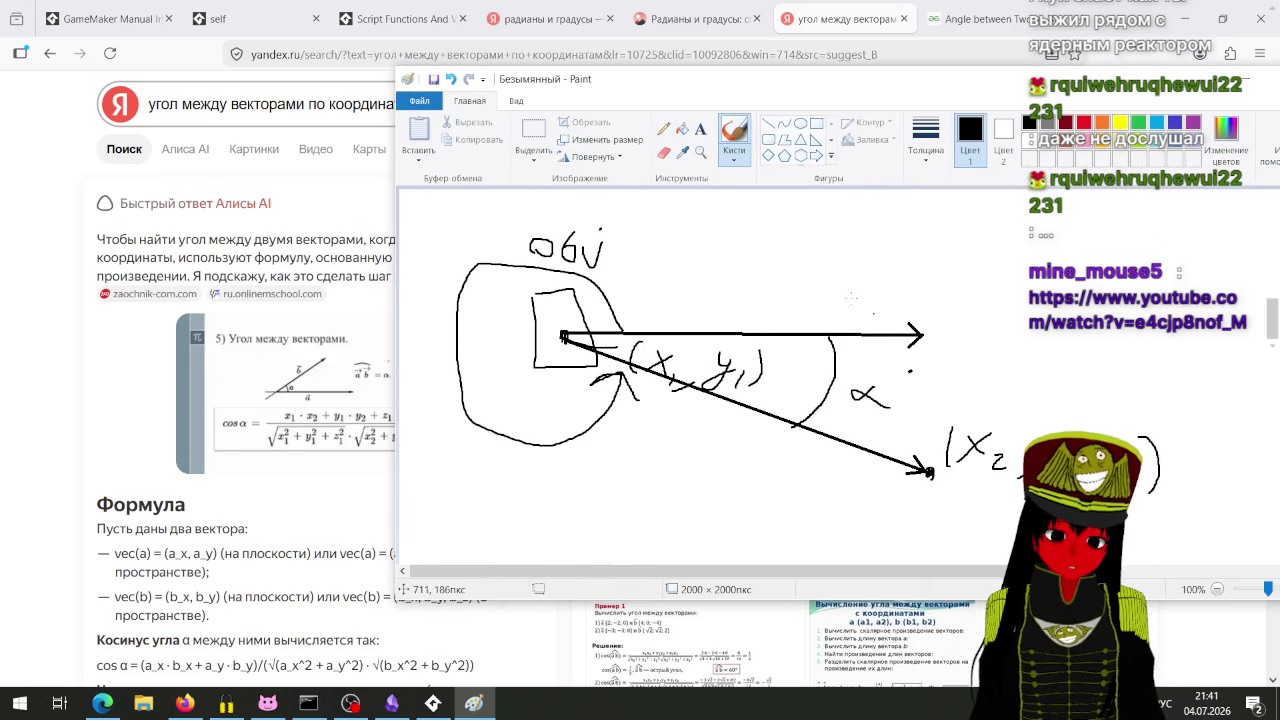
pyautogui.moveTo(853, 229); pyautogui.dragTo(855, 241)
pyautogui.moveTo(896, 231)
pyautogui.mouseDown()
pyautogui.moveTo(884, 240)
pyautogui.moveTo(992, 230)
pyautogui.mouseUp()
# Step: Handwrite 'cos α =' with numerator x₁·x₂ + y₁·y₂ and a fraction bar in Paint
pyautogui.moveTo(974, 238); pyautogui.dragTo(992, 238)
pyautogui.moveTo(975, 80); pyautogui.dragTo(829, 78)
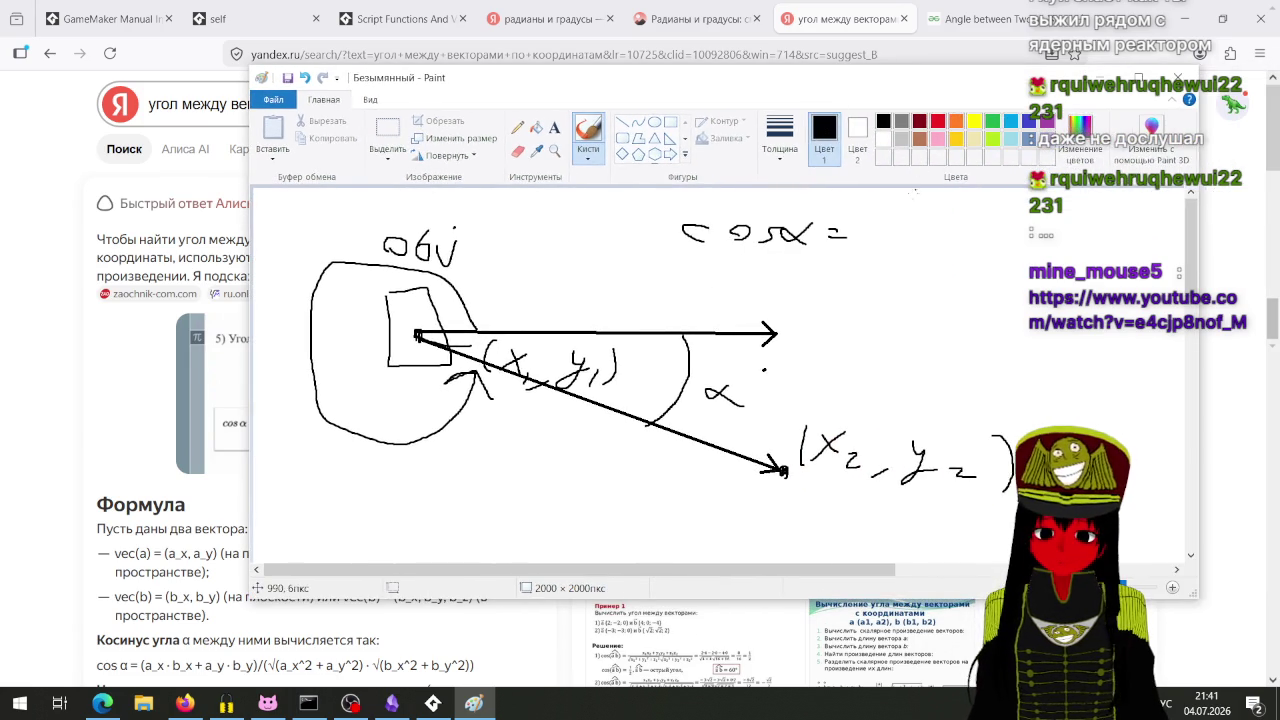
pyautogui.moveTo(886, 213)
pyautogui.mouseDown()
pyautogui.moveTo(903, 232)
pyautogui.moveTo(884, 234)
pyautogui.moveTo(917, 241)
pyautogui.mouseUp()
pyautogui.moveTo(979, 206); pyautogui.dragTo(968, 244)
pyautogui.moveTo(997, 215)
pyautogui.mouseDown()
pyautogui.moveTo(966, 231)
pyautogui.moveTo(1034, 240)
pyautogui.mouseUp()
pyautogui.moveTo(1026, 230)
pyautogui.mouseDown()
pyautogui.moveTo(1062, 224)
pyautogui.moveTo(1046, 238)
pyautogui.mouseUp()
pyautogui.moveTo(1077, 228)
pyautogui.mouseDown()
pyautogui.moveTo(1112, 238)
pyautogui.moveTo(1094, 252)
pyautogui.moveTo(1138, 248)
pyautogui.mouseUp()
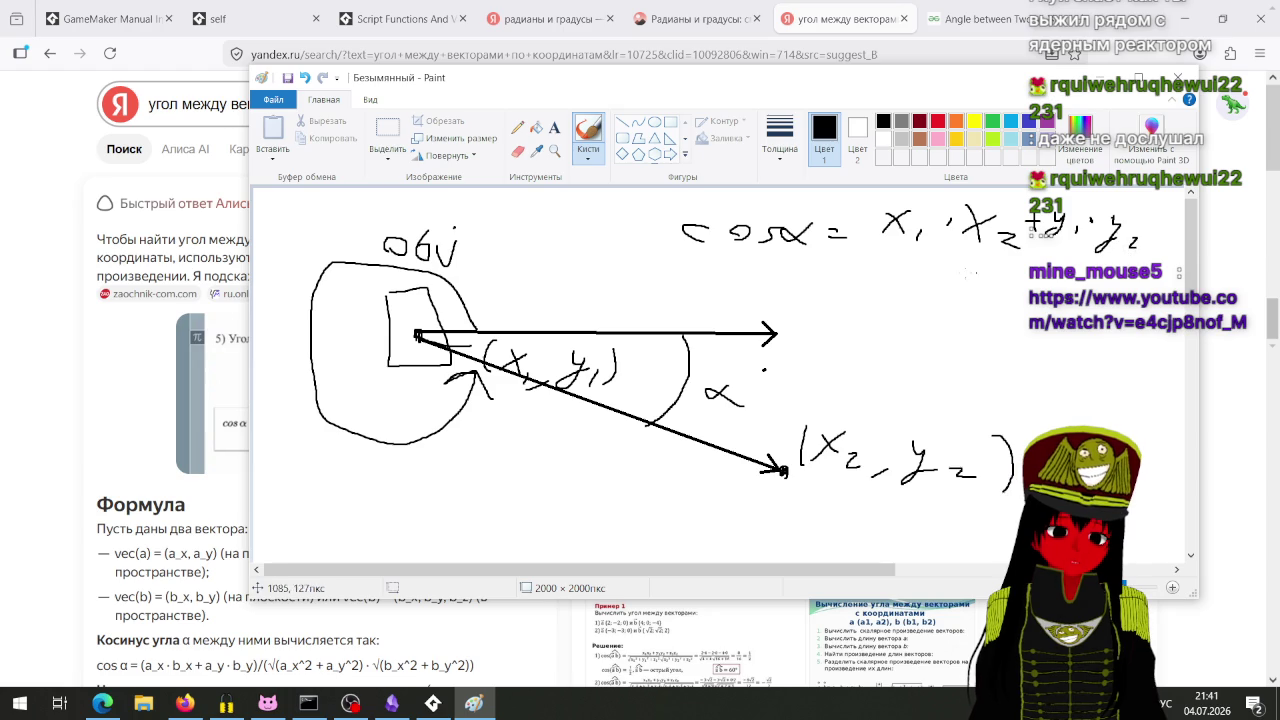
pyautogui.moveTo(866, 261); pyautogui.dragTo(1140, 265)
# Step: Draw the first denominator square root √(x₁²+y₁²)
pyautogui.moveTo(715, 92)
pyautogui.mouseDown()
pyautogui.moveTo(957, 92)
pyautogui.moveTo(687, 87)
pyautogui.moveTo(1160, 113)
pyautogui.moveTo(625, 99)
pyautogui.mouseUp()
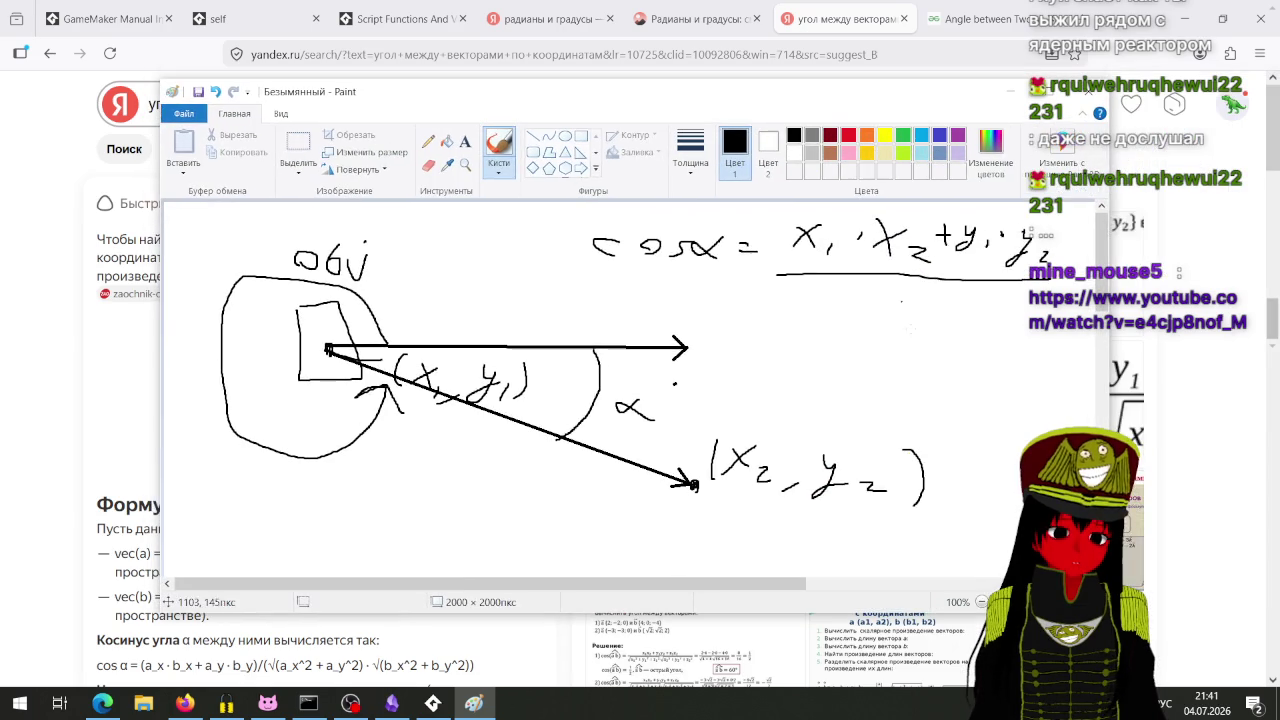
pyautogui.moveTo(765, 322)
pyautogui.mouseDown()
pyautogui.moveTo(790, 284)
pyautogui.moveTo(928, 288)
pyautogui.mouseUp()
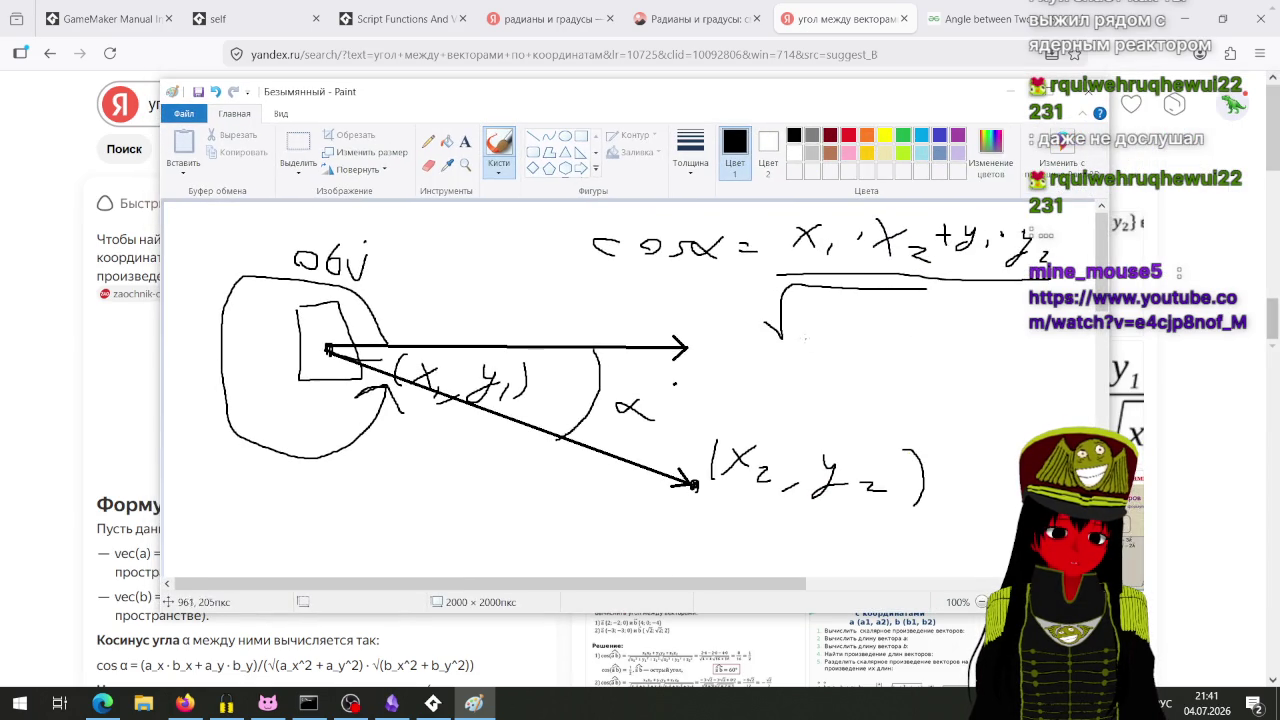
pyautogui.moveTo(794, 316); pyautogui.dragTo(806, 340)
pyautogui.moveTo(818, 318)
pyautogui.mouseDown()
pyautogui.moveTo(798, 338)
pyautogui.moveTo(830, 346)
pyautogui.mouseUp()
pyautogui.moveTo(712, 103)
pyautogui.mouseDown()
pyautogui.moveTo(686, 535)
pyautogui.moveTo(699, 134)
pyautogui.mouseUp()
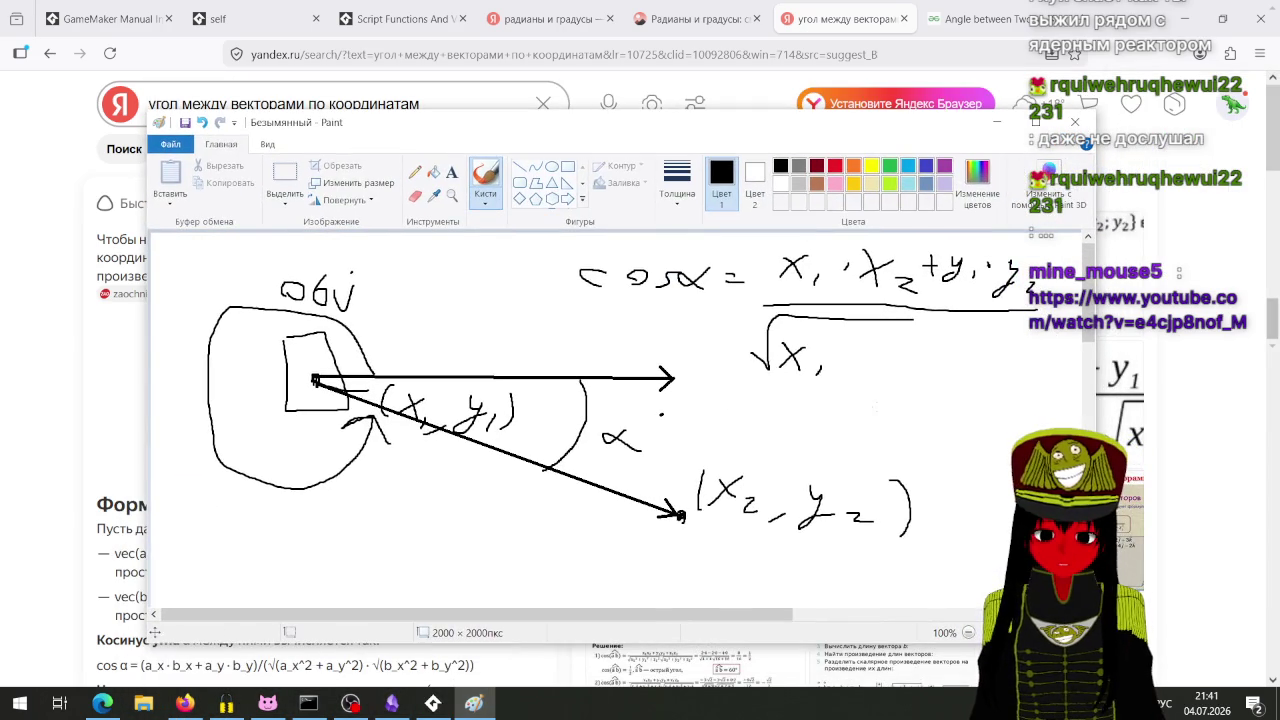
pyautogui.moveTo(842, 366)
pyautogui.mouseDown()
pyautogui.moveTo(858, 364)
pyautogui.moveTo(849, 375)
pyautogui.mouseUp()
pyautogui.moveTo(860, 348); pyautogui.dragTo(856, 380)
pyautogui.moveTo(882, 366); pyautogui.dragTo(880, 376)
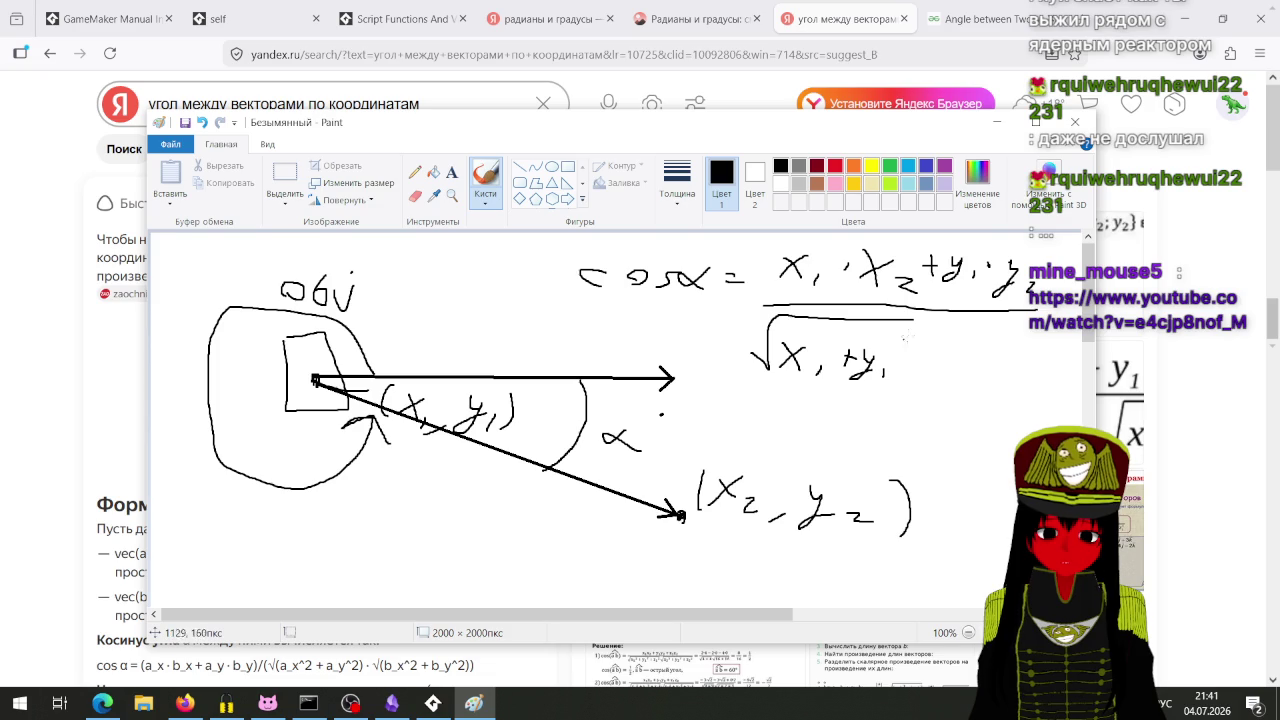
pyautogui.moveTo(826, 335); pyautogui.dragTo(900, 351)
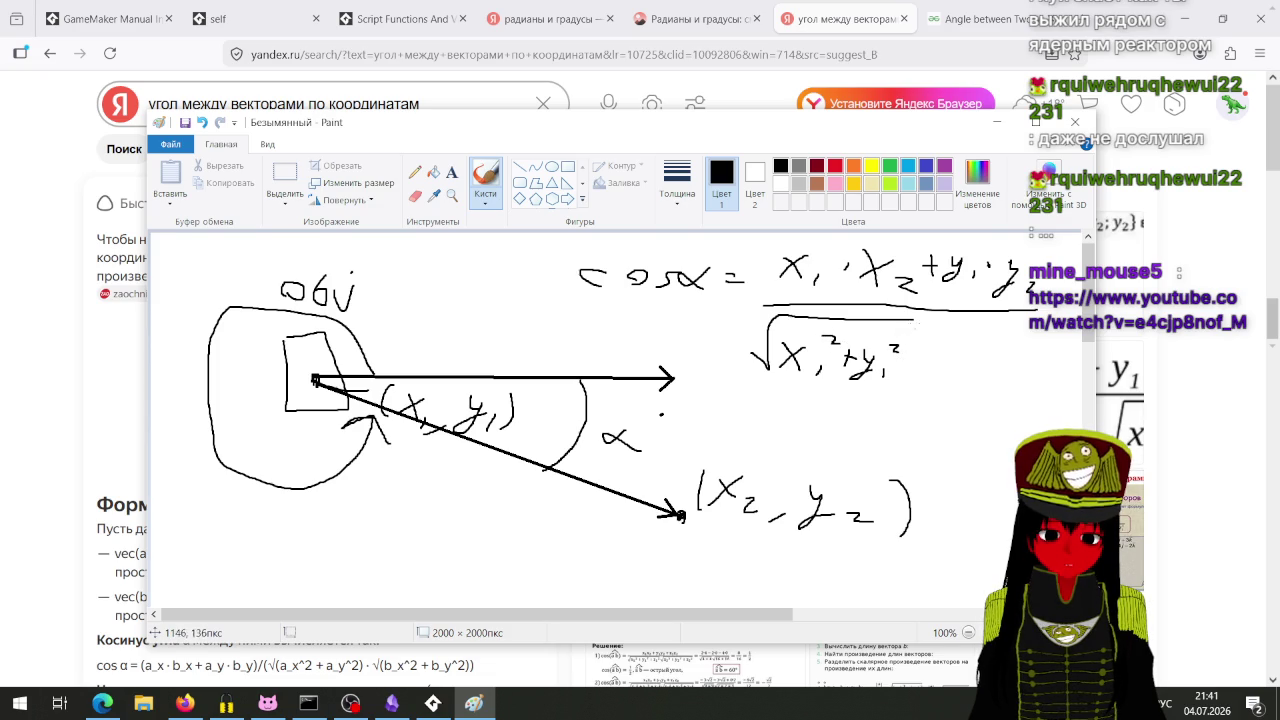
pyautogui.moveTo(729, 128)
pyautogui.mouseDown()
pyautogui.moveTo(722, 370)
pyautogui.moveTo(674, 569)
pyautogui.moveTo(636, 125)
pyautogui.mouseUp()
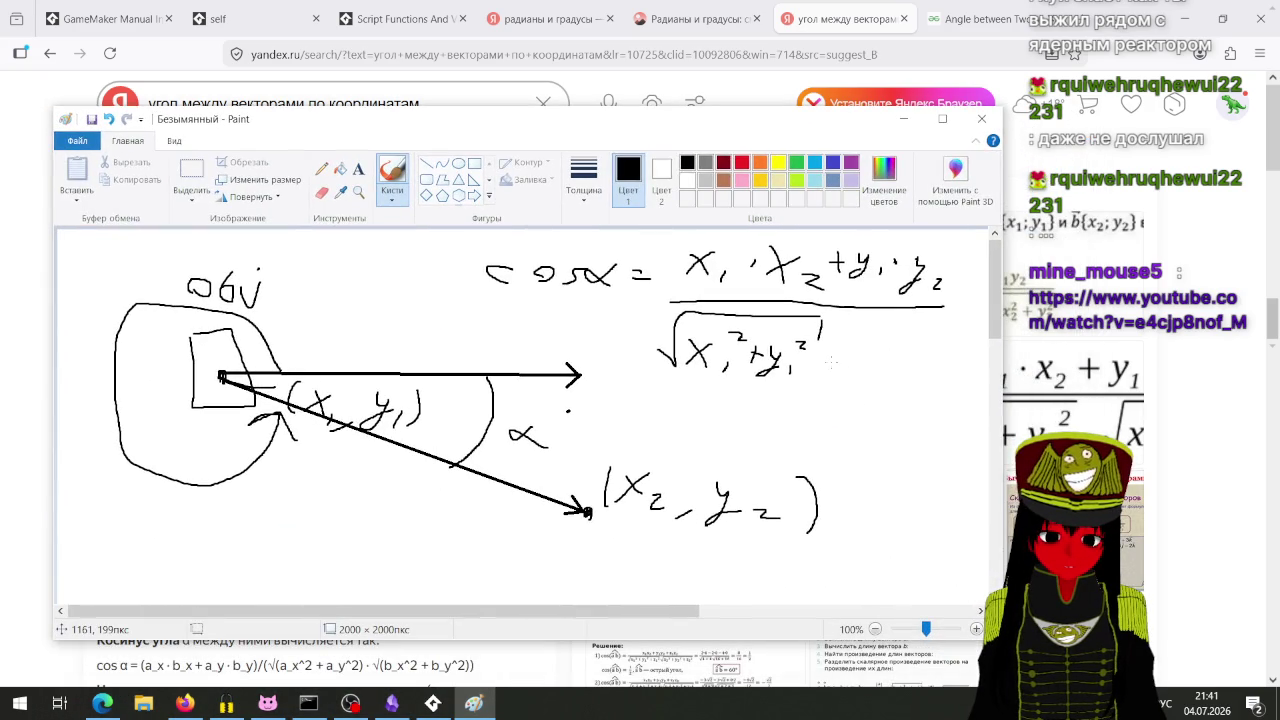
# Step: Add the second square root √(x₂²+y₂²) and extend the fraction bar across the denominator
pyautogui.moveTo(383, 611); pyautogui.dragTo(423, 611)
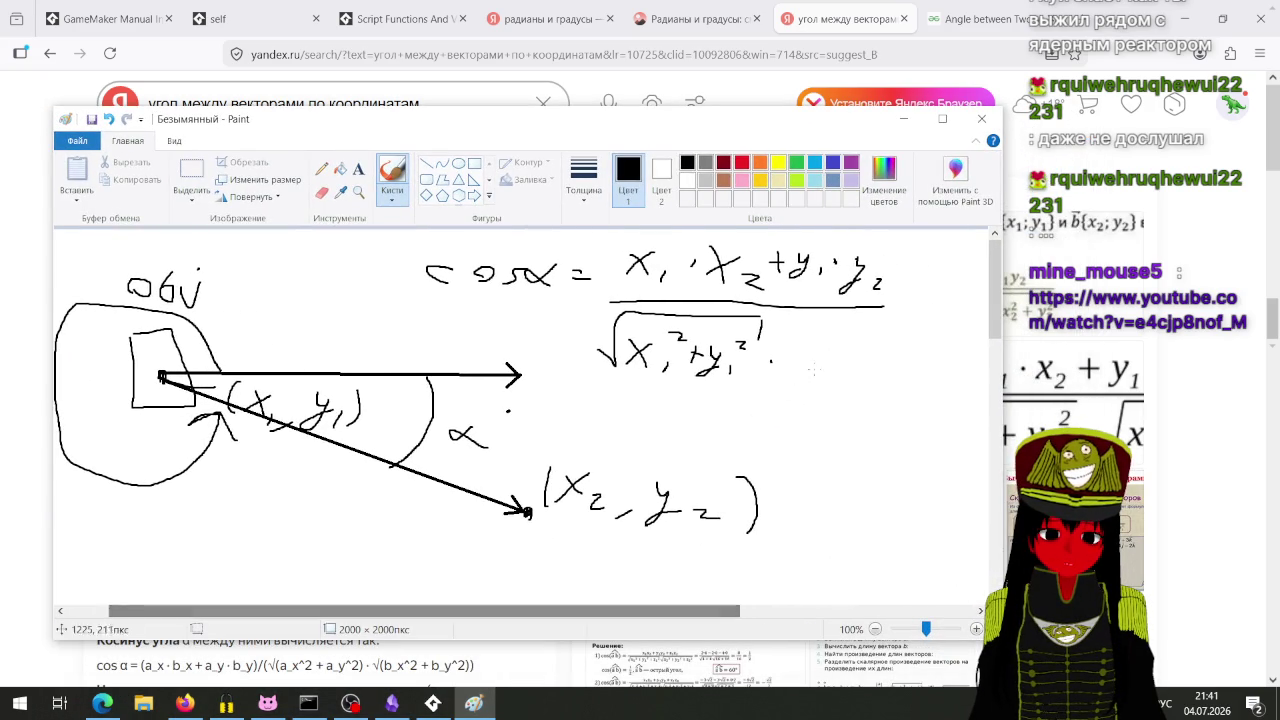
pyautogui.moveTo(786, 366)
pyautogui.mouseDown()
pyautogui.moveTo(818, 330)
pyautogui.moveTo(908, 337)
pyautogui.mouseUp()
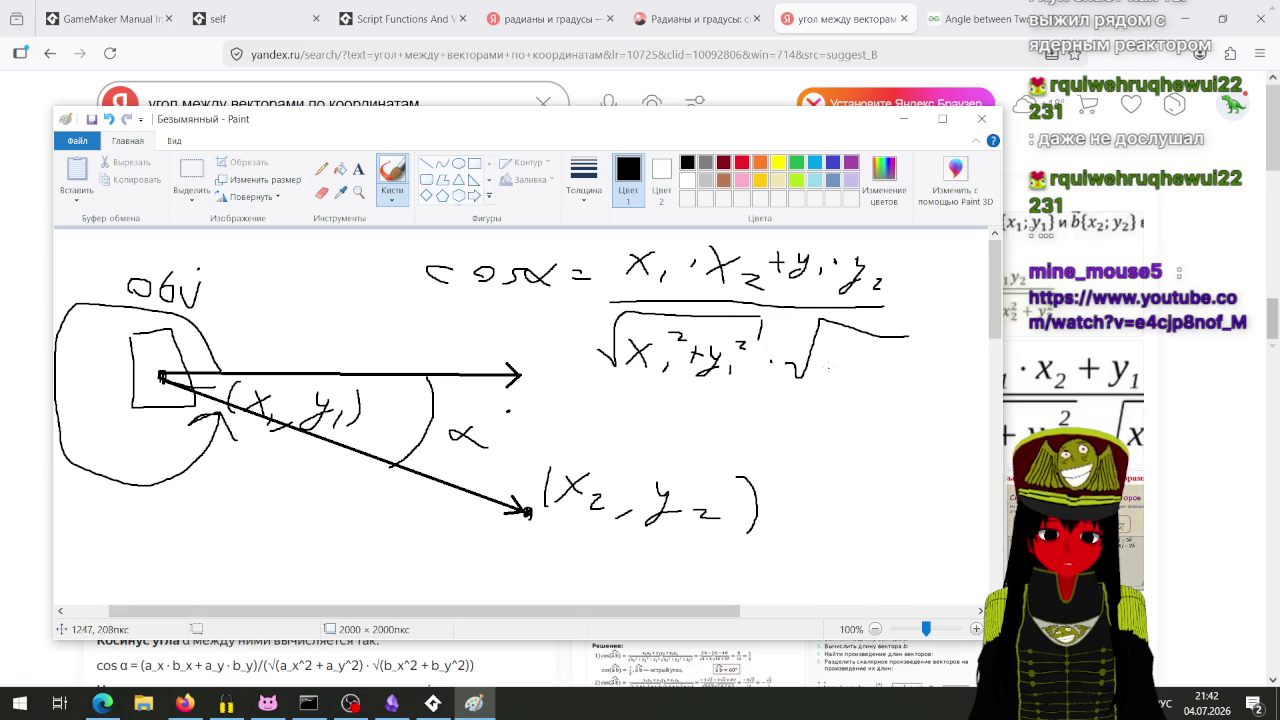
pyautogui.moveTo(824, 362)
pyautogui.mouseDown()
pyautogui.moveTo(838, 382)
pyautogui.moveTo(822, 380)
pyautogui.moveTo(858, 386)
pyautogui.moveTo(860, 354)
pyautogui.moveTo(874, 386)
pyautogui.moveTo(890, 374)
pyautogui.mouseUp()
pyautogui.moveTo(896, 360)
pyautogui.mouseDown()
pyautogui.moveTo(910, 374)
pyautogui.moveTo(886, 395)
pyautogui.moveTo(944, 395)
pyautogui.mouseUp()
pyautogui.moveTo(926, 350); pyautogui.dragTo(963, 362)
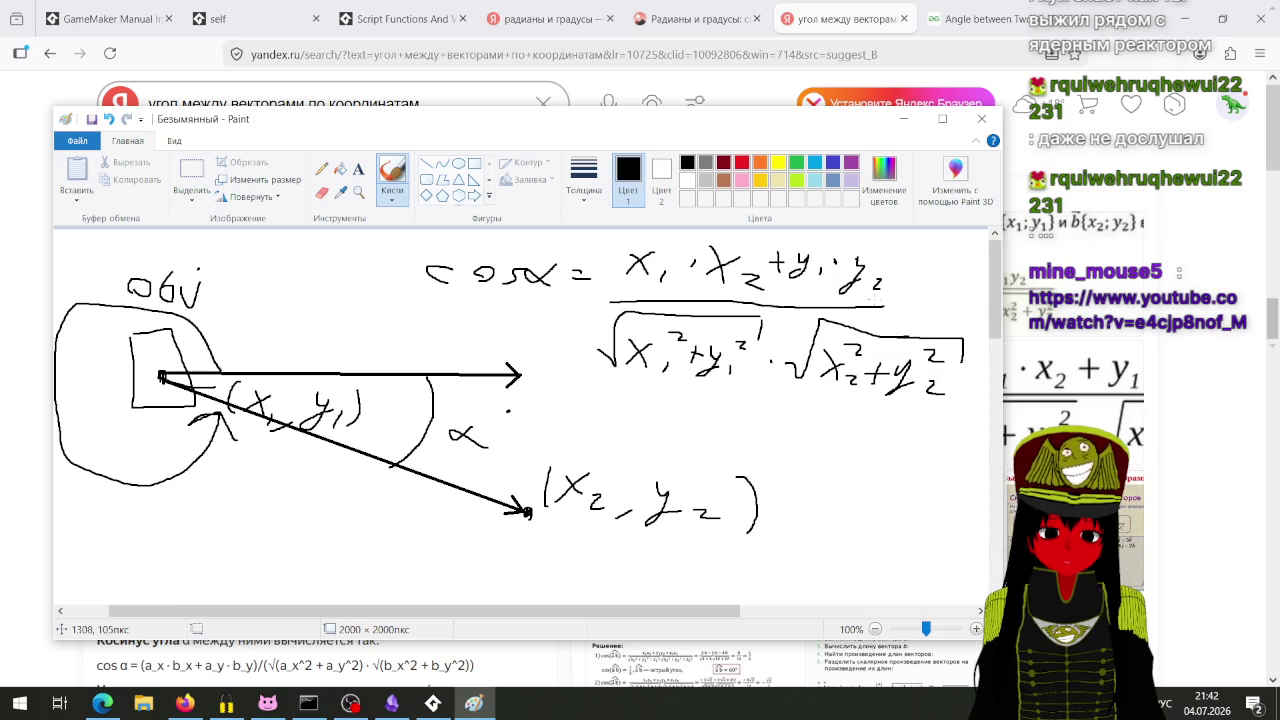
pyautogui.moveTo(880, 307); pyautogui.dragTo(958, 310)
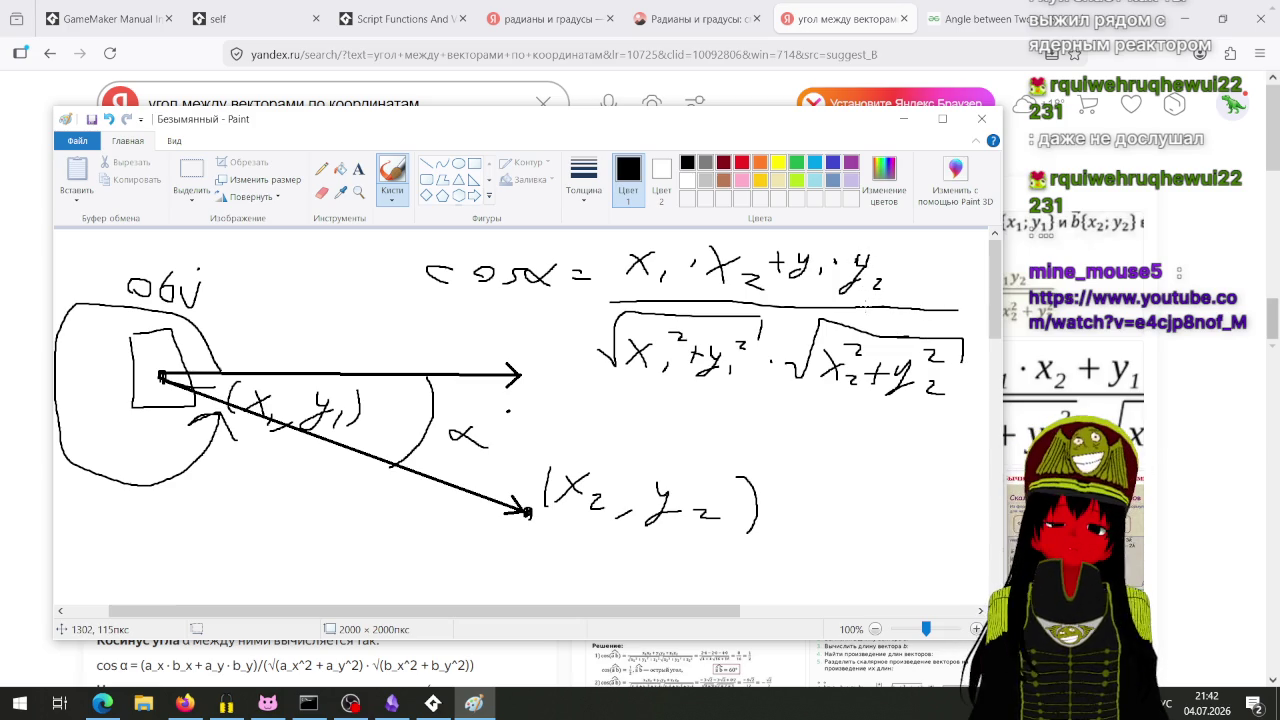
pyautogui.moveTo(644, 119)
pyautogui.mouseDown()
pyautogui.moveTo(644, 215)
pyautogui.moveTo(644, 90)
pyautogui.moveTo(740, 612)
pyautogui.moveTo(840, 508)
pyautogui.moveTo(1030, 458)
pyautogui.moveTo(1066, 365)
pyautogui.moveTo(730, 92)
pyautogui.mouseUp()
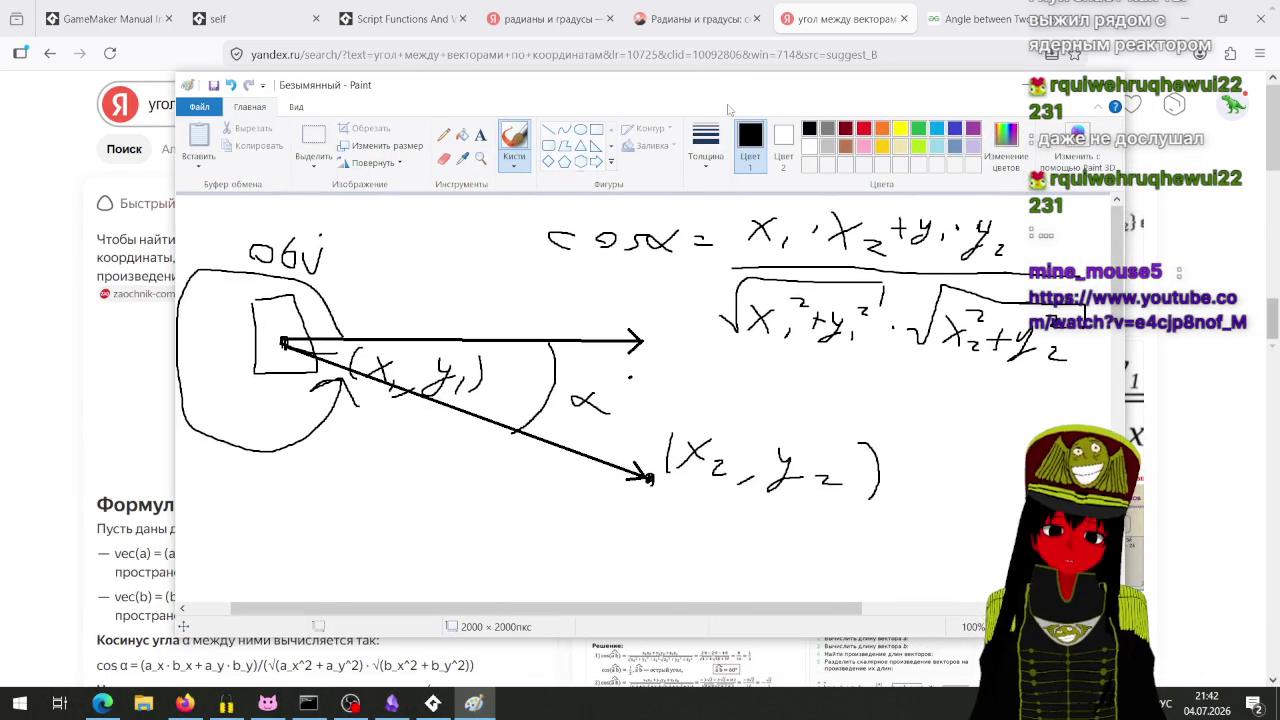
pyautogui.moveTo(721, 77); pyautogui.dragTo(680, 66)
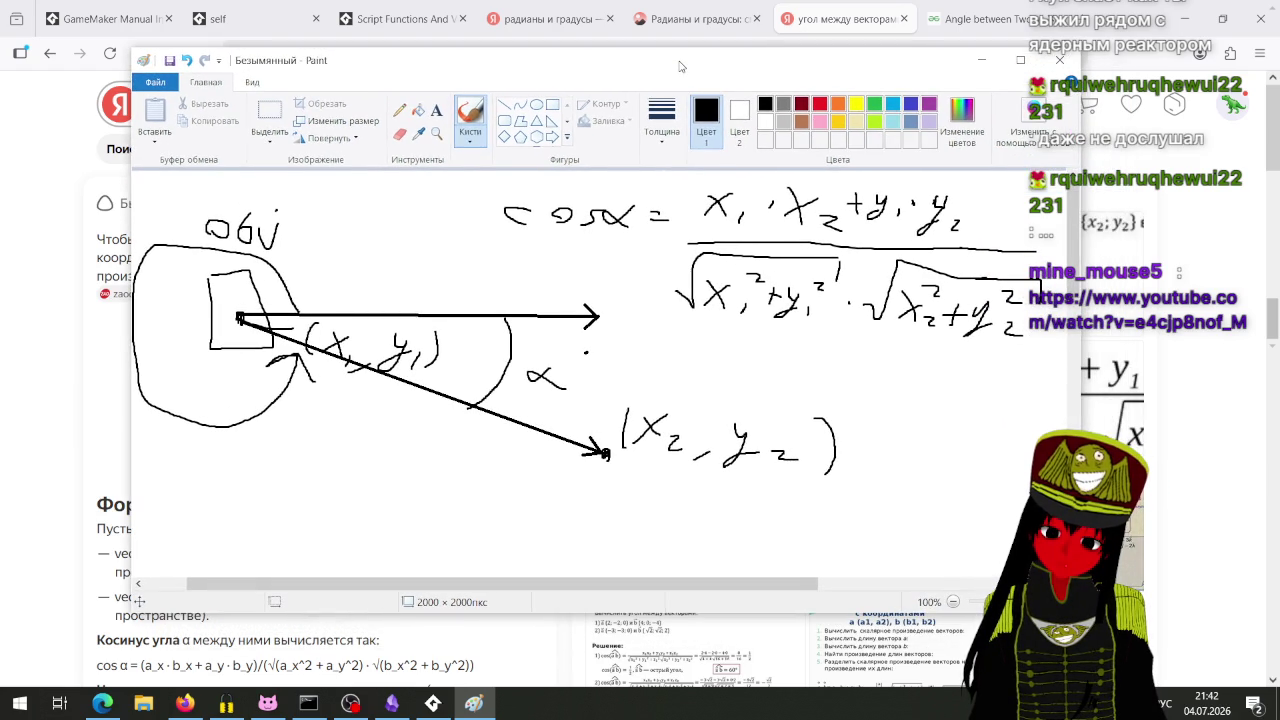
pyautogui.moveTo(679, 66); pyautogui.dragTo(715, 71)
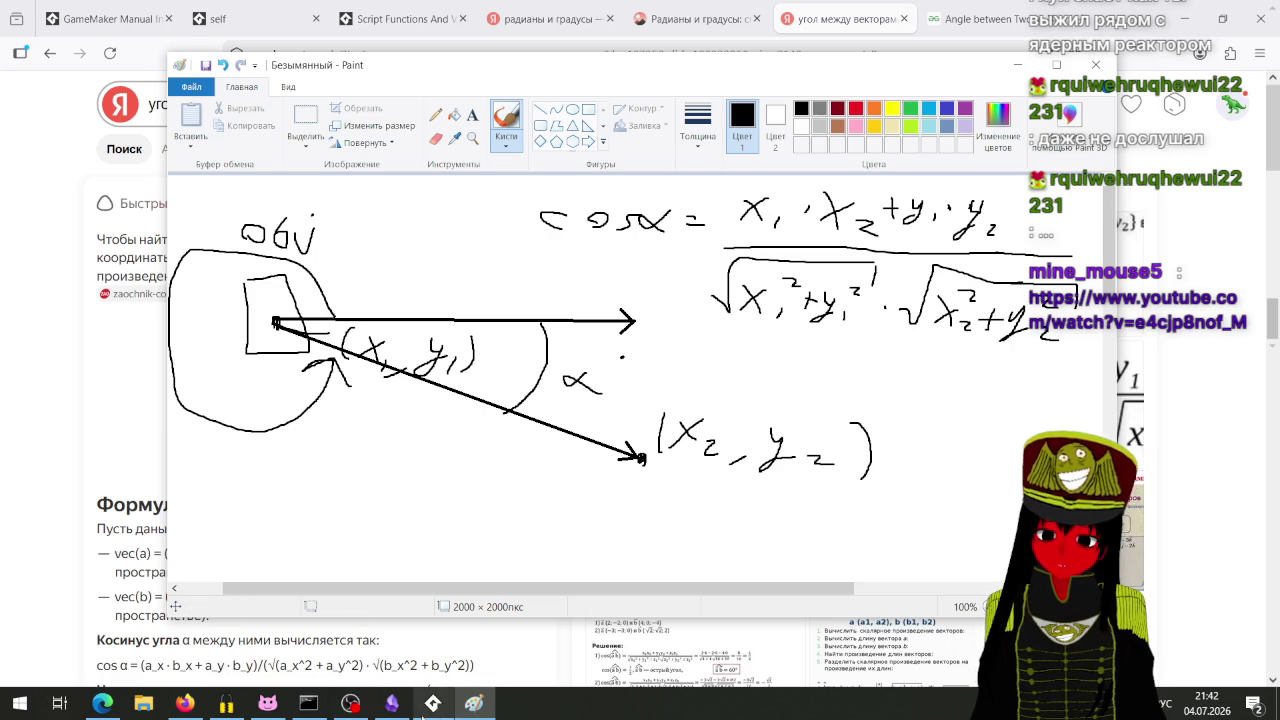
# Step: Back in GameMaker, start the function body with 'cosA ='
pyautogui.click(426, 710)
pyautogui.write('retu')
pyautogui.press('BackSpace')
pyautogui.press('BackSpace')
pyautogui.press('BackSpace')
pyautogui.write('cosA =')
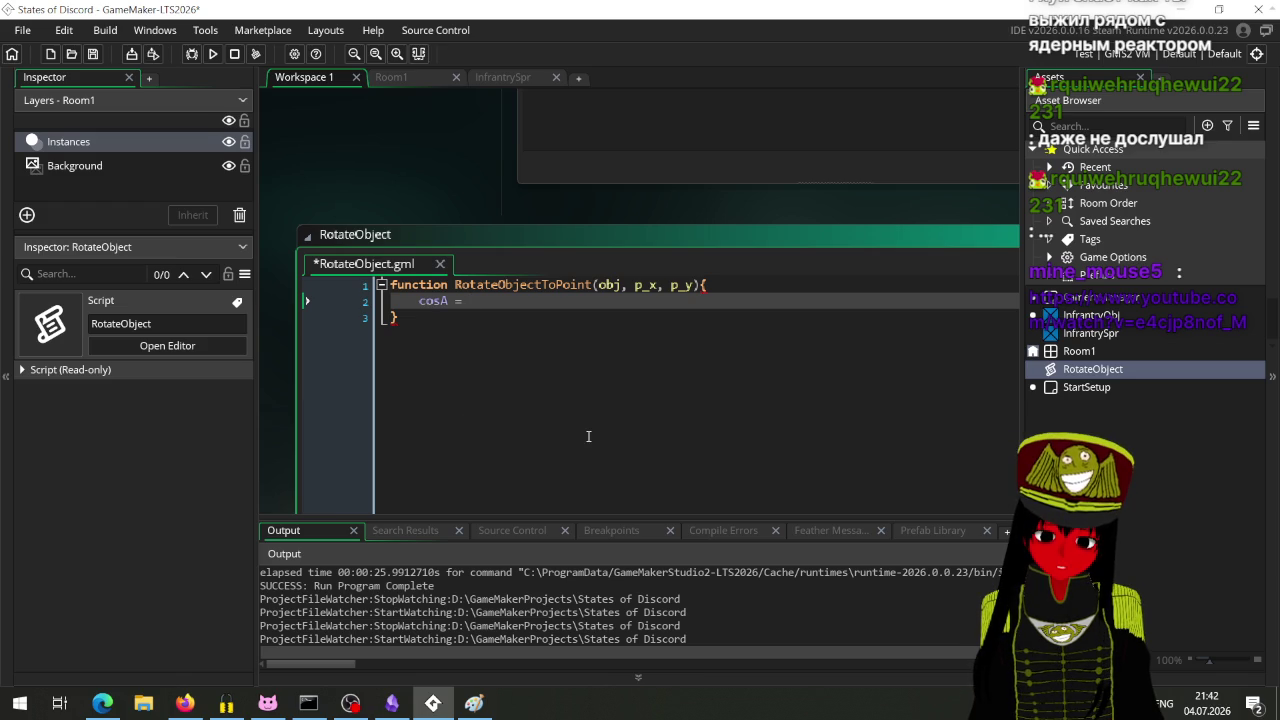
# Step: Insert 'var x1 = obj.x' and 'var x2 = obj.y' above the cosA line
pyautogui.click(735, 287)
pyautogui.press('Return')
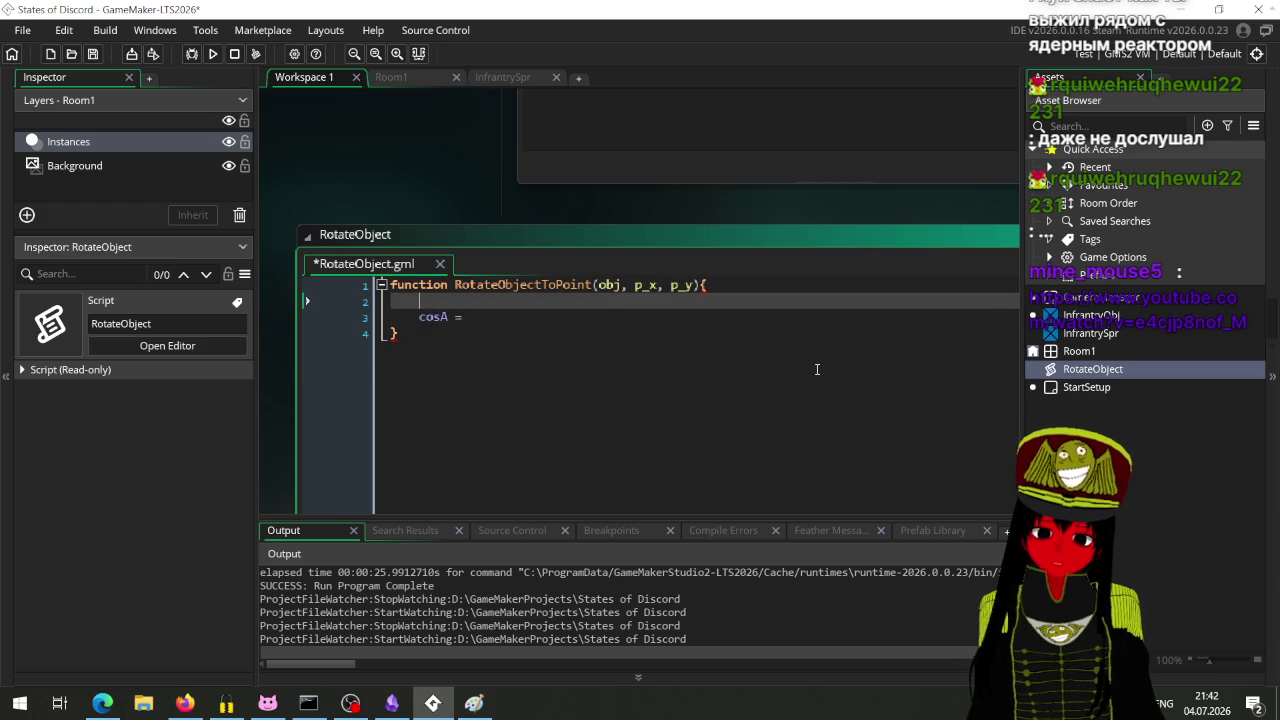
pyautogui.write('var ')
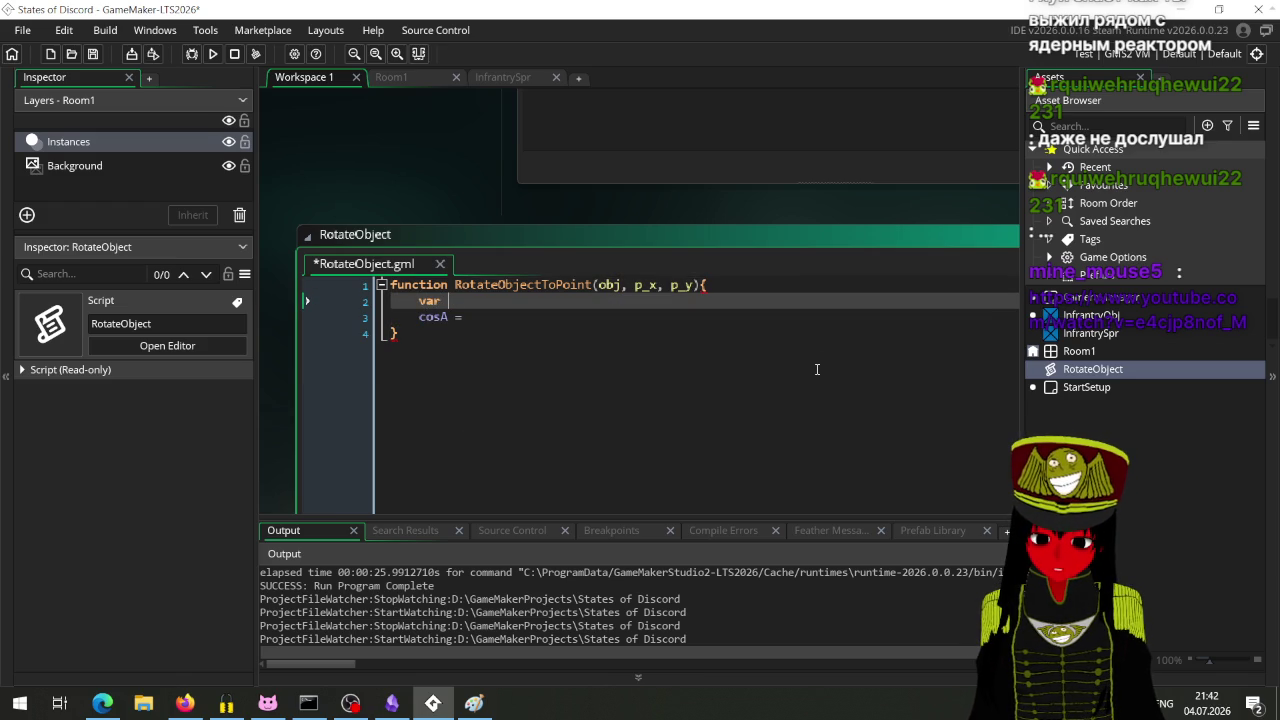
pyautogui.write('x1')
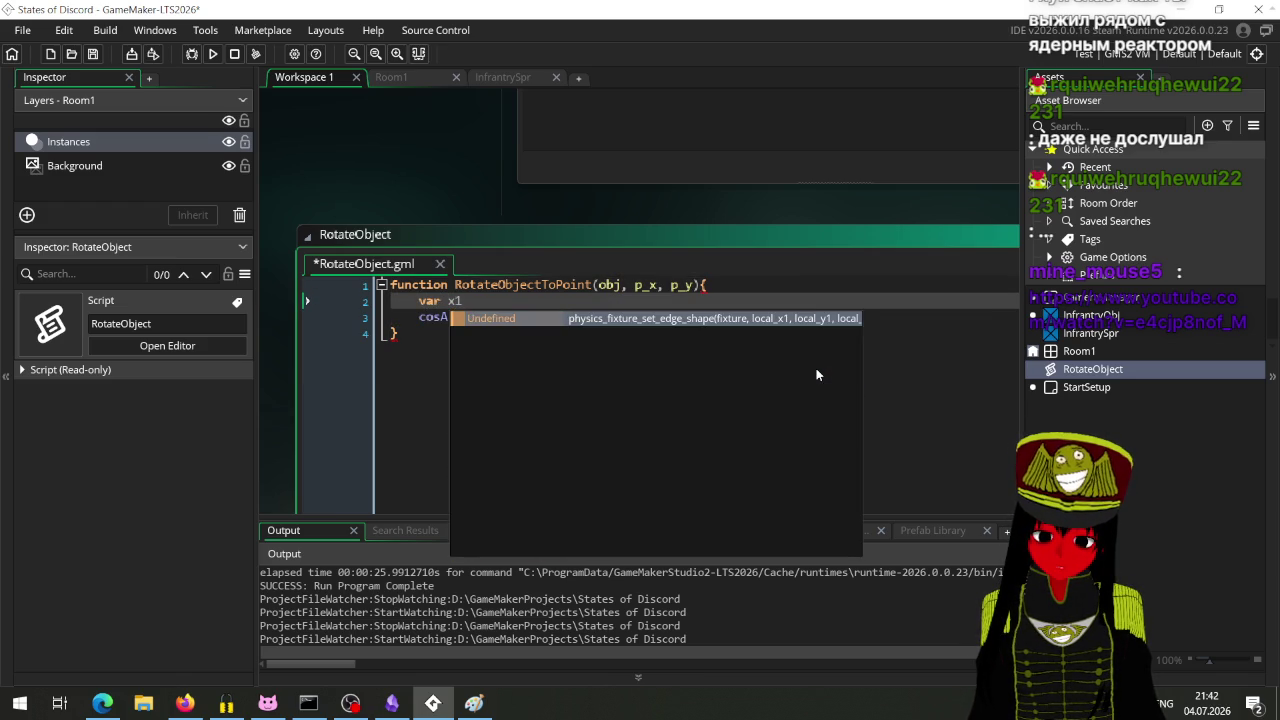
pyautogui.write(' = obj.x')
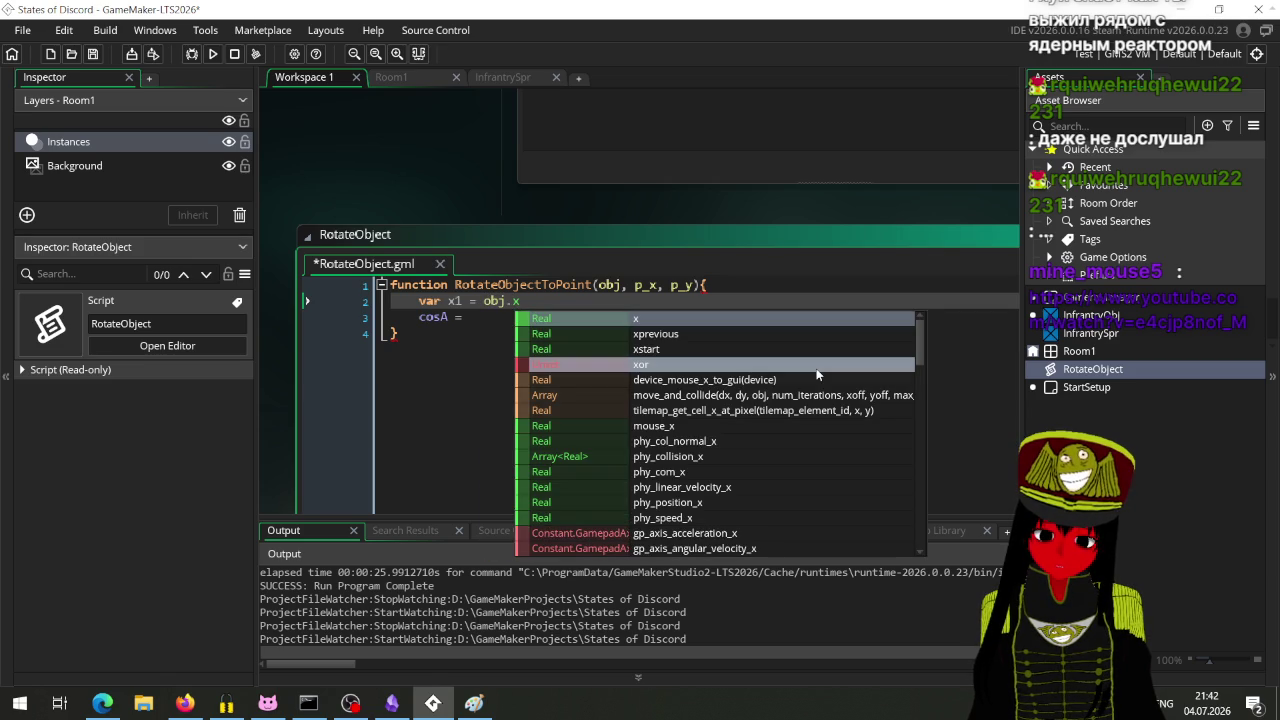
pyautogui.press('Escape')
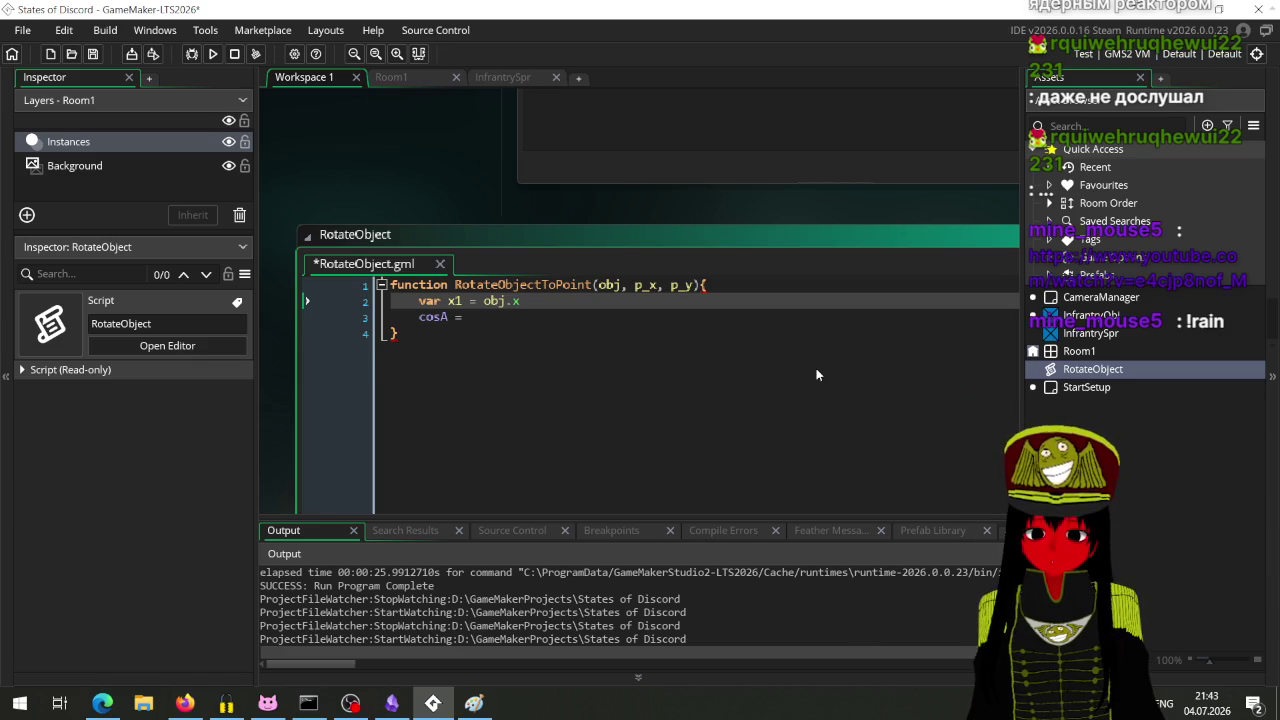
pyautogui.press('Return')
pyautogui.write('var x2 ')
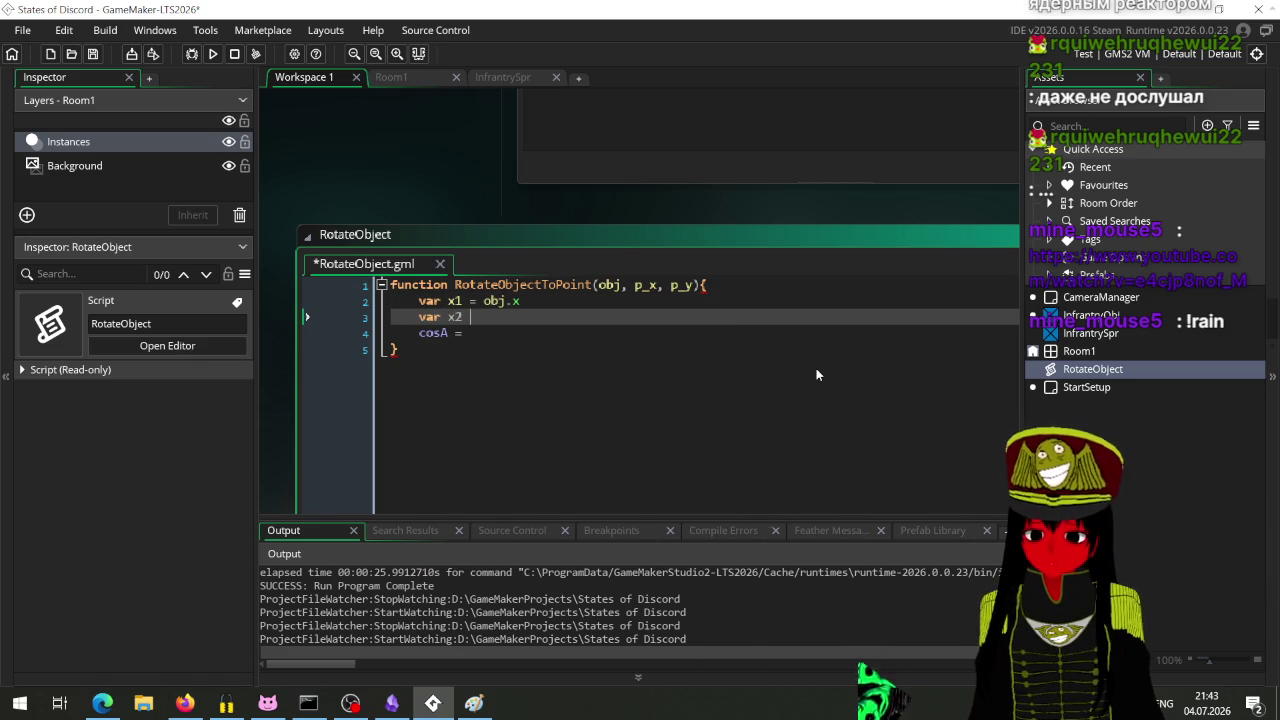
pyautogui.write('= obj.')
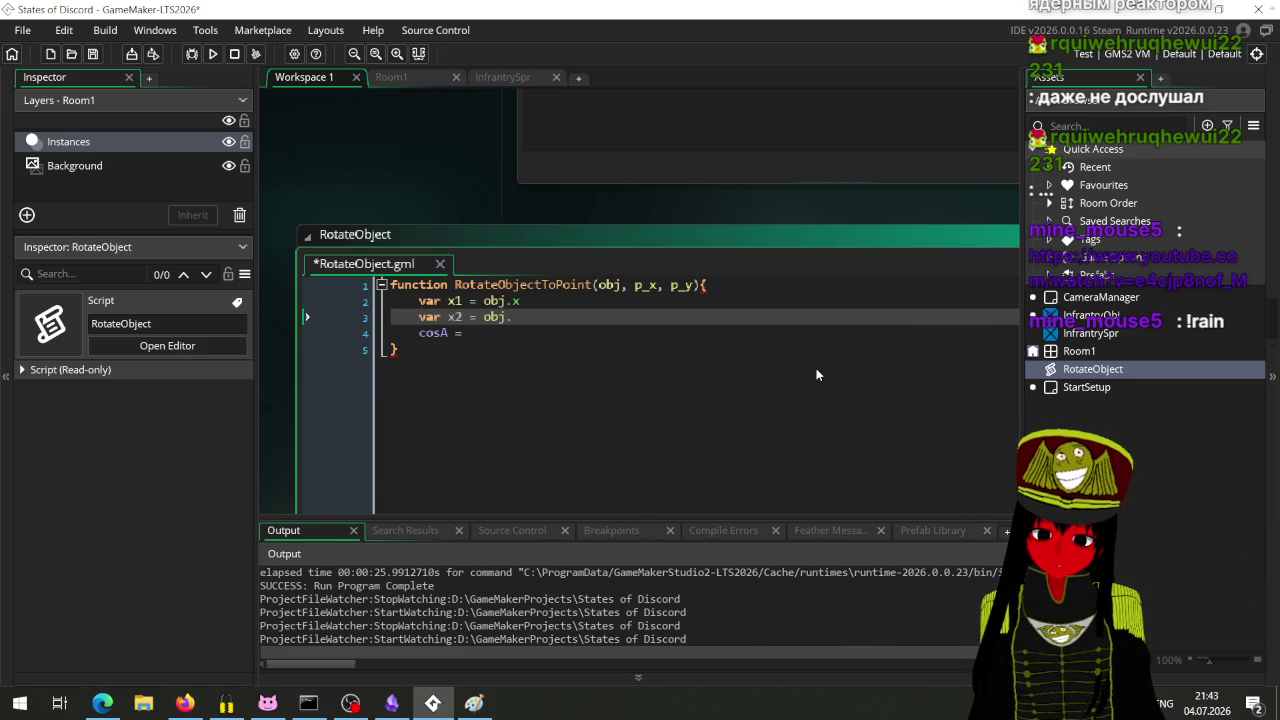
pyautogui.write('y')
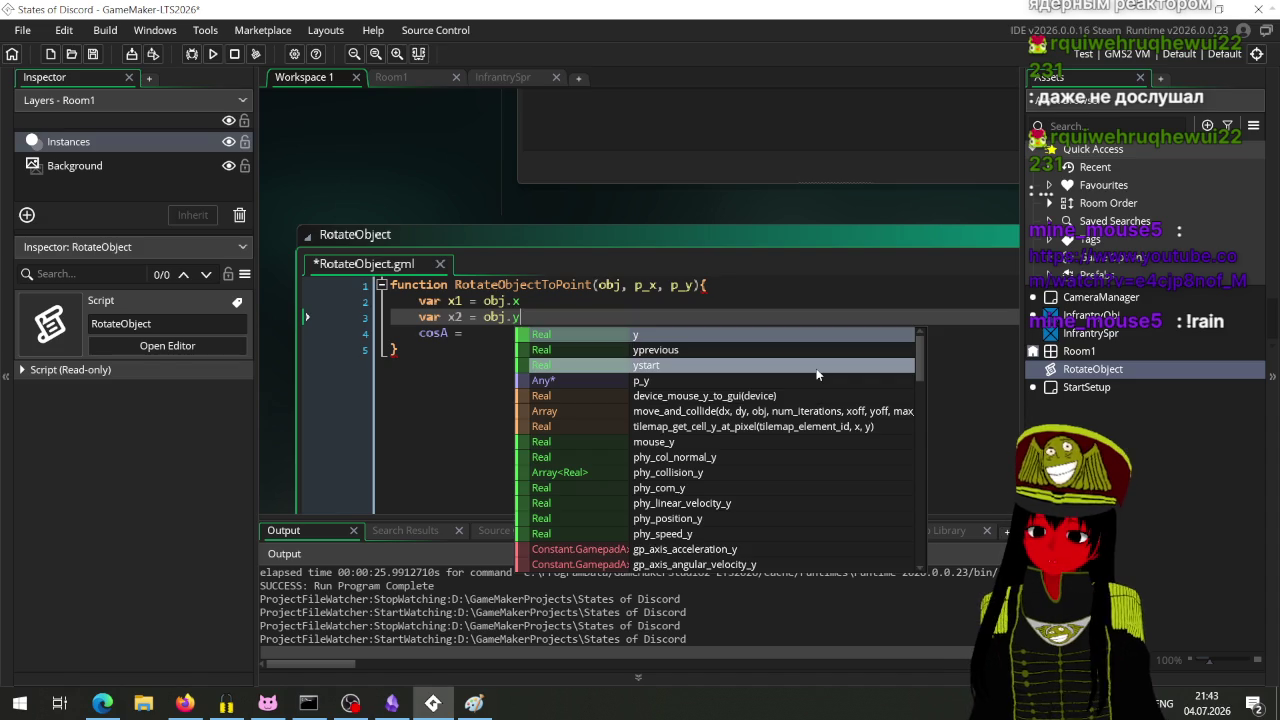
pyautogui.press('Escape')
pyautogui.press('Return')
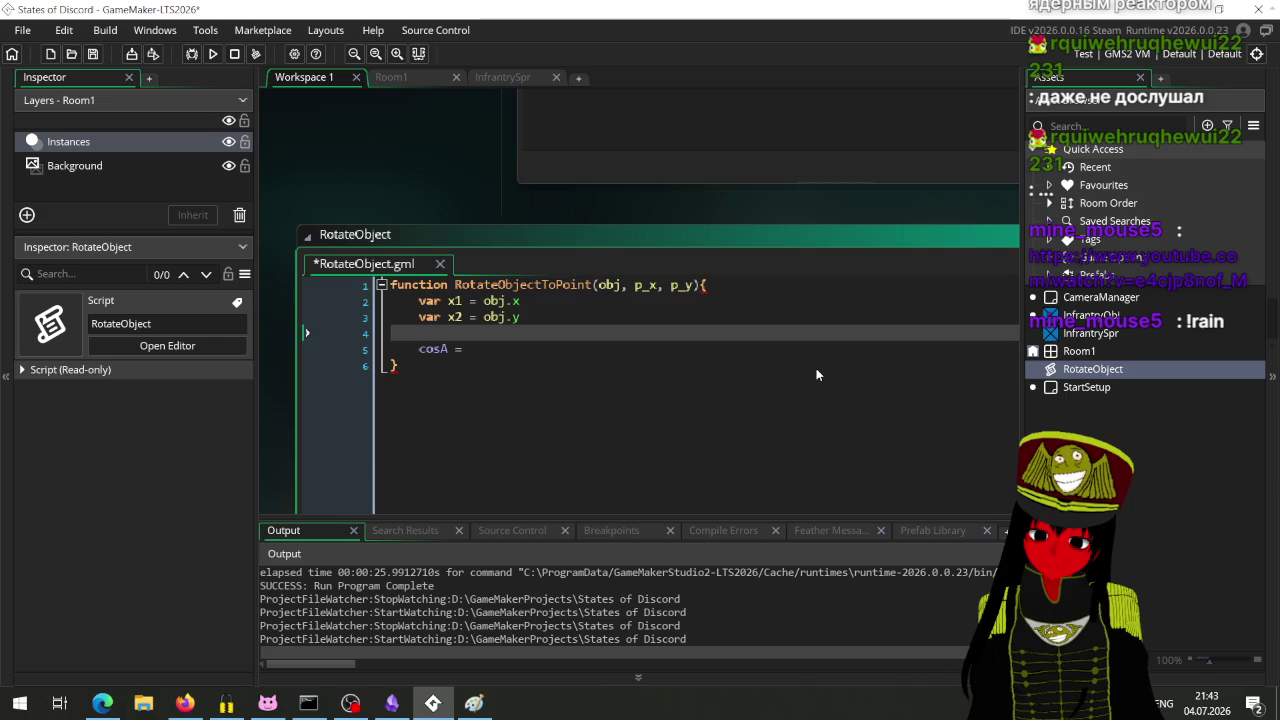
pyautogui.press('BackSpace')
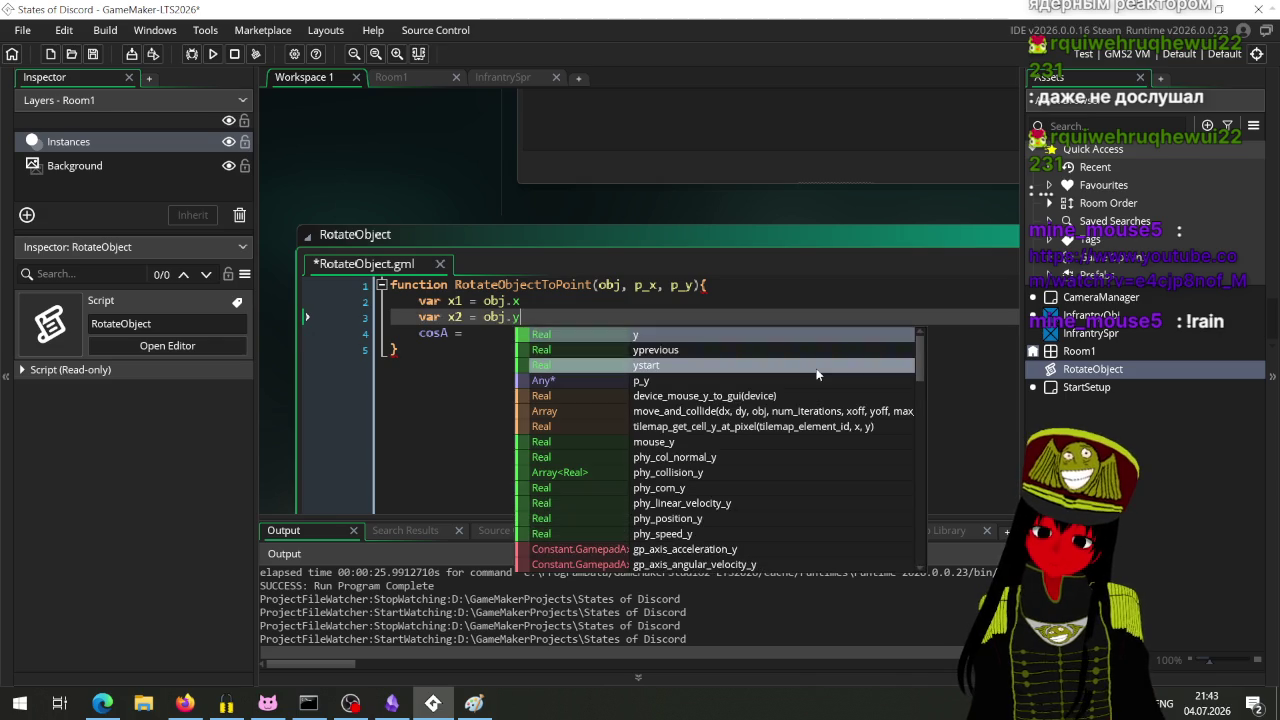
pyautogui.press('Escape')
pyautogui.press('Down')
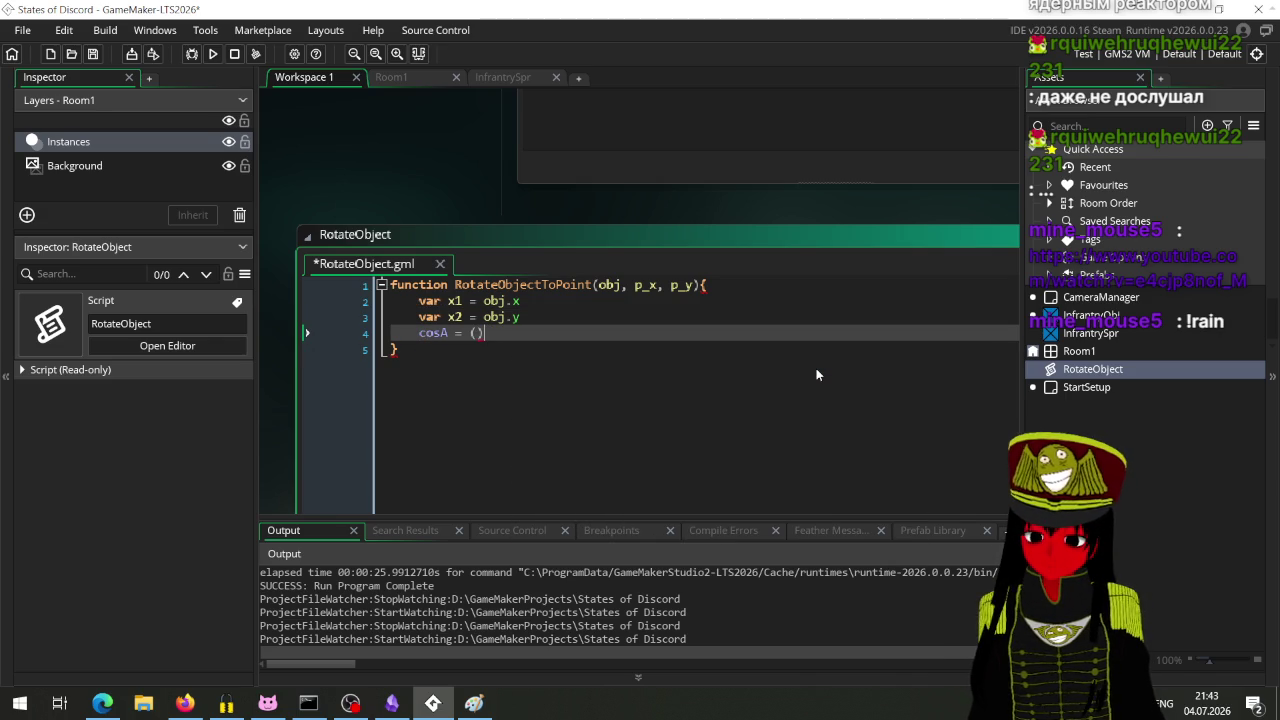
# Step: Write cosA's first term (x1 * p_x) inside the parentheses
pyautogui.press('Left')
pyautogui.write('x1')
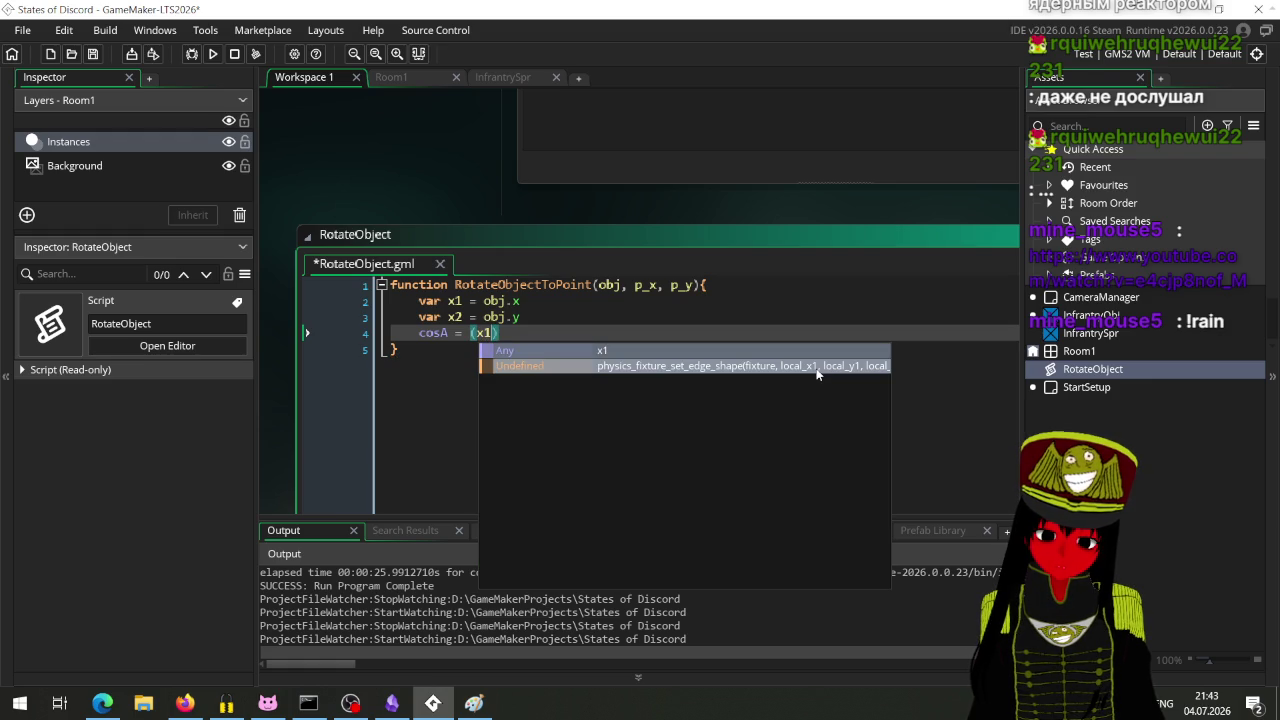
pyautogui.press('Escape')
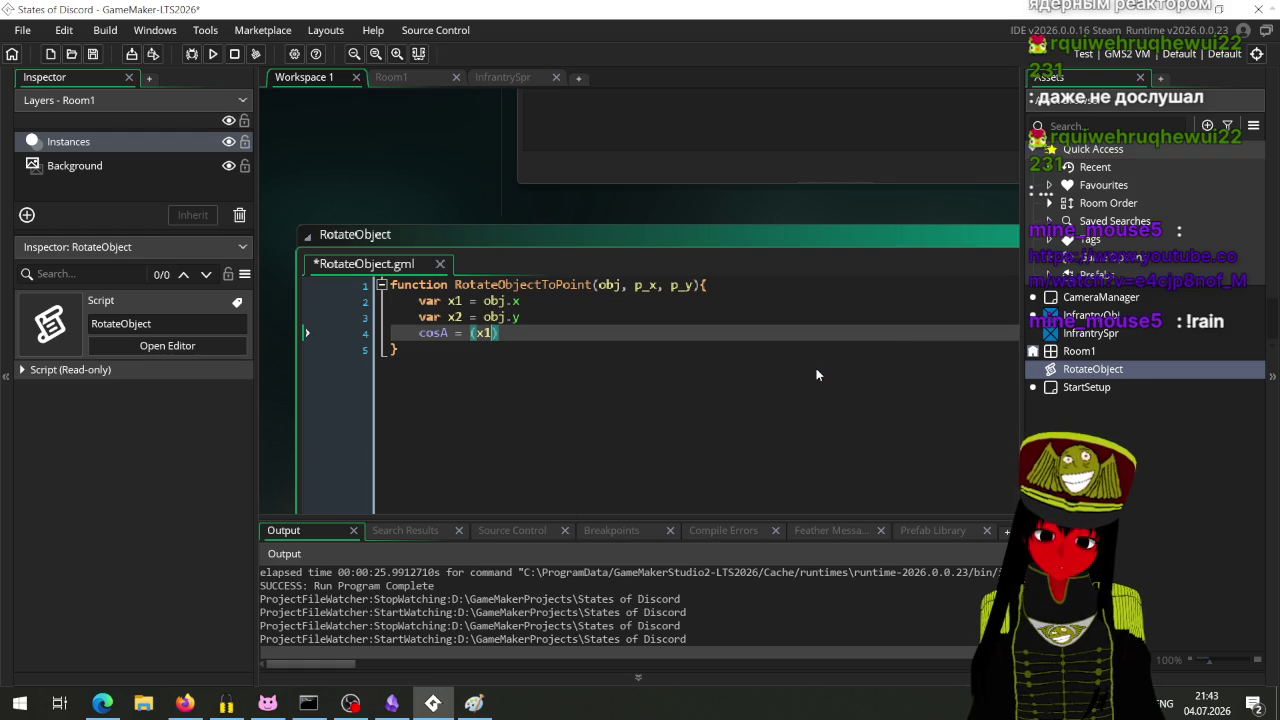
pyautogui.write('* ')
pyautogui.write('p_x')
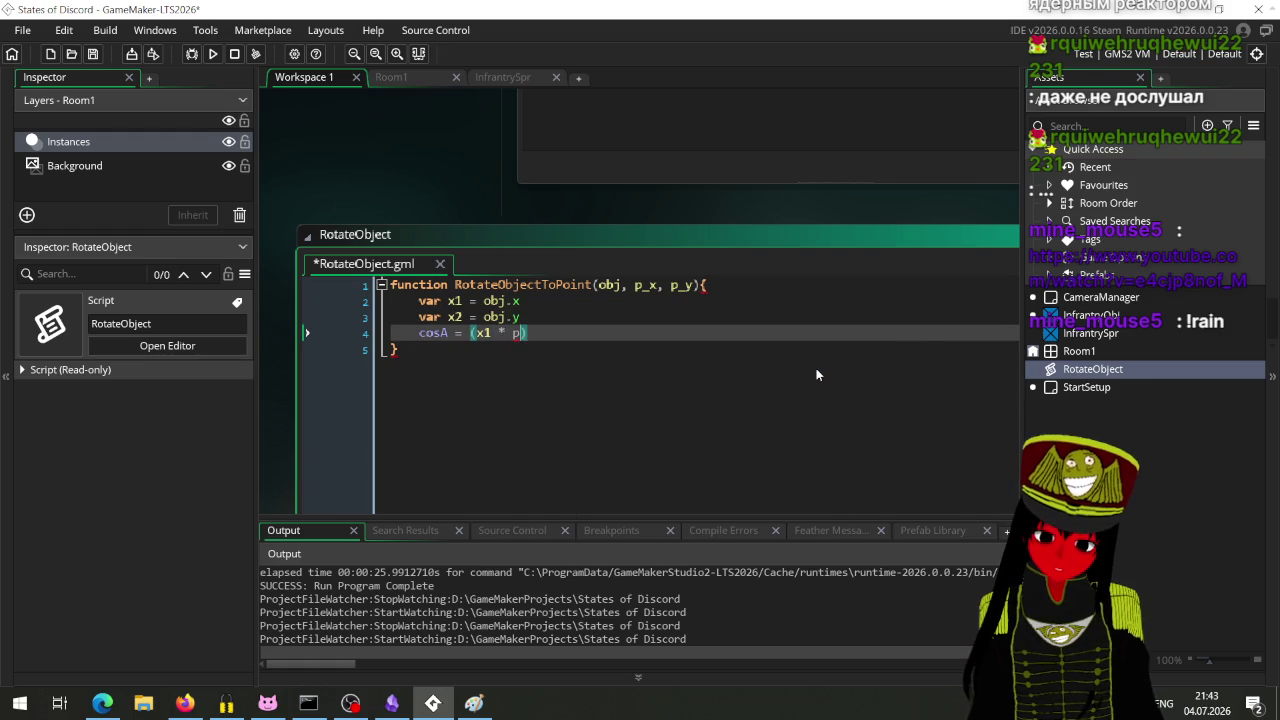
pyautogui.press('Right')
pyautogui.write('+ ')
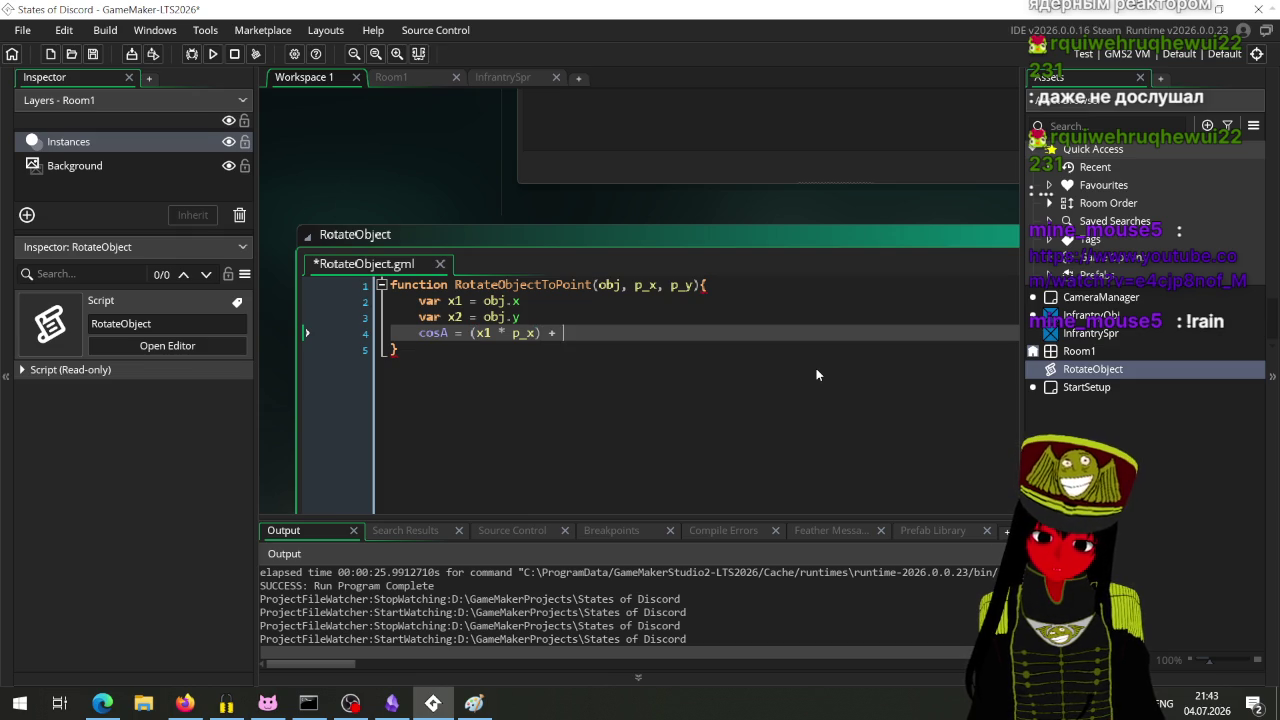
pyautogui.write('(')
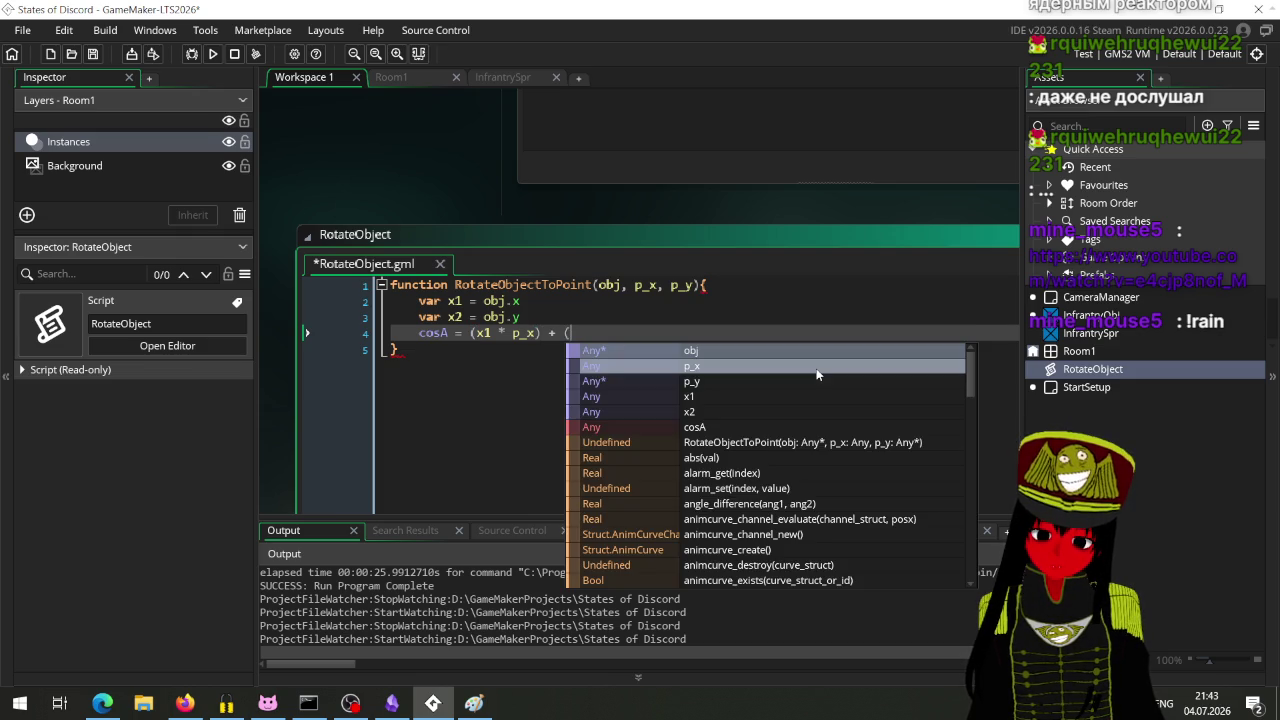
pyautogui.write('x2 *')
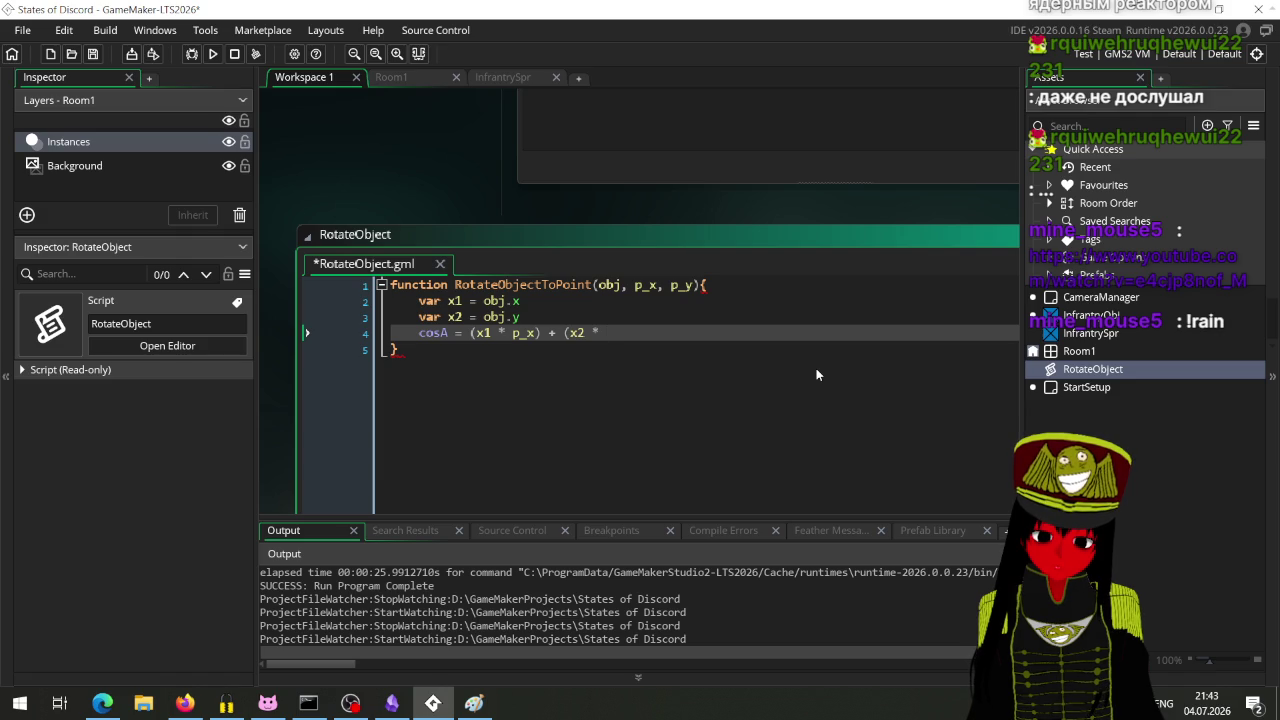
pyautogui.press('BackSpace')
pyautogui.press('BackSpace')
pyautogui.press('BackSpace')
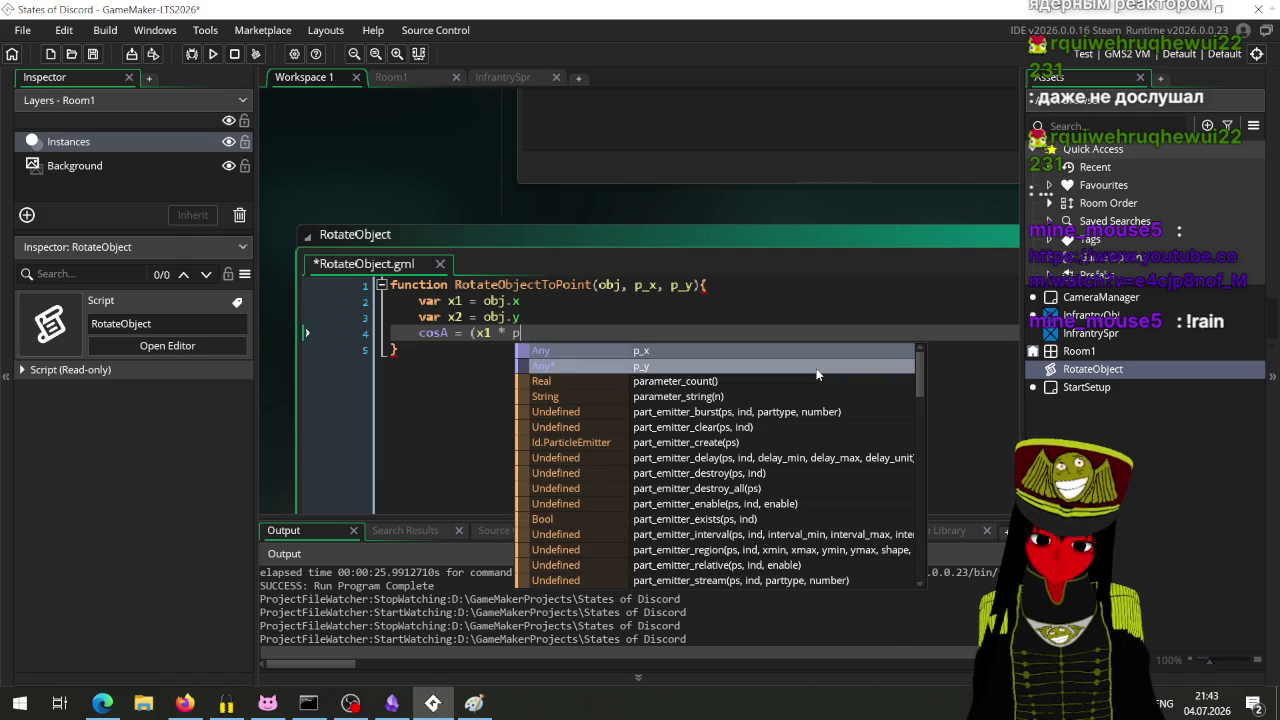
pyautogui.press('BackSpace')
# Step: Rename x2 to y1 and complete the numerator with + (y1 * p_y), then view the Paint sketch
pyautogui.press('Up')
pyautogui.press('BackSpace')
pyautogui.press('BackSpace')
pyautogui.write('y')
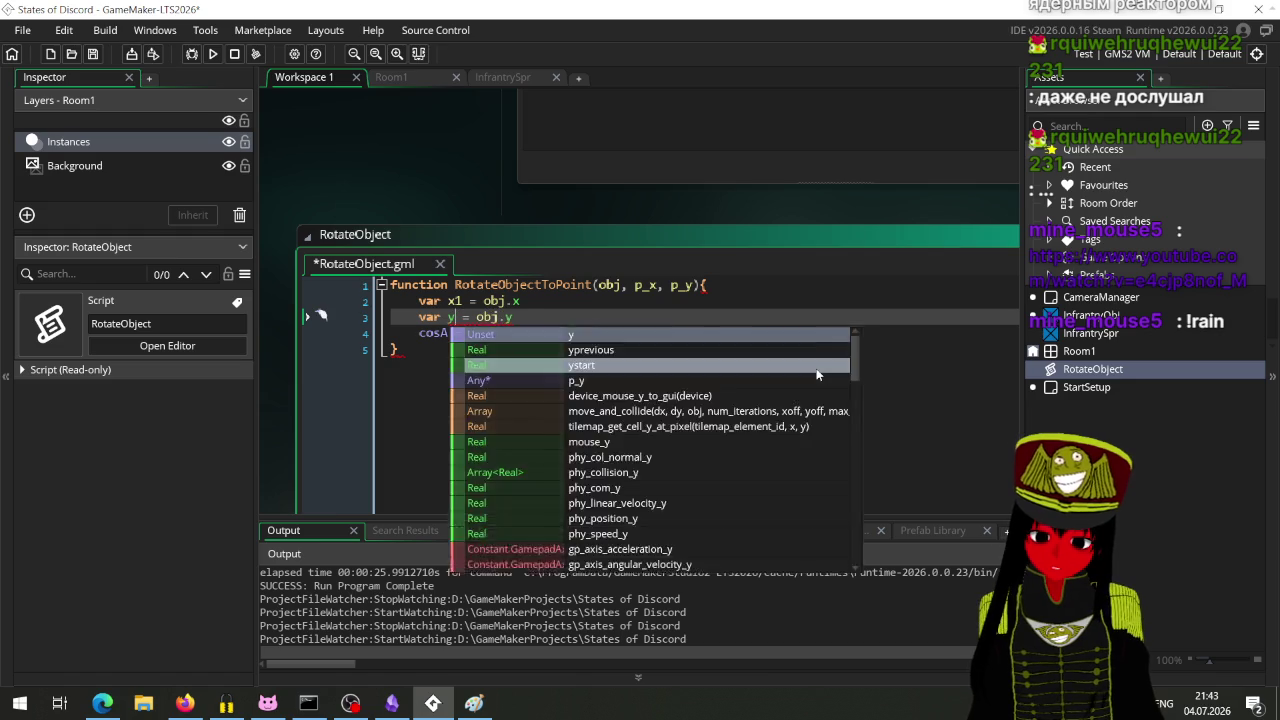
pyautogui.write('1')
pyautogui.press('Down')
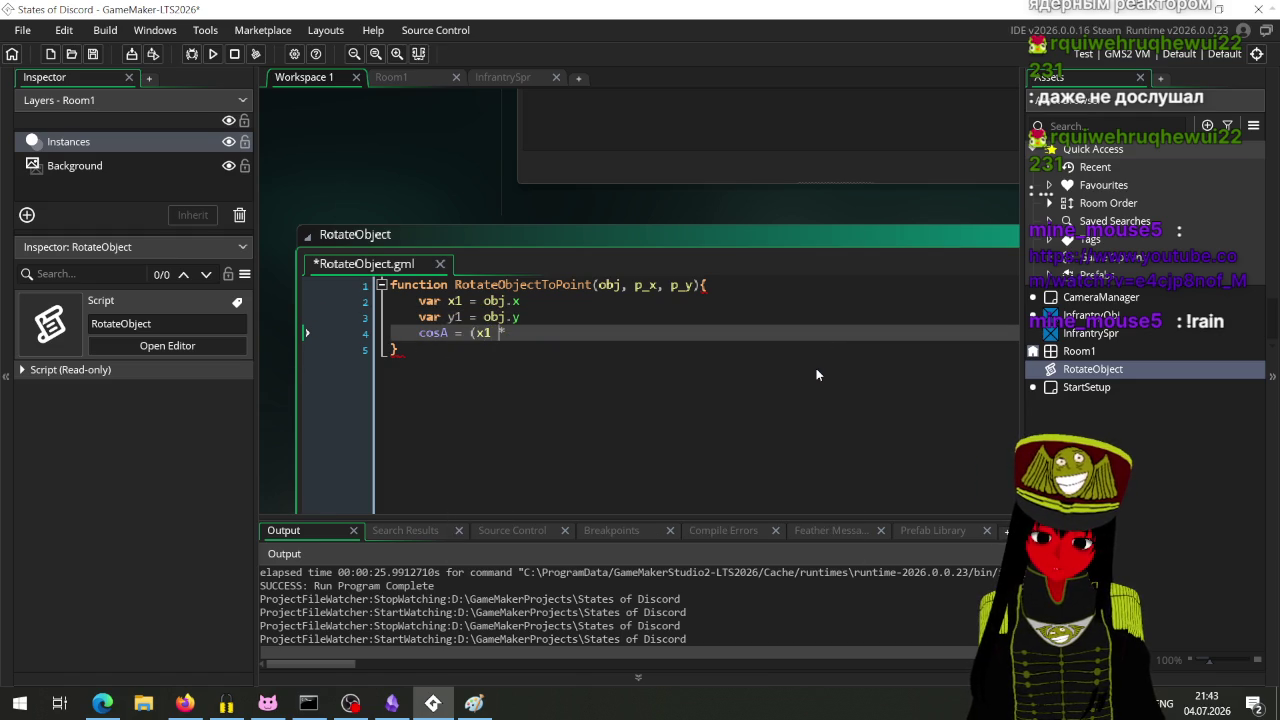
pyautogui.write('p_x')
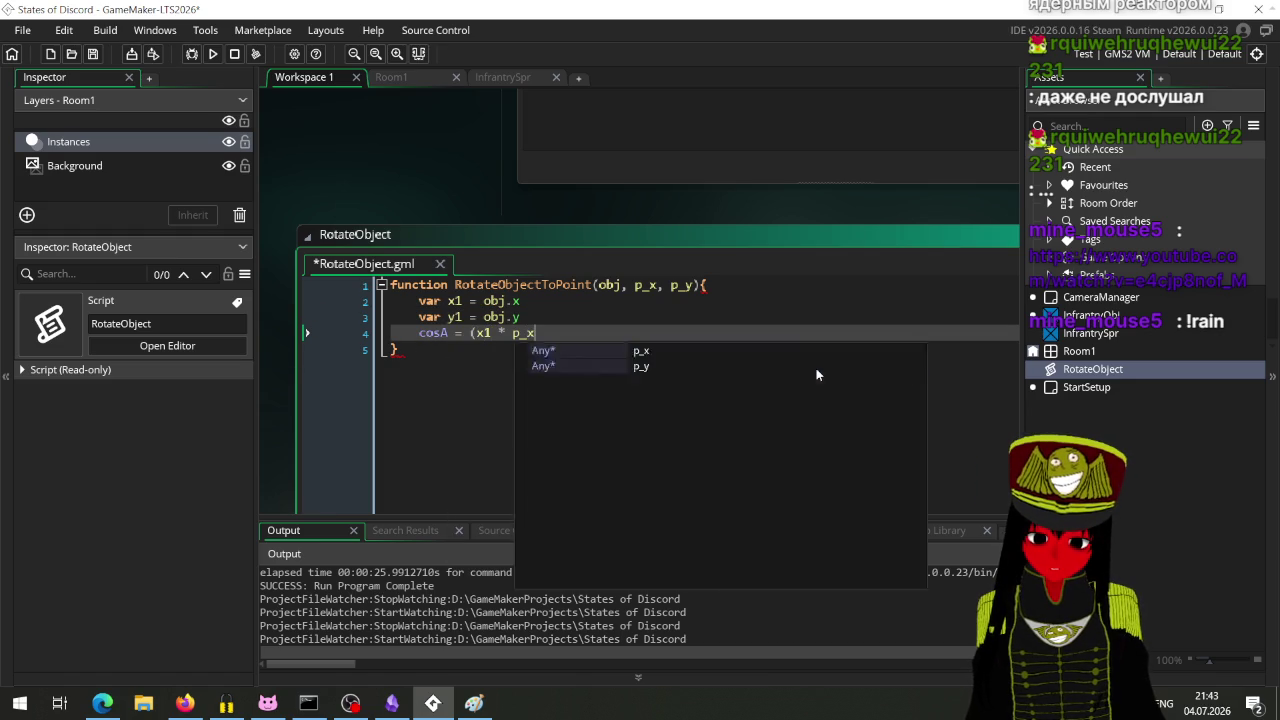
pyautogui.write(') + (')
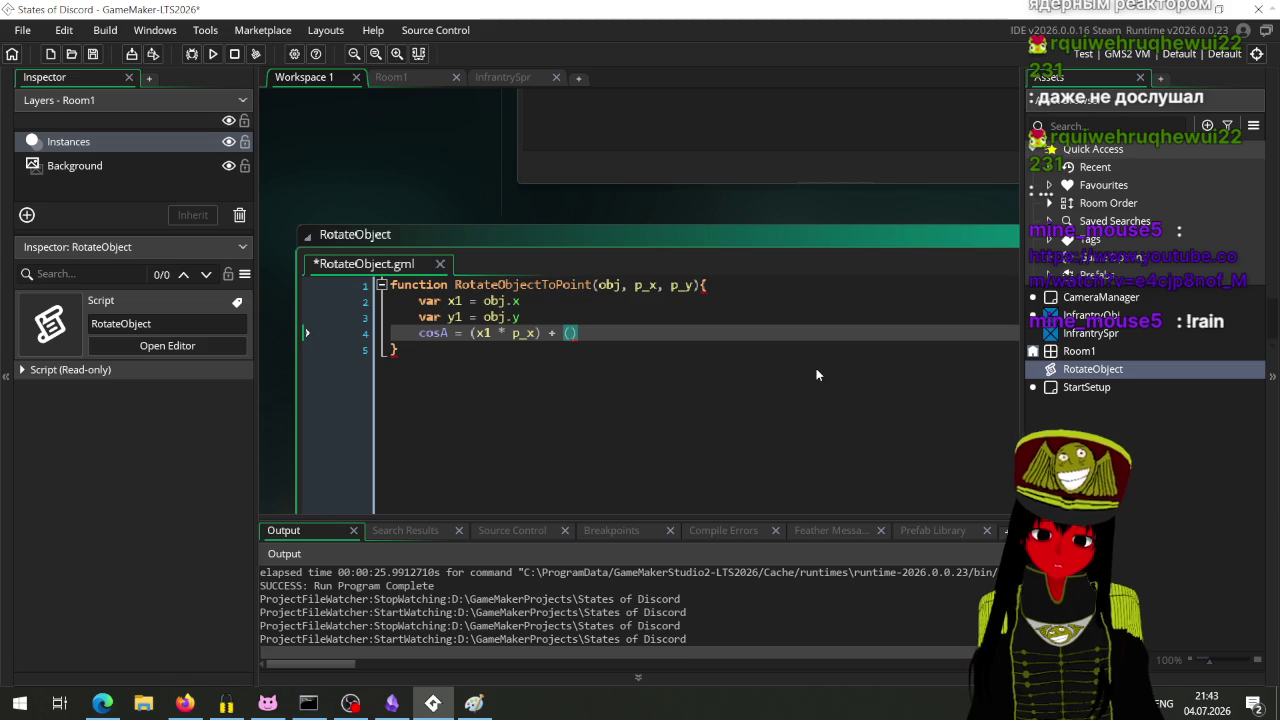
pyautogui.write('y1 * p_')
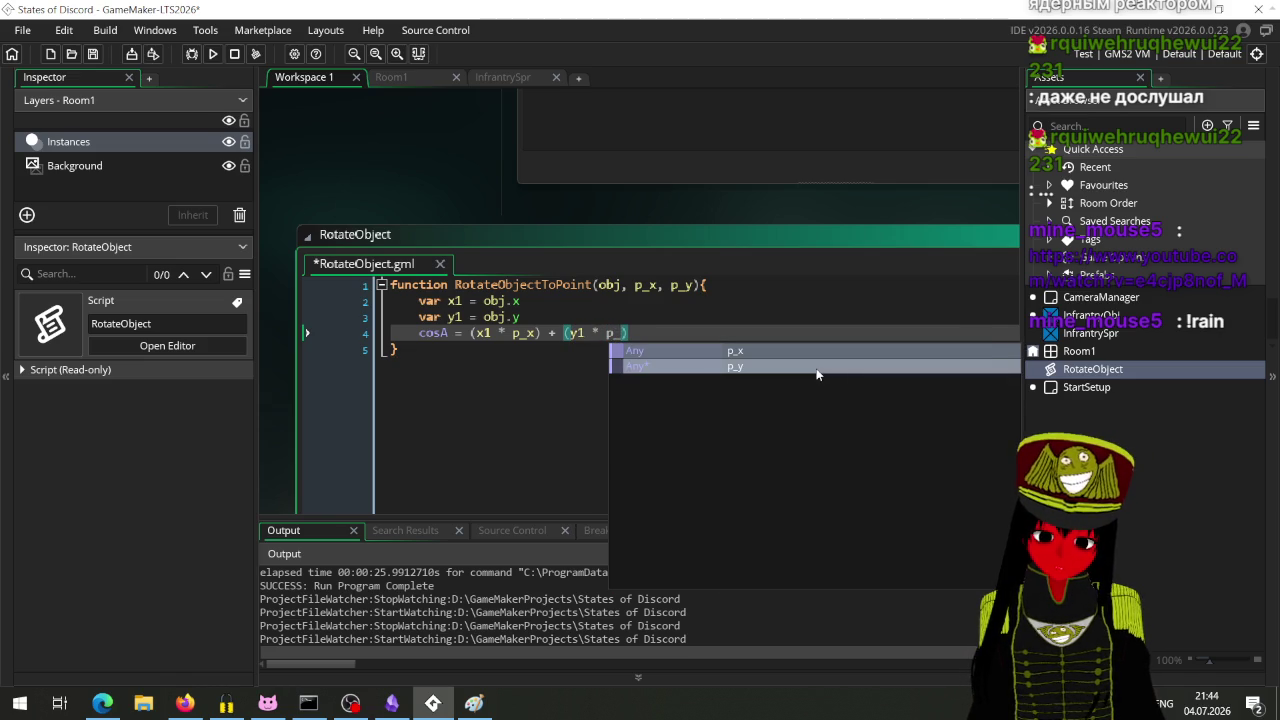
pyautogui.write('y)')
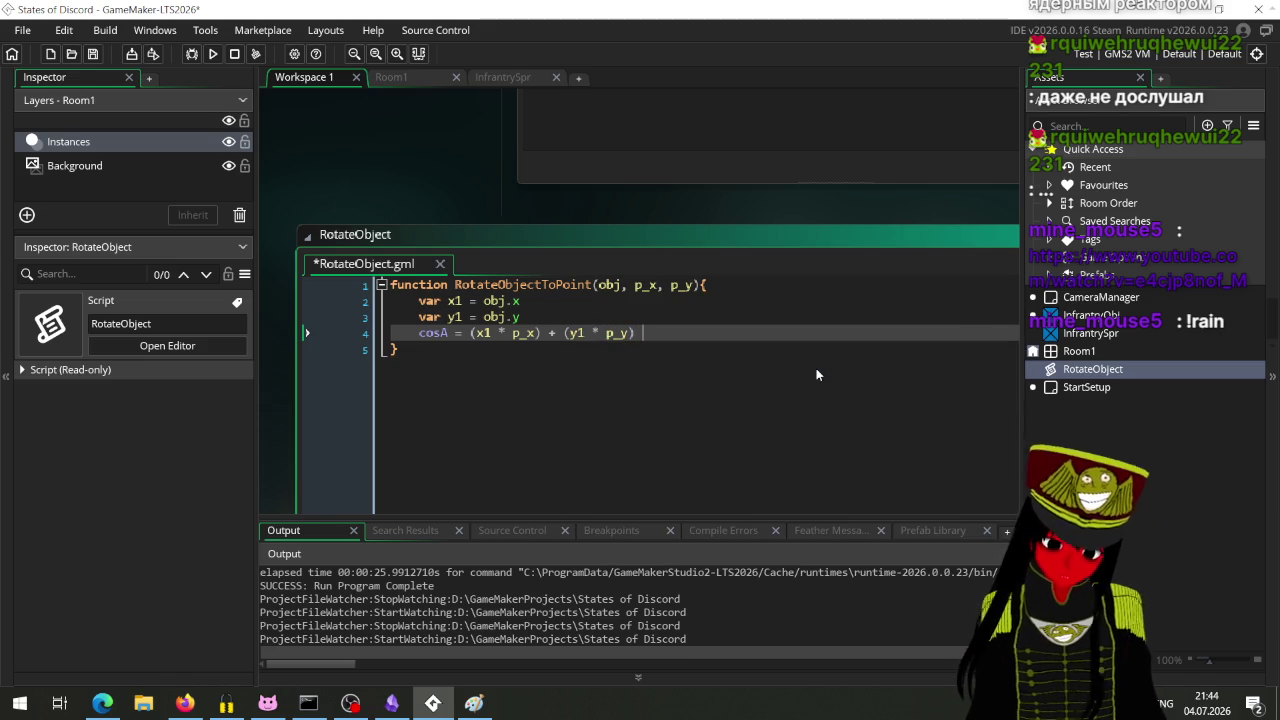
pyautogui.hotkey('alt', 'Tab')
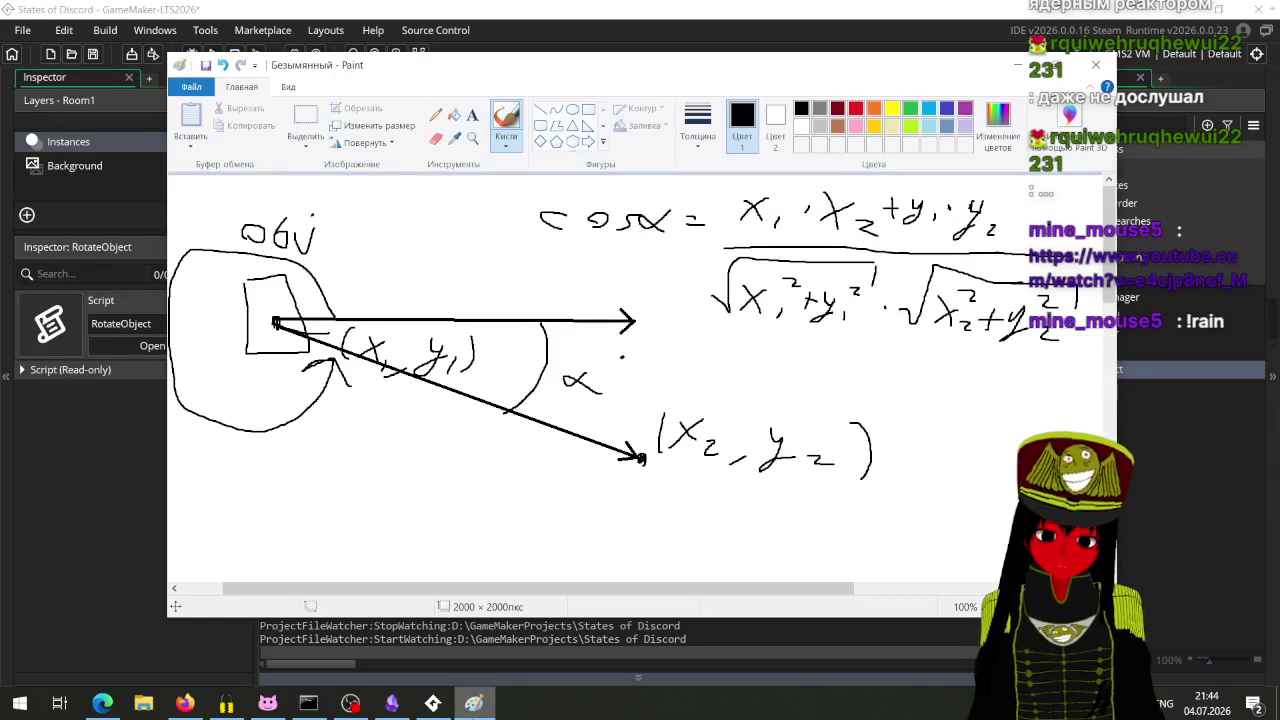
# Step: Append '/ sqrt()' to cosA and open the sqrt manual page with F1
pyautogui.hotkey('alt', 'Tab')
pyautogui.write('/ ')
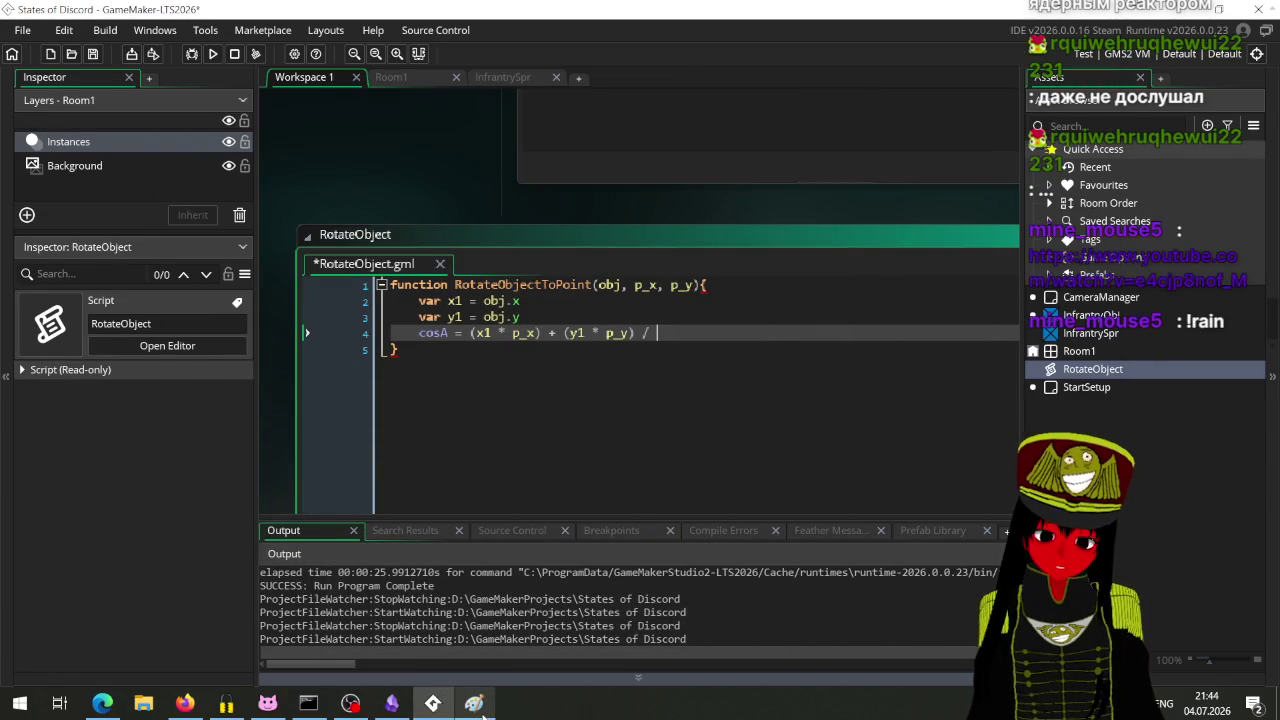
pyautogui.write('sq')
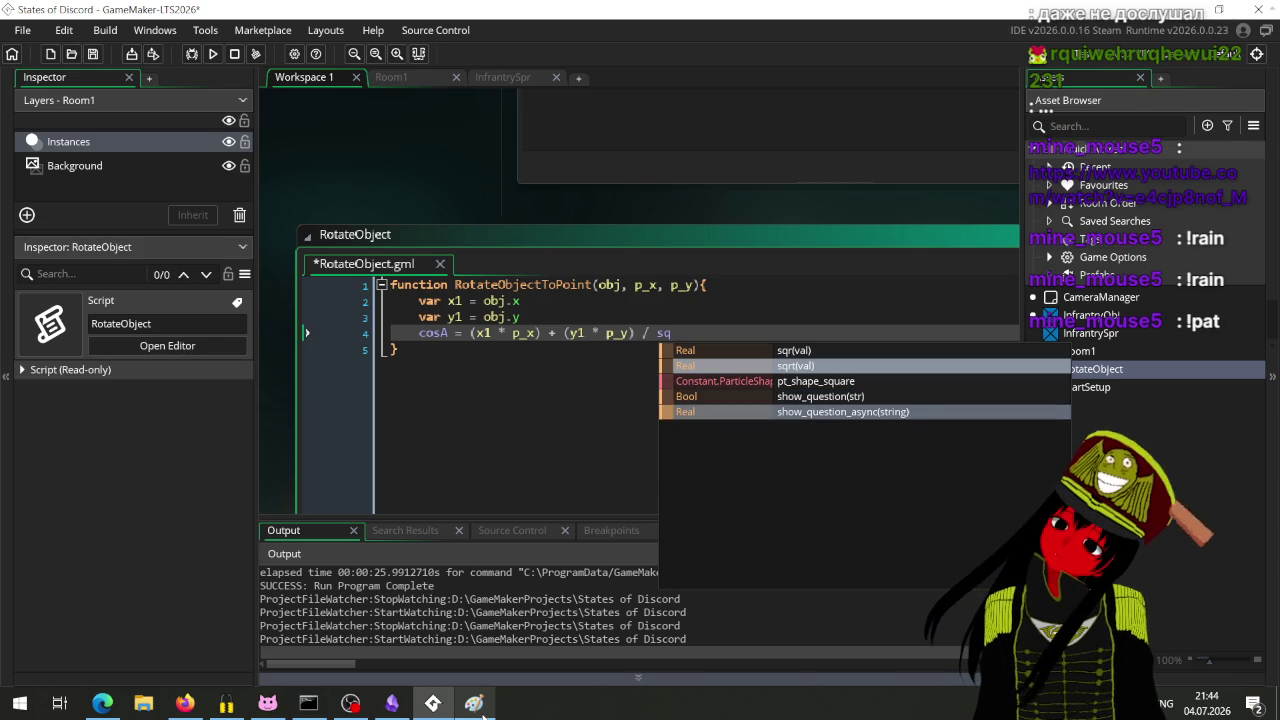
pyautogui.press('Return')
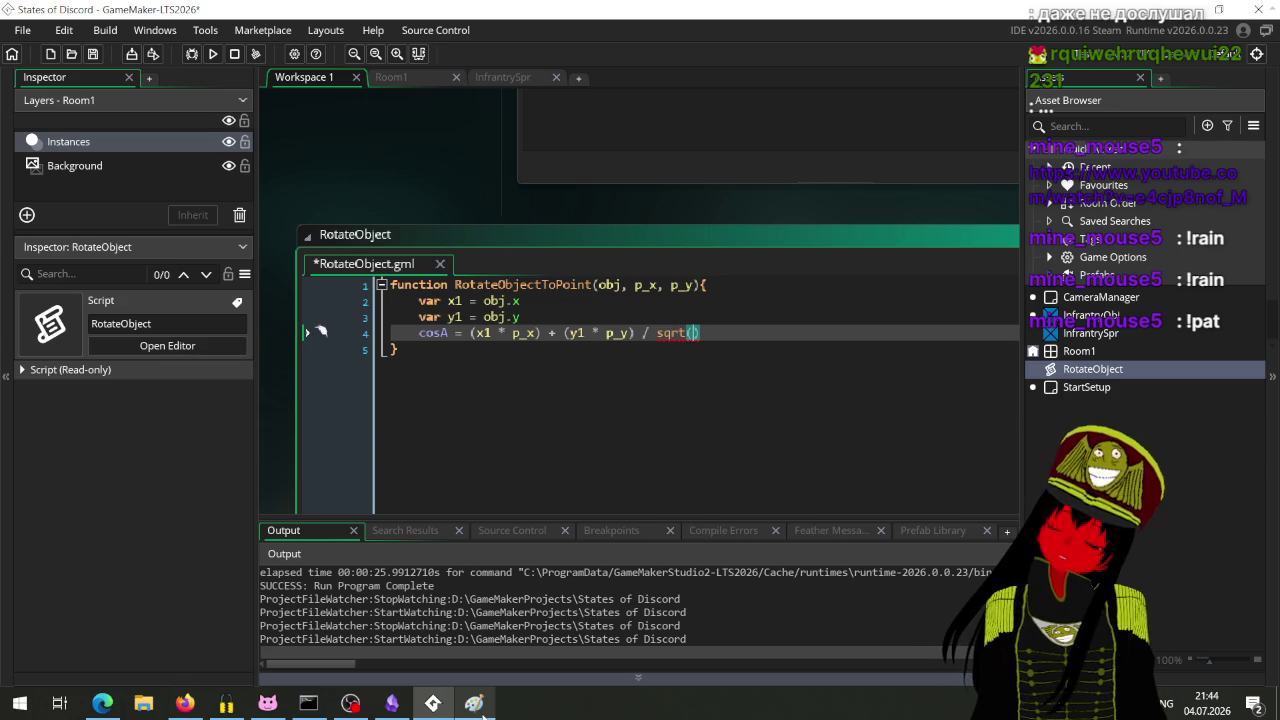
pyautogui.press('F1')
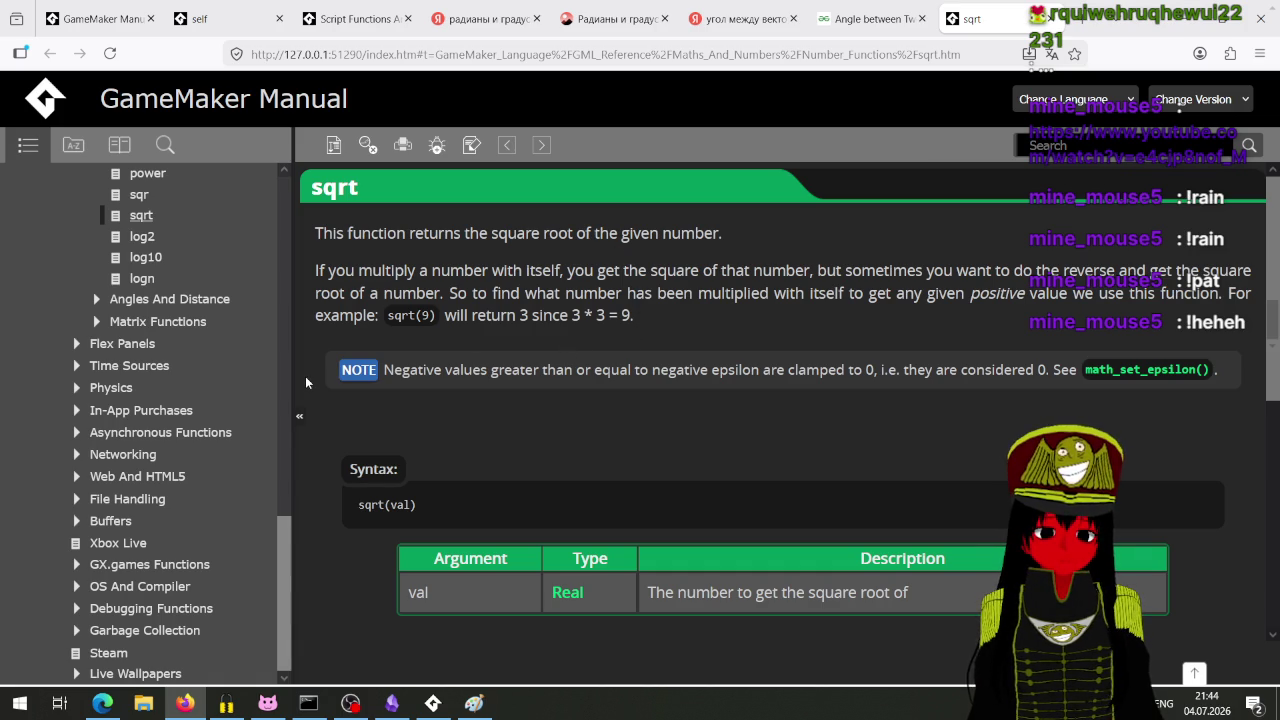
# Step: Scroll through the sqrt syntax and return value, then return to the RotateObject script
pyautogui.scroll(-3, 561, 401)
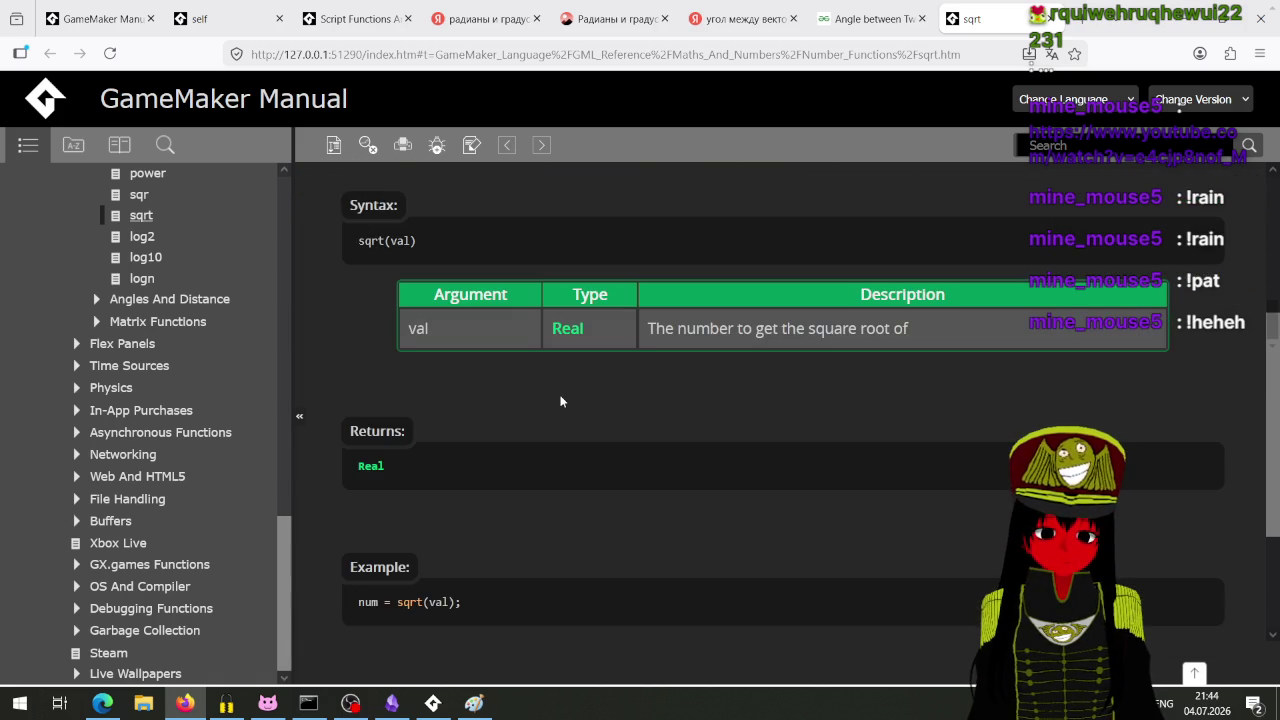
pyautogui.scroll(3, 528, 458)
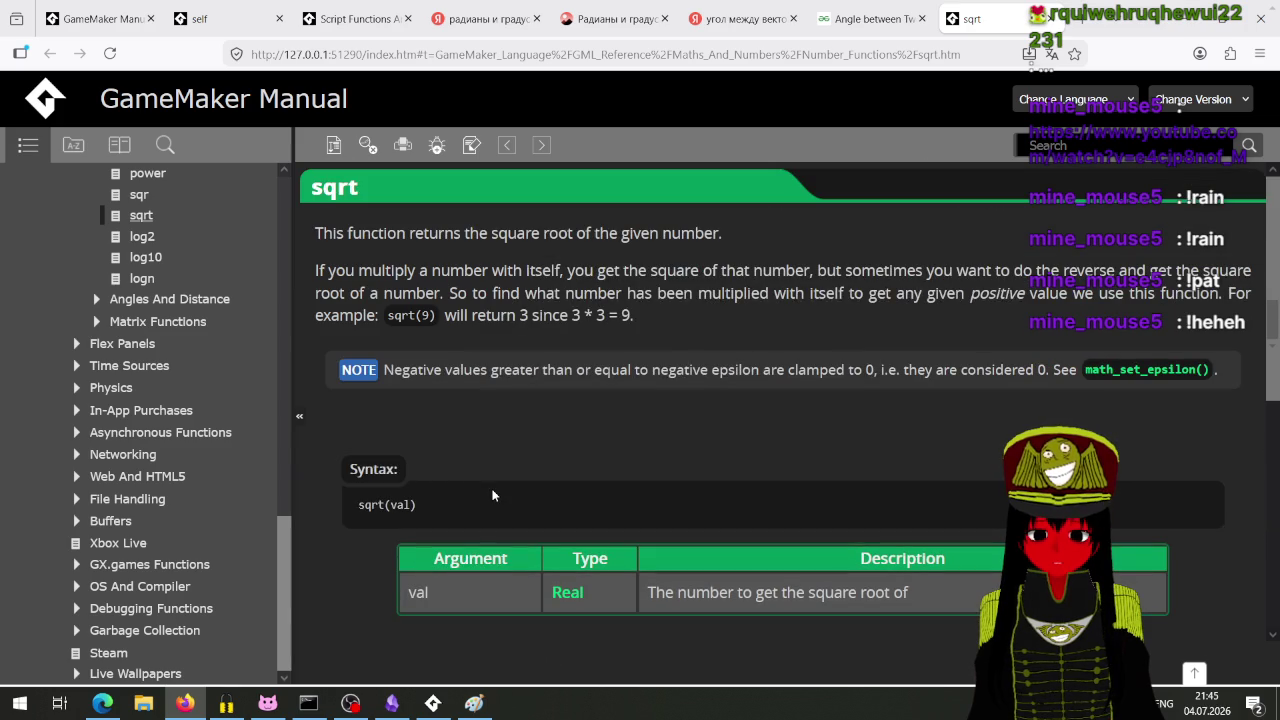
pyautogui.click(433, 703)
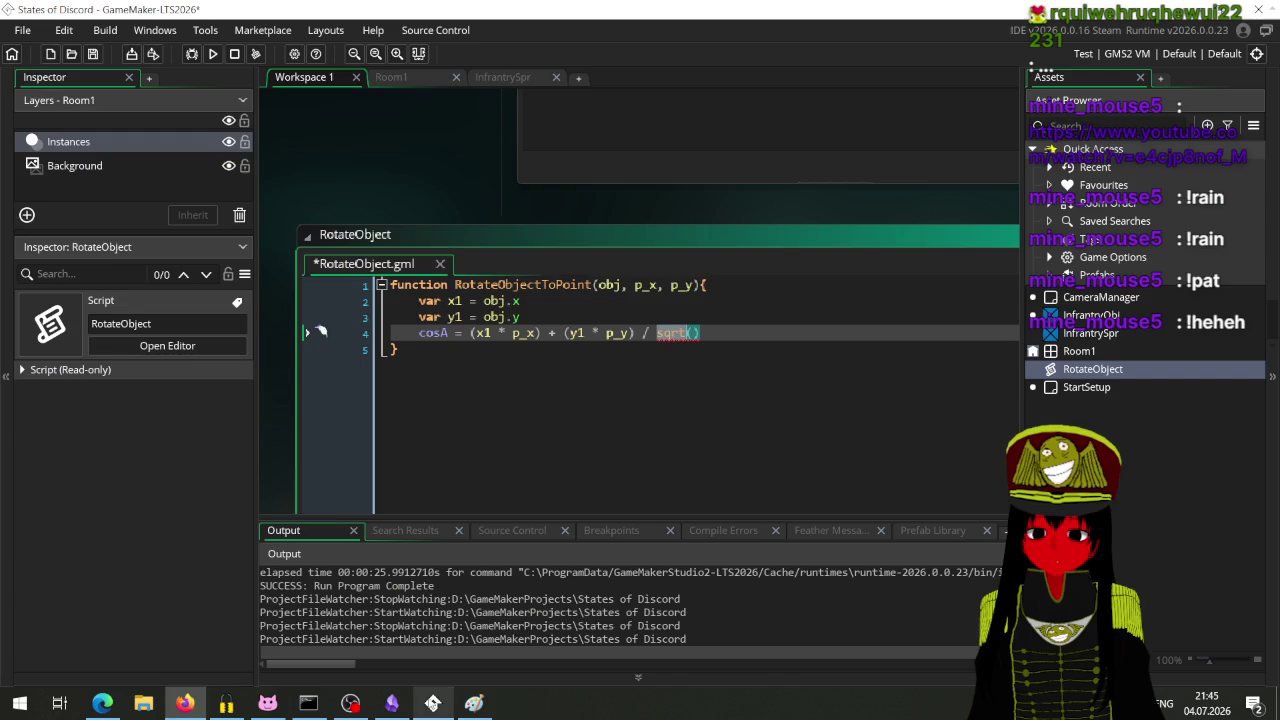
# Step: Fill the denominator as sqrt(x1 * x1 + y1 * y1) * sqrt(p_x * p_x + p_y * p_y), checking the Paint formula
pyautogui.click(695, 333)
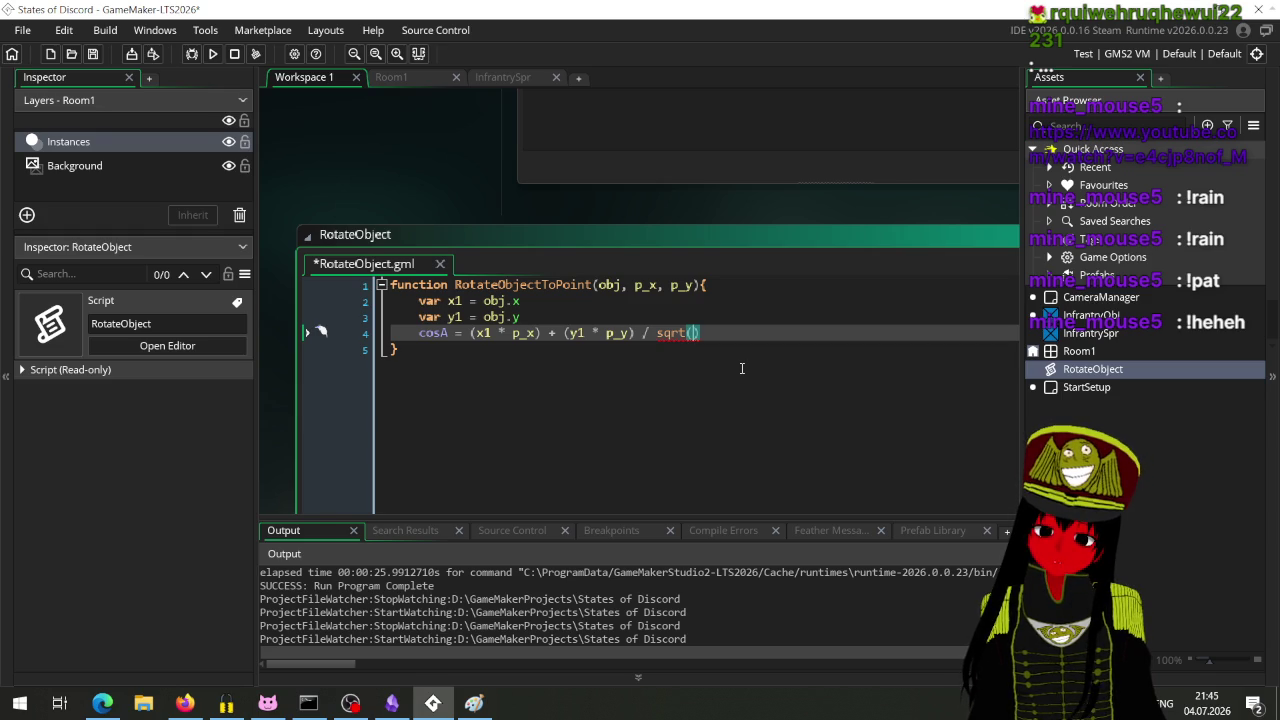
pyautogui.write('(')
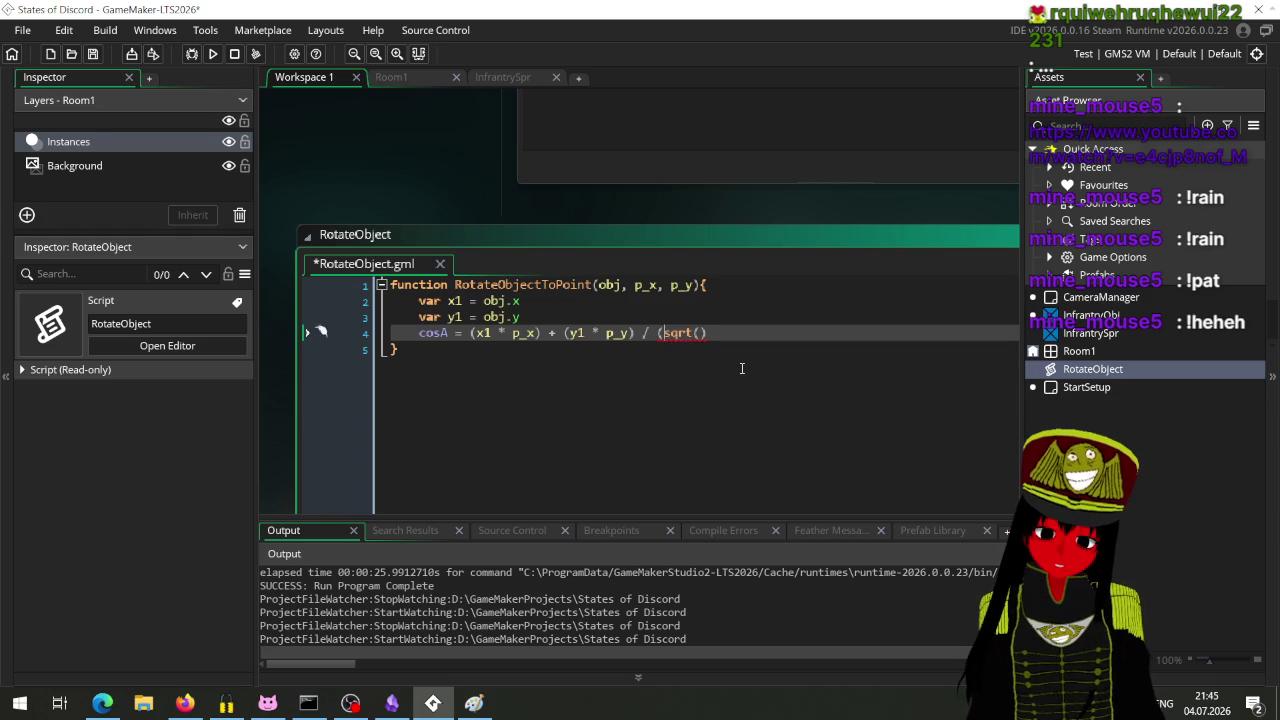
pyautogui.write(')')
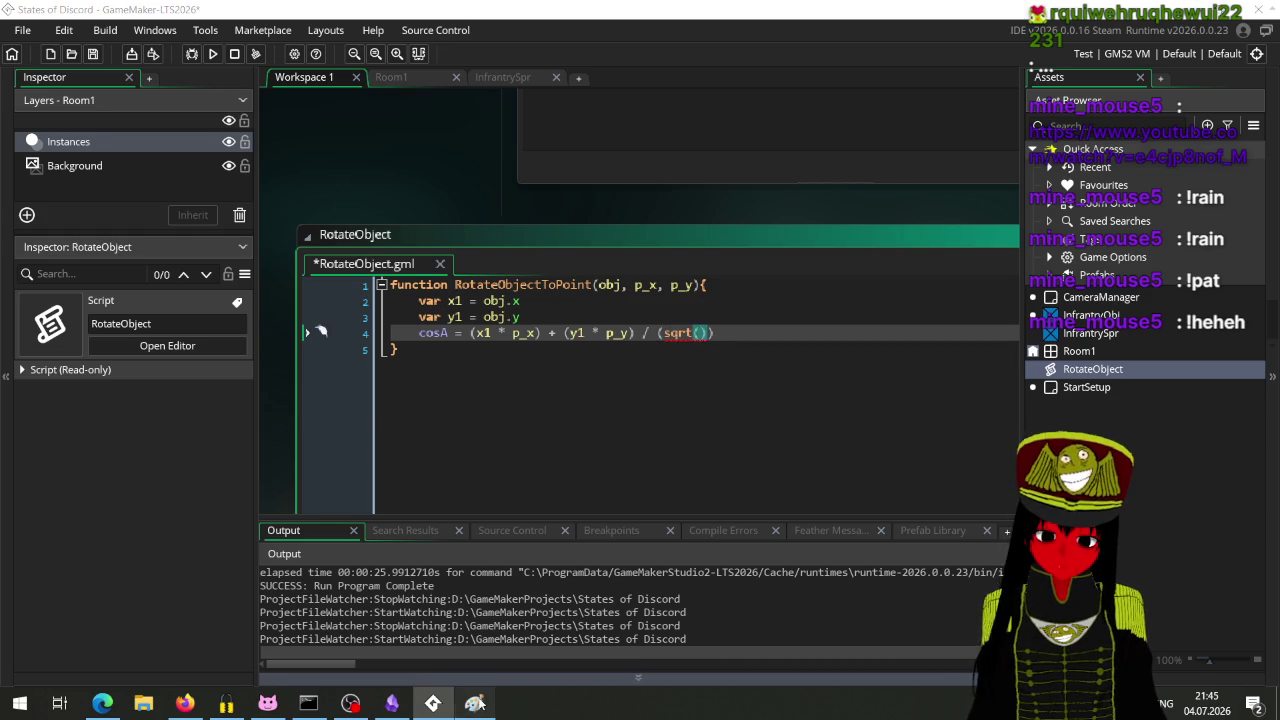
pyautogui.click(476, 703)
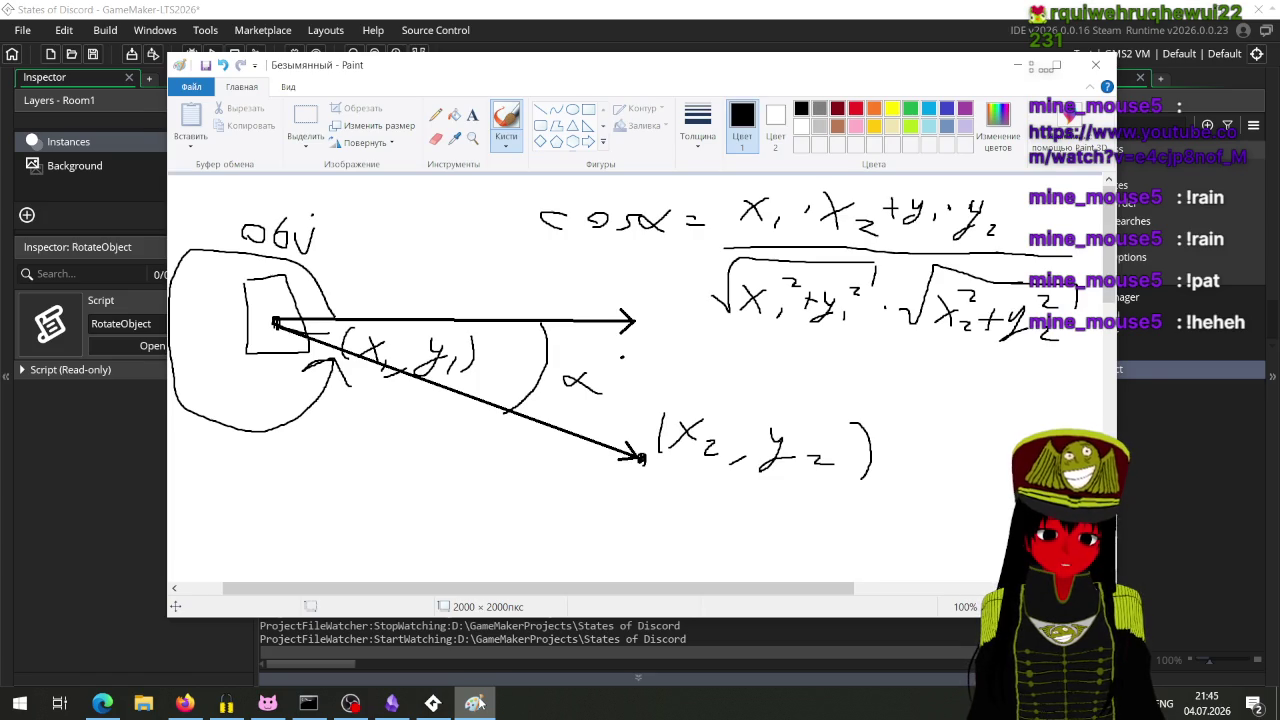
pyautogui.click(476, 703)
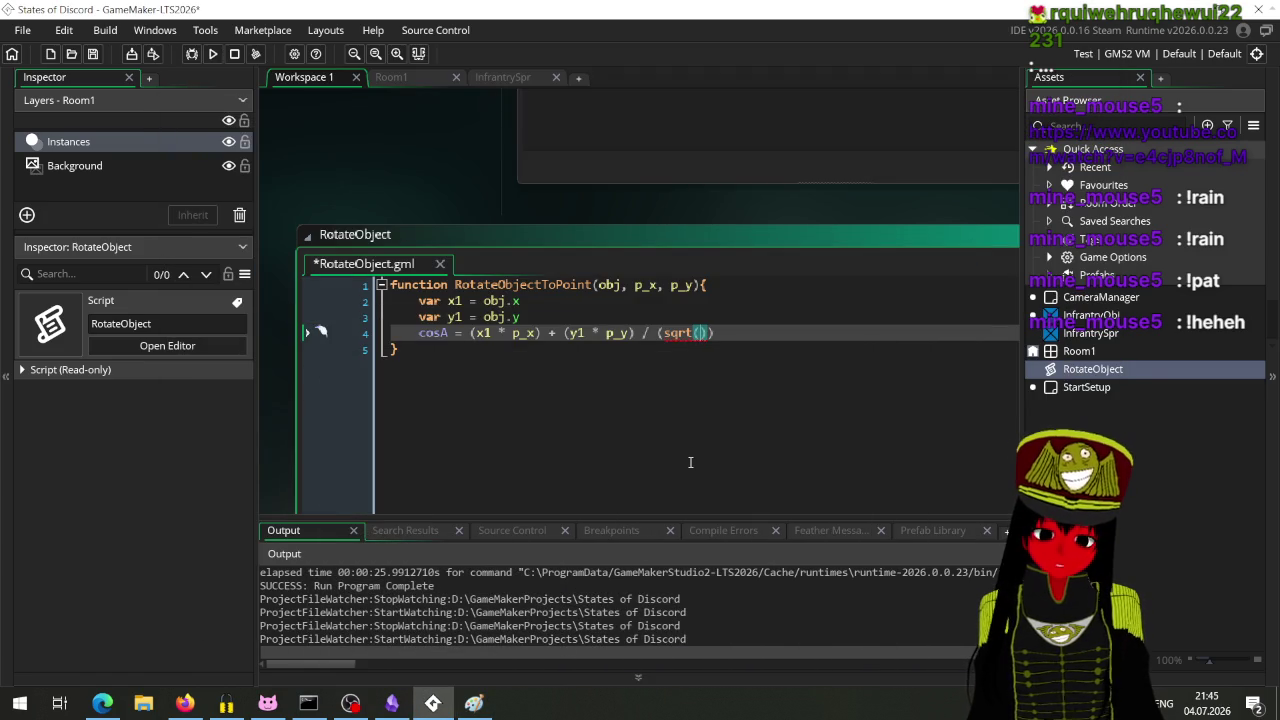
pyautogui.write('x1 * x1')
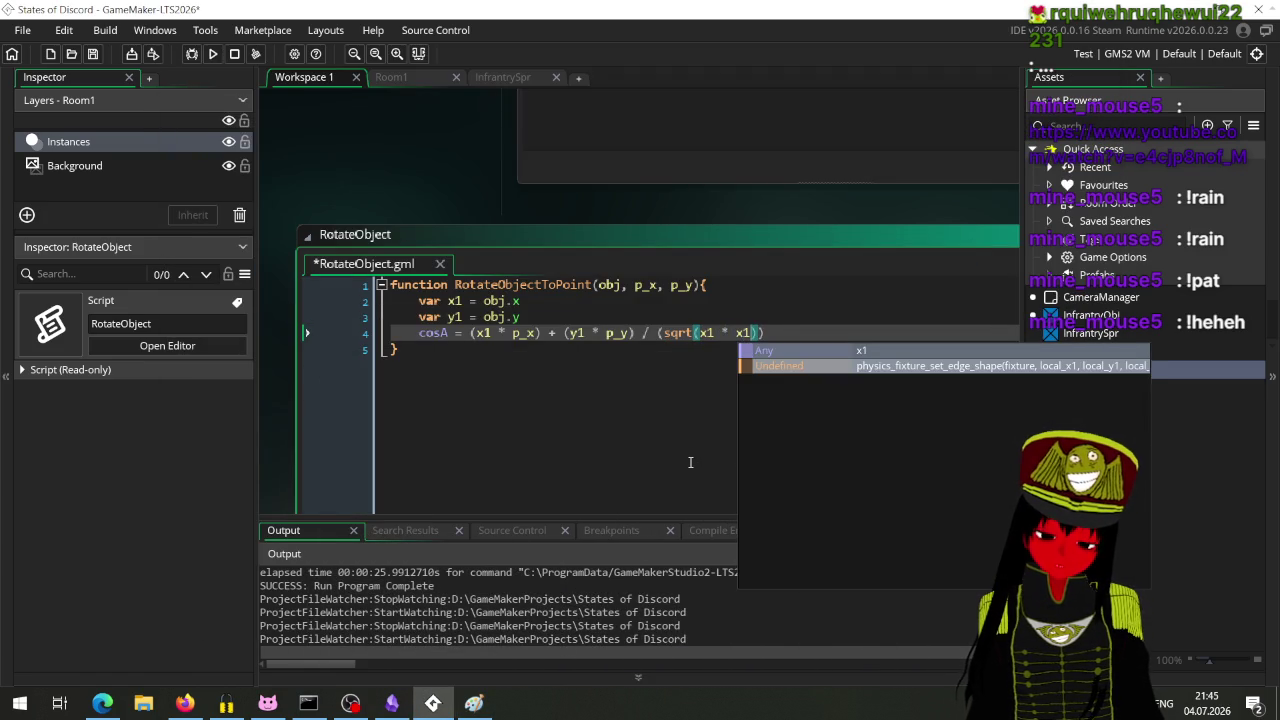
pyautogui.write(' + ')
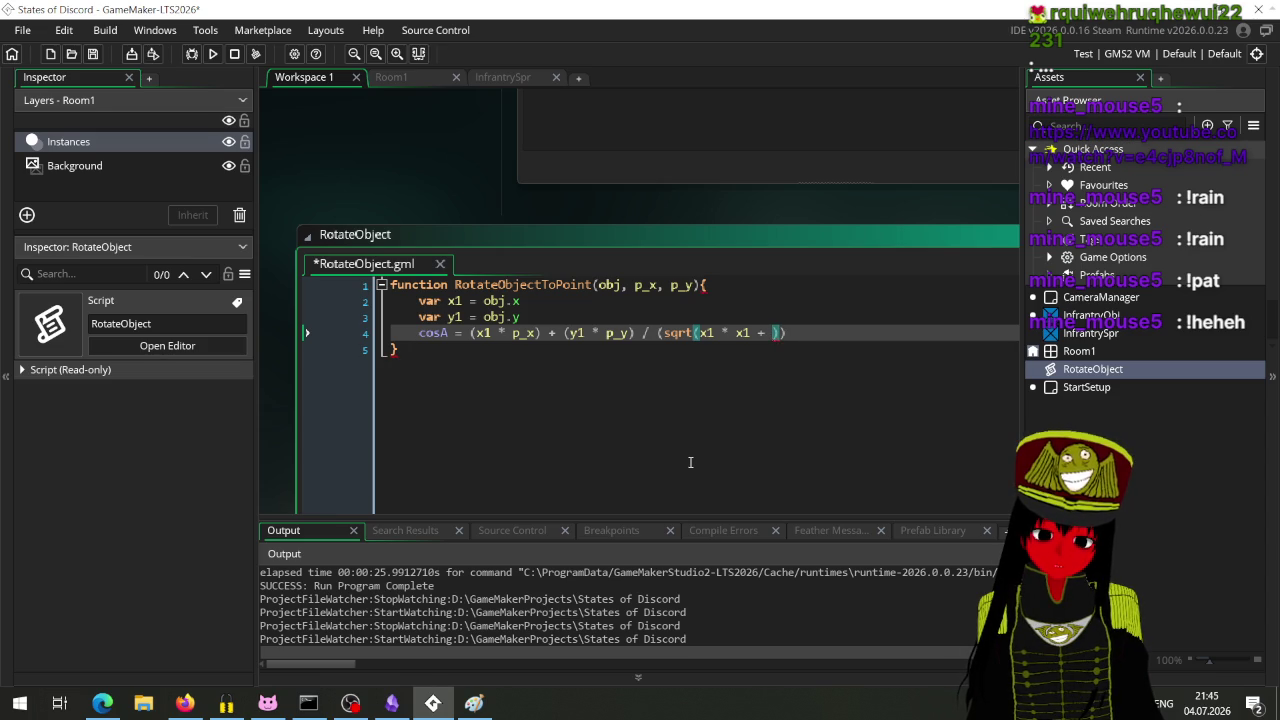
pyautogui.write('y1 ')
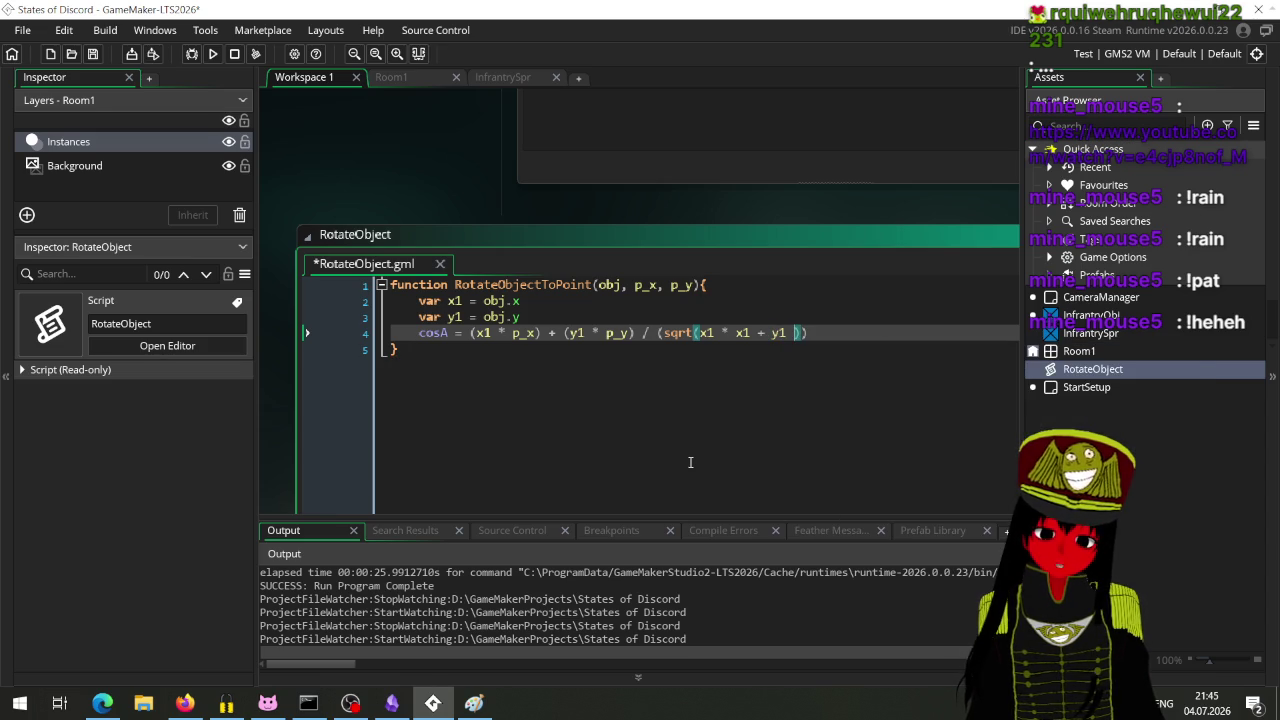
pyautogui.write('* y1')
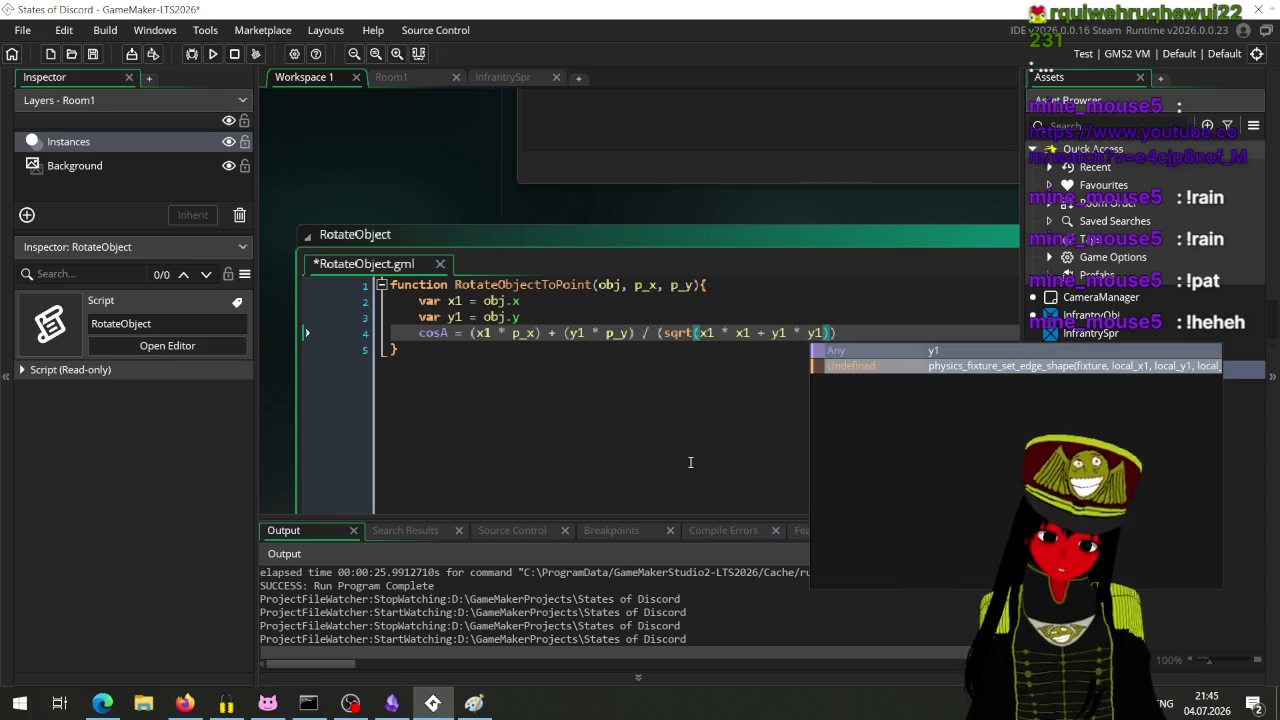
pyautogui.click(474, 704)
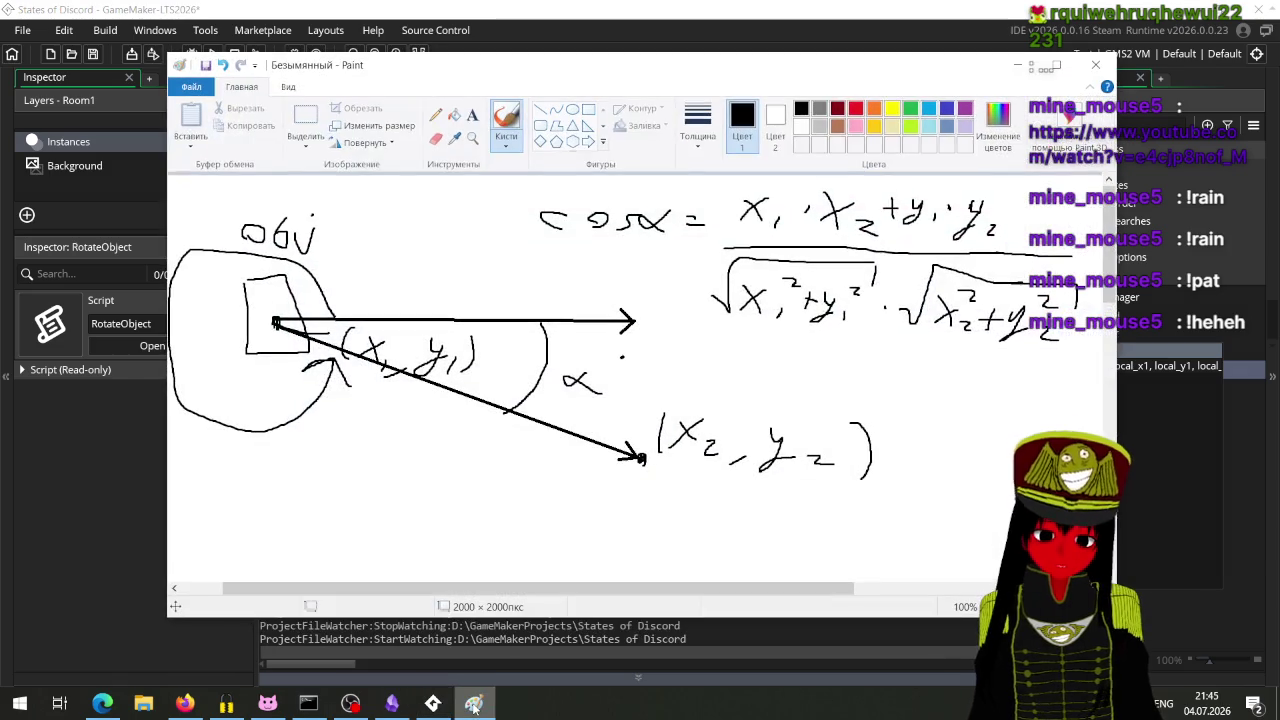
pyautogui.click(474, 704)
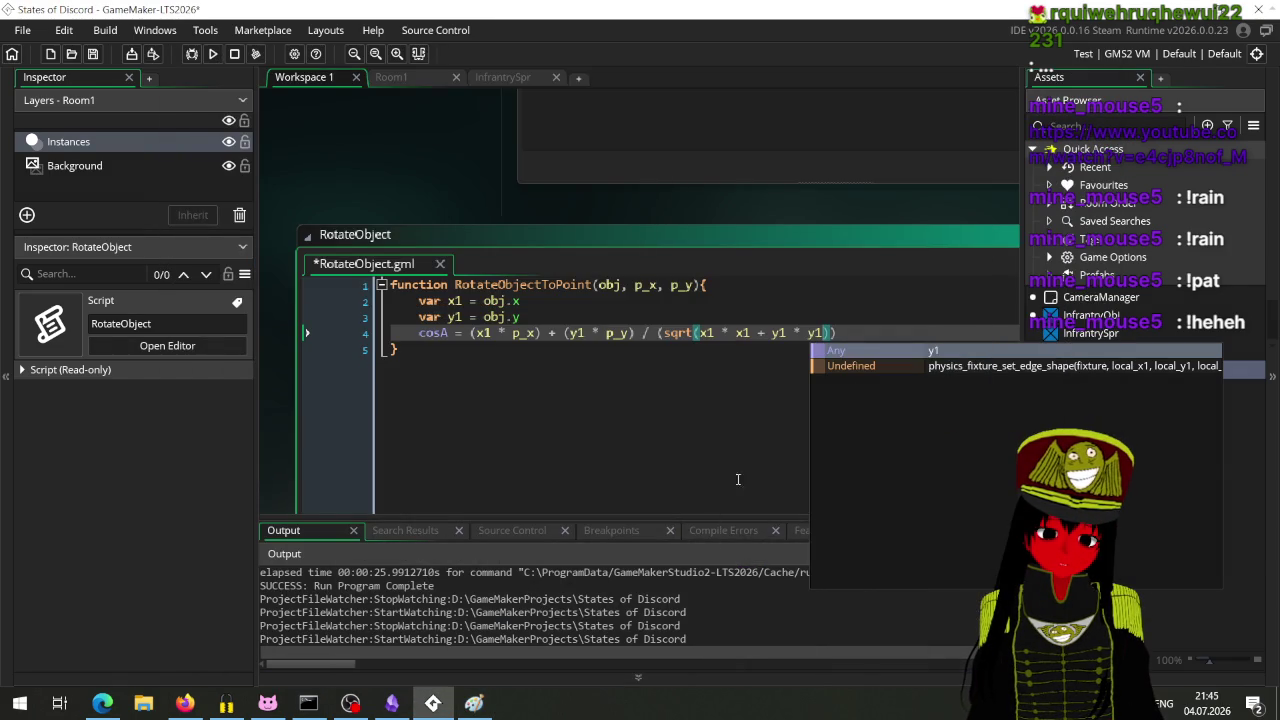
pyautogui.write(') * sqrt(')
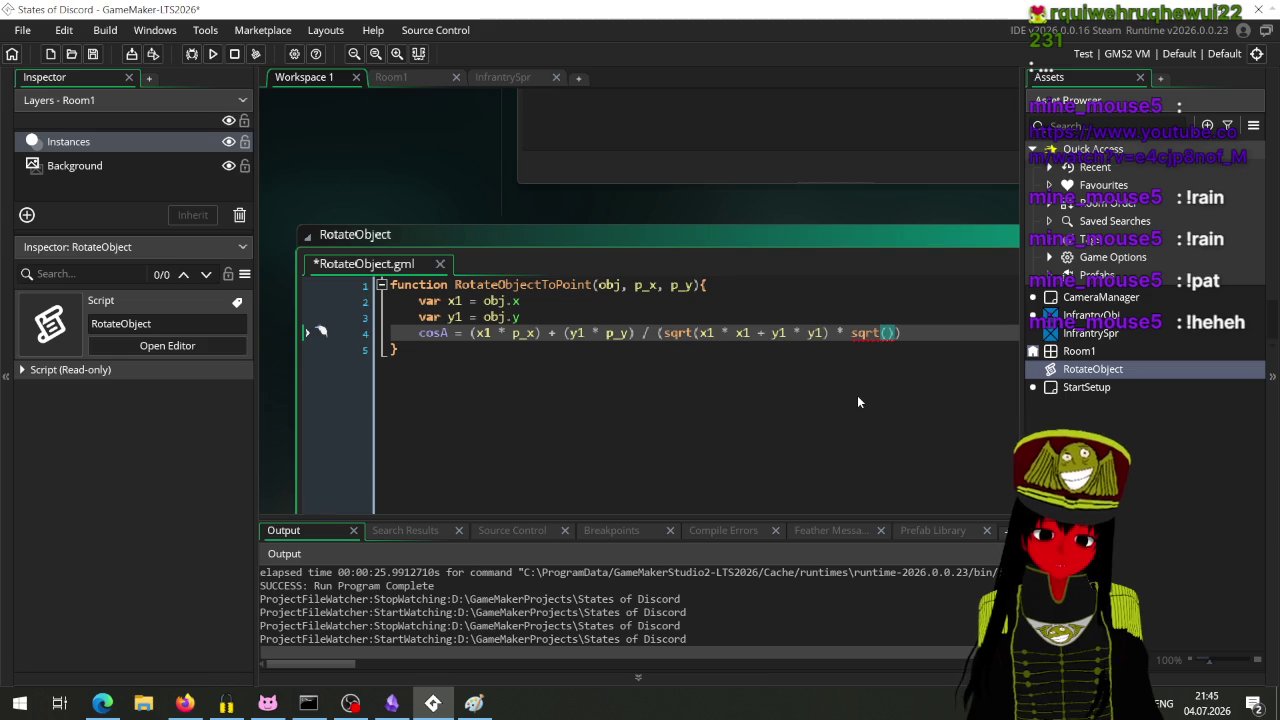
pyautogui.write('p_x * ')
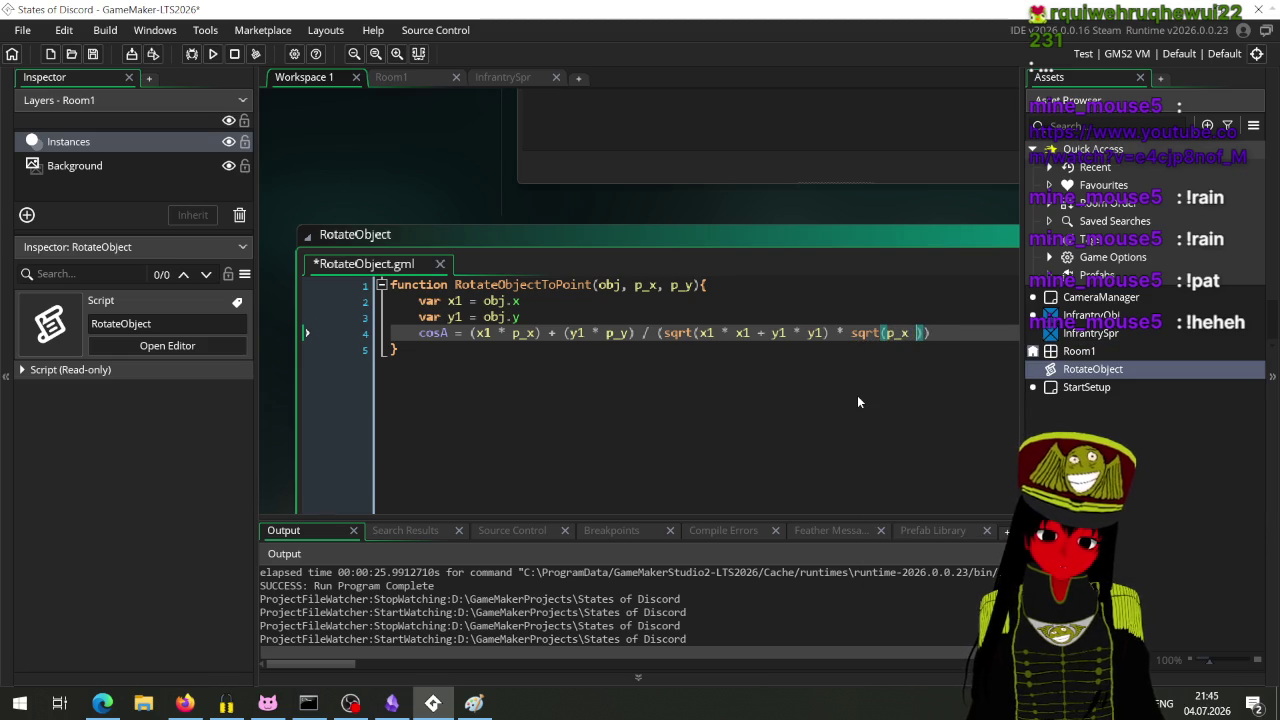
pyautogui.write('p_x')
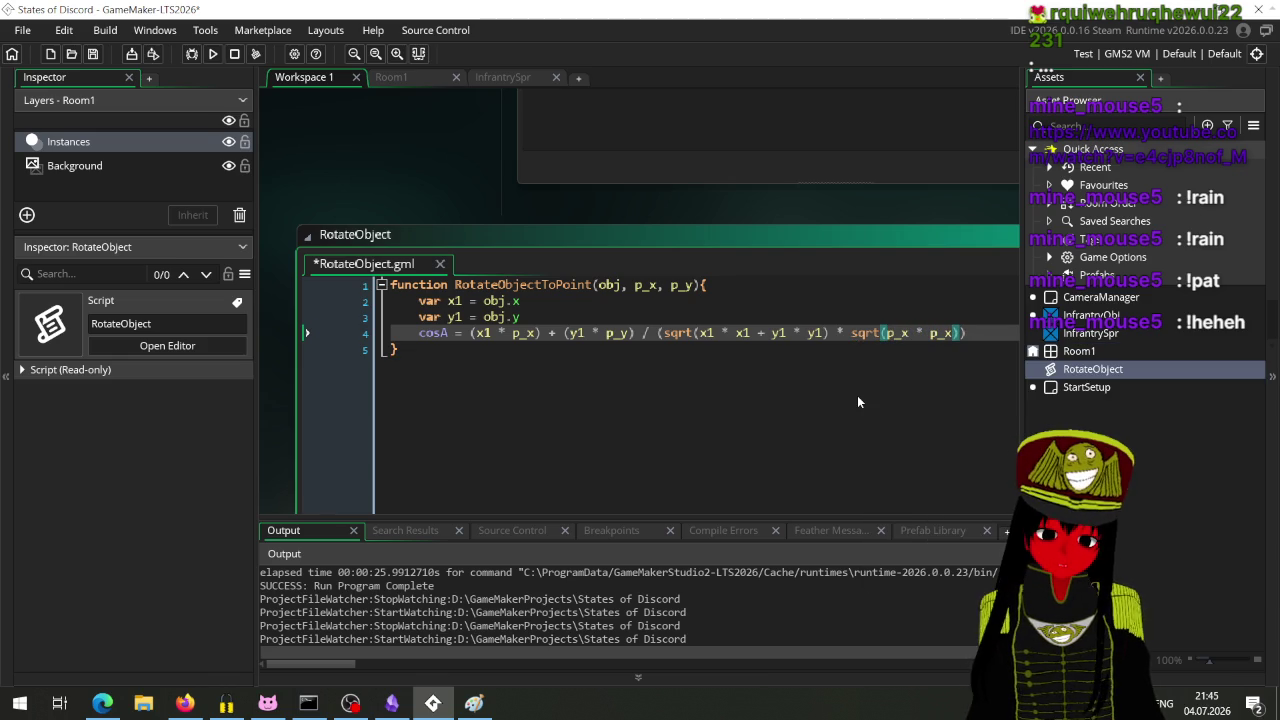
pyautogui.write(' + ')
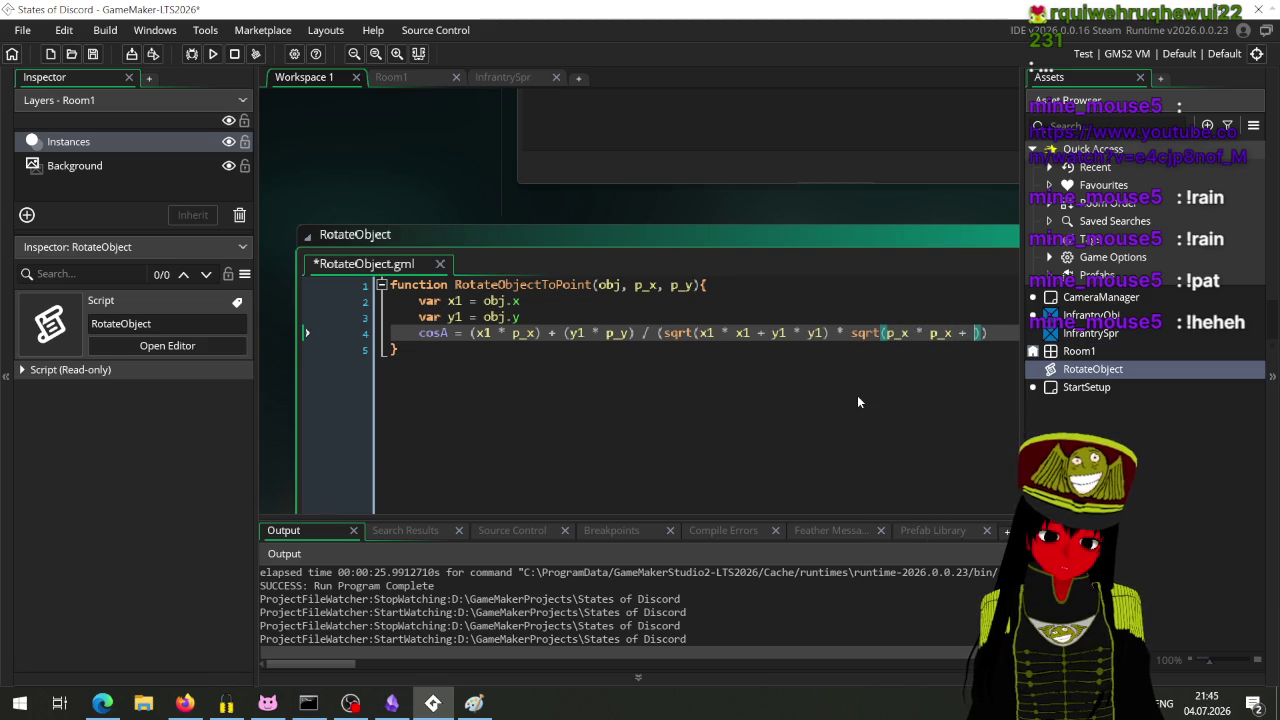
pyautogui.write('p_y ')
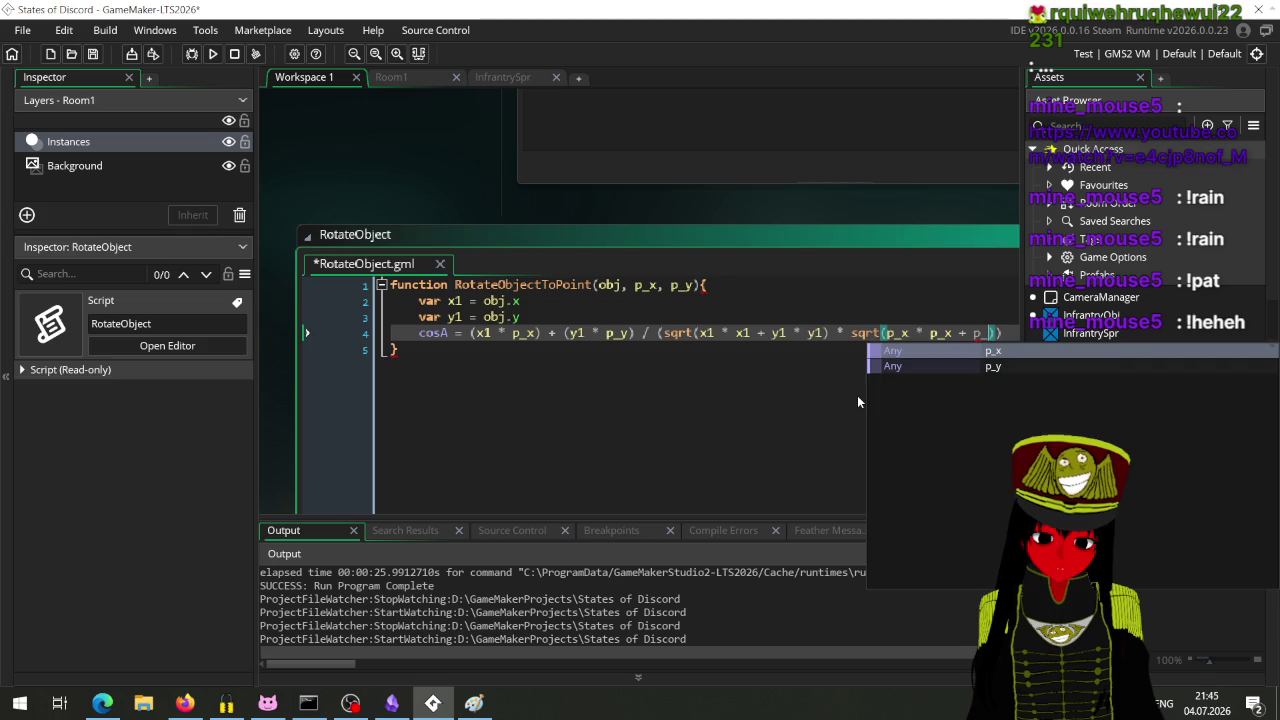
pyautogui.write('* p_y')
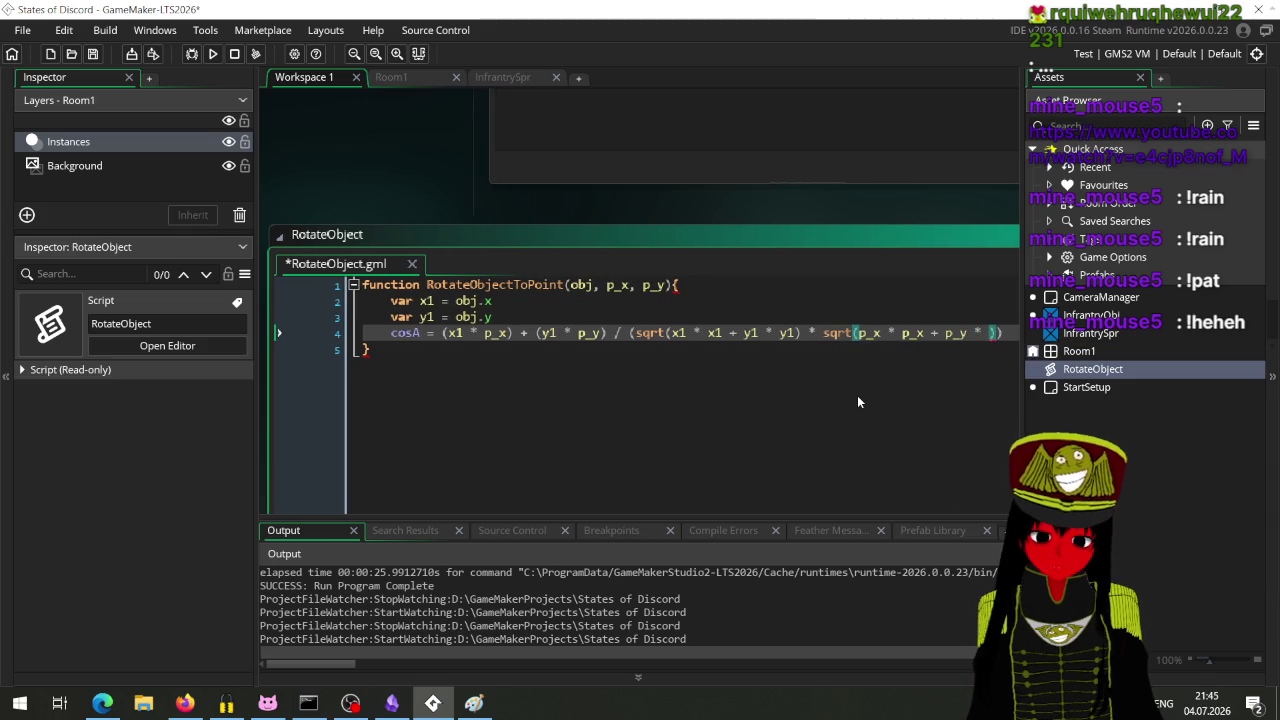
# Step: Move the RotateObject code window to the workspace's top-left
pyautogui.moveTo(630, 228)
pyautogui.mouseDown()
pyautogui.moveTo(444, 195)
pyautogui.moveTo(714, 176)
pyautogui.mouseUp()
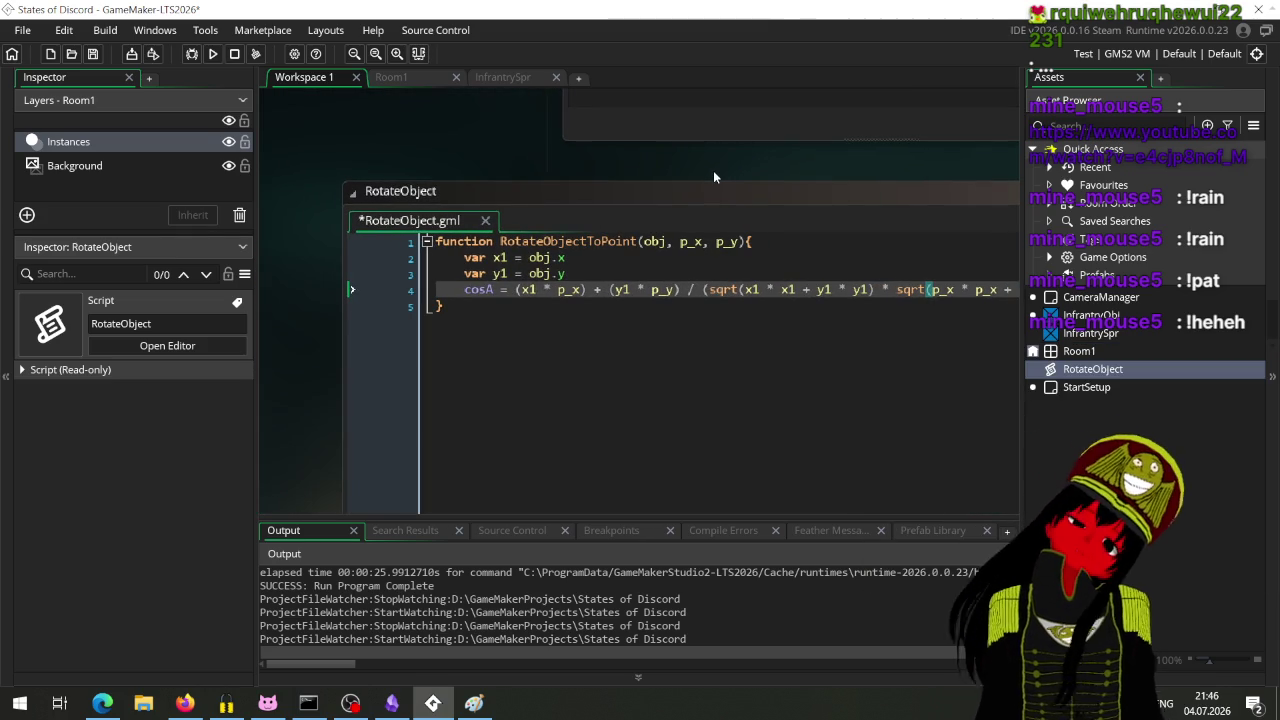
pyautogui.moveTo(714, 172)
pyautogui.mouseDown()
pyautogui.moveTo(580, 142)
pyautogui.moveTo(622, 146)
pyautogui.mouseUp()
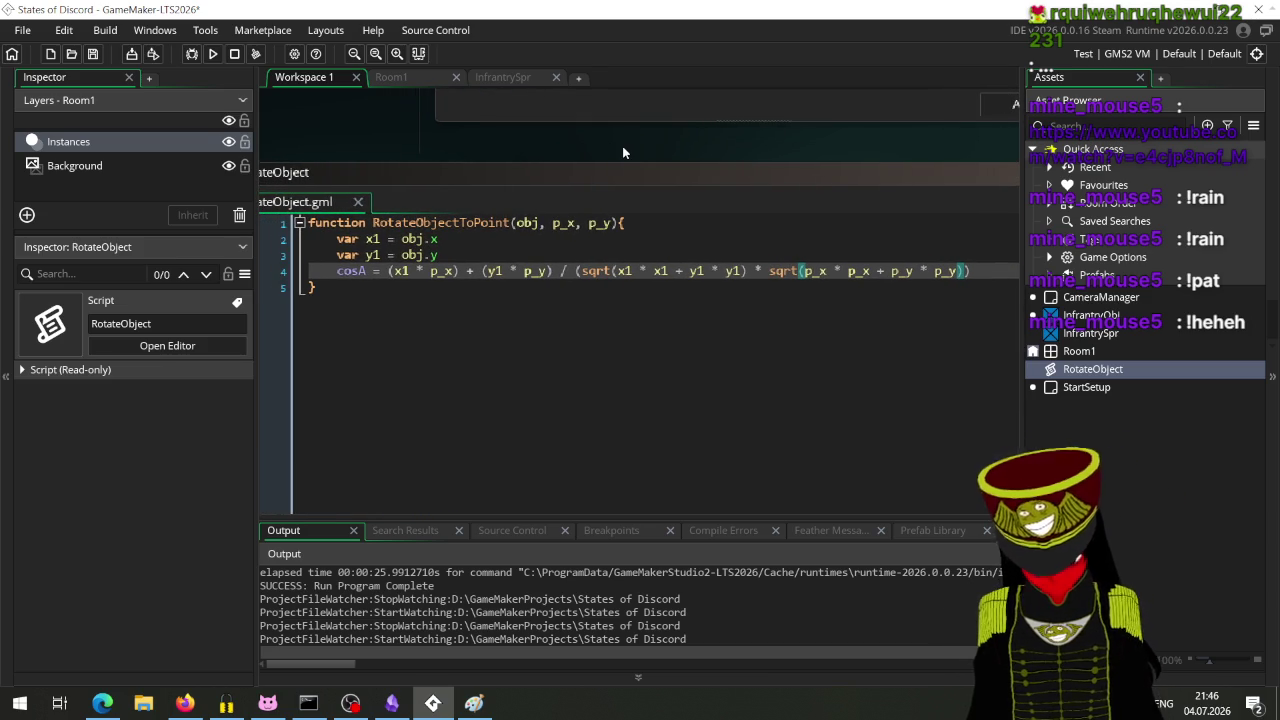
pyautogui.moveTo(590, 151)
pyautogui.mouseDown()
pyautogui.moveTo(409, 166)
pyautogui.moveTo(694, 134)
pyautogui.mouseUp()
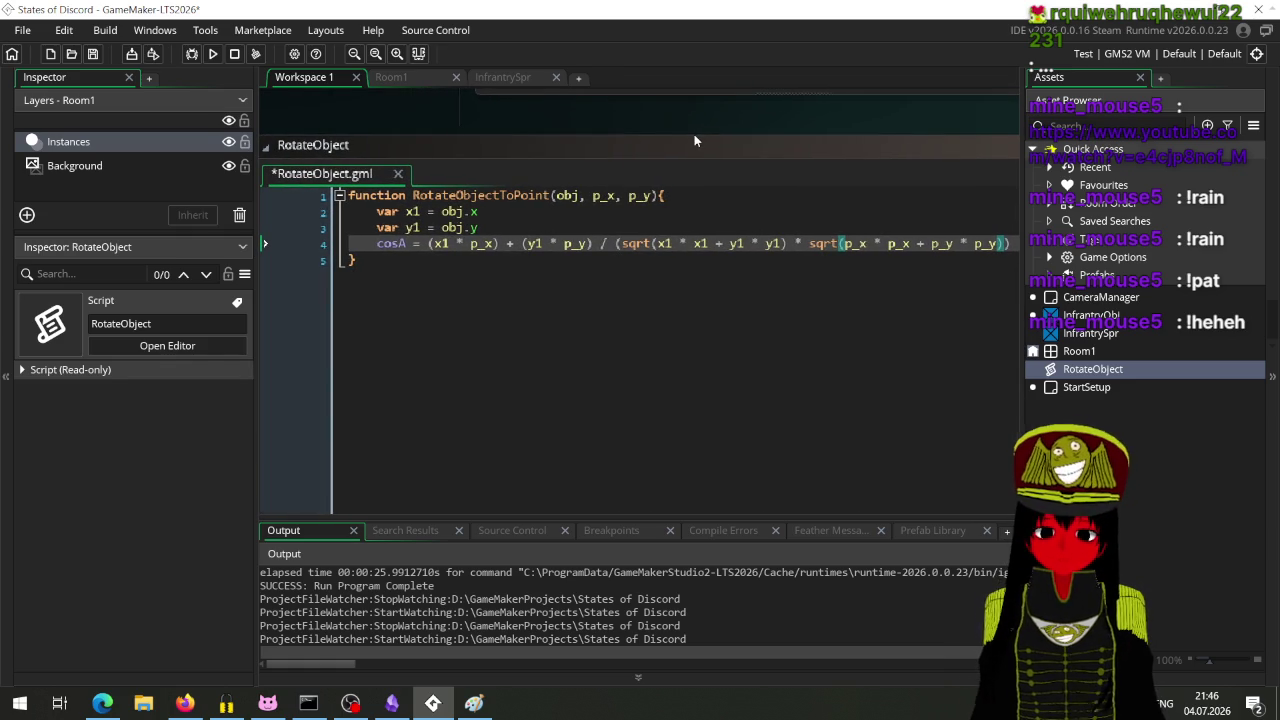
# Step: Prefix cosA with 'var' and begin a new line below it with 'arc'
pyautogui.click(377, 244)
pyautogui.write('var')
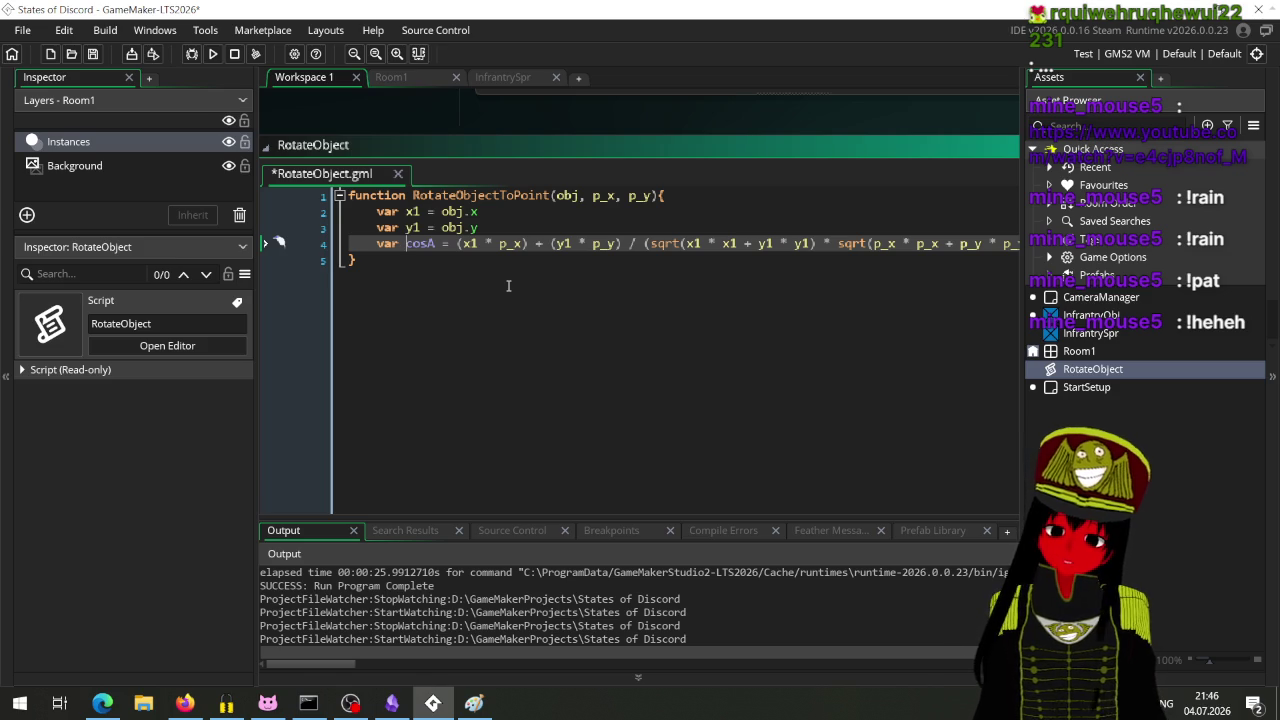
pyautogui.press('End')
pyautogui.press('Down')
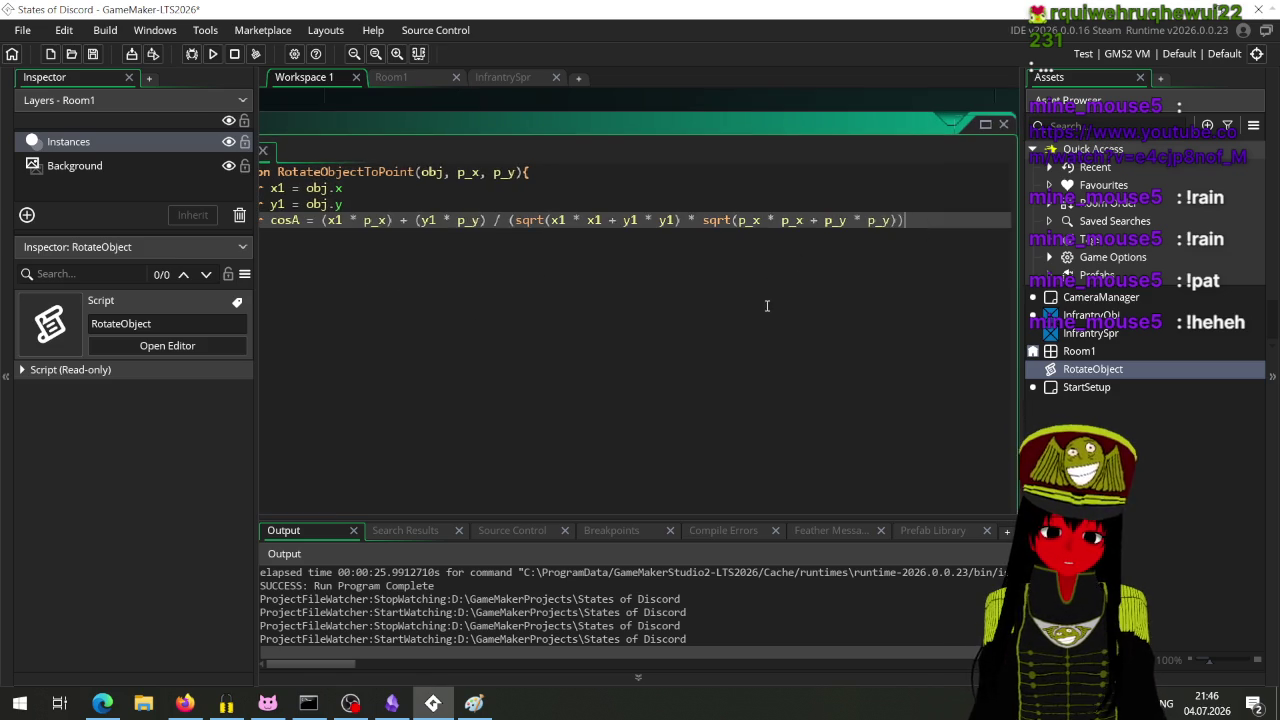
pyautogui.press('Up')
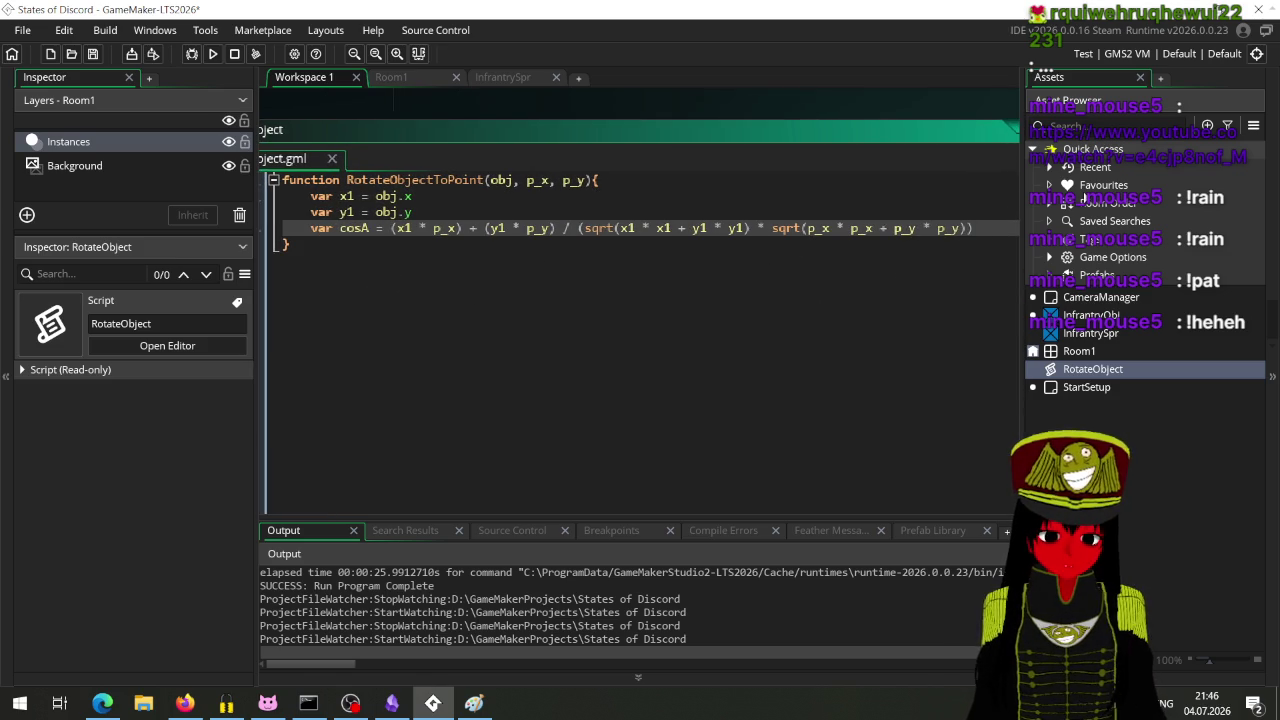
pyautogui.press('Return')
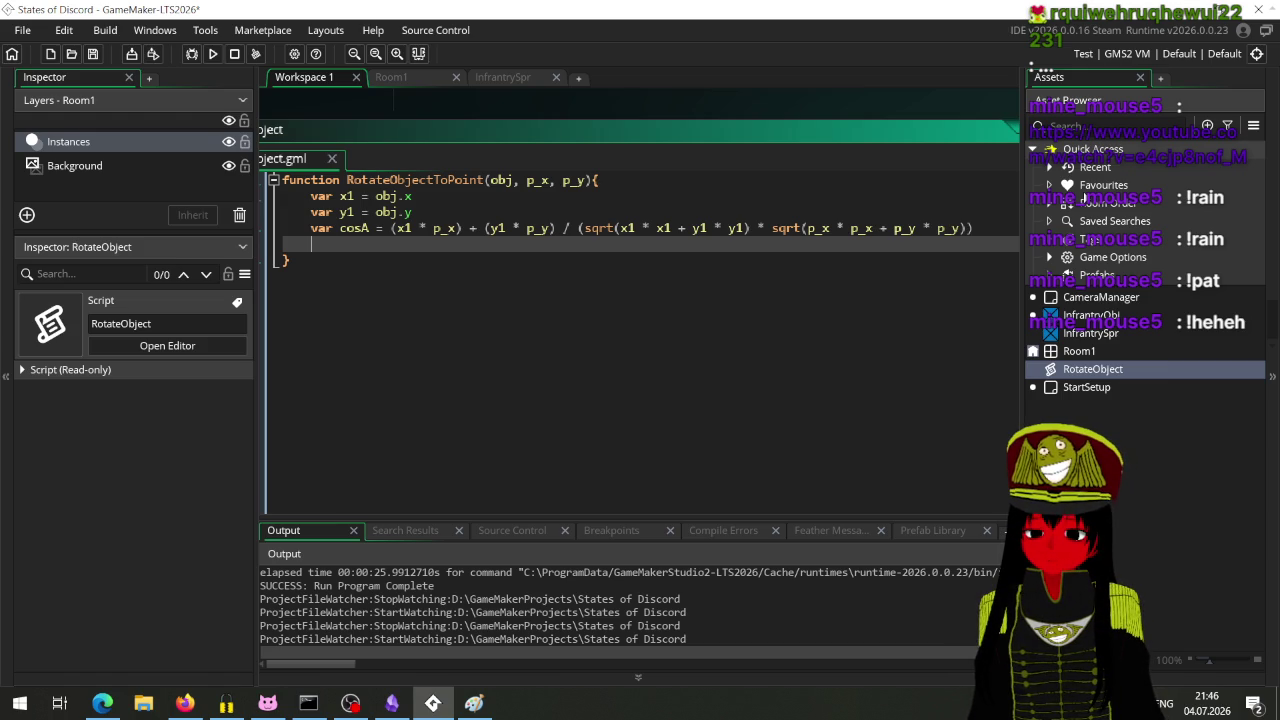
pyautogui.write('arc')
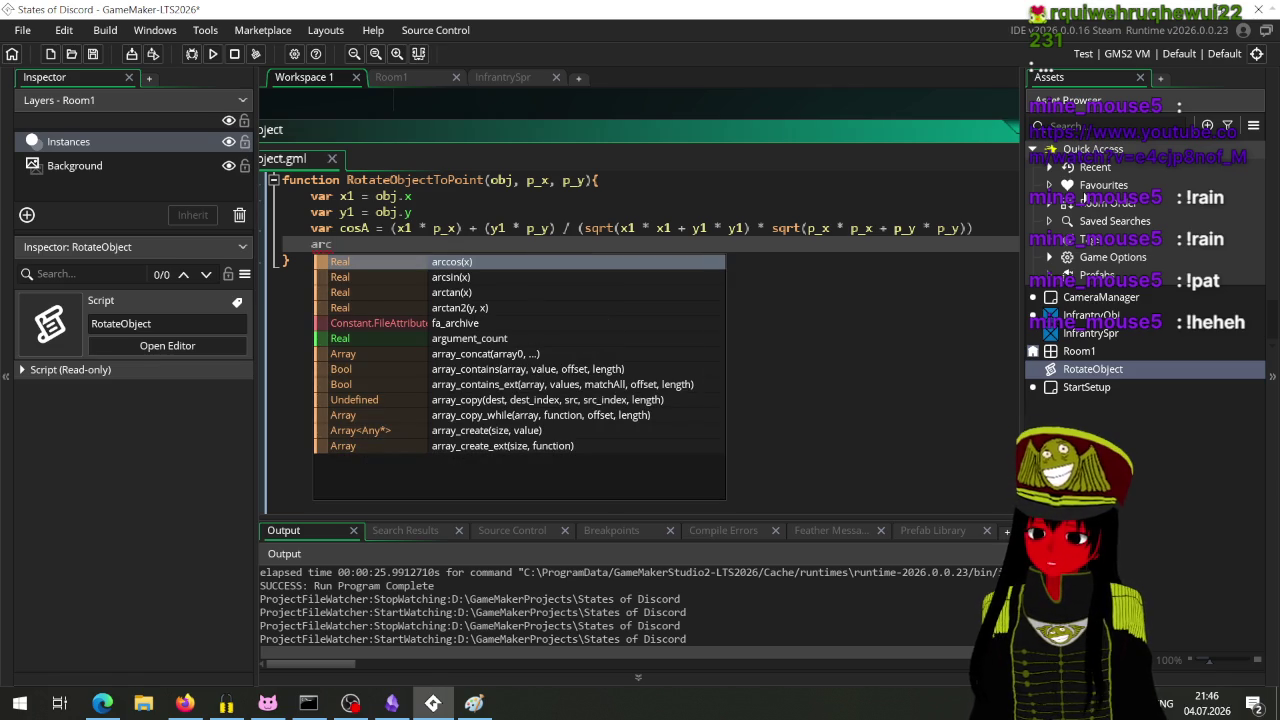
# Step: Add the line 'var rad_angle = arccos(cosA)' and start a fresh line below it
pyautogui.press('Escape')
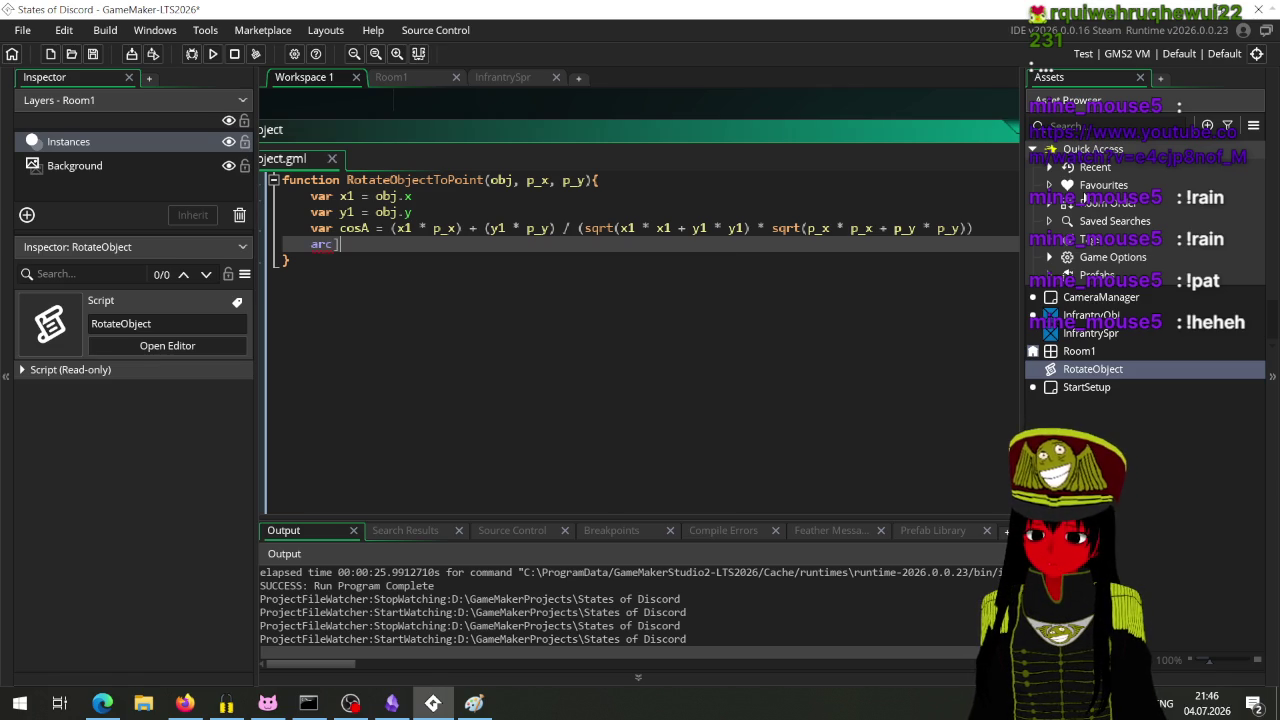
pyautogui.press('BackSpace')
pyautogui.press('BackSpace')
pyautogui.write('var ')
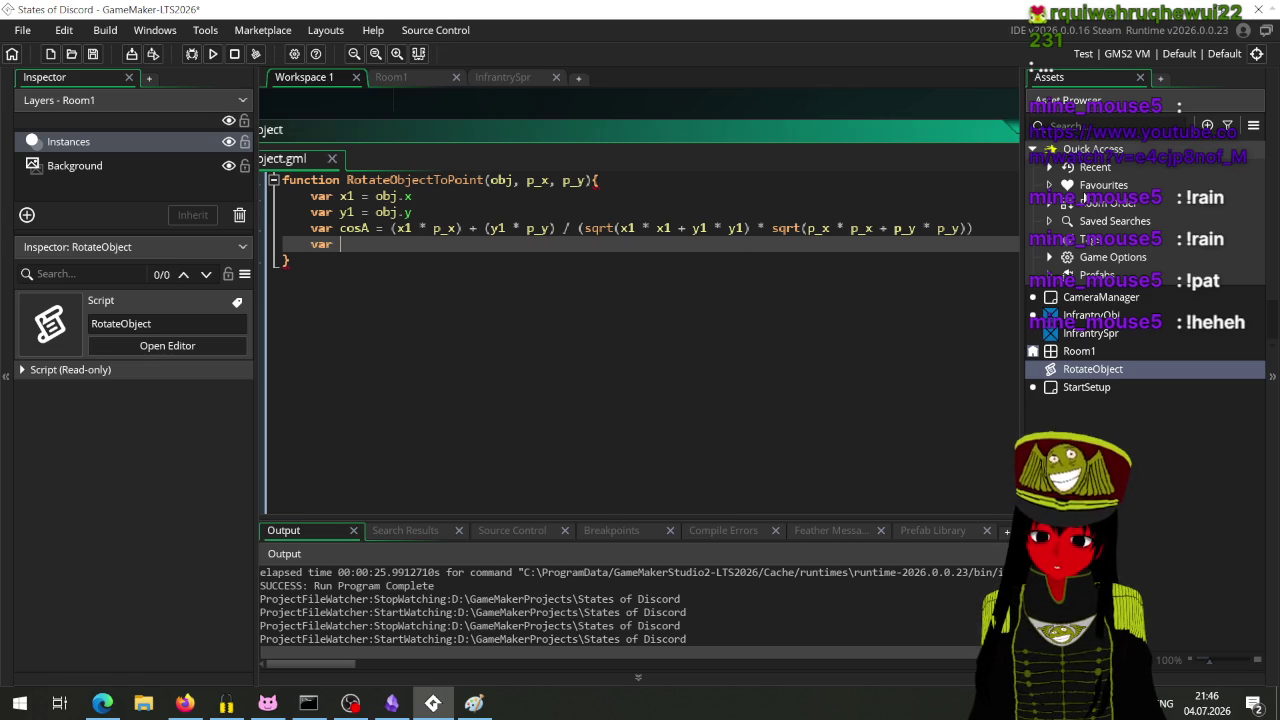
pyautogui.write('rad_angle = ar')
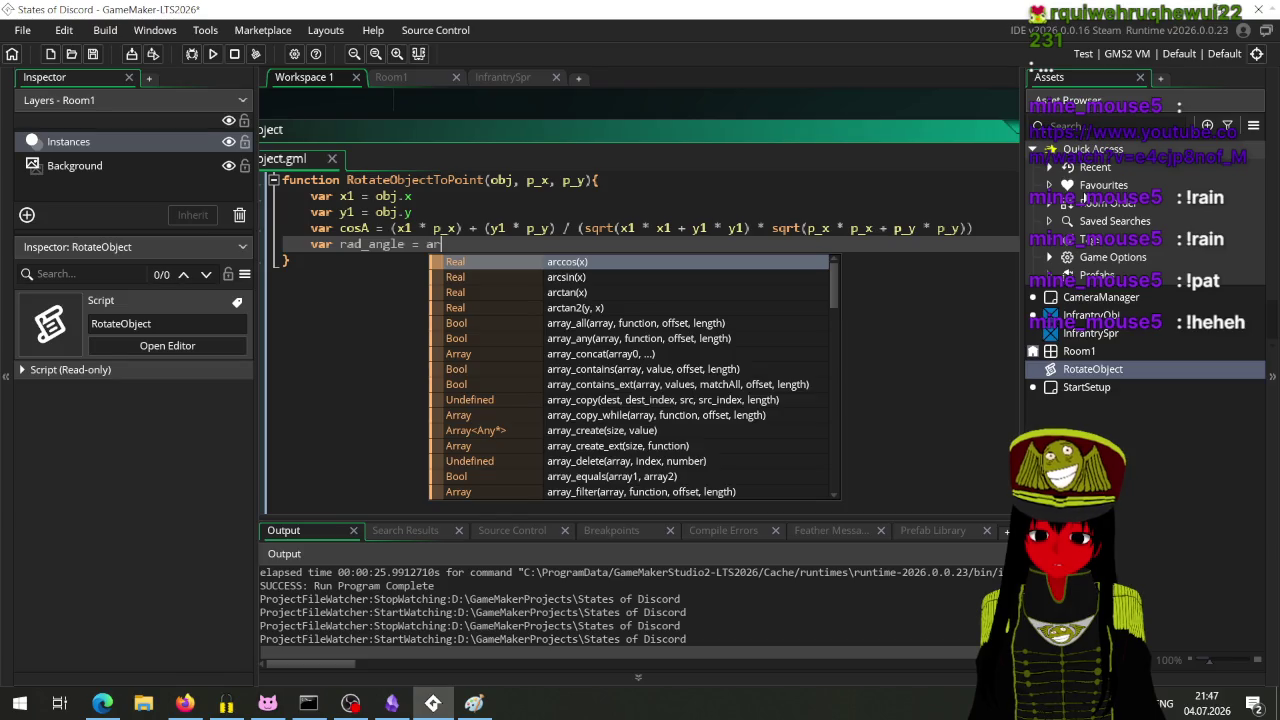
pyautogui.write('ccos(cosA')
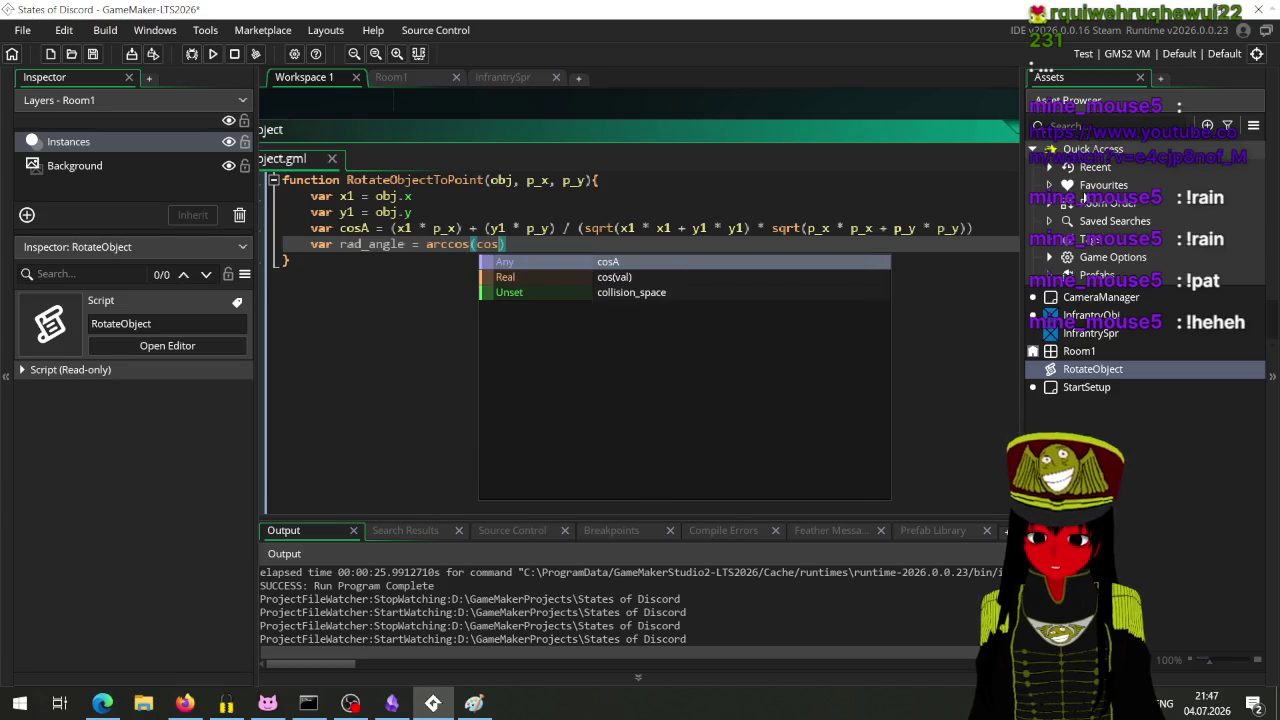
pyautogui.write(')')
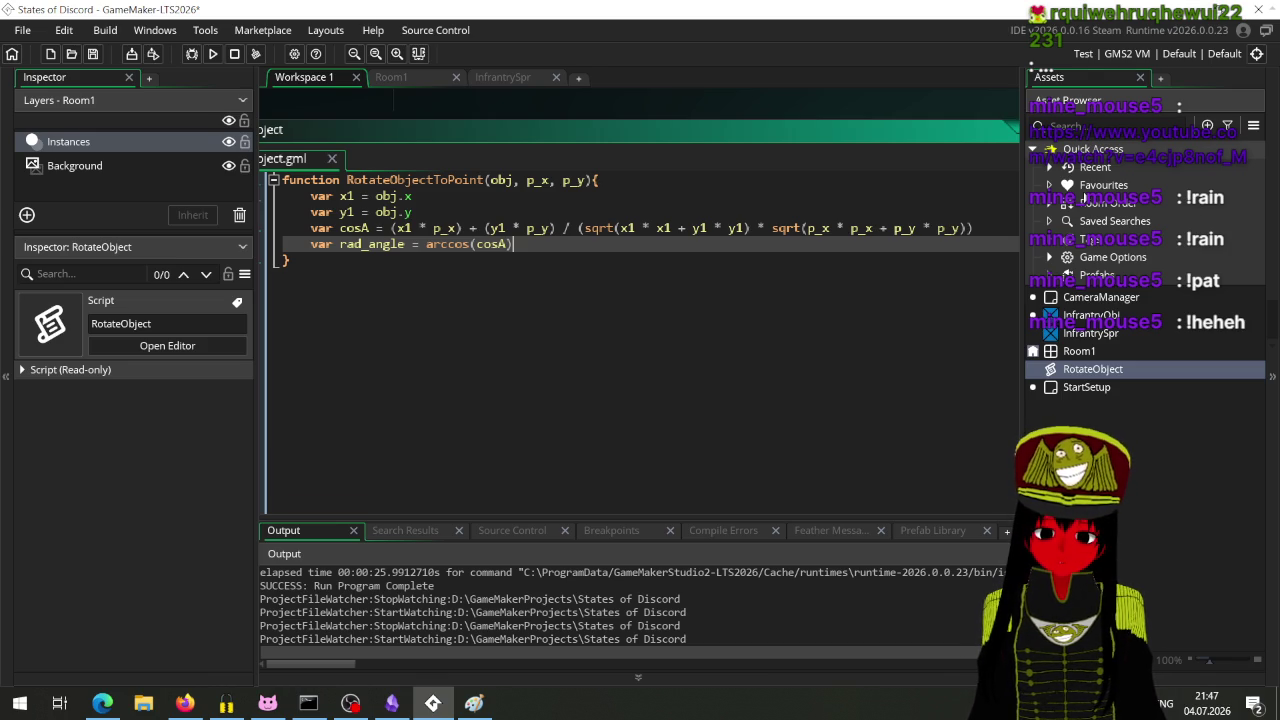
pyautogui.press('Return')
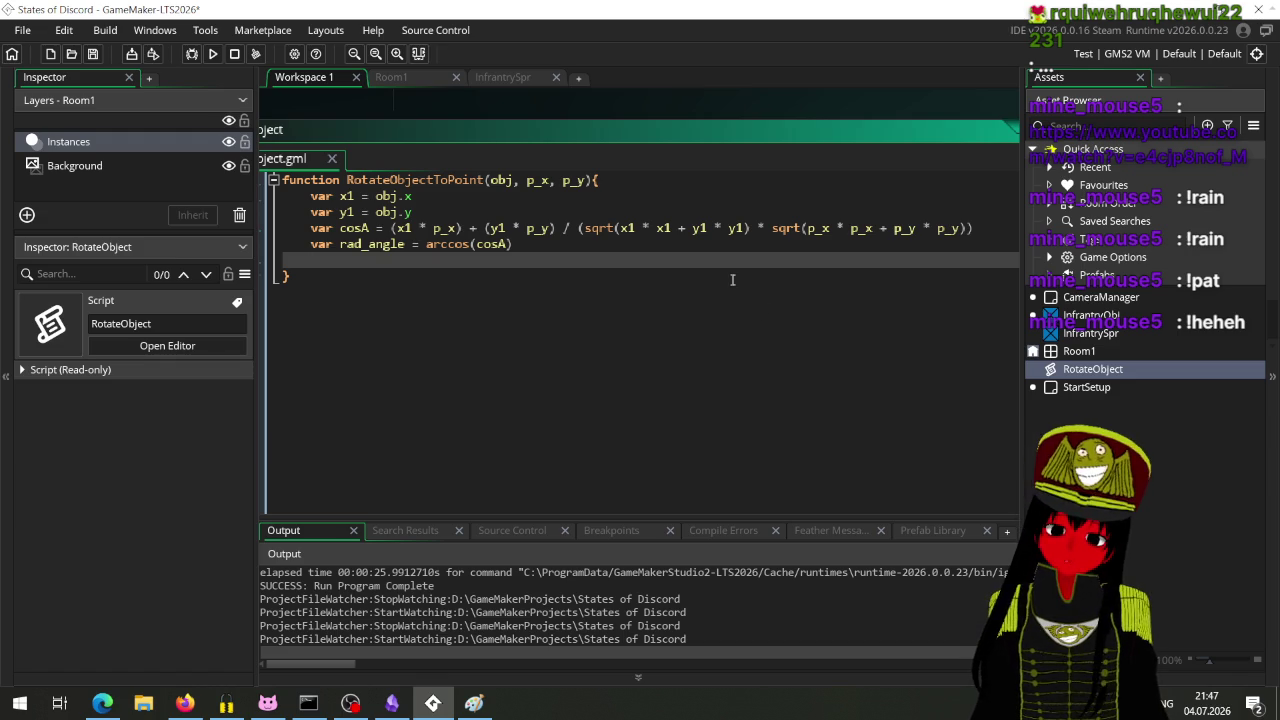
# Step: Open the StartSetup object and look over its Create code
pyautogui.moveTo(402, 105)
pyautogui.mouseDown()
pyautogui.moveTo(540, 108)
pyautogui.moveTo(537, 132)
pyautogui.mouseUp()
pyautogui.doubleClick(1055, 389)
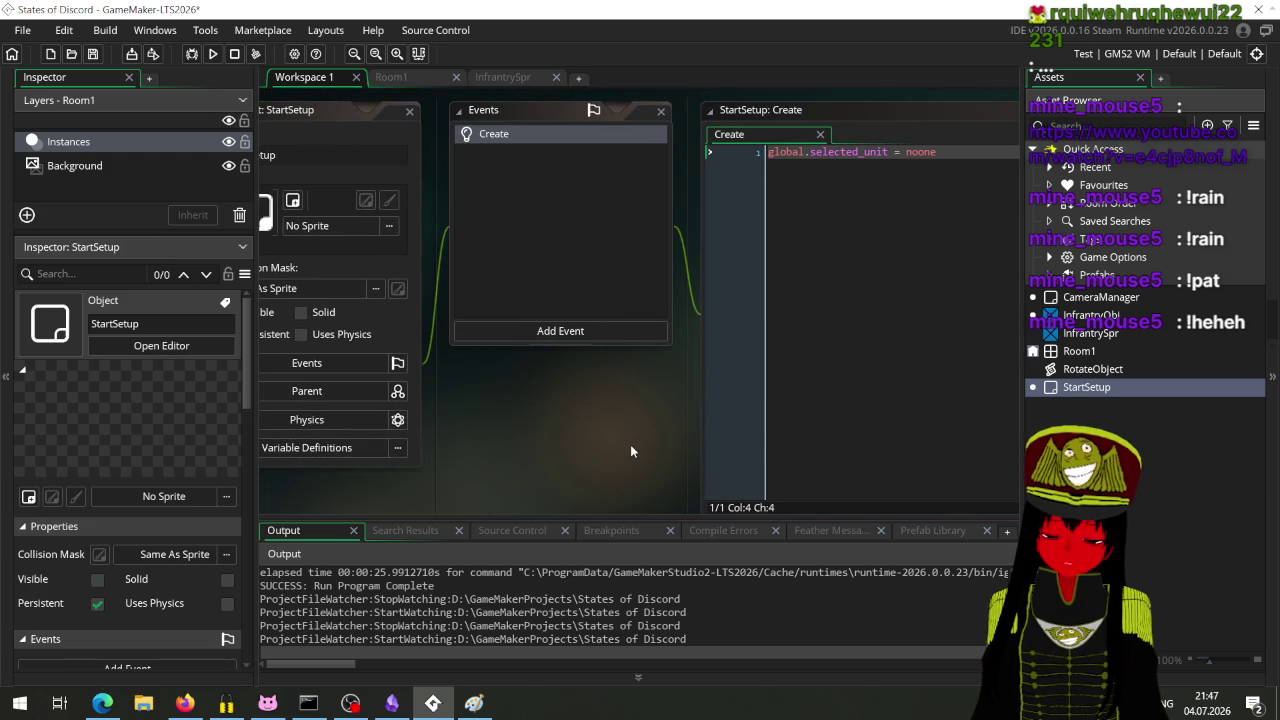
pyautogui.moveTo(632, 445); pyautogui.dragTo(678, 494)
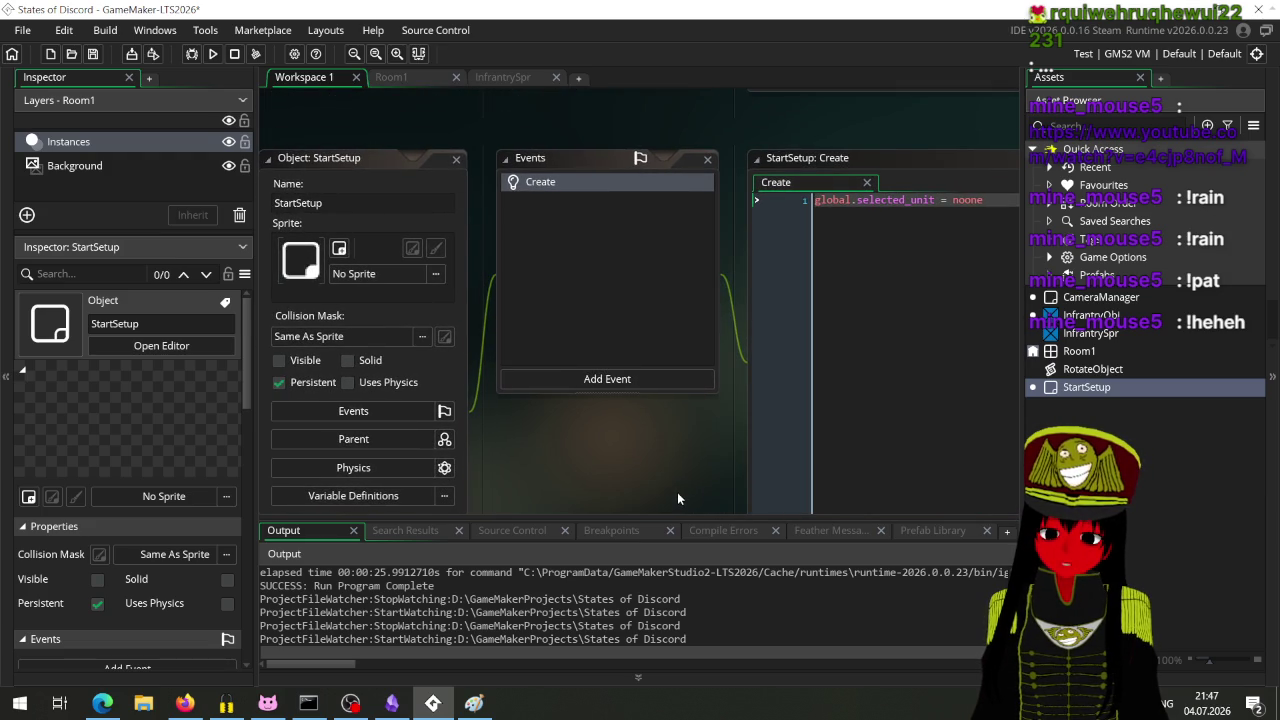
pyautogui.scroll(-2, 553, 136)
pyautogui.scroll(2, 553, 195)
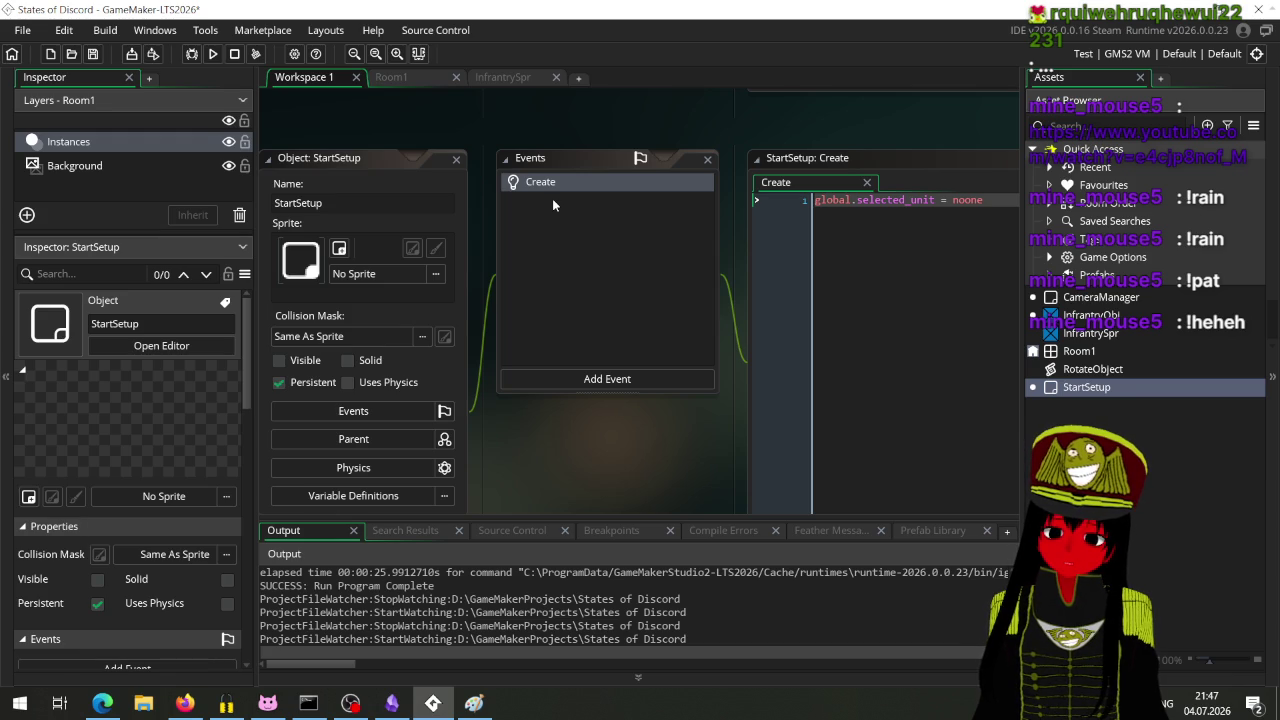
pyautogui.moveTo(483, 378)
pyautogui.mouseDown()
pyautogui.moveTo(677, 411)
pyautogui.moveTo(450, 434)
pyautogui.moveTo(405, 423)
pyautogui.mouseUp()
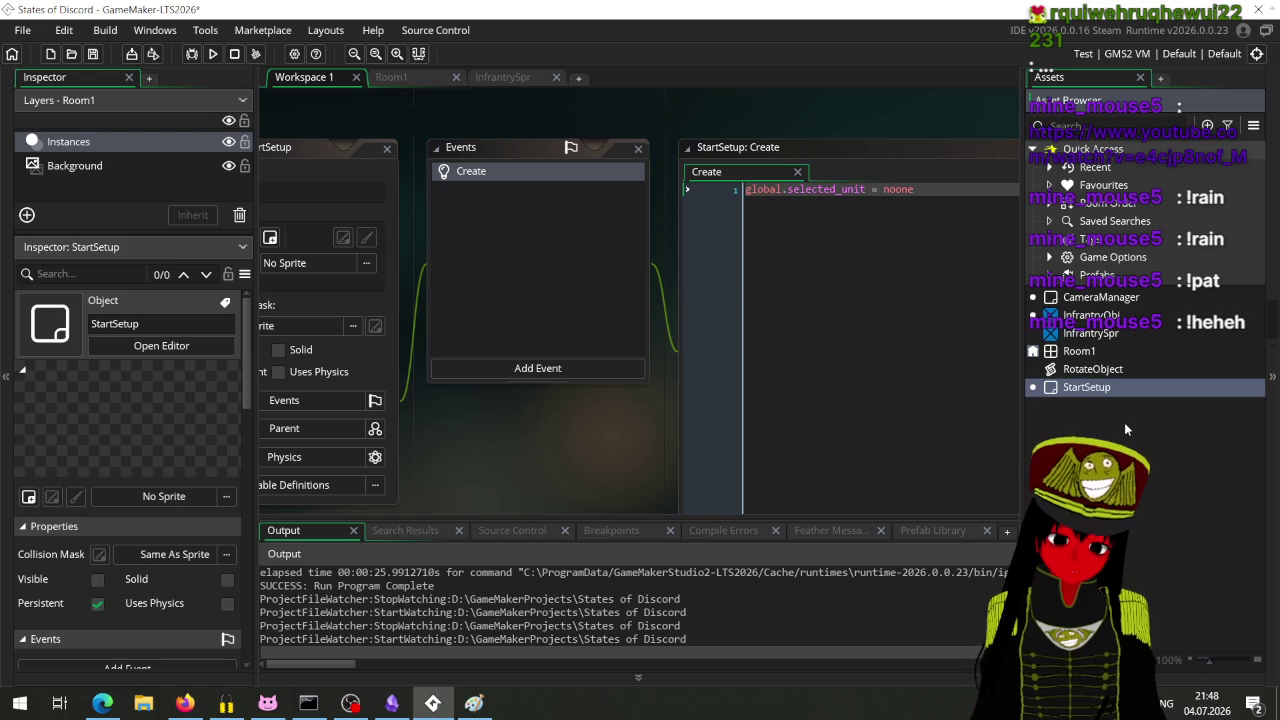
# Step: Reopen the RotateObject script, then switch to the sqrt manual page in Firefox
pyautogui.moveTo(572, 453)
pyautogui.mouseDown()
pyautogui.moveTo(438, 352)
pyautogui.moveTo(675, 363)
pyautogui.mouseUp()
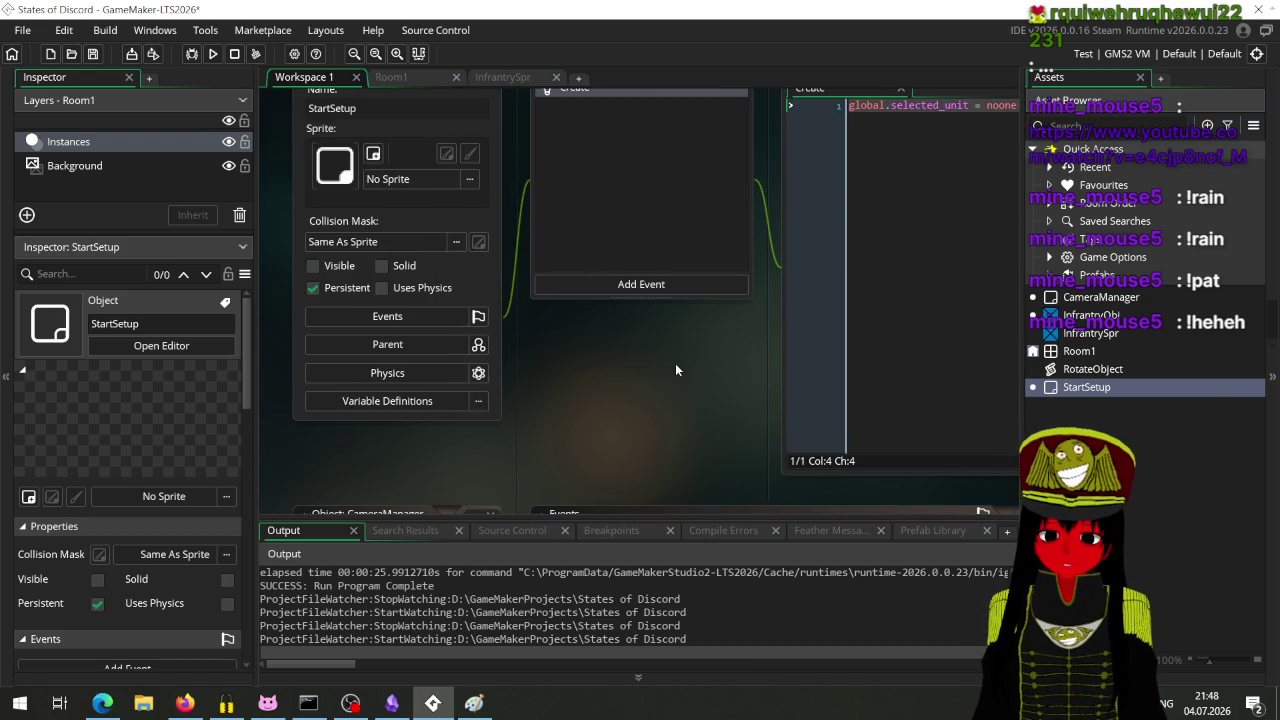
pyautogui.doubleClick(1101, 369)
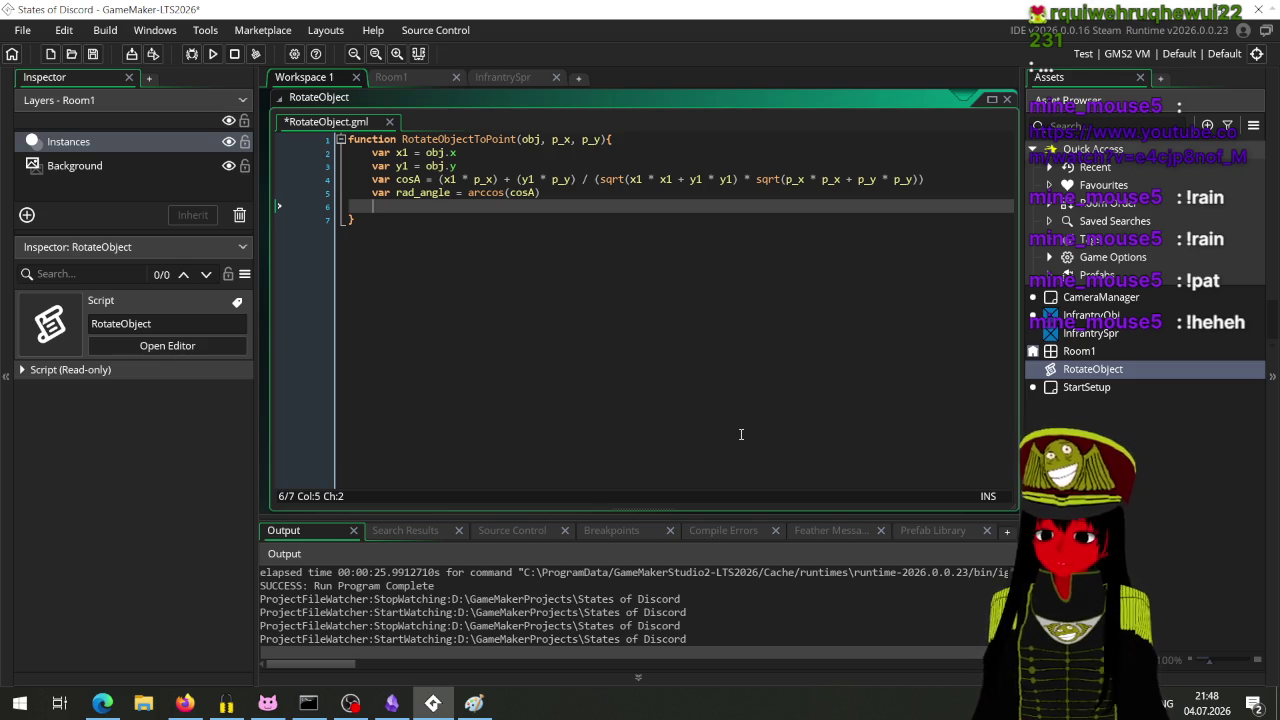
pyautogui.click(185, 703)
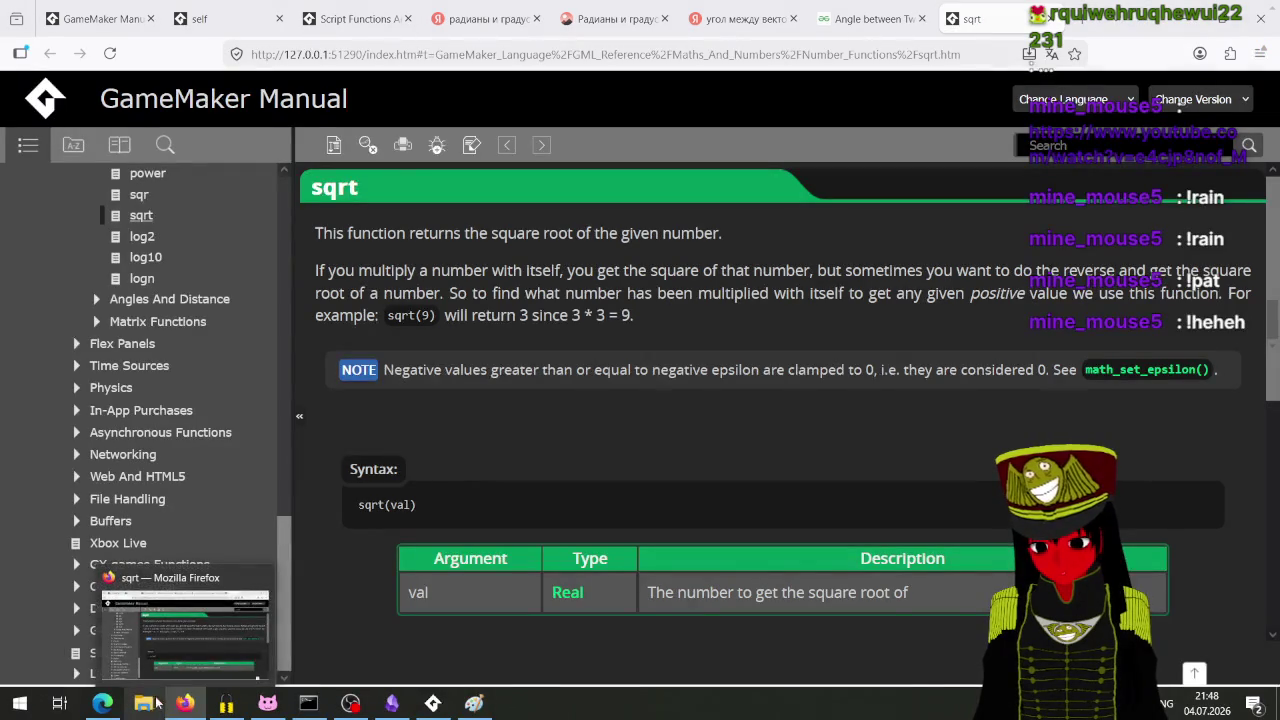
# Step: Return to the RotateObject script editor in GameMaker
pyautogui.click(143, 703)
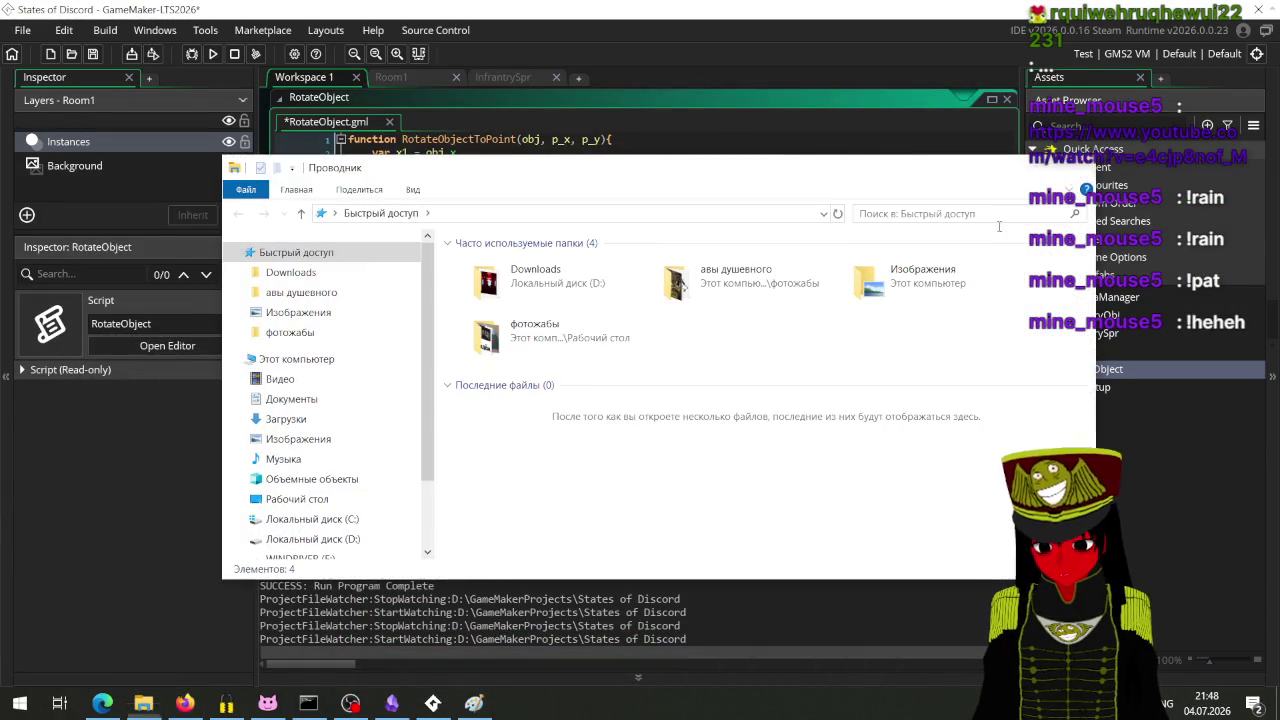
pyautogui.click(433, 703)
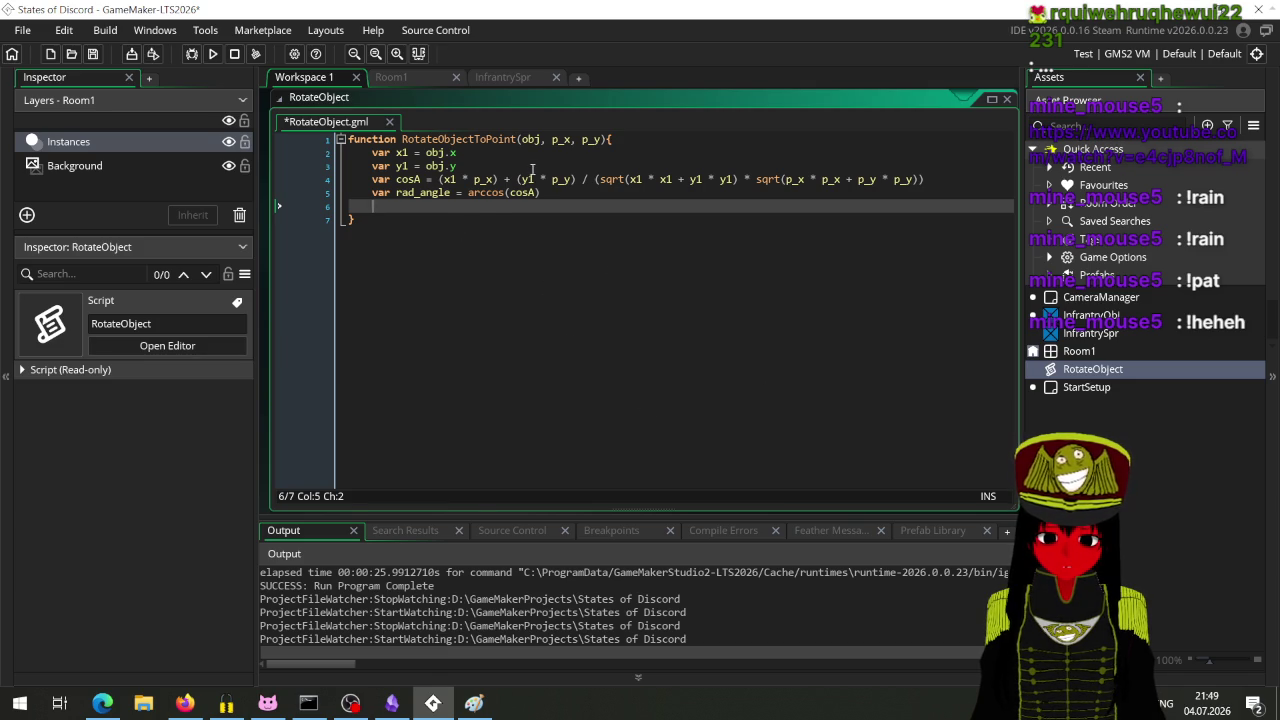
# Step: Place the caret in the RotateObjectToPoint signature, then bring up the manual's sqrt page in Firefox
pyautogui.click(533, 139)
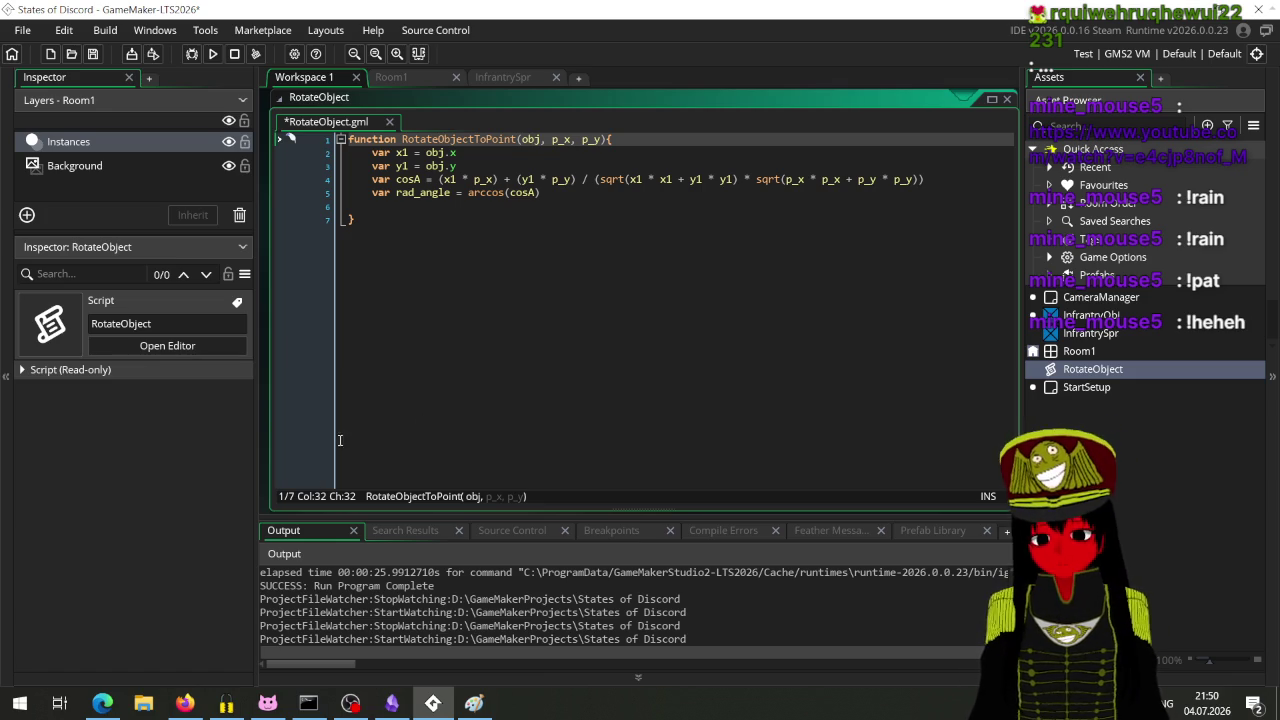
pyautogui.click(185, 703)
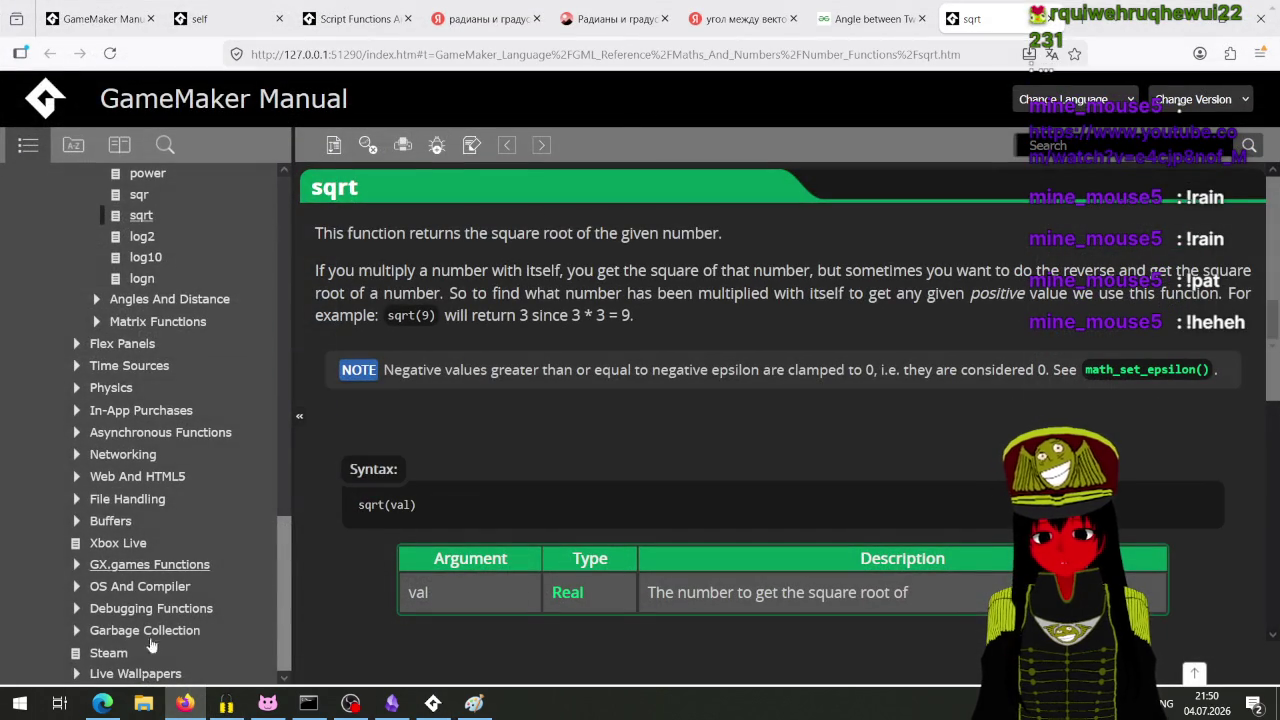
# Step: Look through the angle-between-vectors article, the Yandex results and the radian/degree angle chart
pyautogui.click(845, 19)
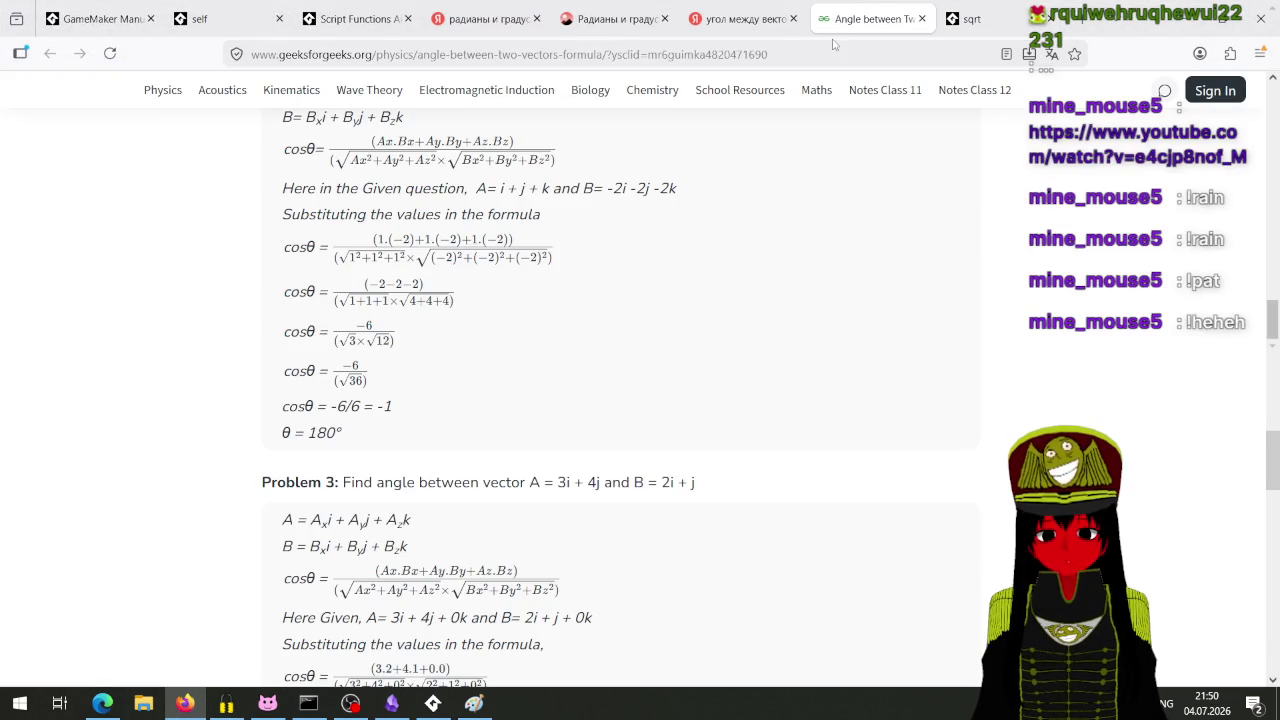
pyautogui.click(742, 19)
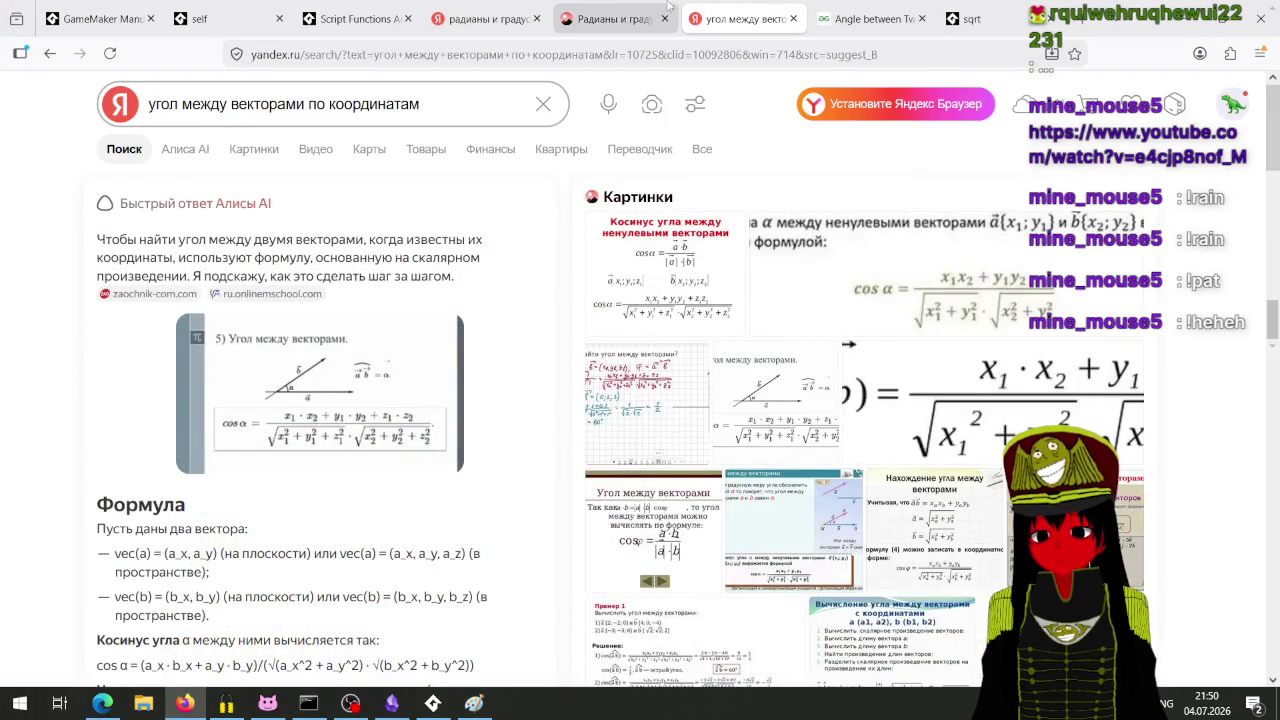
pyautogui.click(668, 8)
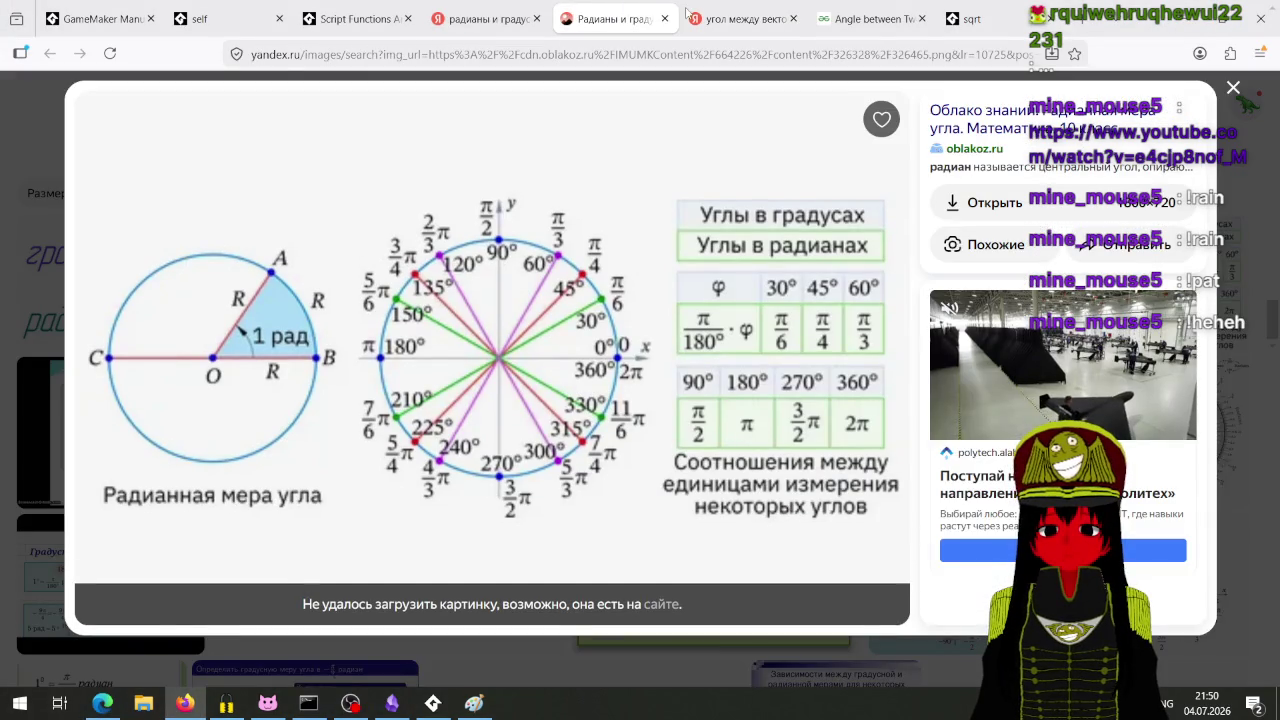
pyautogui.click(893, 7)
pyautogui.scroll(15, 612, 423)
pyautogui.scroll(8, 651, 374)
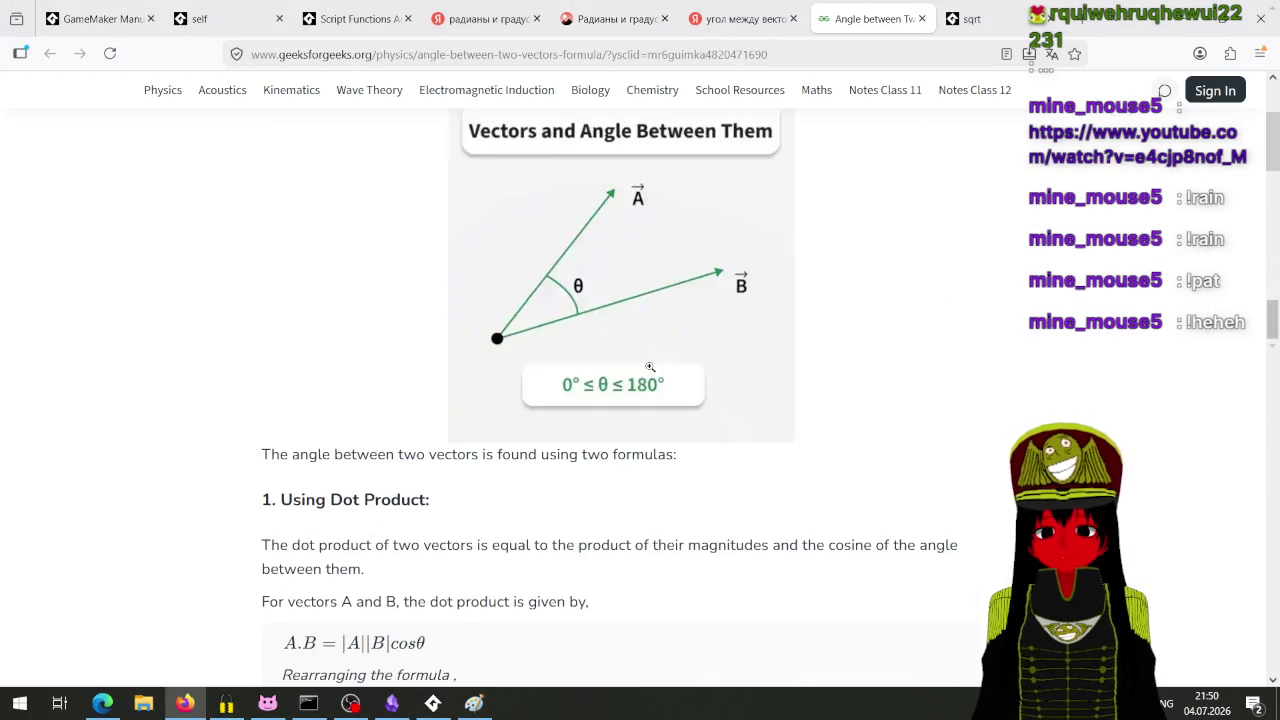
pyautogui.scroll(3, 651, 374)
# Step: Check the manual tabs, then enlarge the angle-between-vectors formula image on the Yandex vector-angle search
pyautogui.click(492, 7)
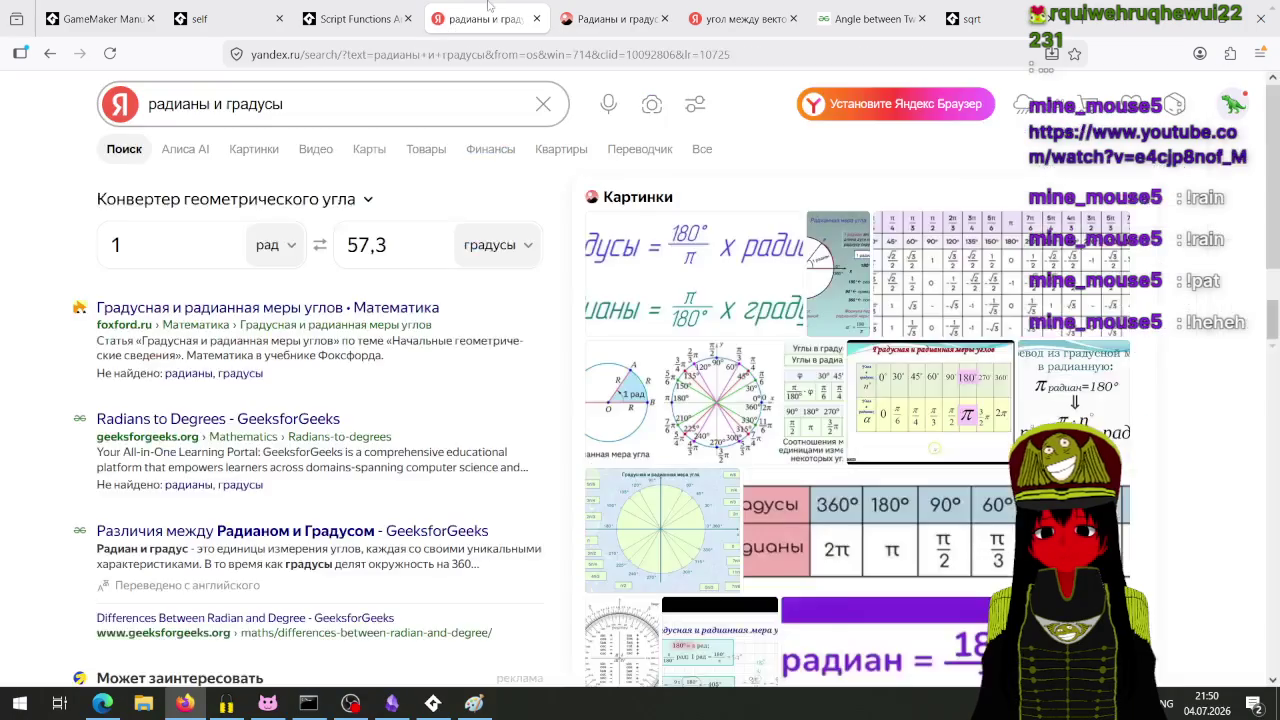
pyautogui.click(393, 7)
pyautogui.click(287, 7)
pyautogui.click(587, 7)
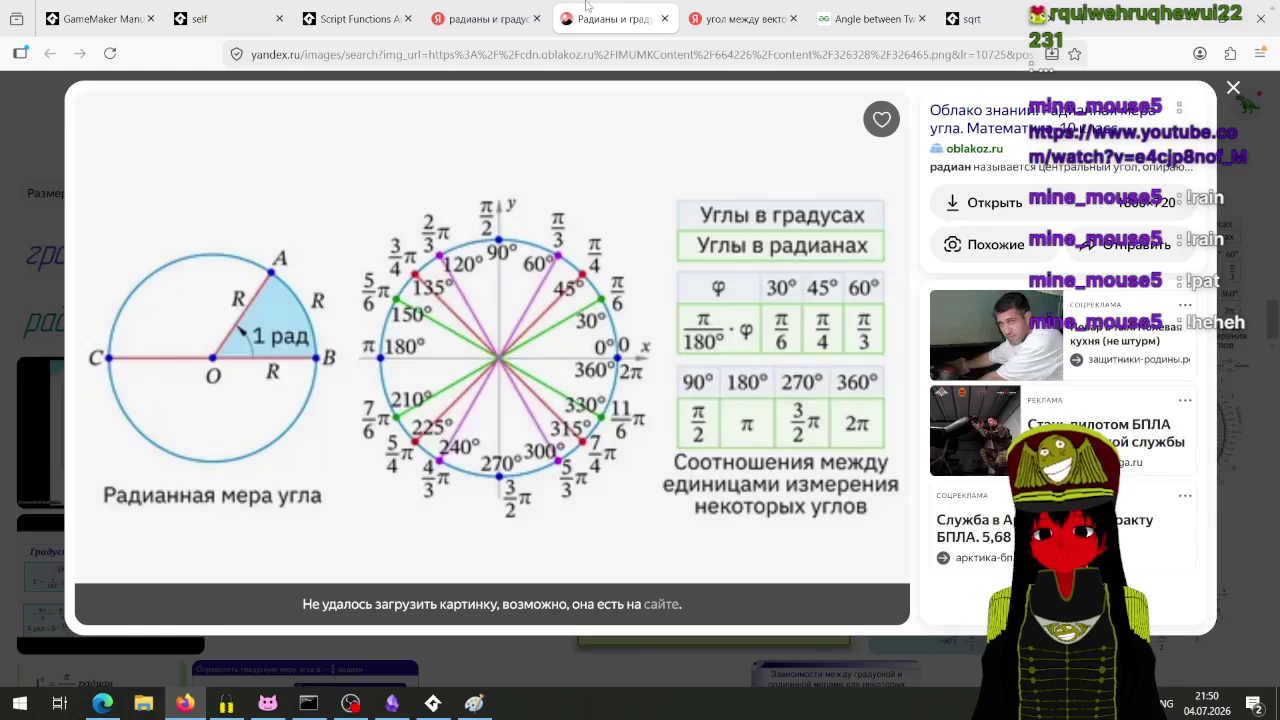
pyautogui.click(740, 18)
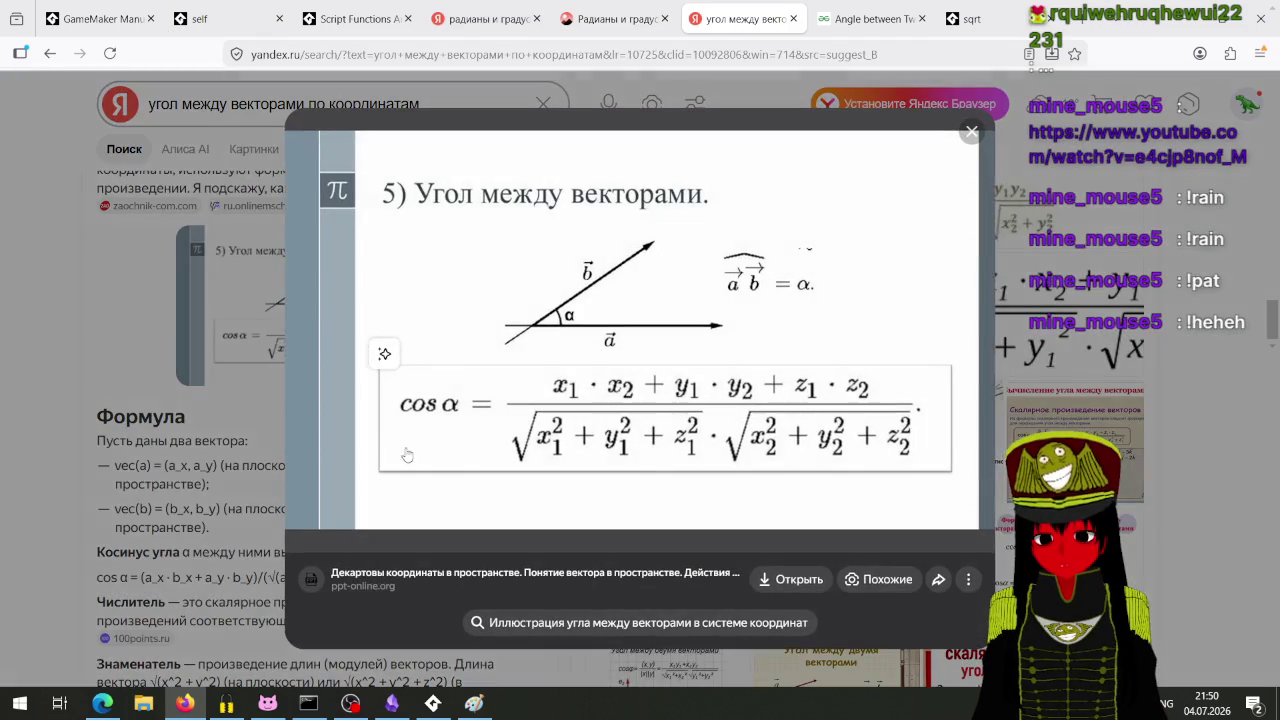
pyautogui.click(375, 352)
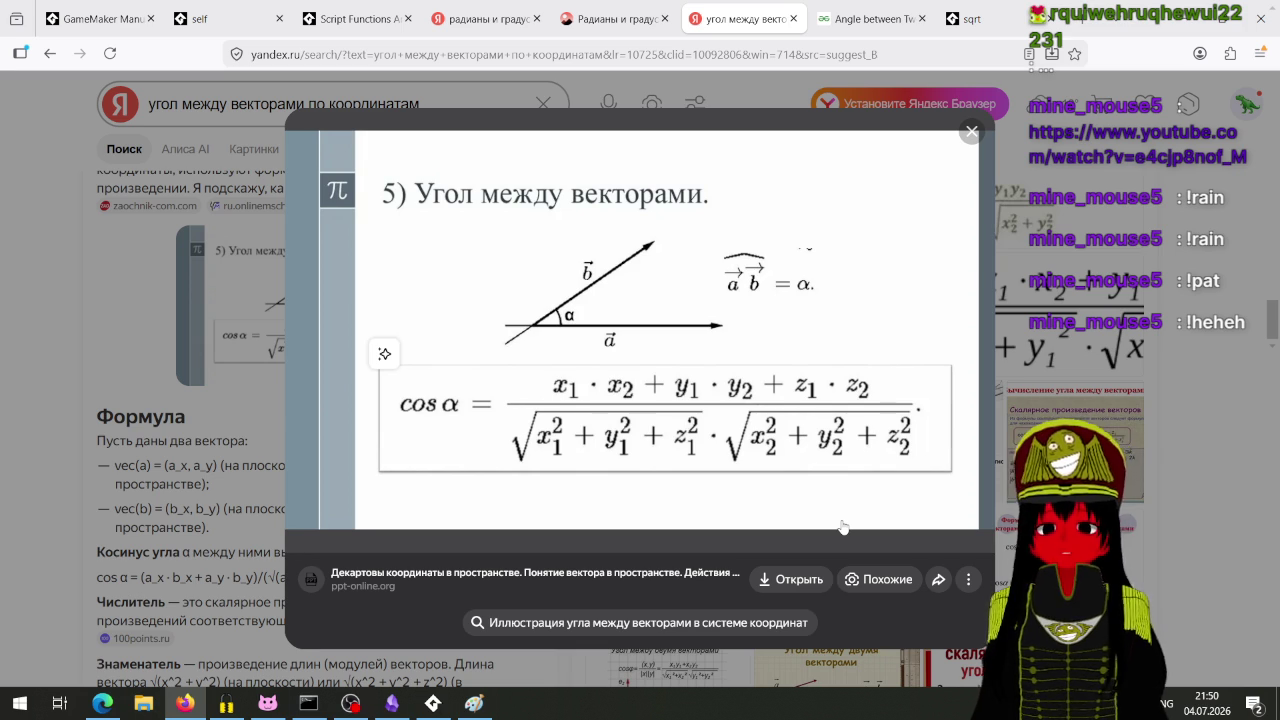
# Step: Close the Yandex image viewer and bring the RotateObject.gml editor back to the front
pyautogui.click(1065, 379)
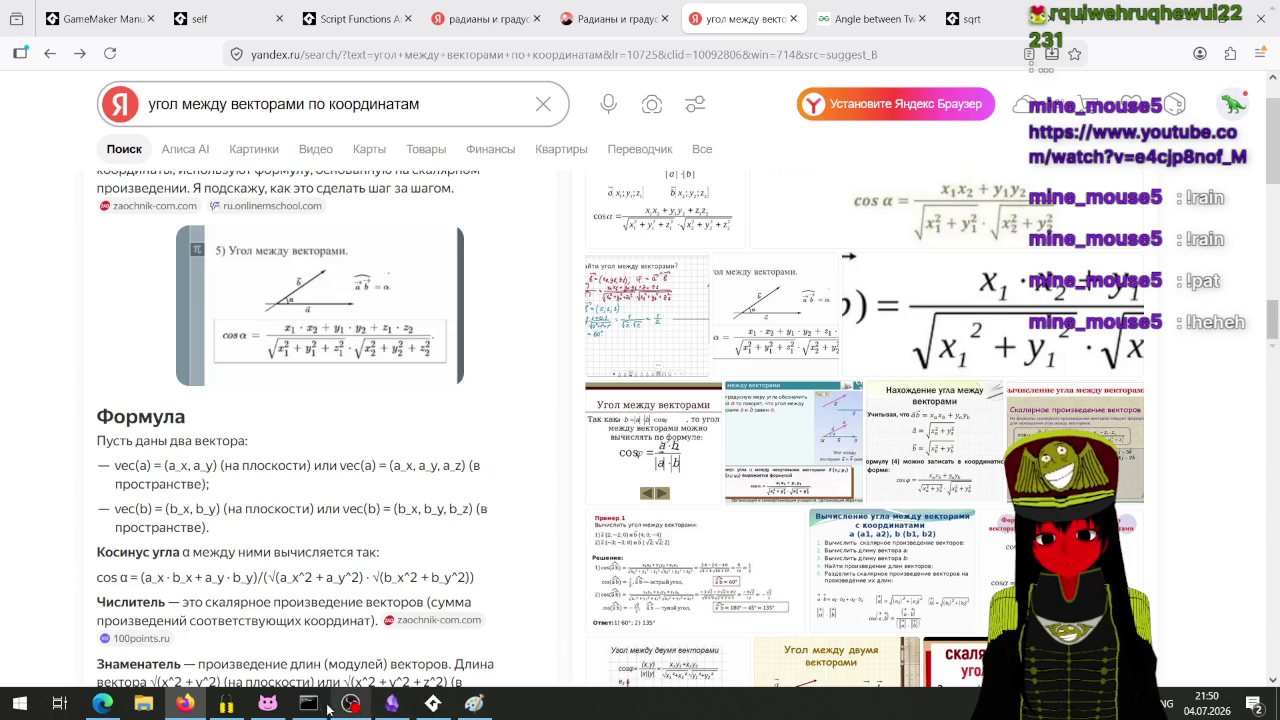
pyautogui.click(424, 706)
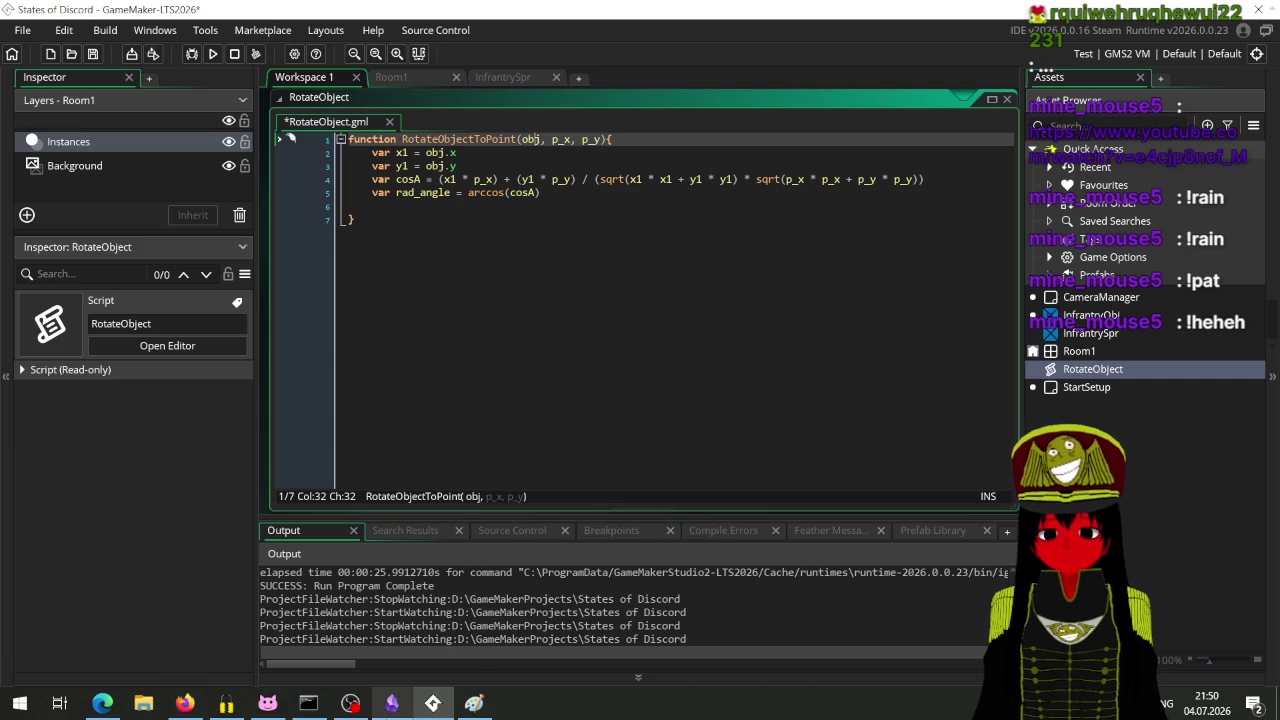
pyautogui.moveTo(392, 703)
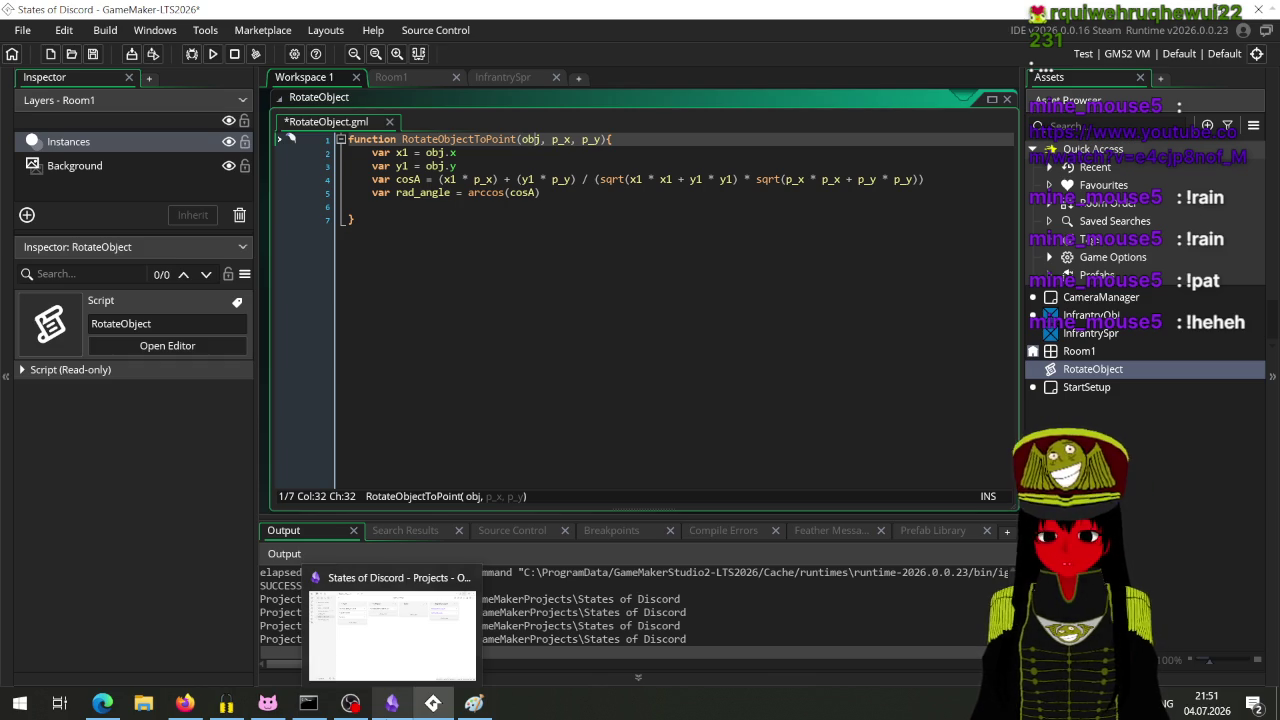
# Step: Bring up the Paint vector-angle sketch, draw a short stroke near α, and switch to OBS Studio
pyautogui.click(474, 703)
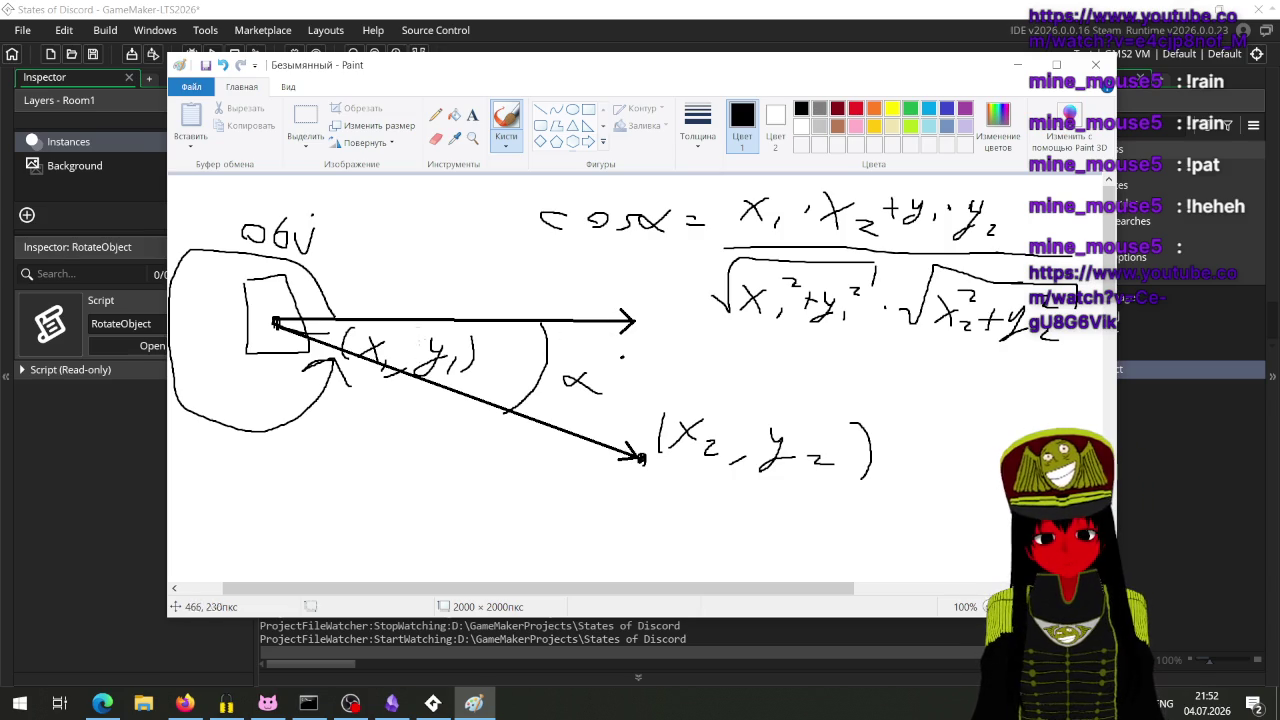
pyautogui.moveTo(460, 322)
pyautogui.mouseDown()
pyautogui.moveTo(434, 265)
pyautogui.moveTo(513, 302)
pyautogui.mouseUp()
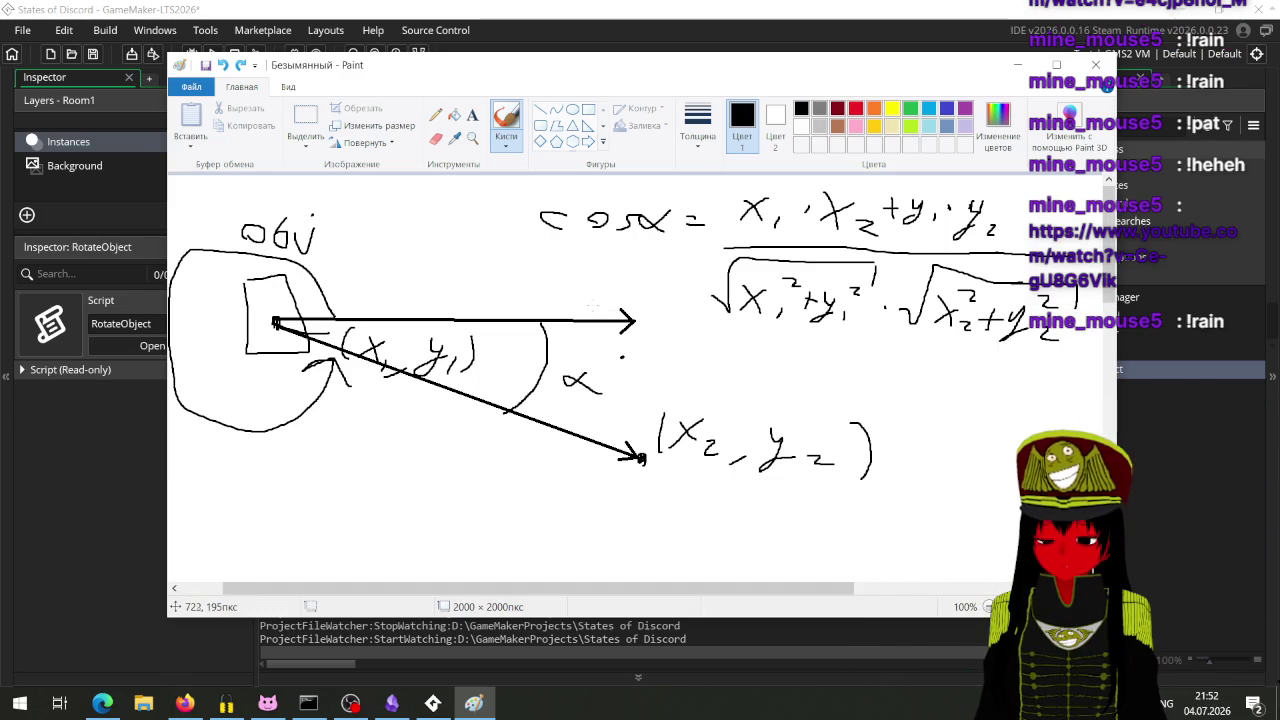
pyautogui.hotkey('alt', 'Tab')
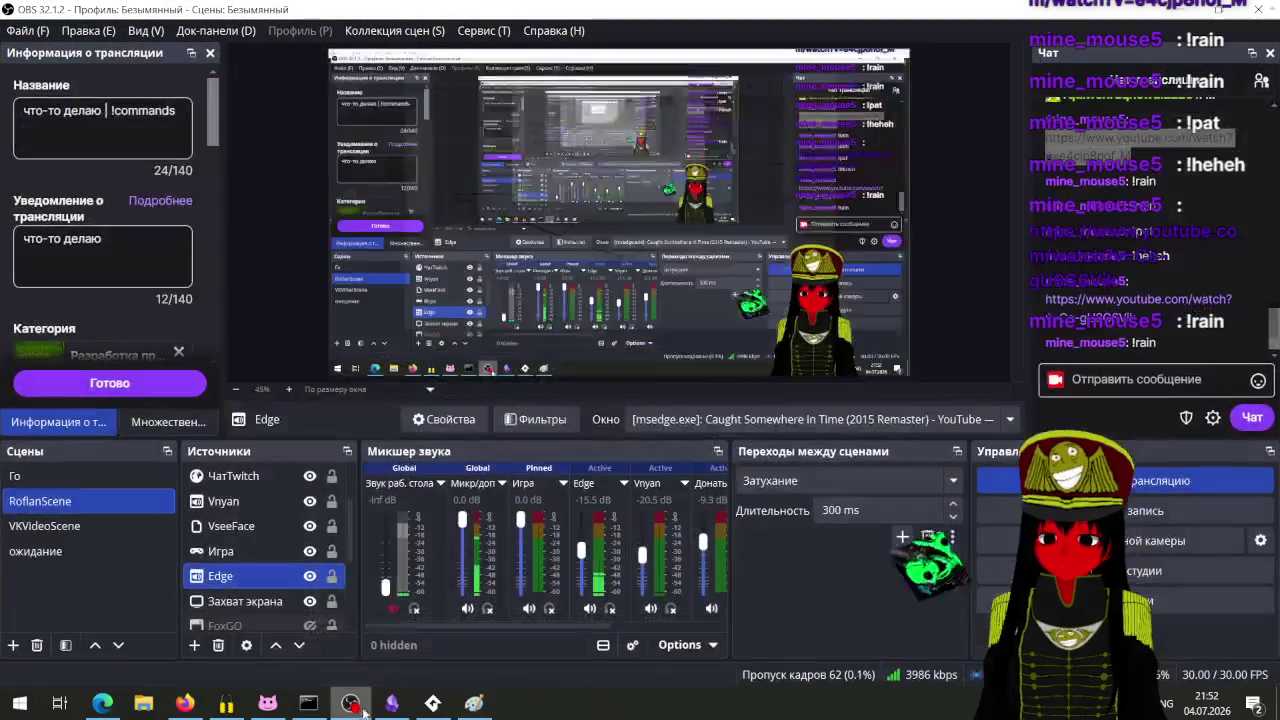
# Step: Copy the YouTube link from the chat and briefly load it in a new Firefox tab
pyautogui.tripleClick(1056, 305)
pyautogui.hotkey('ctrl', 'c')
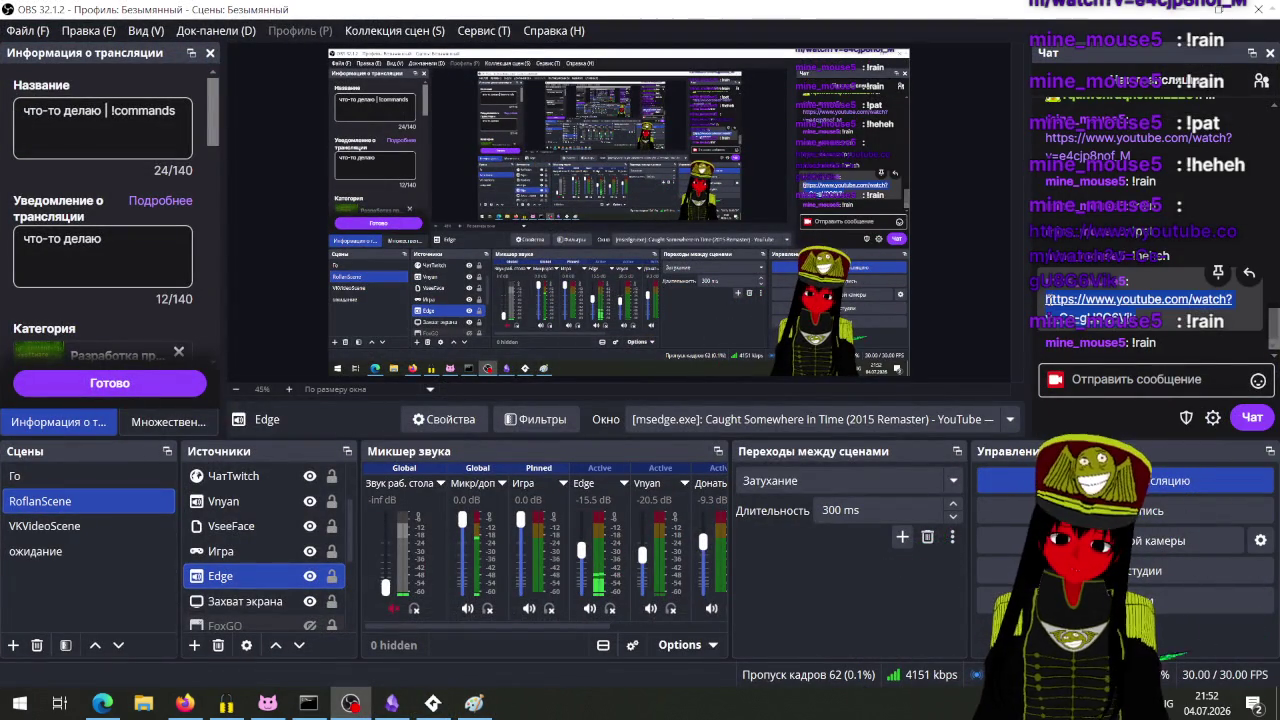
pyautogui.click(102, 703)
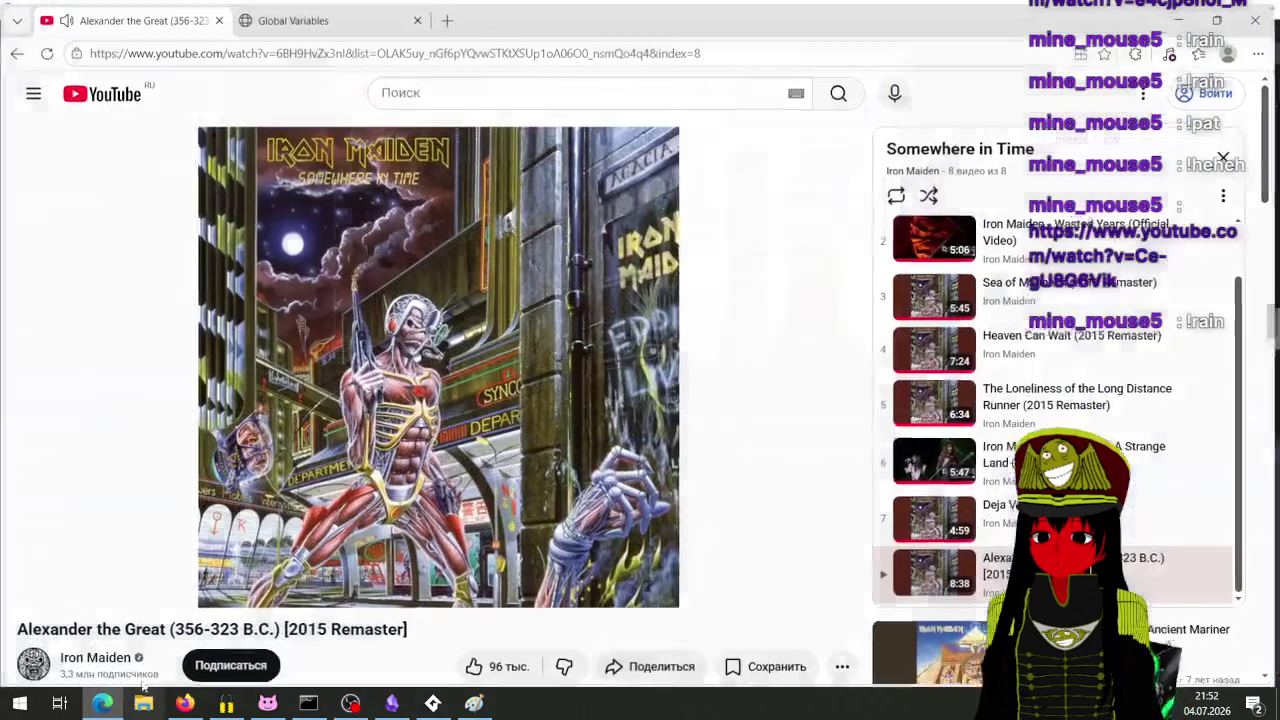
pyautogui.click(185, 703)
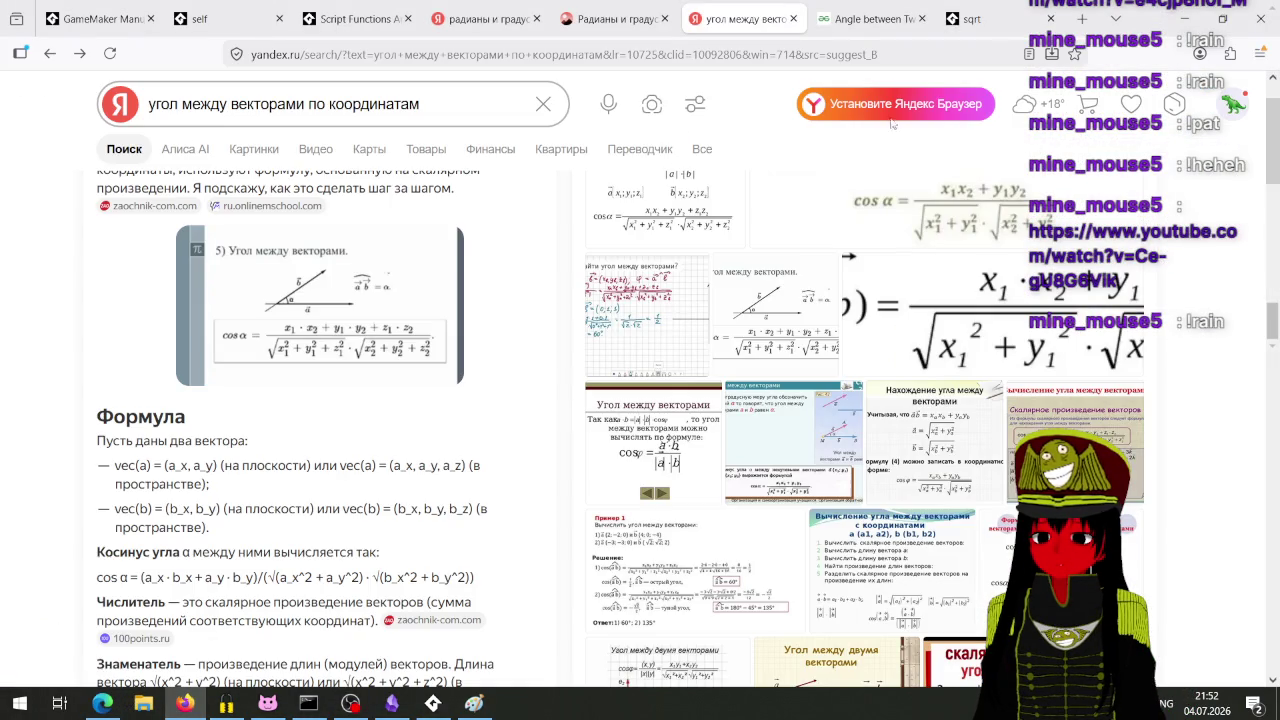
pyautogui.click(1082, 19)
pyautogui.write('https://www.youtube.com/watch?v=Ce-gU8G6Vik')
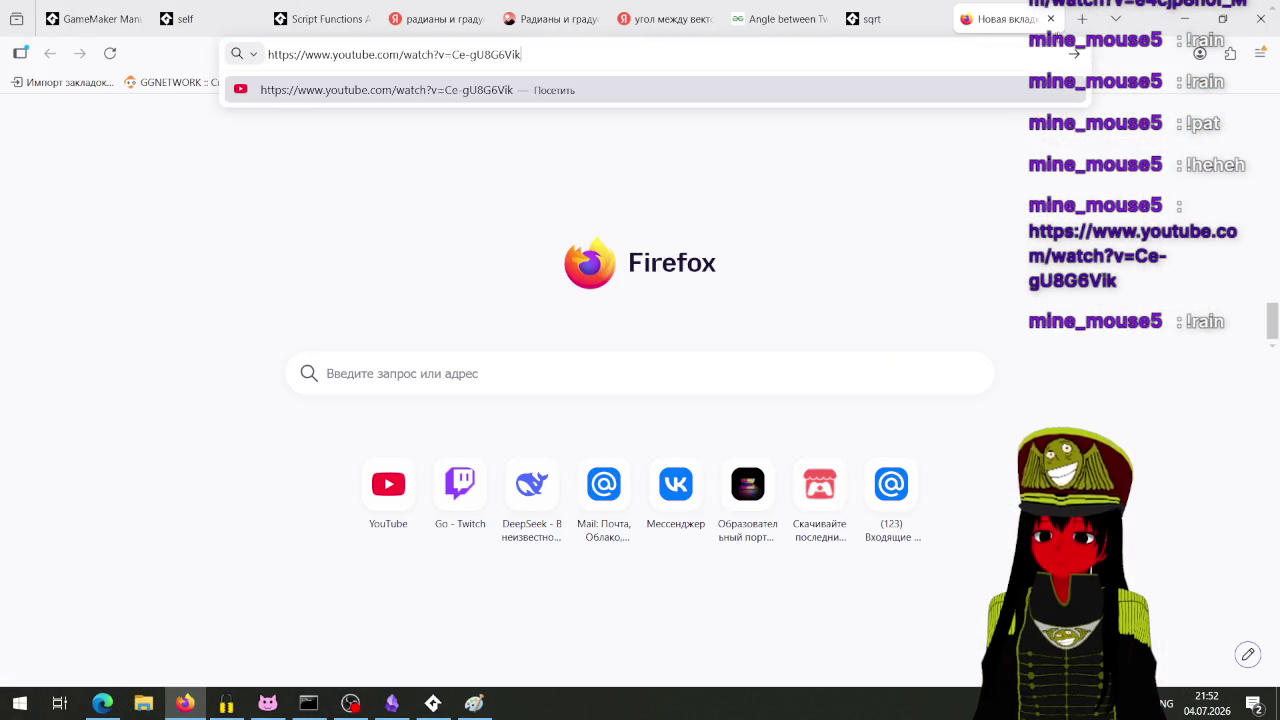
pyautogui.press('Return')
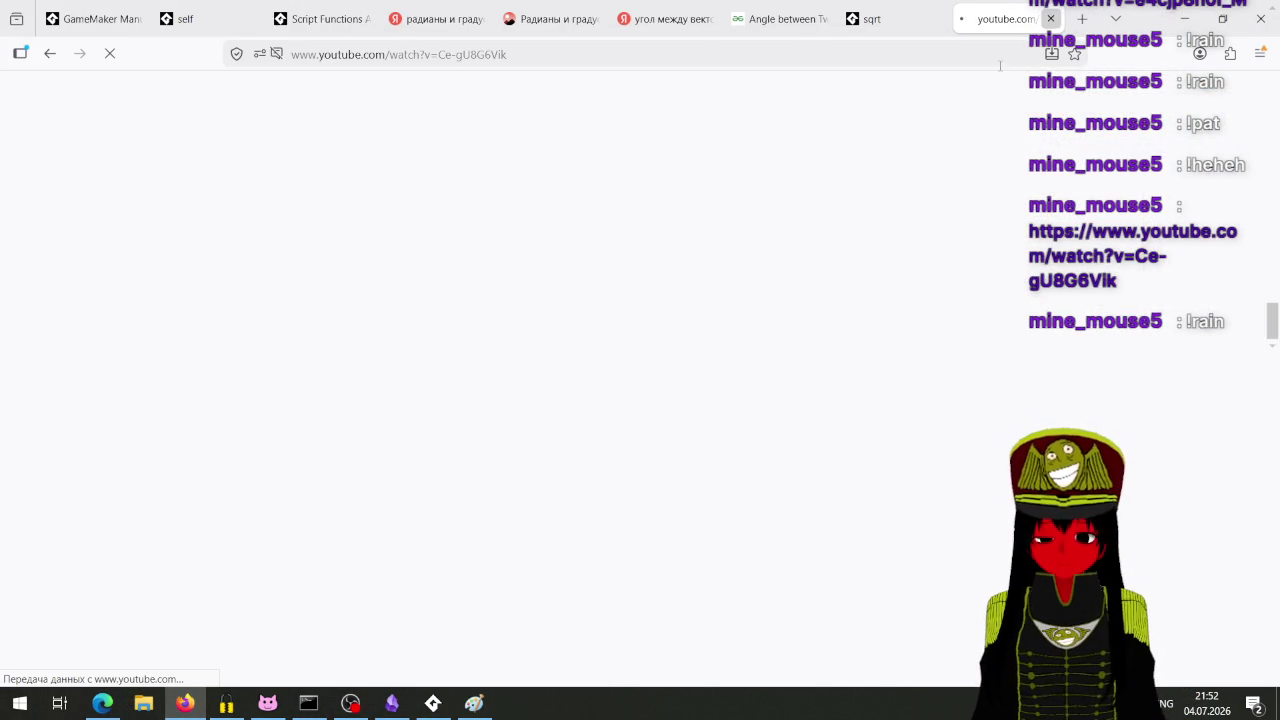
pyautogui.click(1050, 19)
# Step: Paste the link into a new Edge tab to open Vs. Lancer and scroll to its events list
pyautogui.click(111, 695)
pyautogui.click(452, 24)
pyautogui.hotkey('ctrl', 'v')
pyautogui.press('Return')
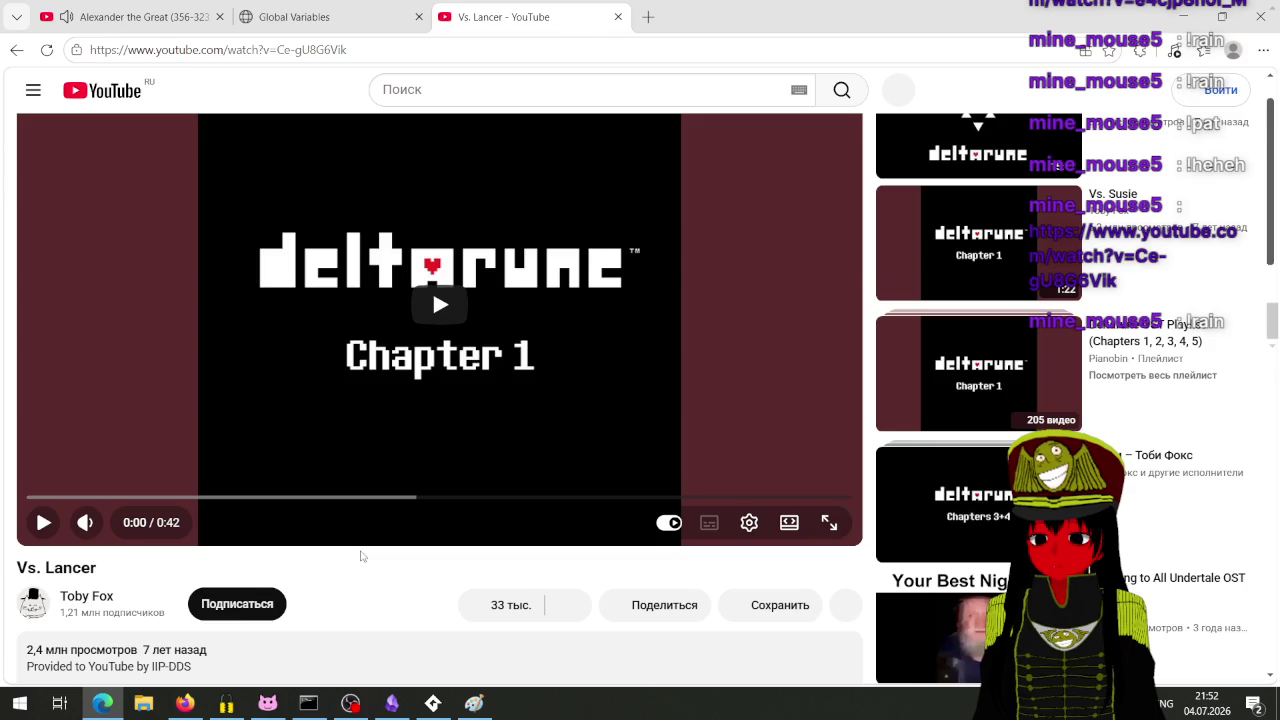
pyautogui.scroll(-2, 361, 552)
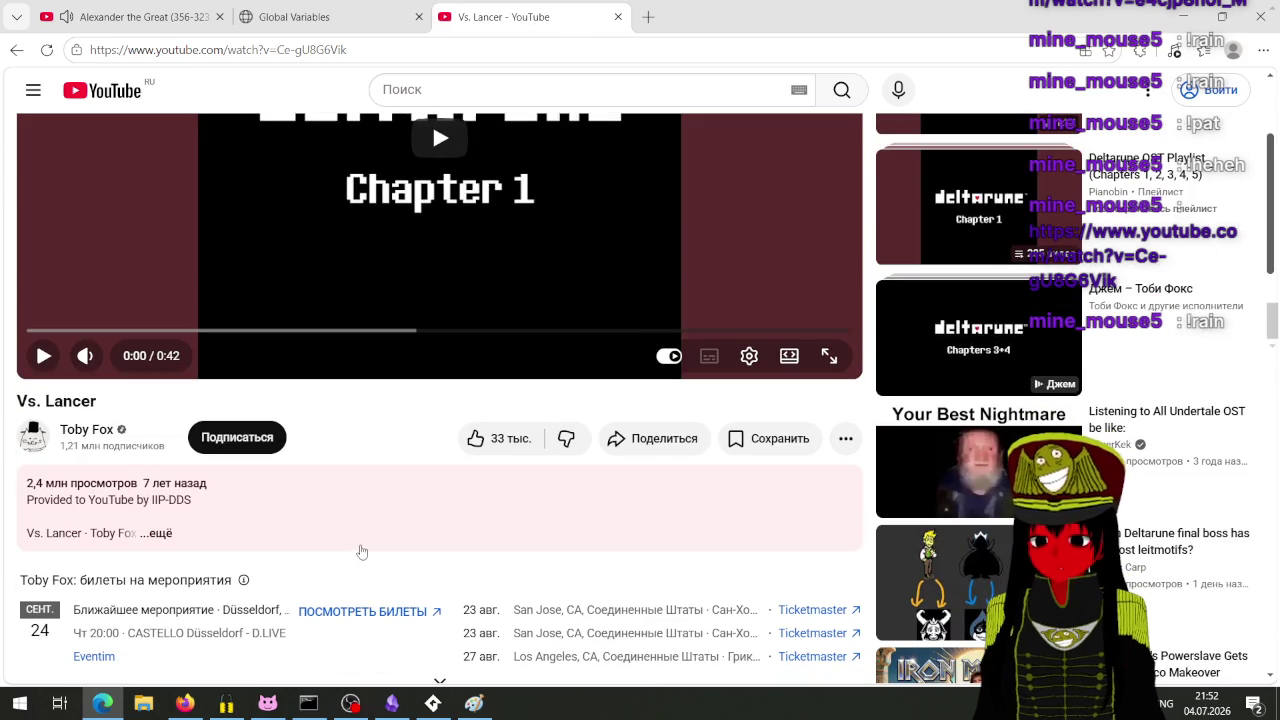
pyautogui.scroll(-2, 343, 514)
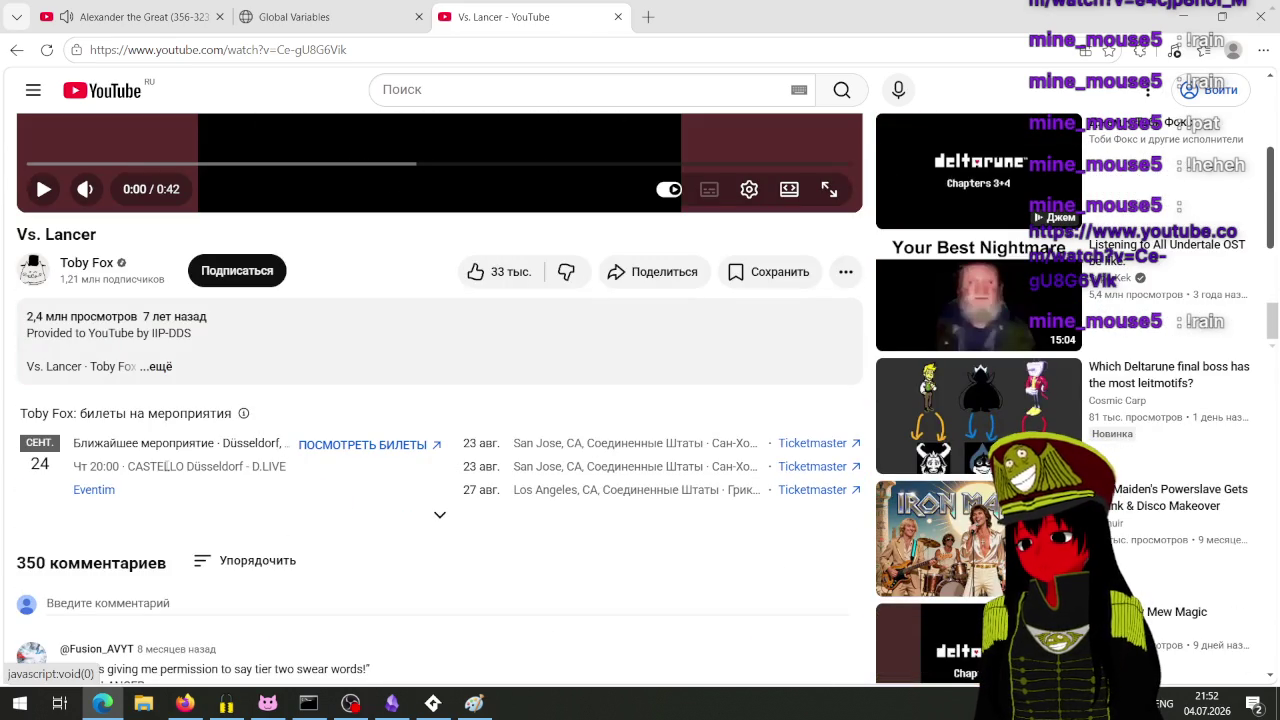
# Step: Open the Toby Fox ticket link in a new tab and close the blocked blank tab
pyautogui.rightClick(333, 445)
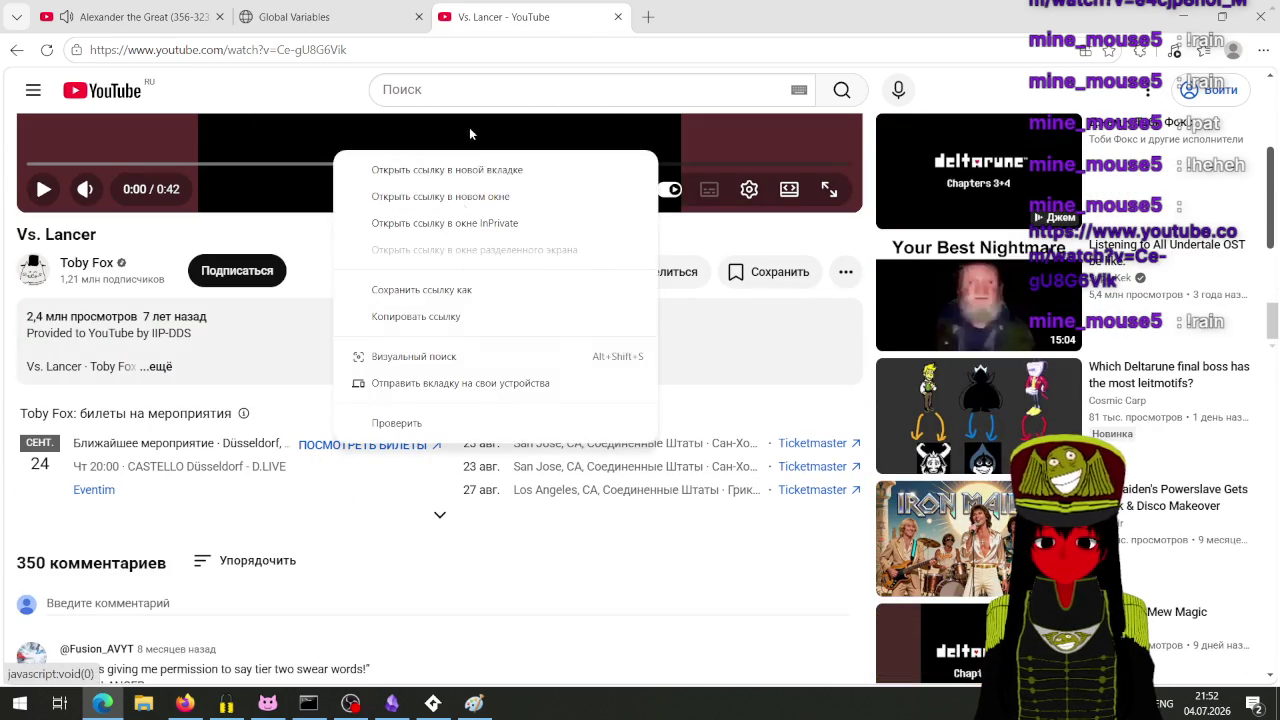
pyautogui.click(450, 169)
pyautogui.click(666, 28)
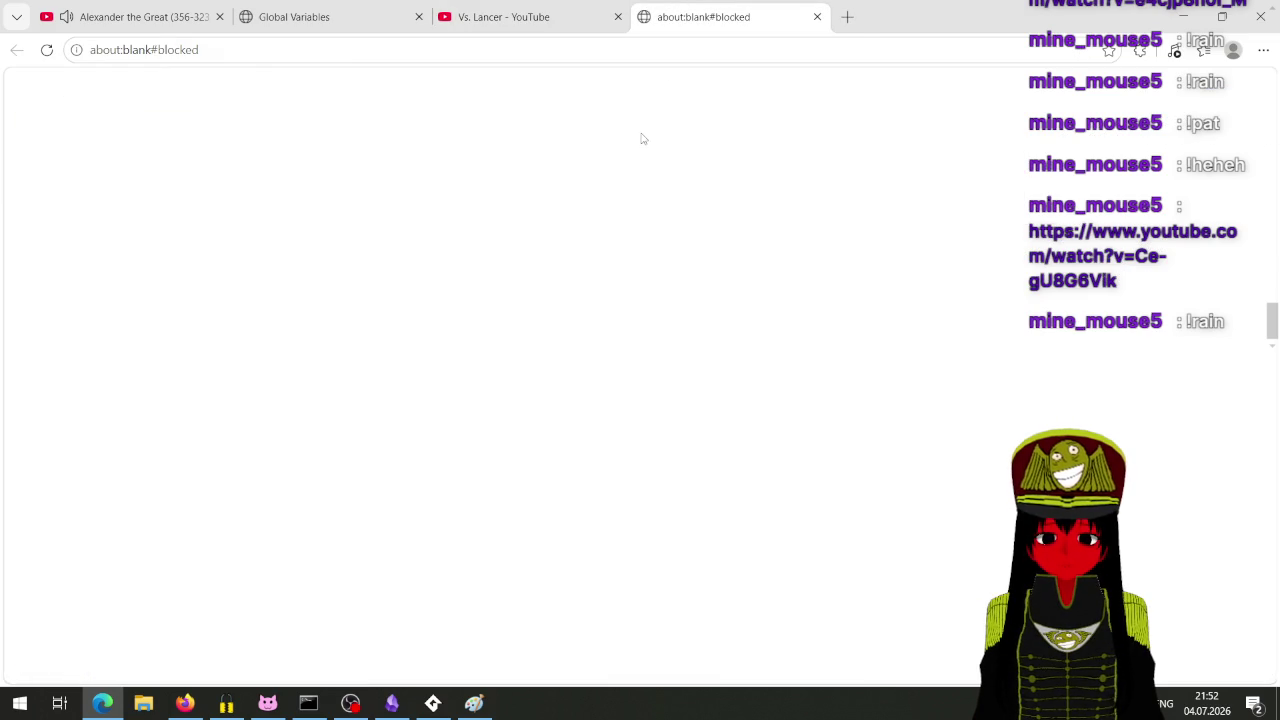
pyautogui.click(820, 18)
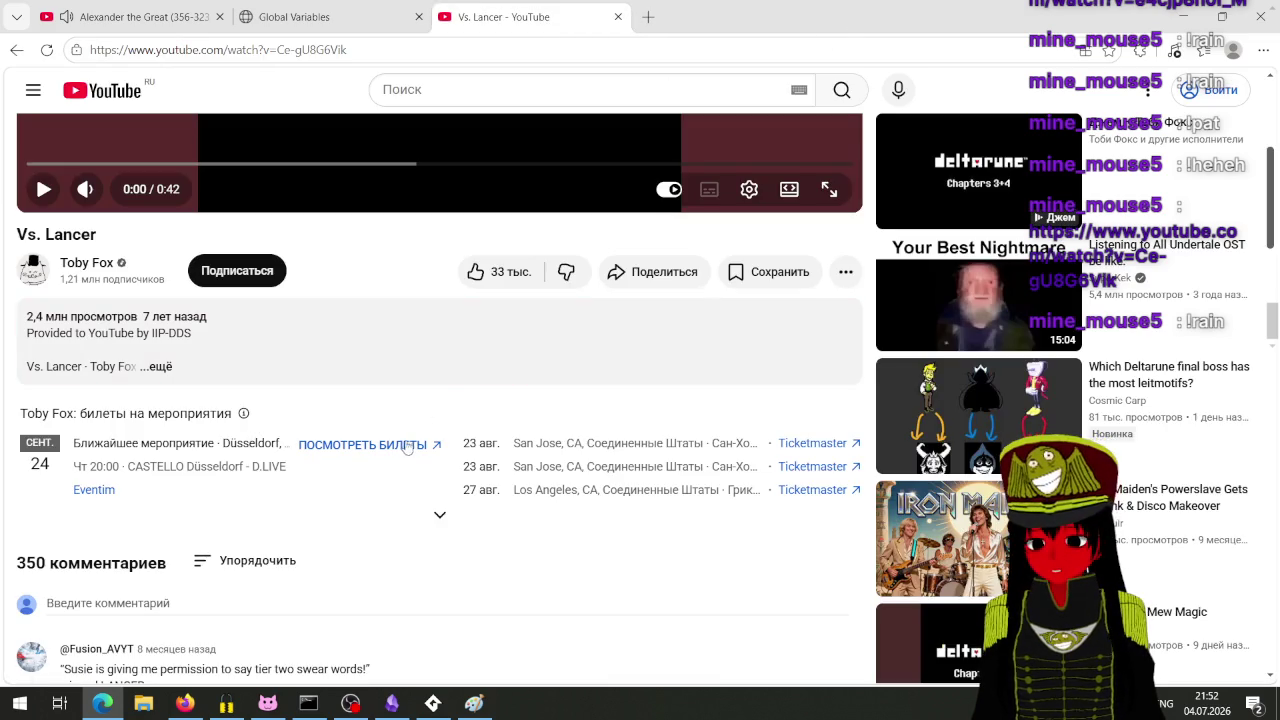
# Step: Open the Eventim ticket listing, view the Düsseldorf concert, then go back to all dates
pyautogui.click(407, 447)
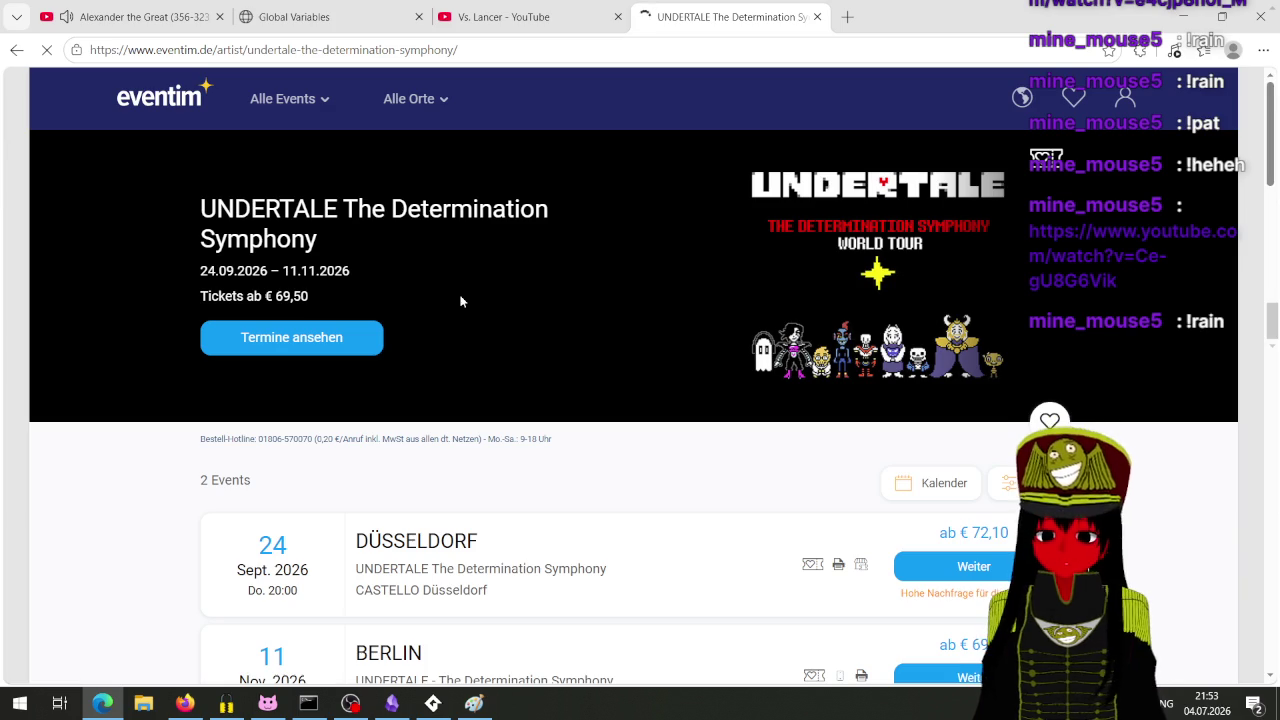
pyautogui.scroll(-3, 455, 371)
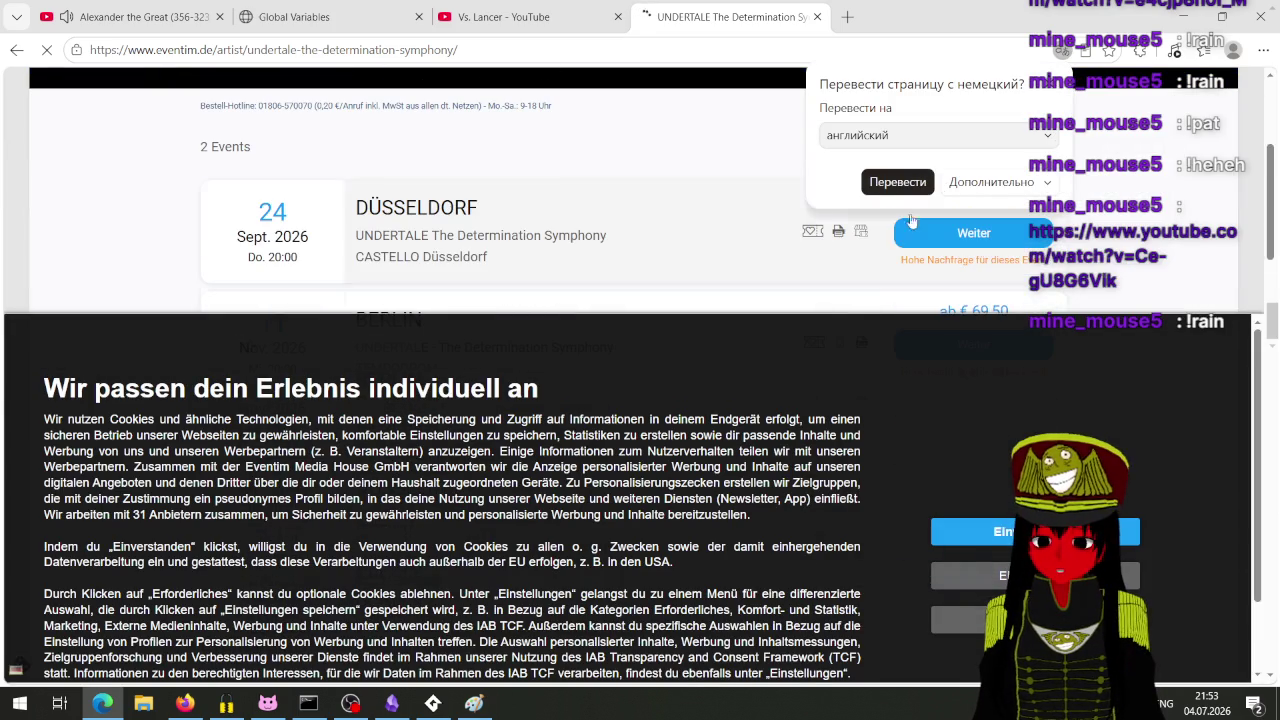
pyautogui.scroll(-2, 1105, 222)
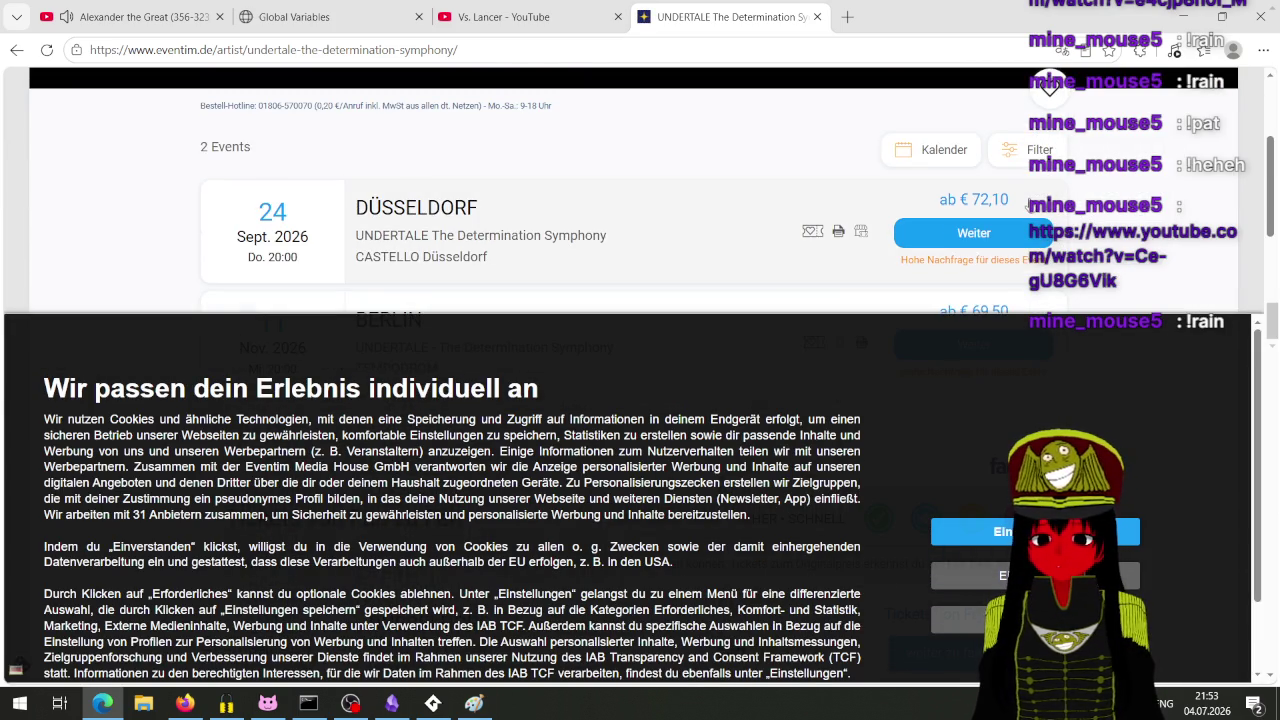
pyautogui.click(973, 233)
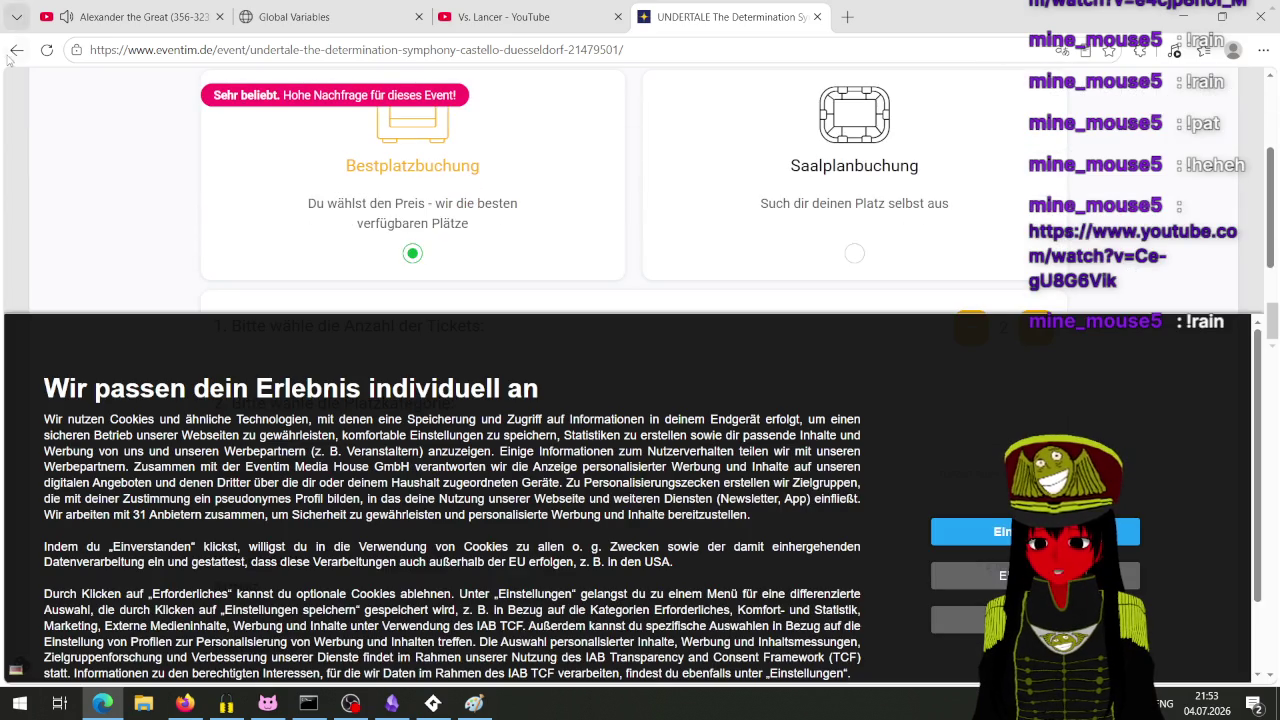
pyautogui.click(12, 52)
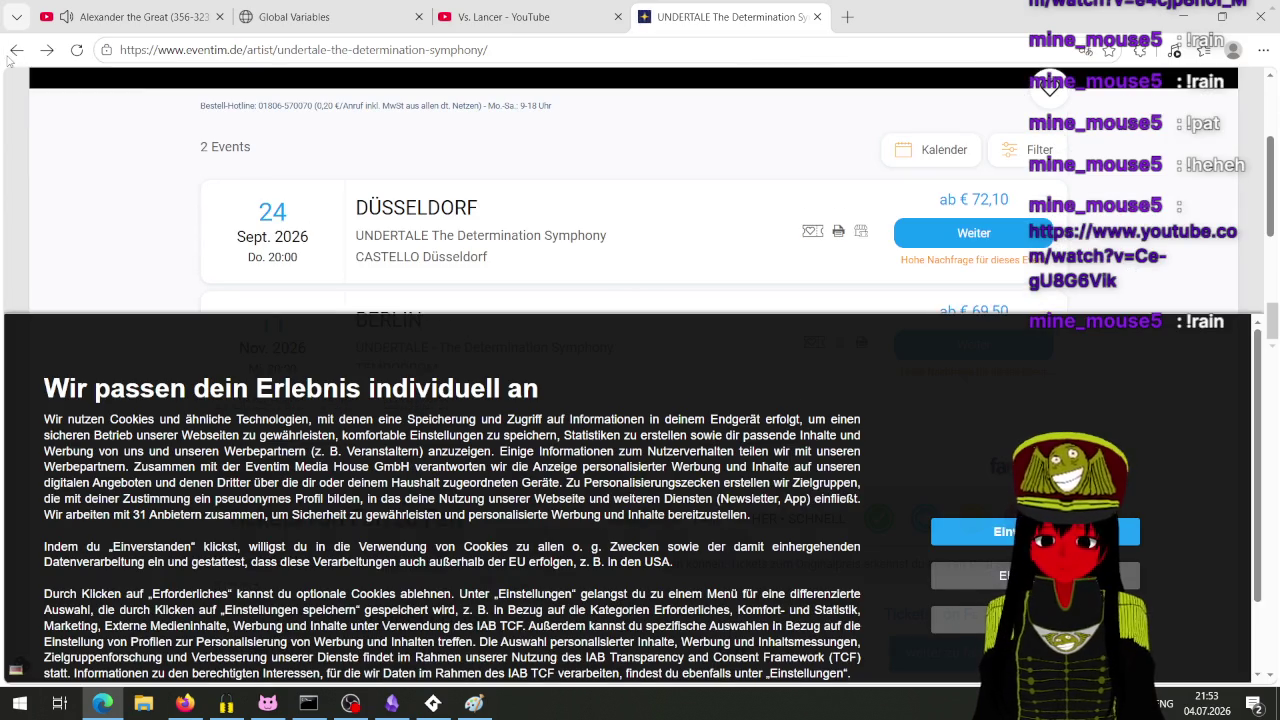
# Step: Scroll through the Düsseldorf and Berlin 2026 dates, then return to the Vs. Lancer tab
pyautogui.scroll(-2, 489, 162)
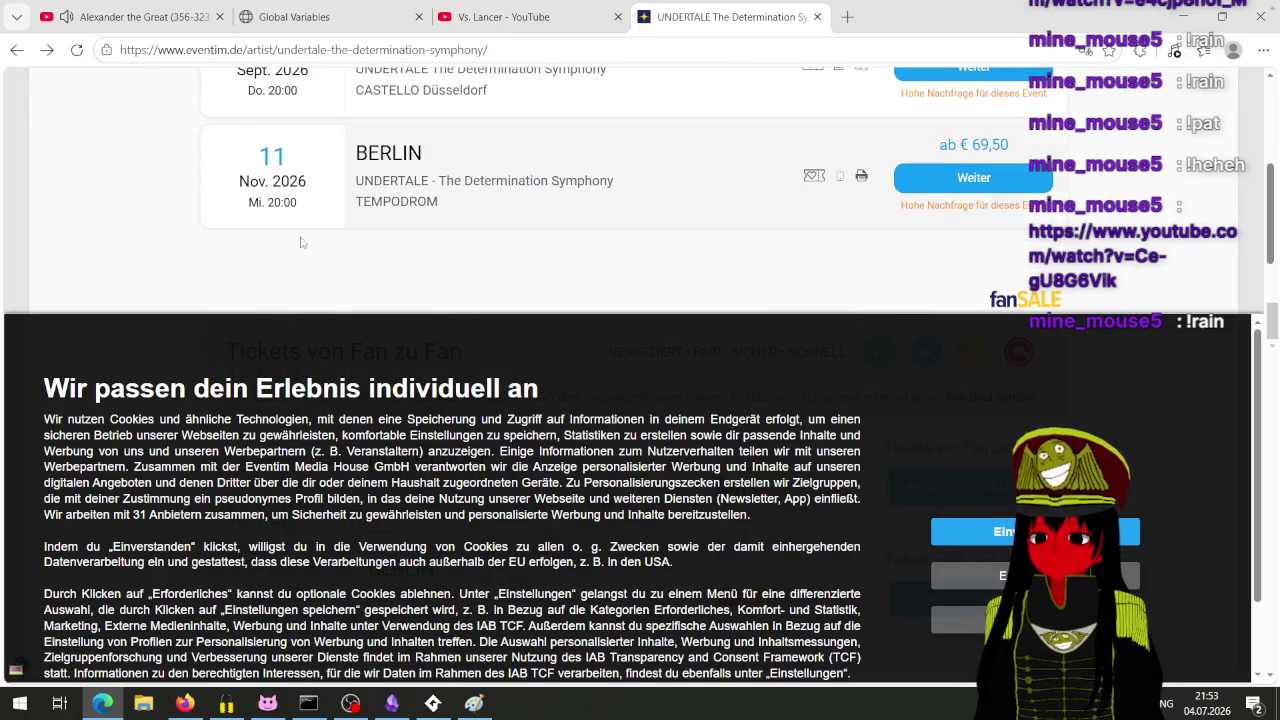
pyautogui.scroll(1, 266, 252)
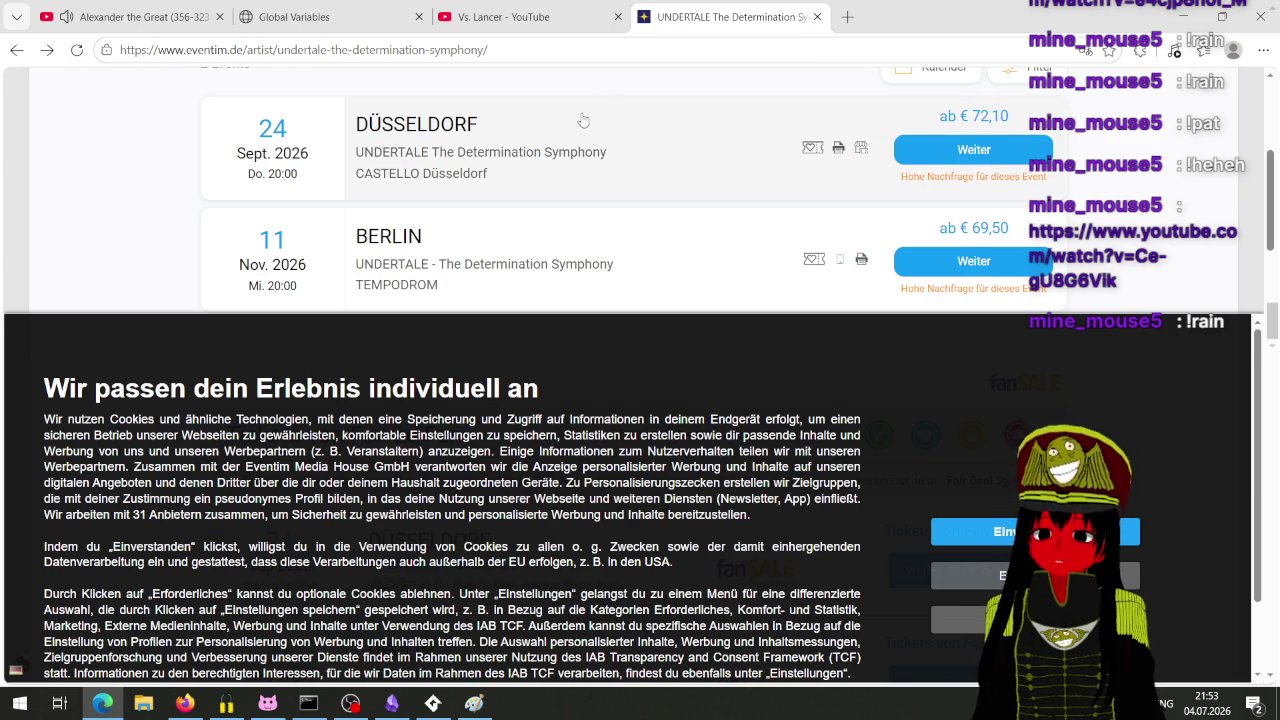
pyautogui.scroll(-5, 583, 120)
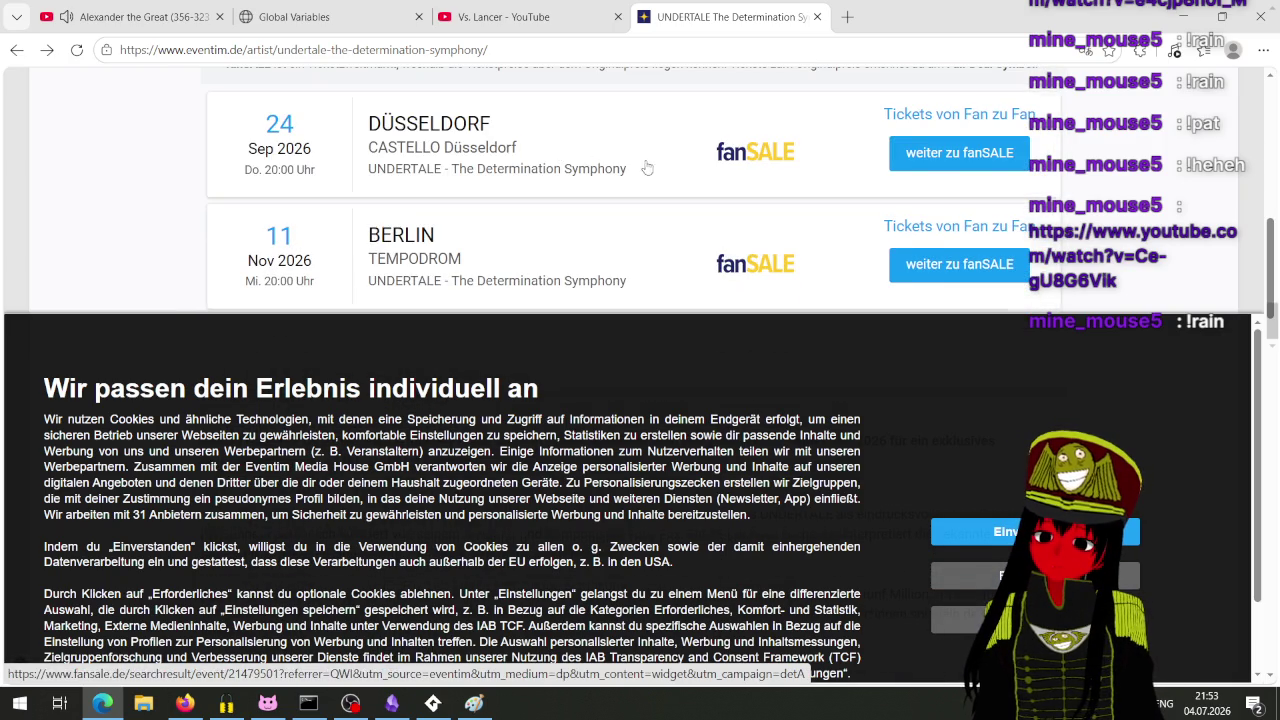
pyautogui.scroll(4, 647, 167)
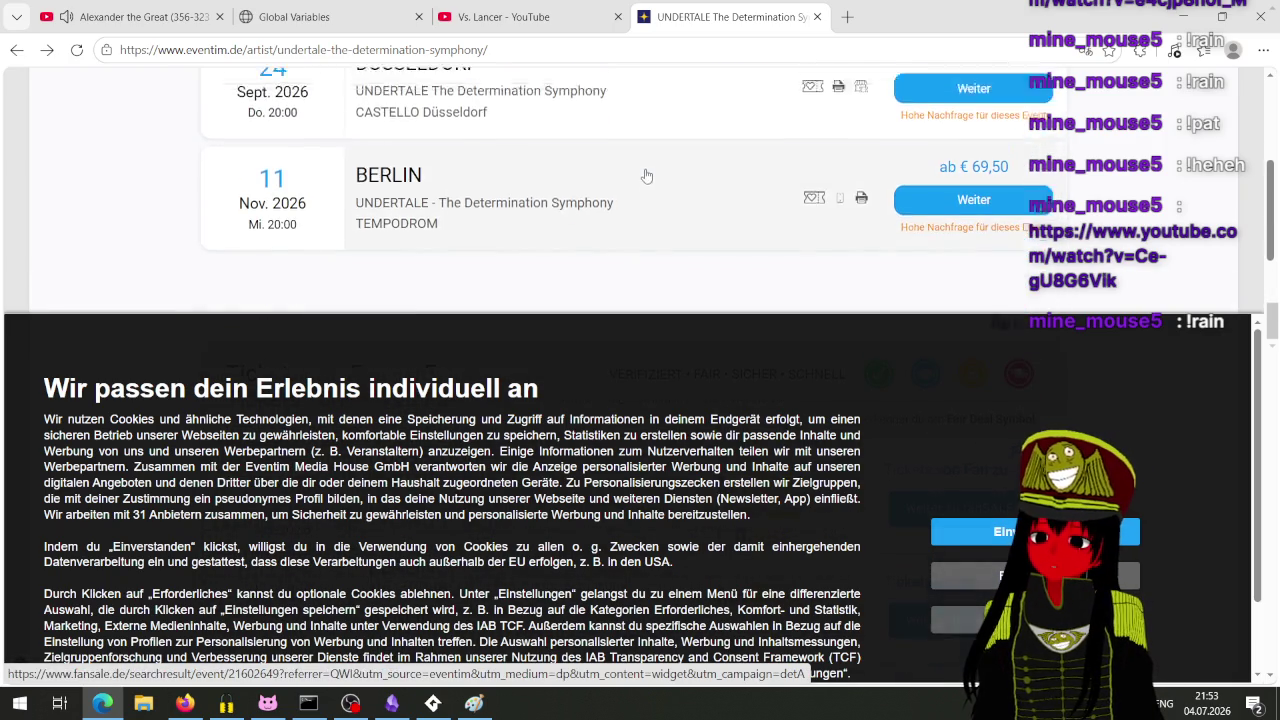
pyautogui.scroll(2, 646, 177)
pyautogui.scroll(-2, 642, 185)
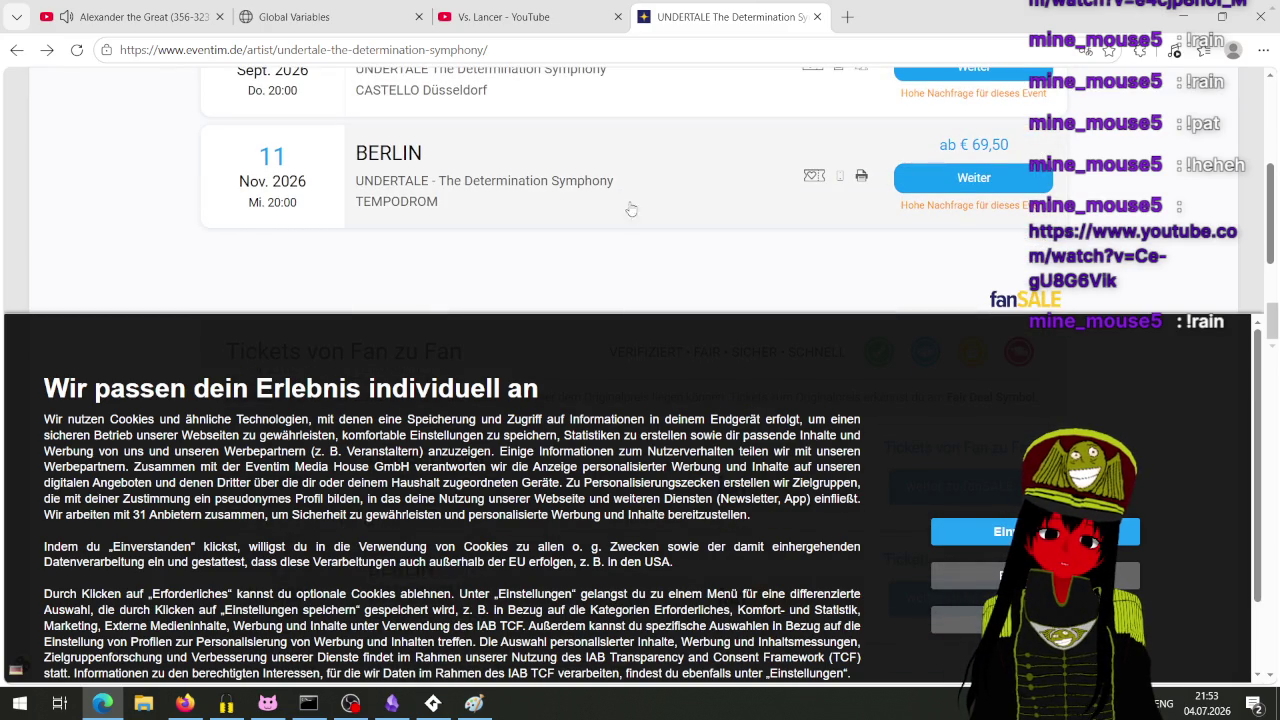
pyautogui.scroll(10, 630, 208)
pyautogui.click(514, 8)
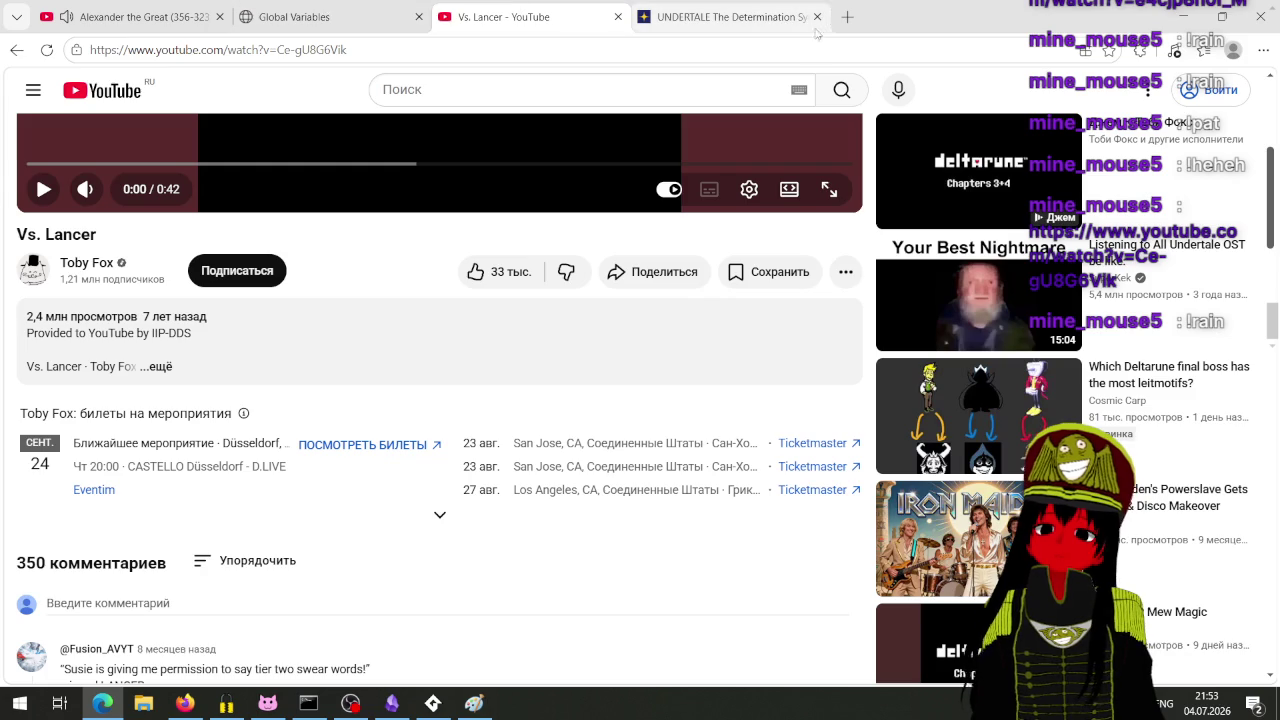
# Step: Close the UNDERTALE Eventim tab, select the Alexander the Great track, and minimize Edge
pyautogui.click(817, 17)
pyautogui.click(130, 17)
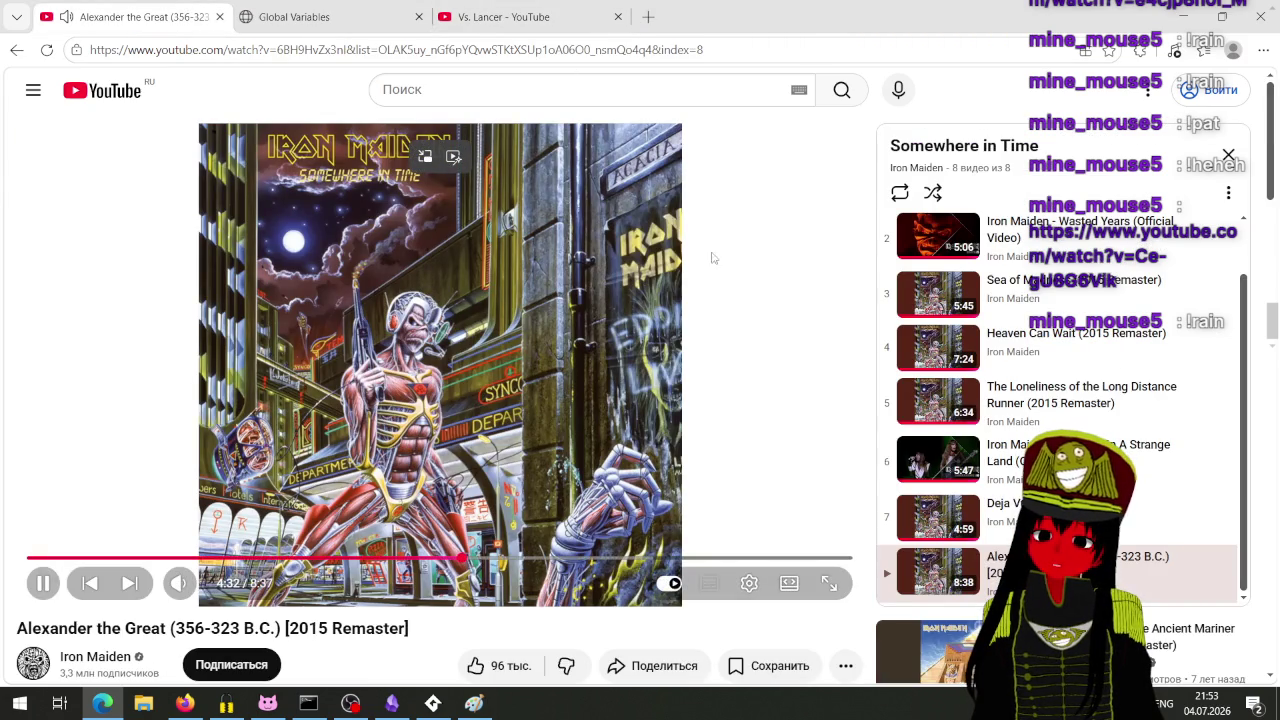
pyautogui.click(1184, 17)
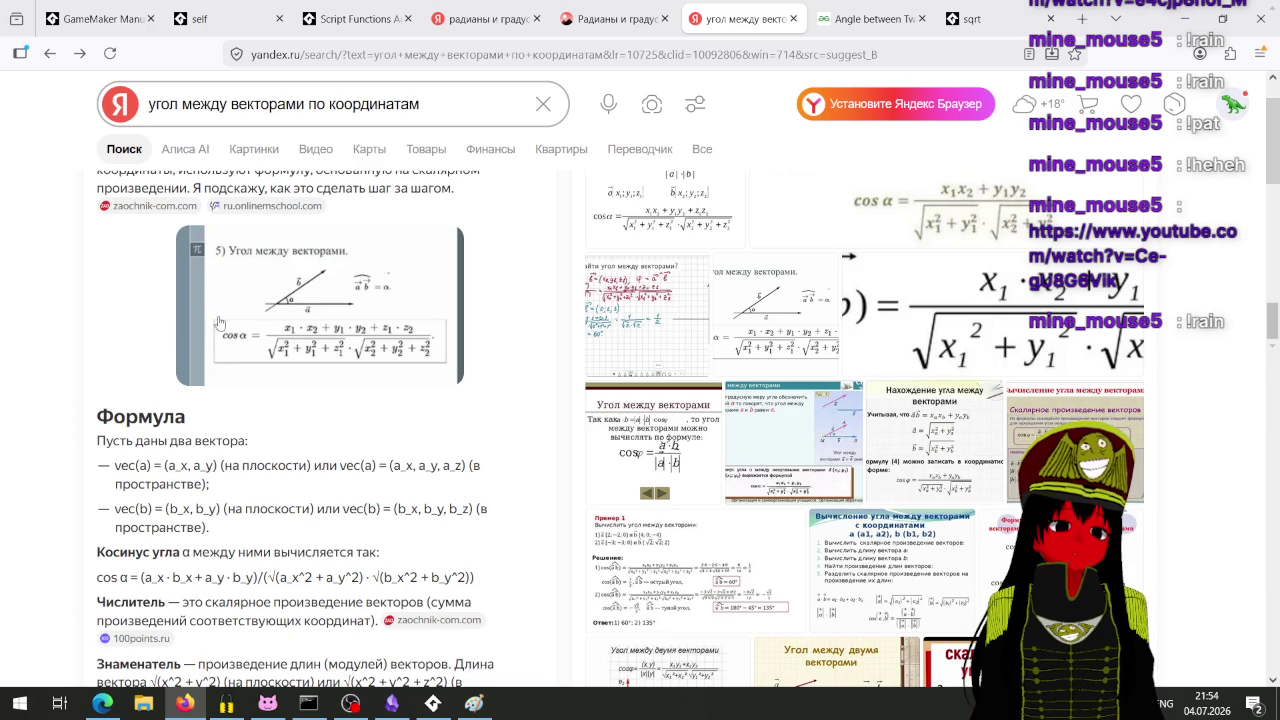
# Step: Open the videouroki cos α formula image full size, then bring the Paint vector sketch forward
pyautogui.moveTo(970, 215)
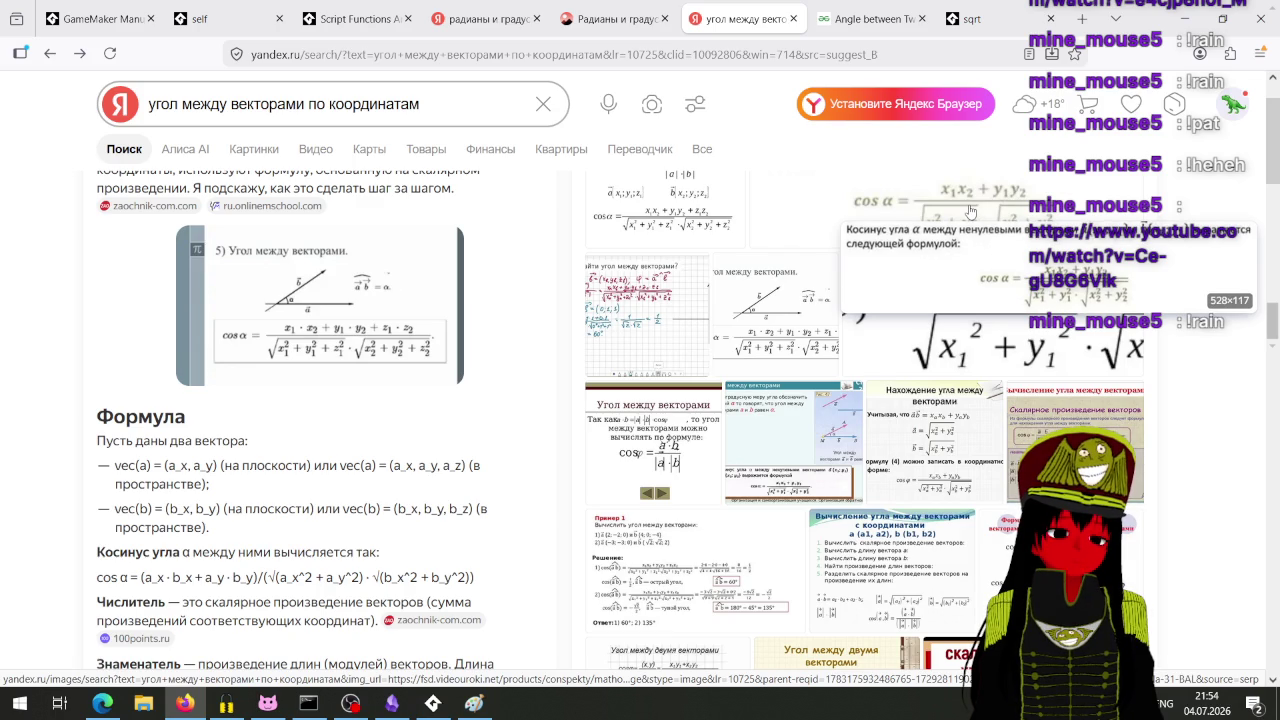
pyautogui.click(970, 211)
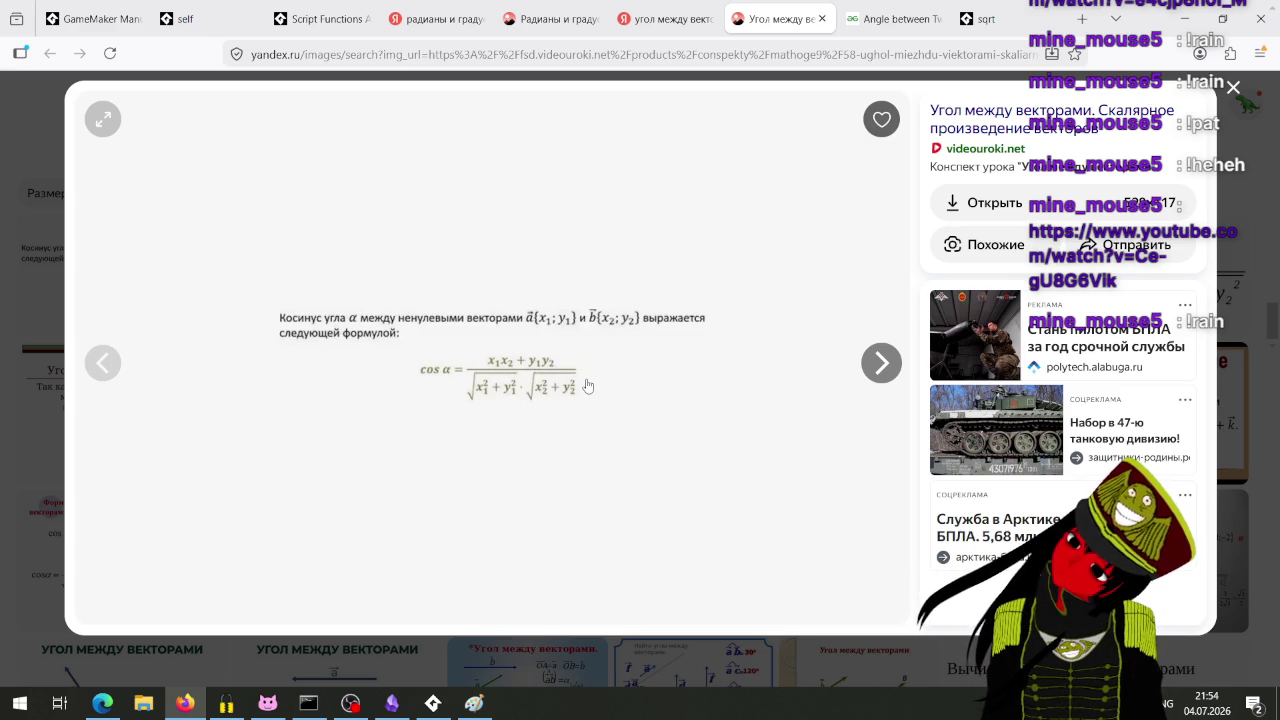
pyautogui.click(433, 703)
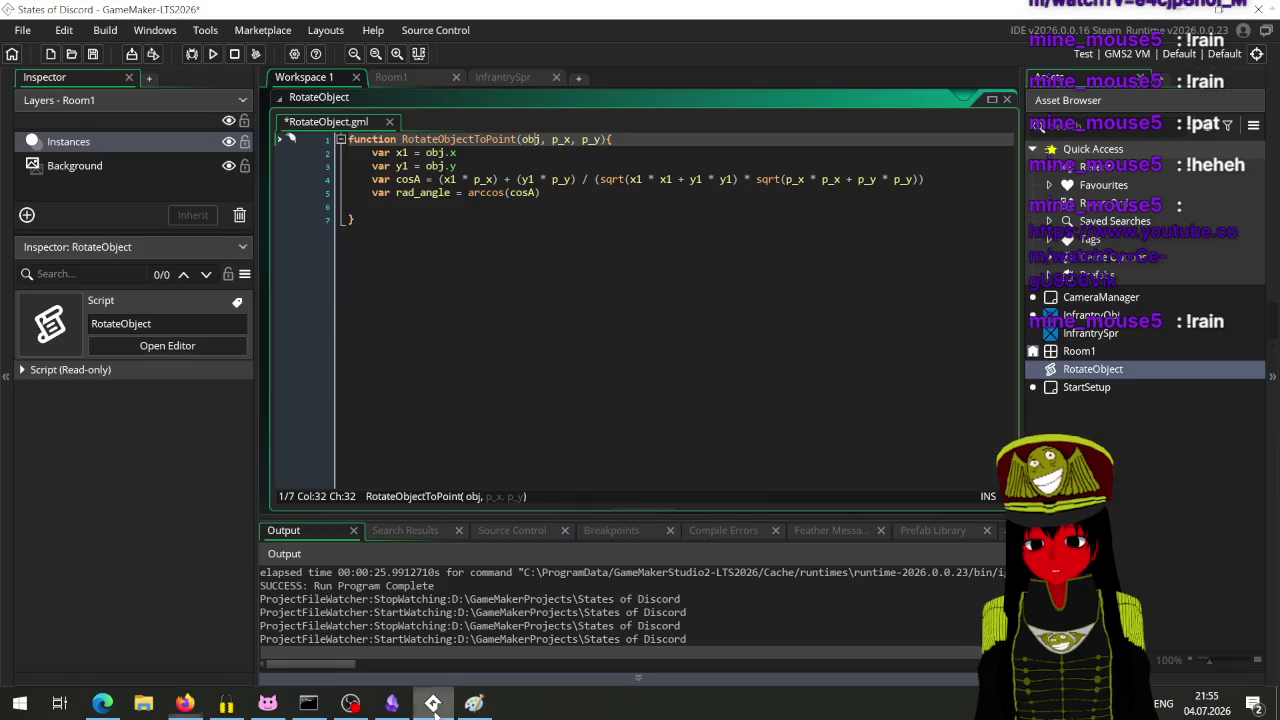
pyautogui.click(433, 703)
pyautogui.moveTo(352, 712)
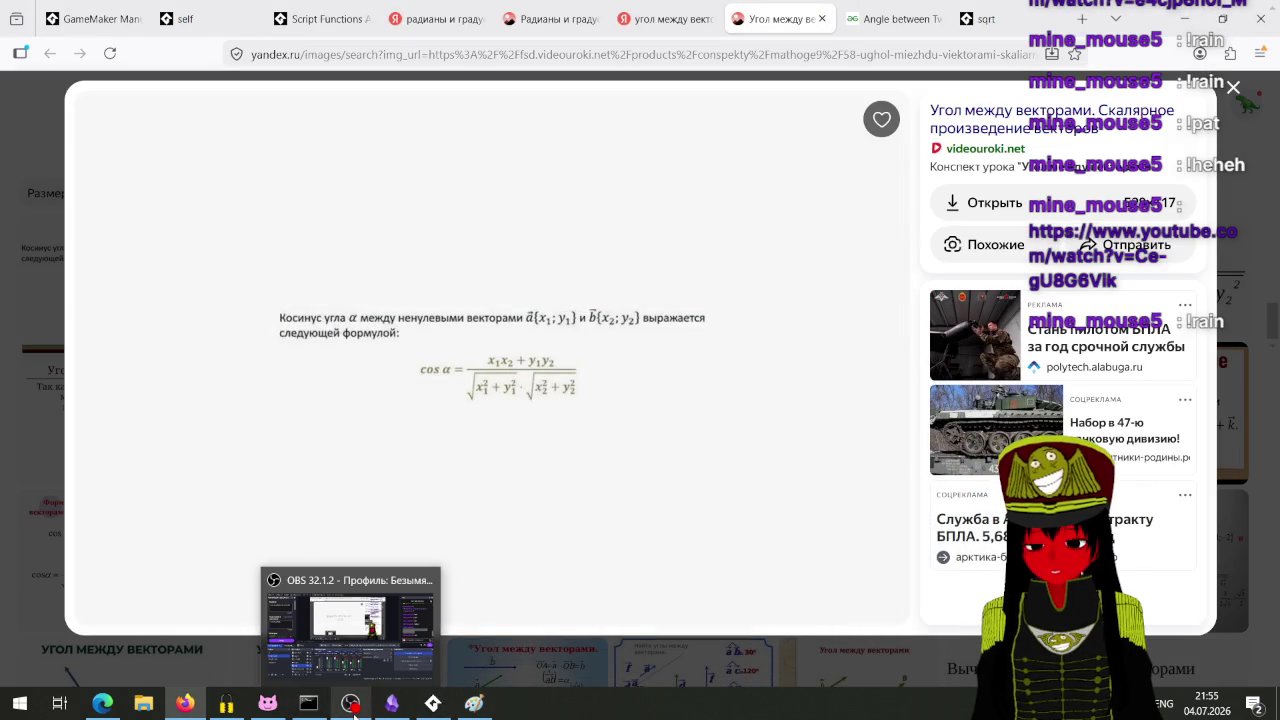
pyautogui.click(474, 703)
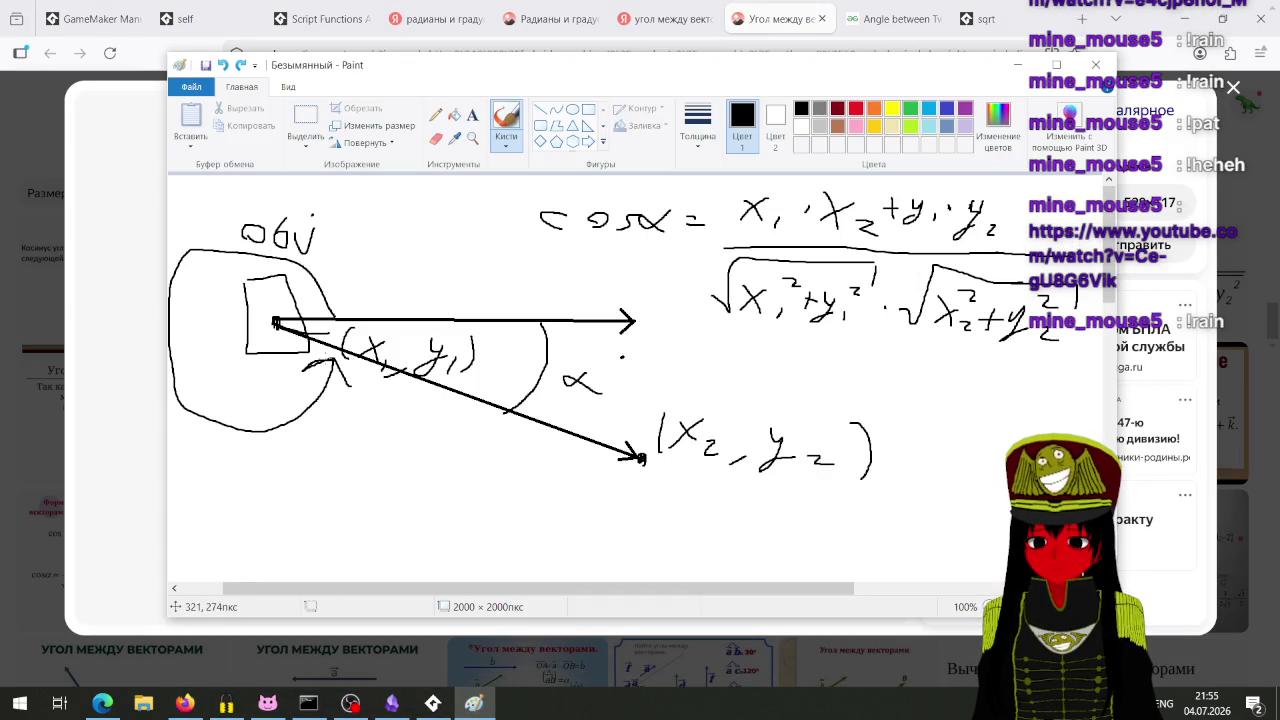
pyautogui.moveTo(340, 512)
pyautogui.mouseDown()
pyautogui.moveTo(349, 522)
pyautogui.moveTo(303, 333)
pyautogui.moveTo(279, 324)
pyautogui.moveTo(476, 500)
pyautogui.moveTo(640, 458)
pyautogui.mouseUp()
pyautogui.moveTo(335, 482); pyautogui.dragTo(407, 500)
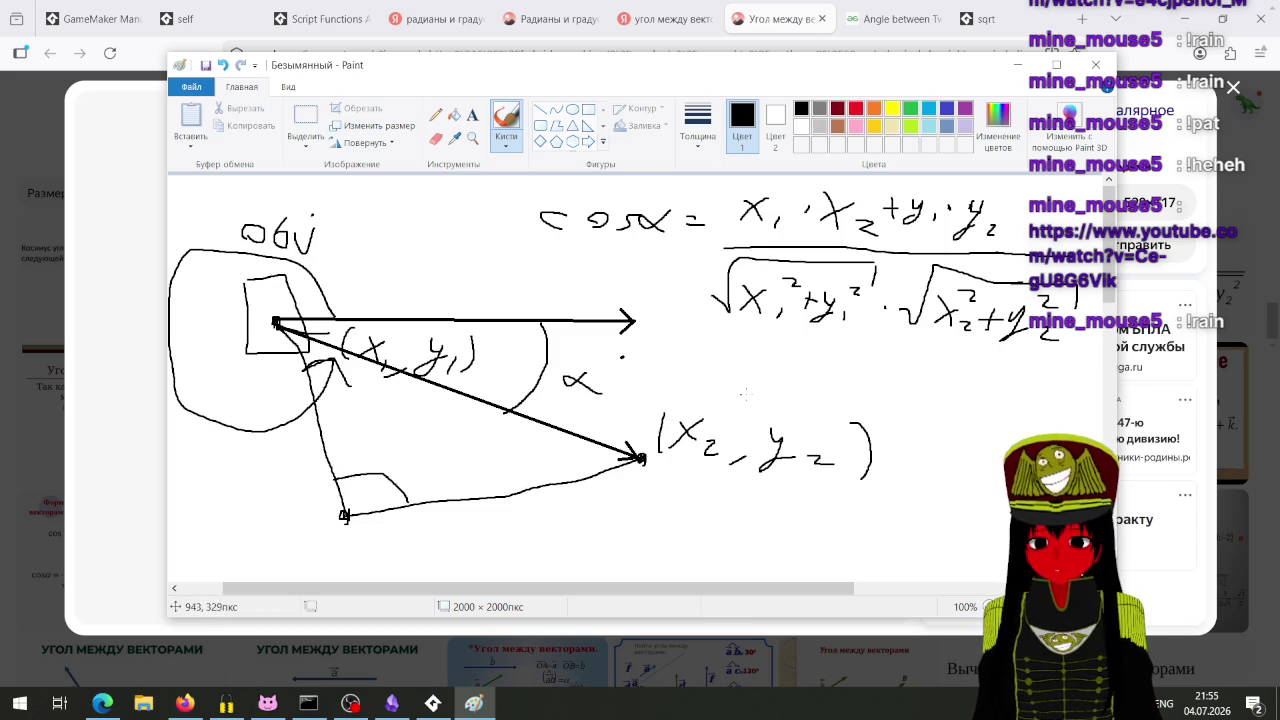
pyautogui.moveTo(762, 374)
pyautogui.mouseDown()
pyautogui.moveTo(592, 369)
pyautogui.moveTo(302, 331)
pyautogui.mouseUp()
pyautogui.moveTo(760, 376); pyautogui.dragTo(662, 440)
pyautogui.moveTo(712, 377); pyautogui.dragTo(703, 414)
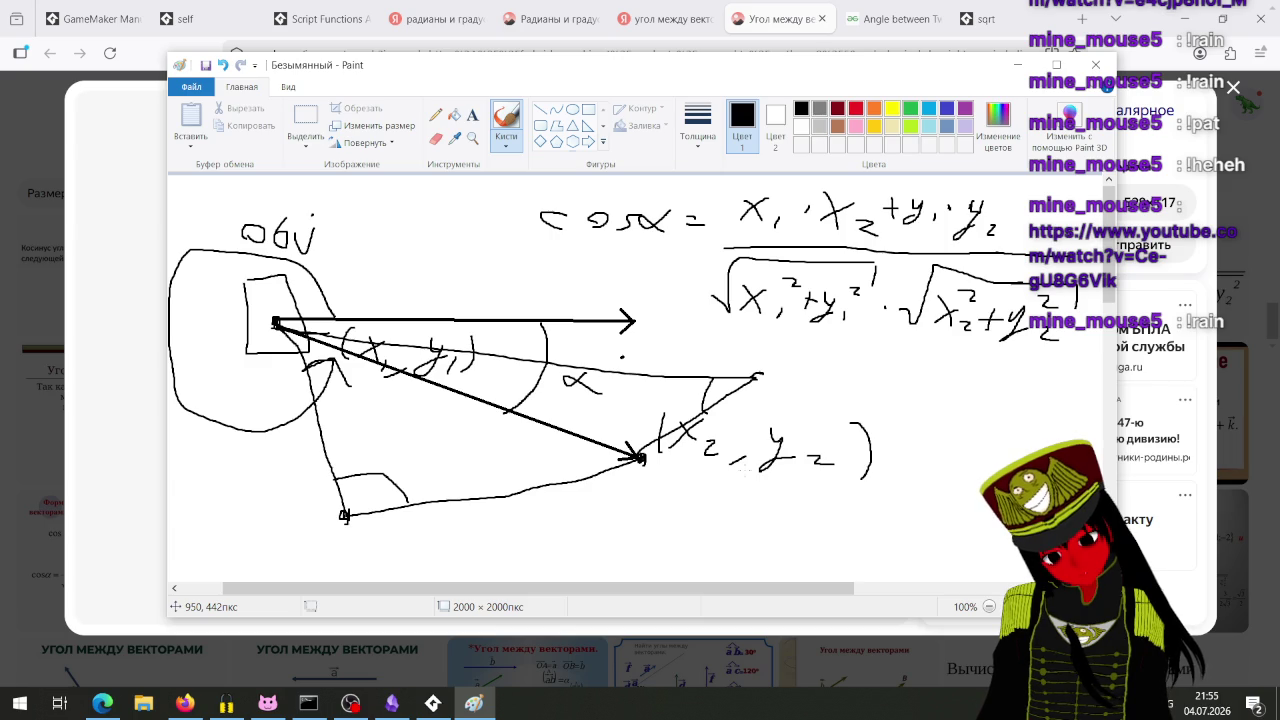
pyautogui.hotkey('ctrl', 'z')
pyautogui.hotkey('ctrl', 'z')
pyautogui.hotkey('ctrl', 'z')
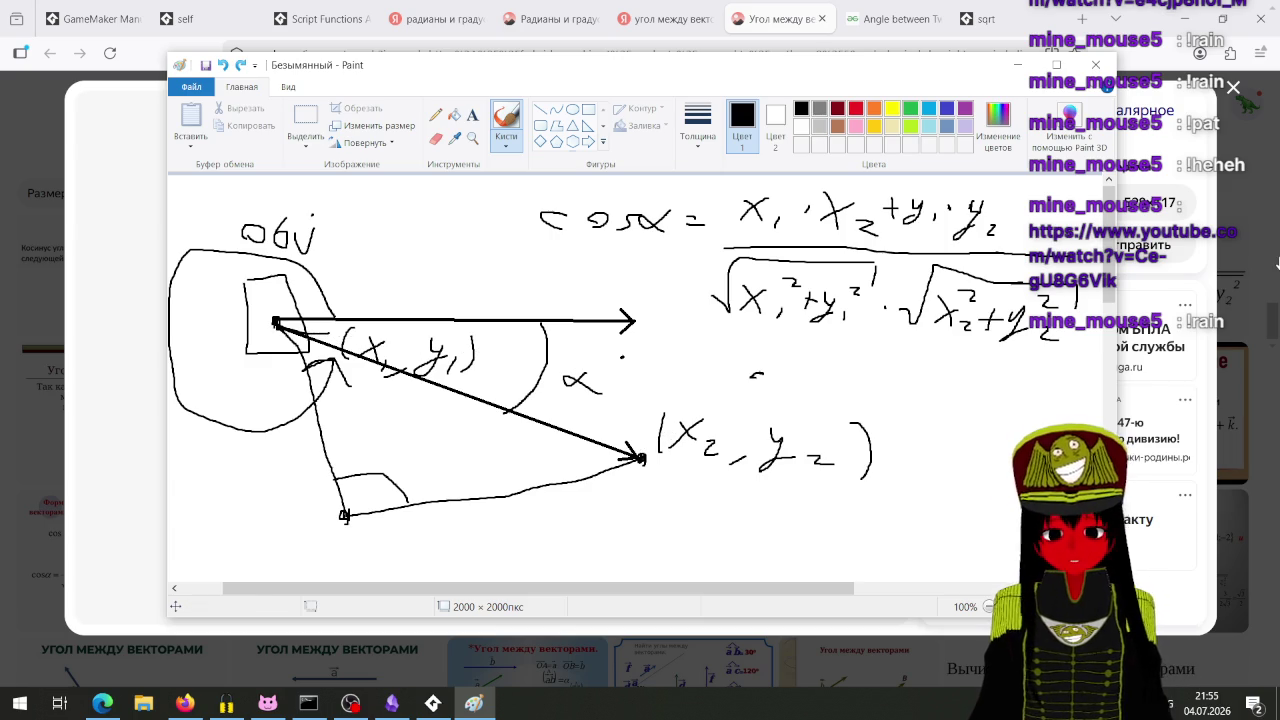
pyautogui.hotkey('ctrl', 'z')
pyautogui.hotkey('ctrl', 'z')
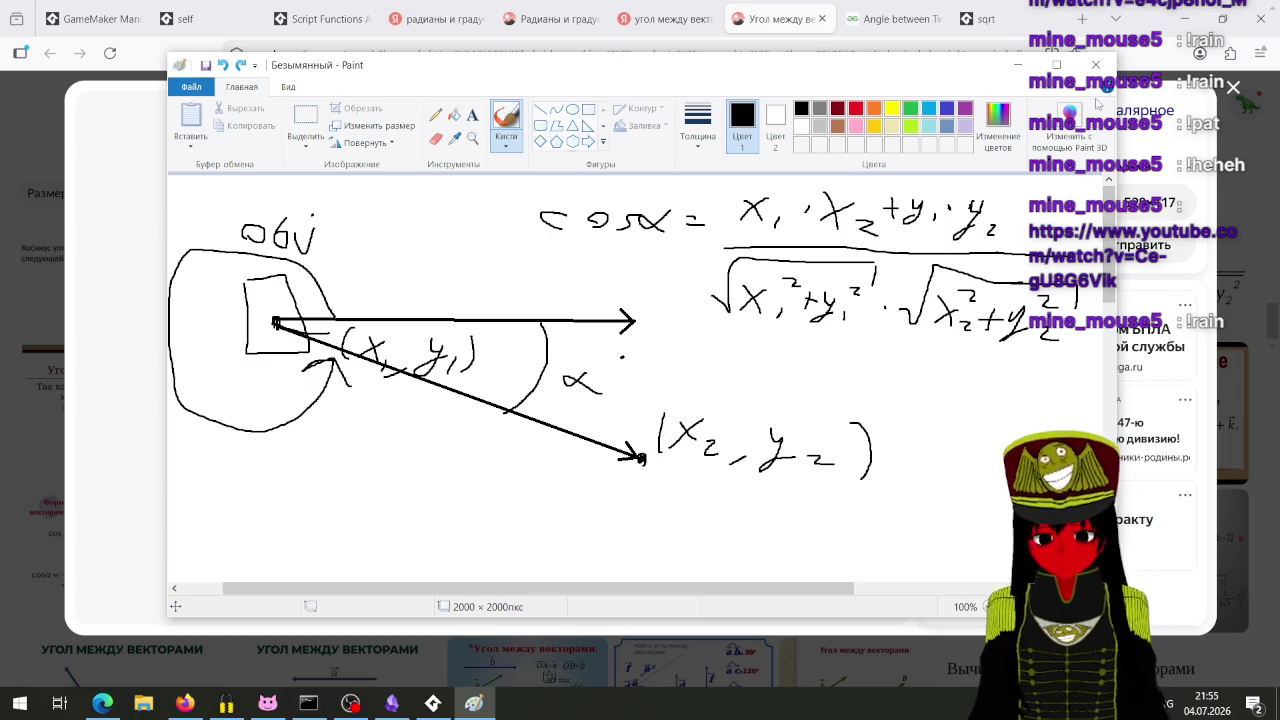
pyautogui.click(1017, 64)
pyautogui.click(433, 703)
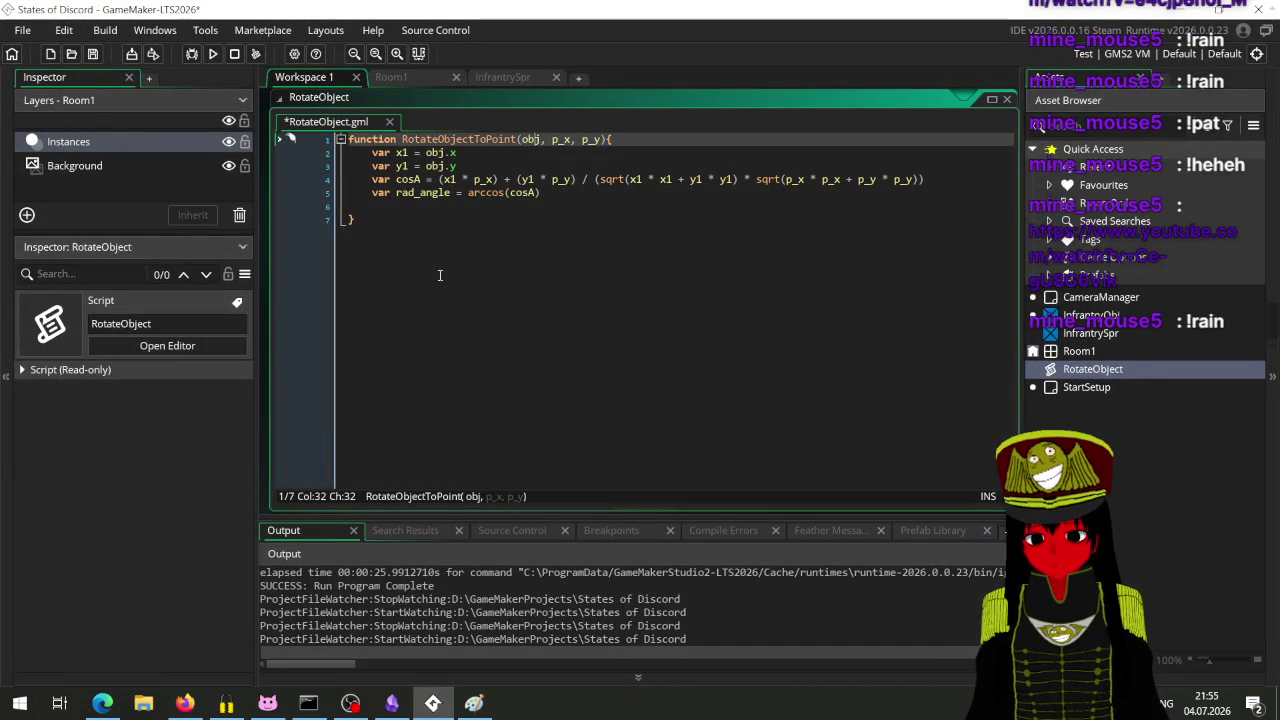
# Step: Put the caret on empty line 6, search Yandex for 'формула перевод' radians-to-degrees, and return
pyautogui.click(444, 206)
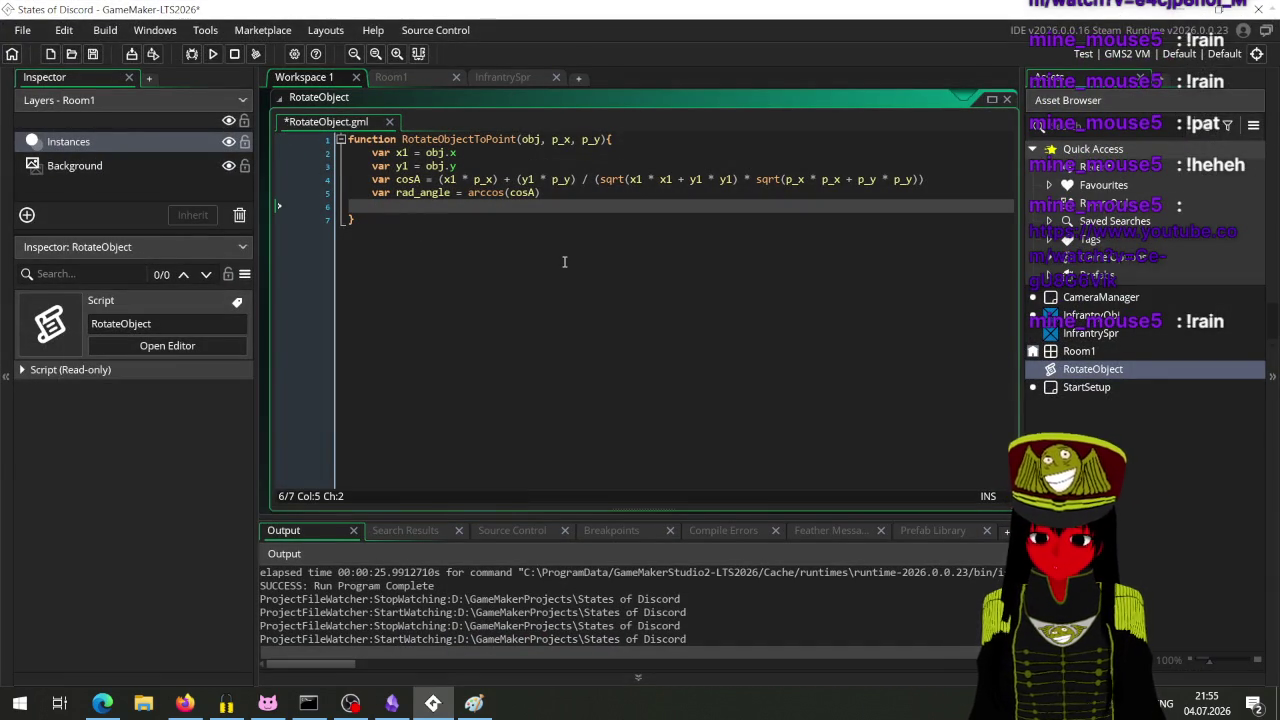
pyautogui.click(185, 703)
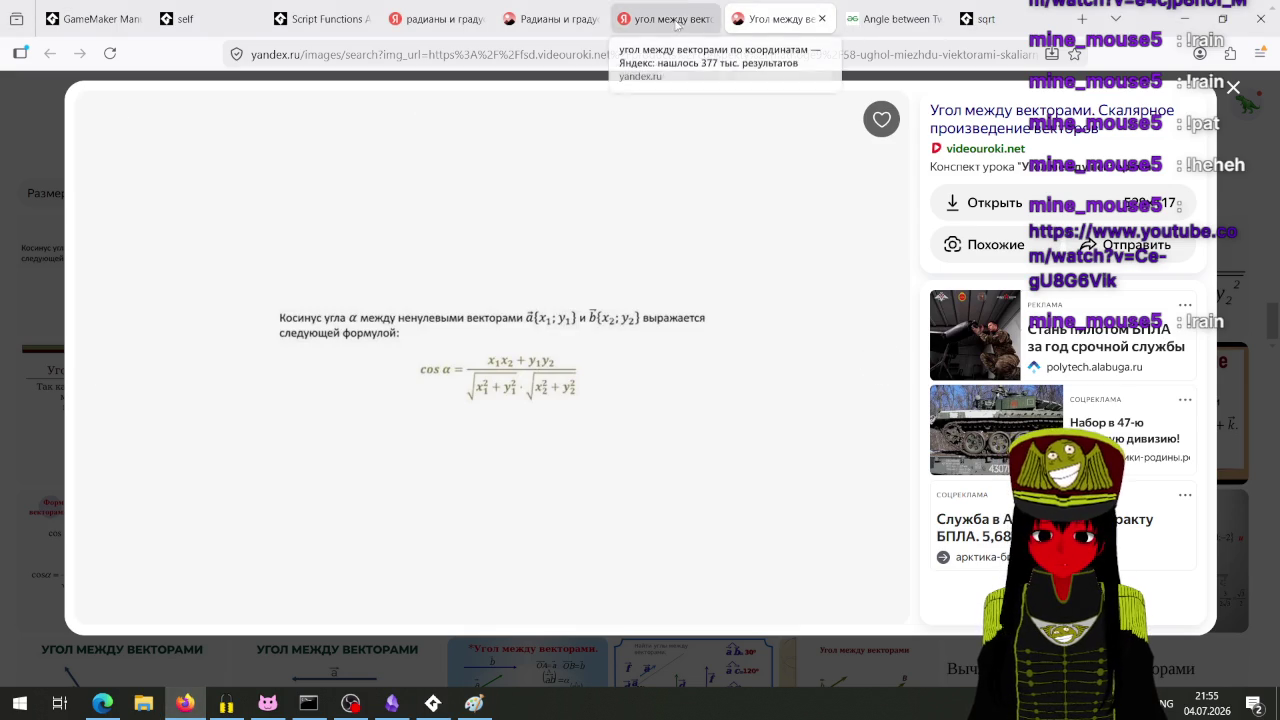
pyautogui.click(680, 19)
pyautogui.click(543, 104)
pyautogui.write('ah')
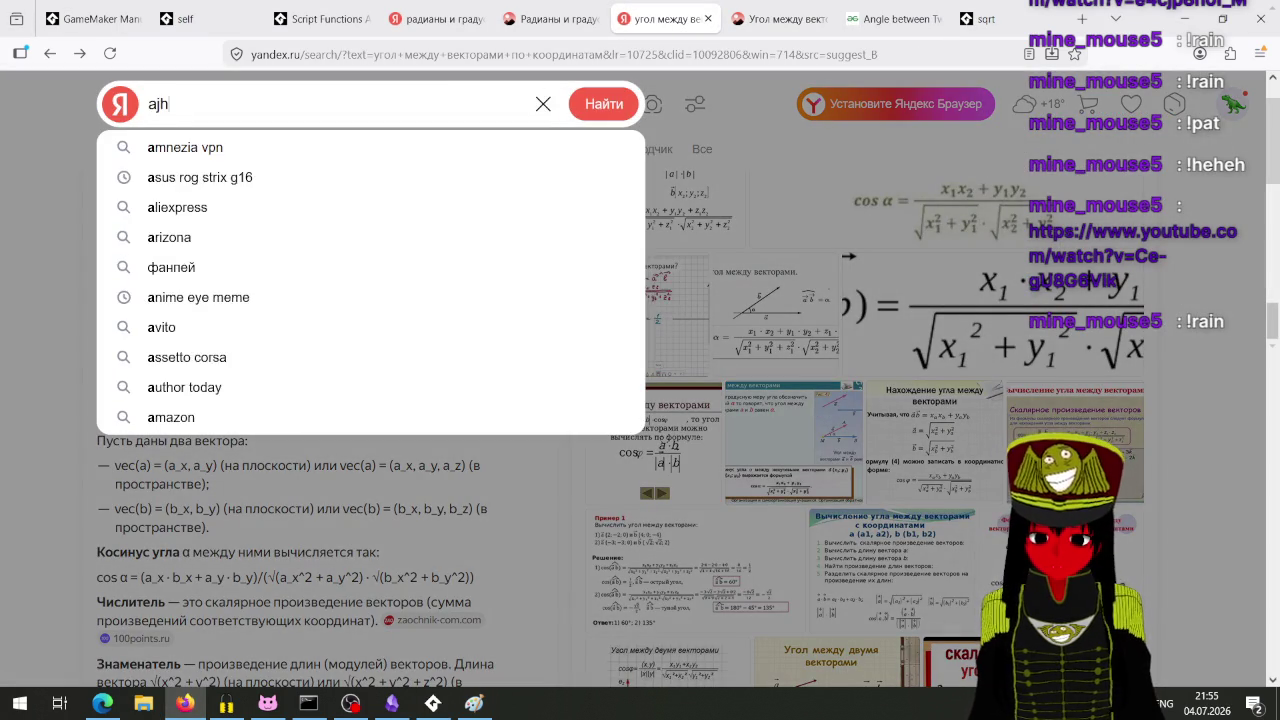
pyautogui.press('BackSpace')
pyautogui.press('BackSpace')
pyautogui.write('формула')
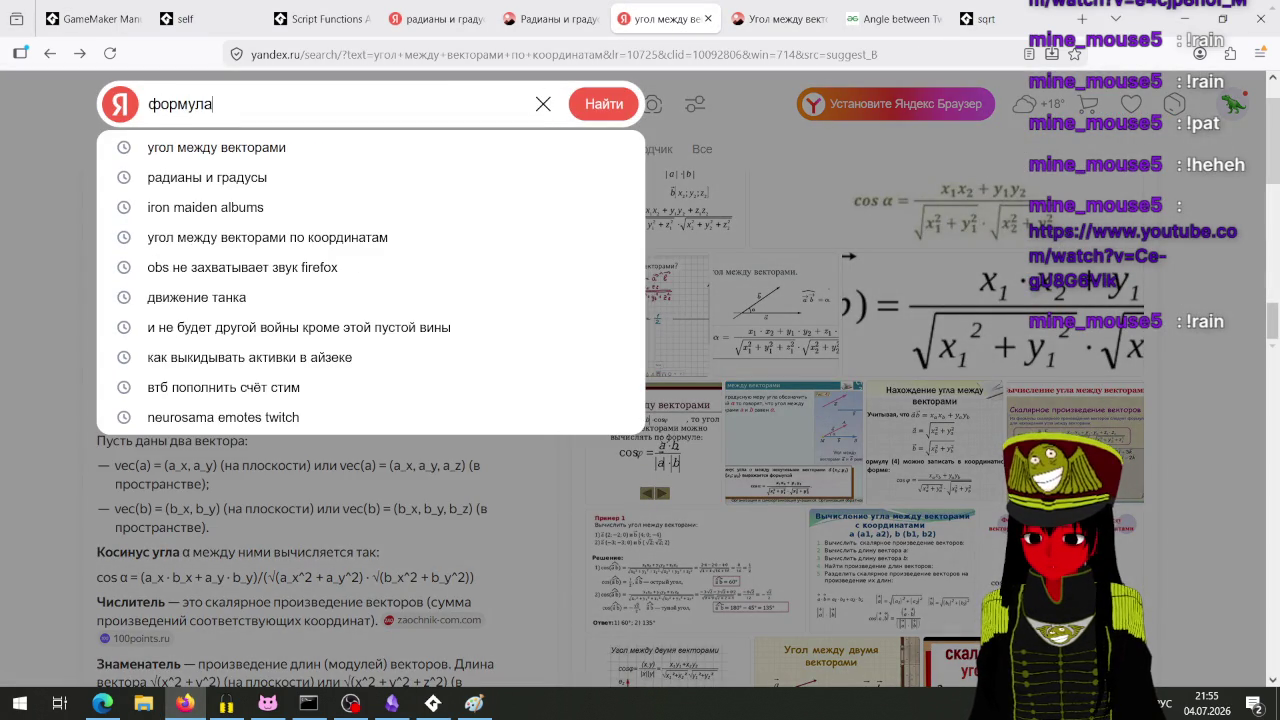
pyautogui.write(' перевод')
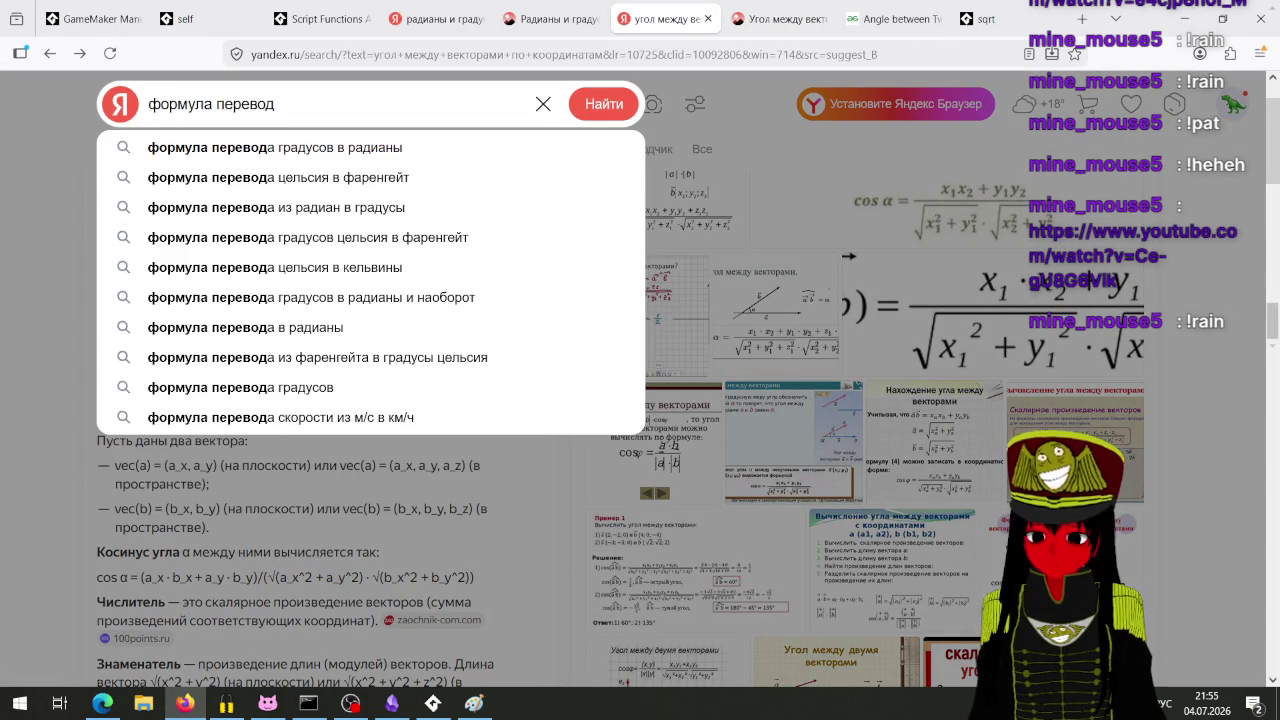
pyautogui.press('Down')
pyautogui.press('Down')
pyautogui.press('Down')
pyautogui.press('Return')
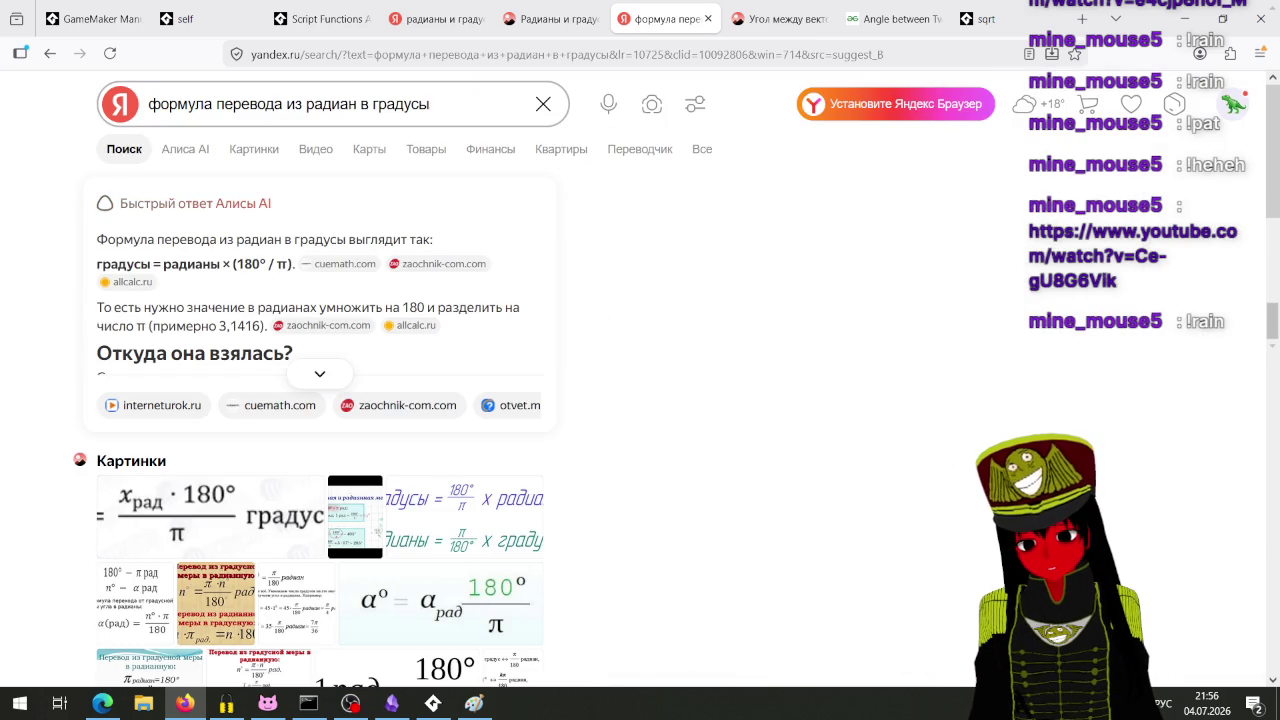
pyautogui.click(432, 703)
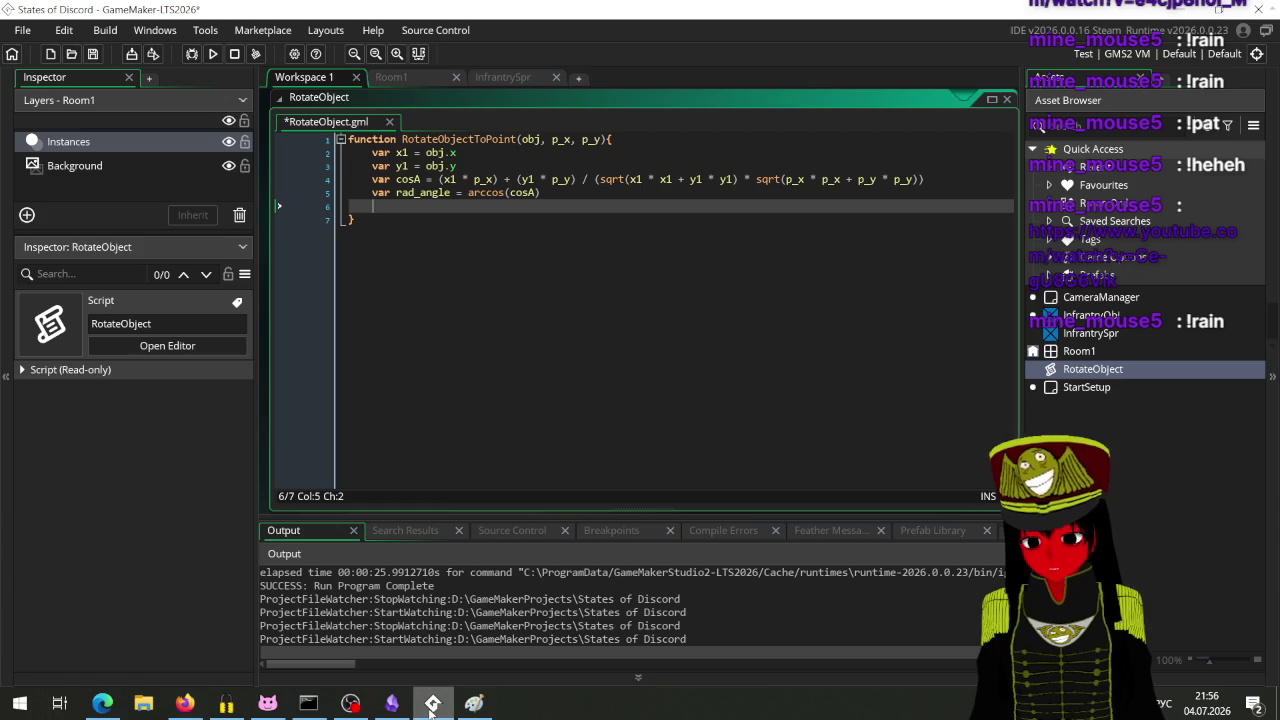
# Step: Type var angle = rad_angle * 180 / pi on line 6, fixing the typos along the way
pyautogui.write('var')
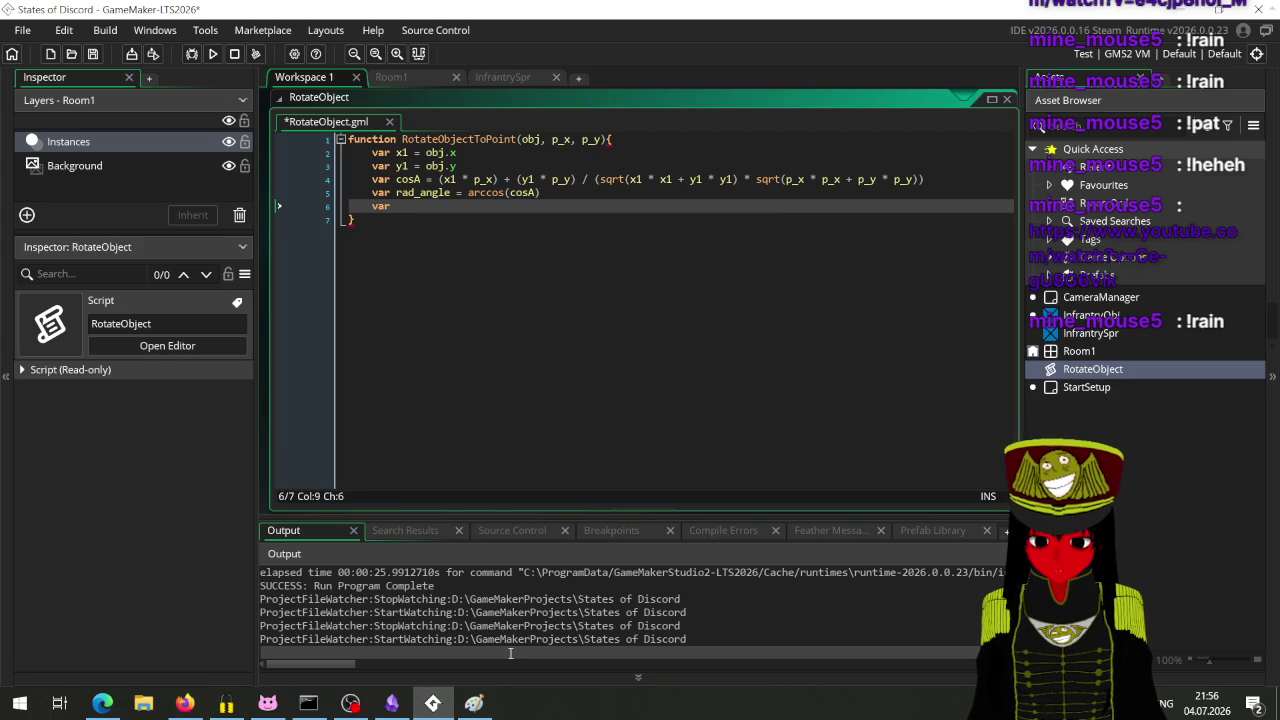
pyautogui.write(' angel')
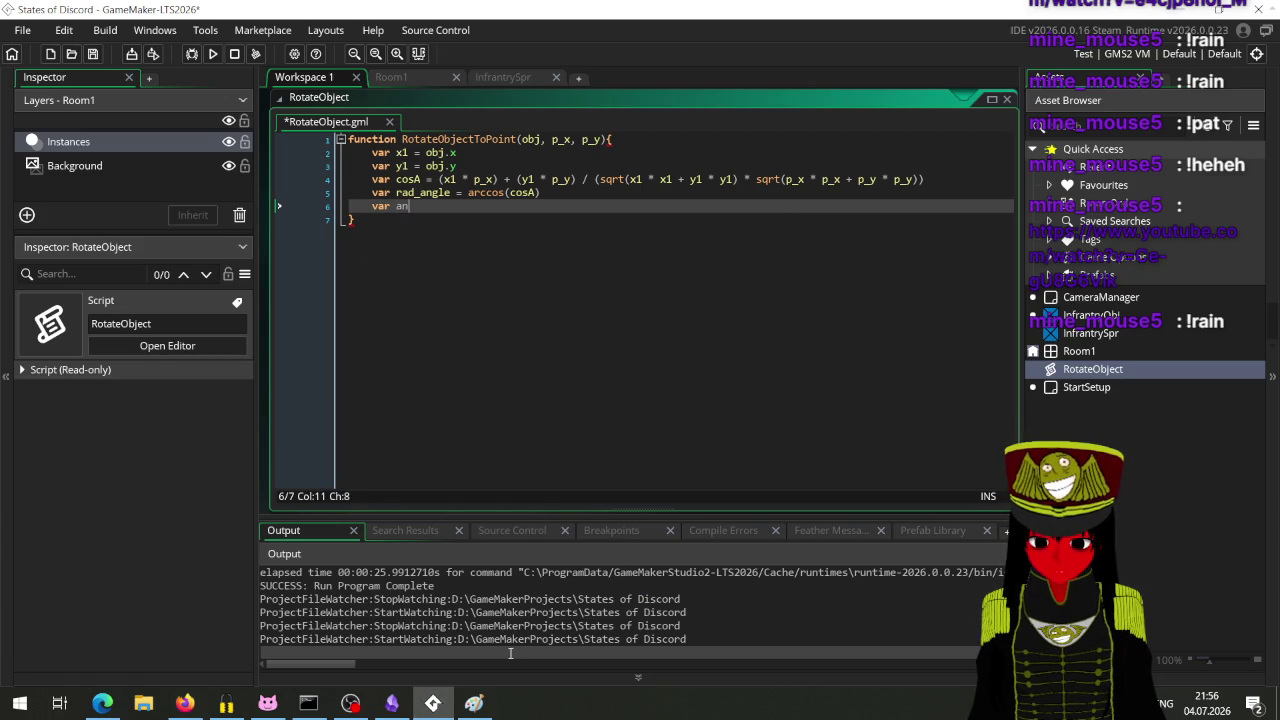
pyautogui.press('BackSpace')
pyautogui.press('BackSpace')
pyautogui.write('le')
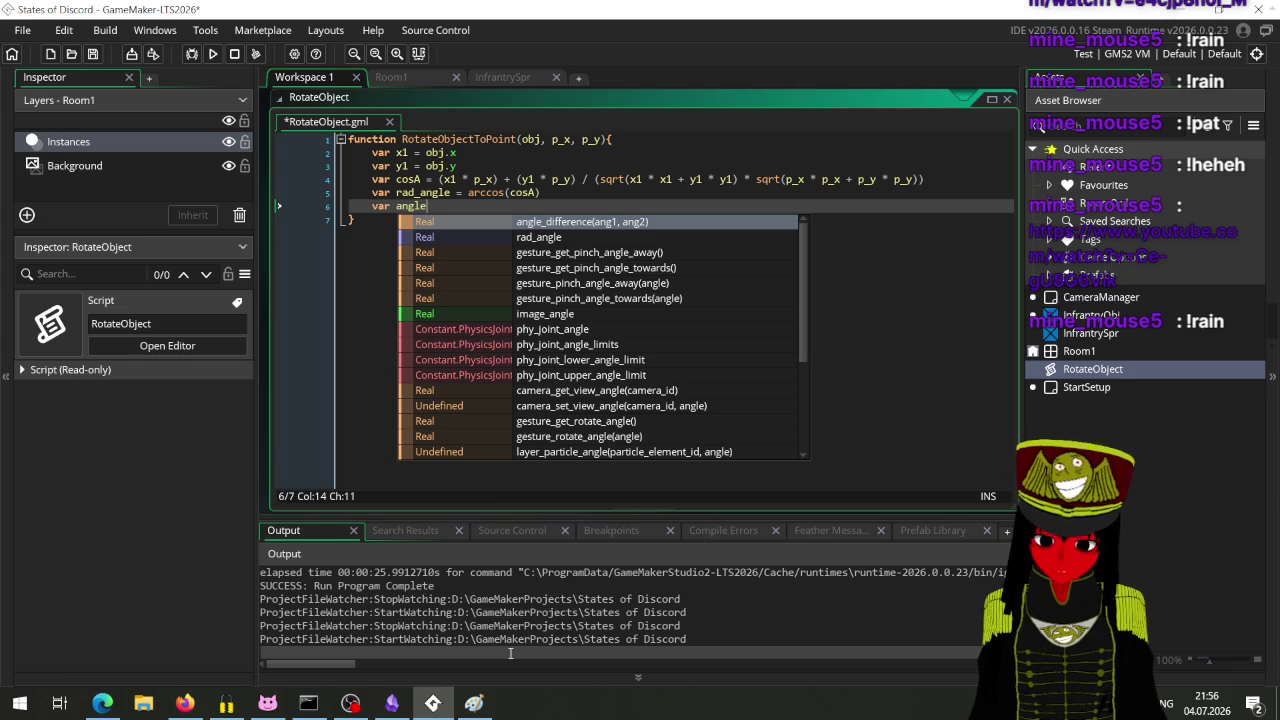
pyautogui.write(' = ')
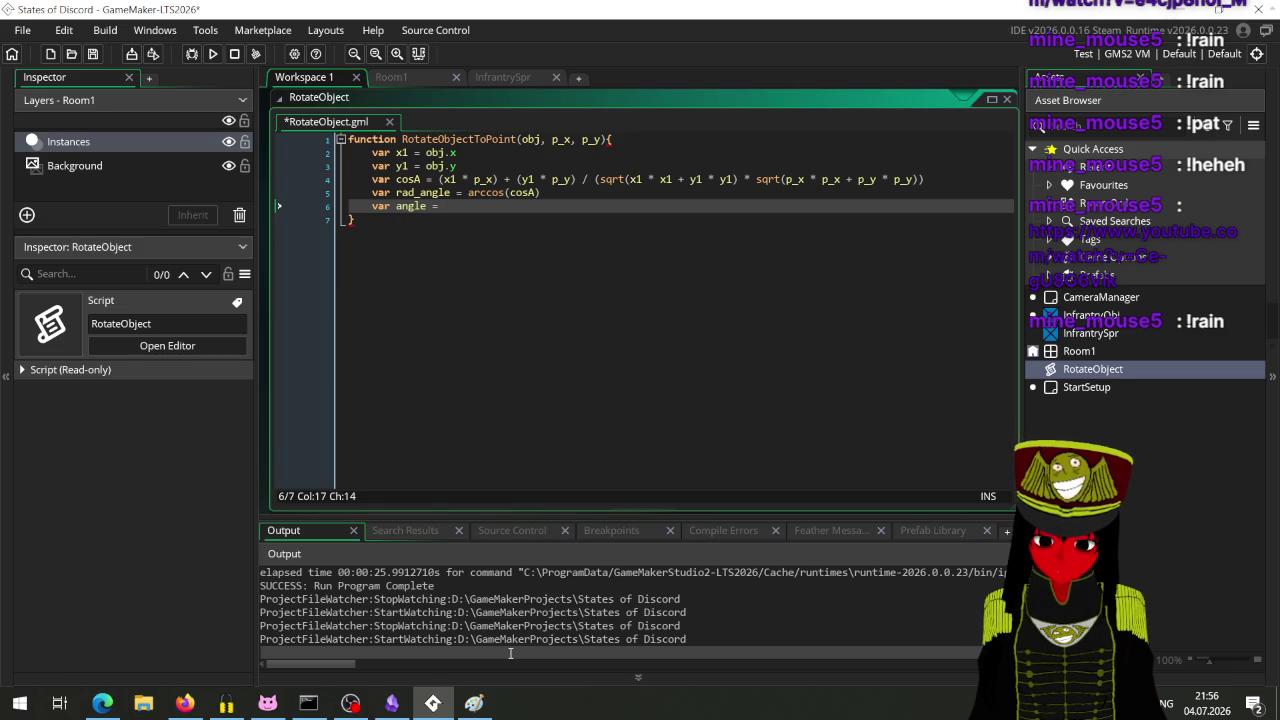
pyautogui.write('rad')
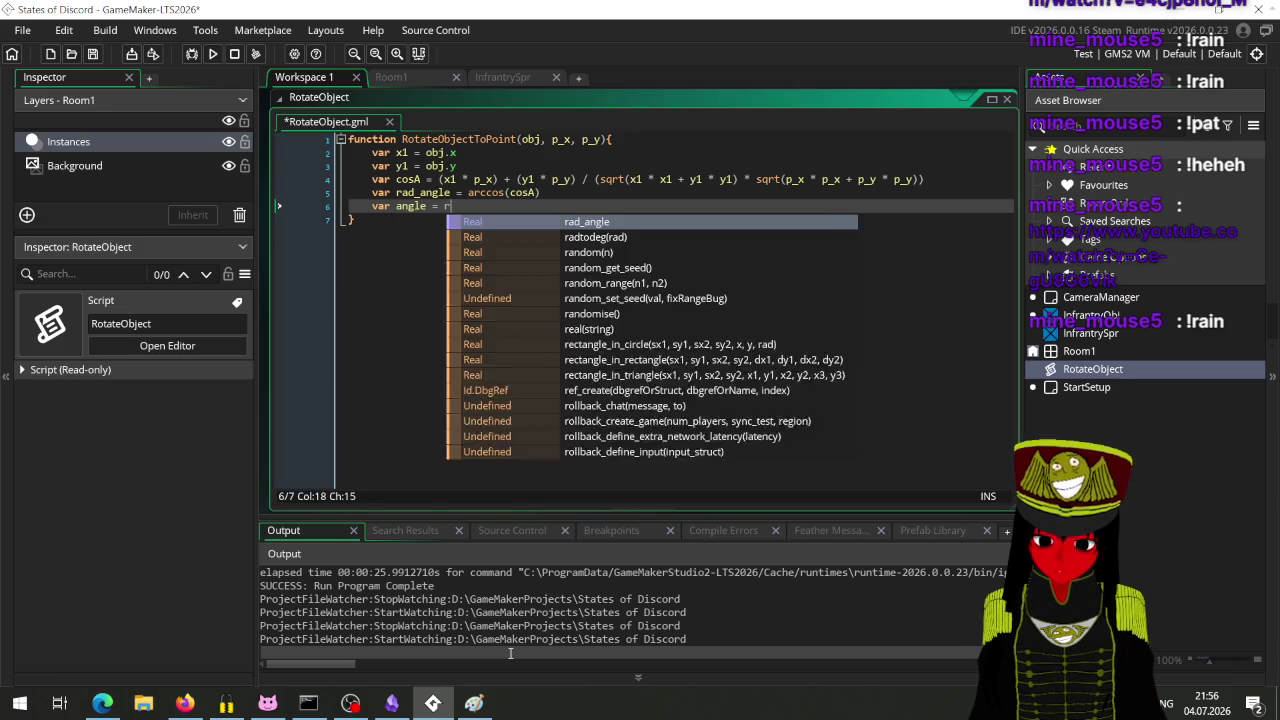
pyautogui.press('Return')
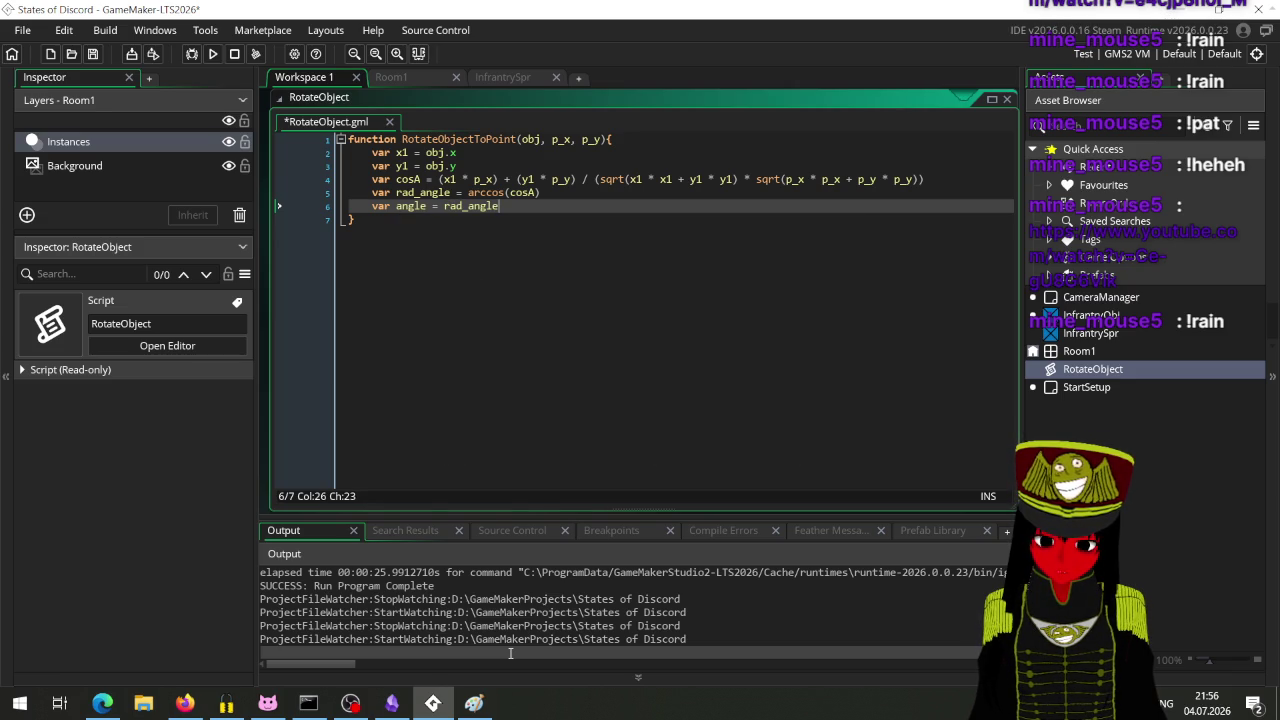
pyautogui.write('* (1')
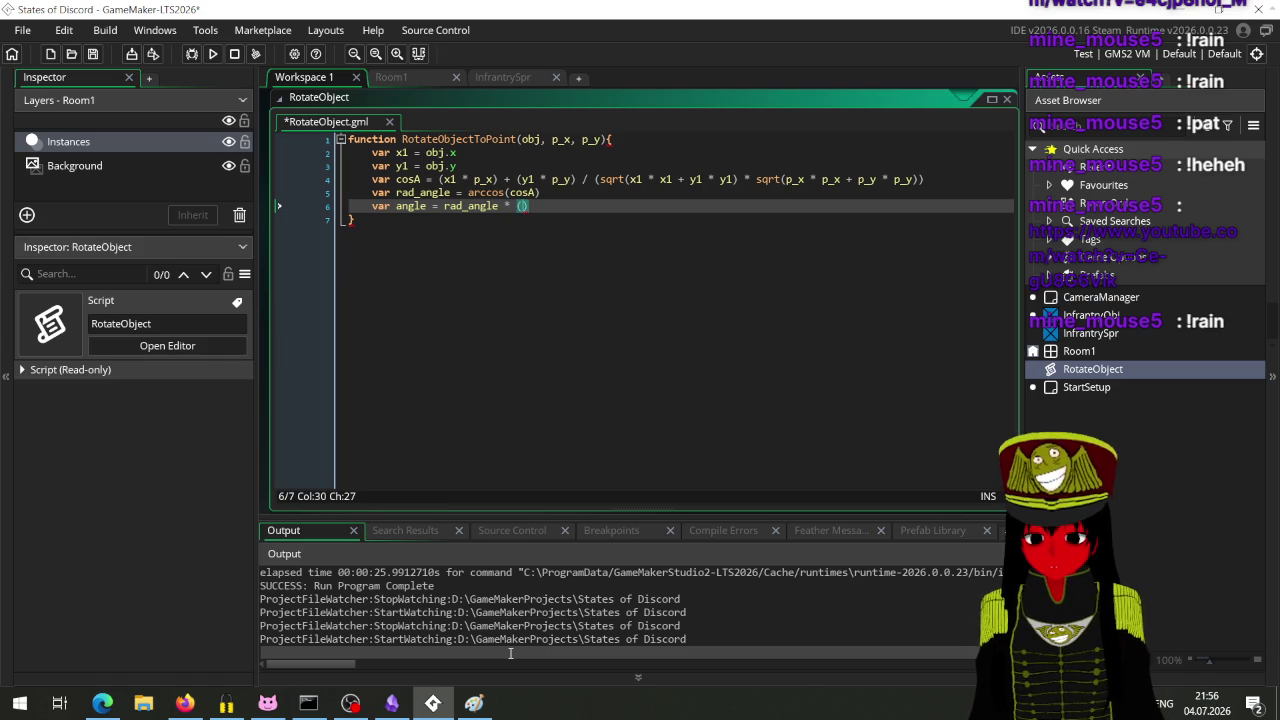
pyautogui.write('80')
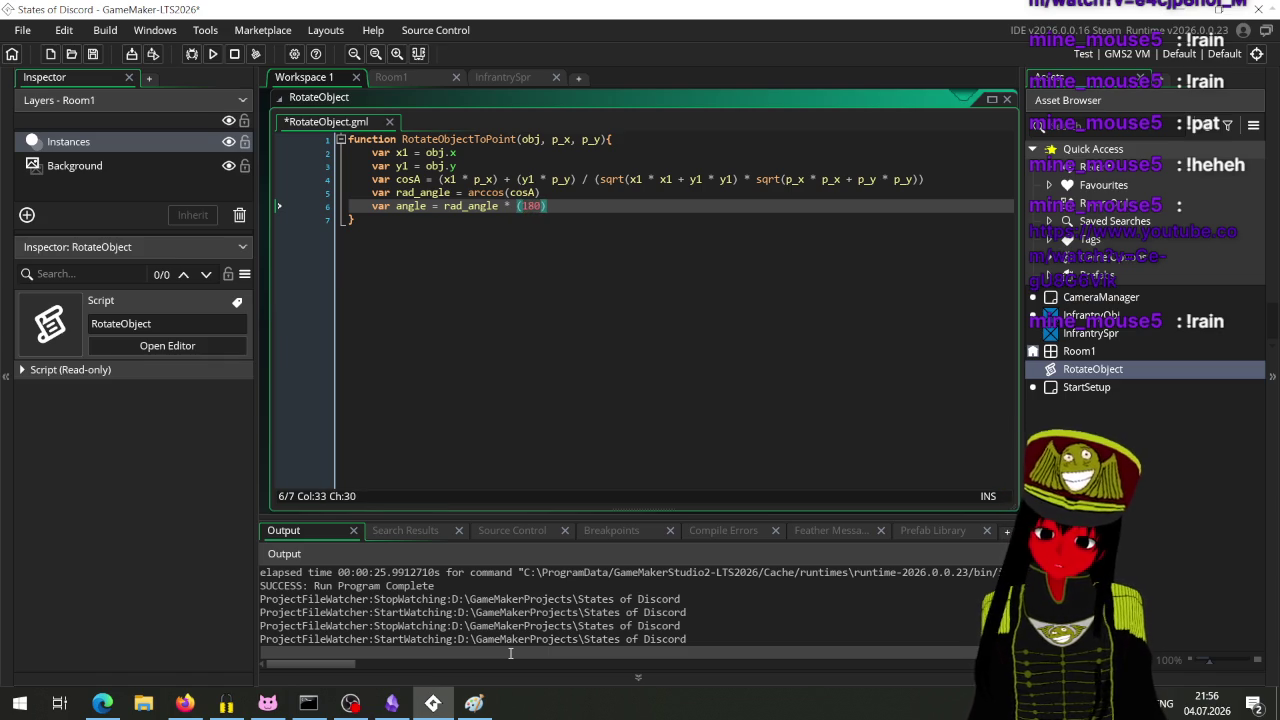
pyautogui.press('Delete')
pyautogui.press('BackSpace')
pyautogui.press('BackSpace')
pyautogui.press('BackSpace')
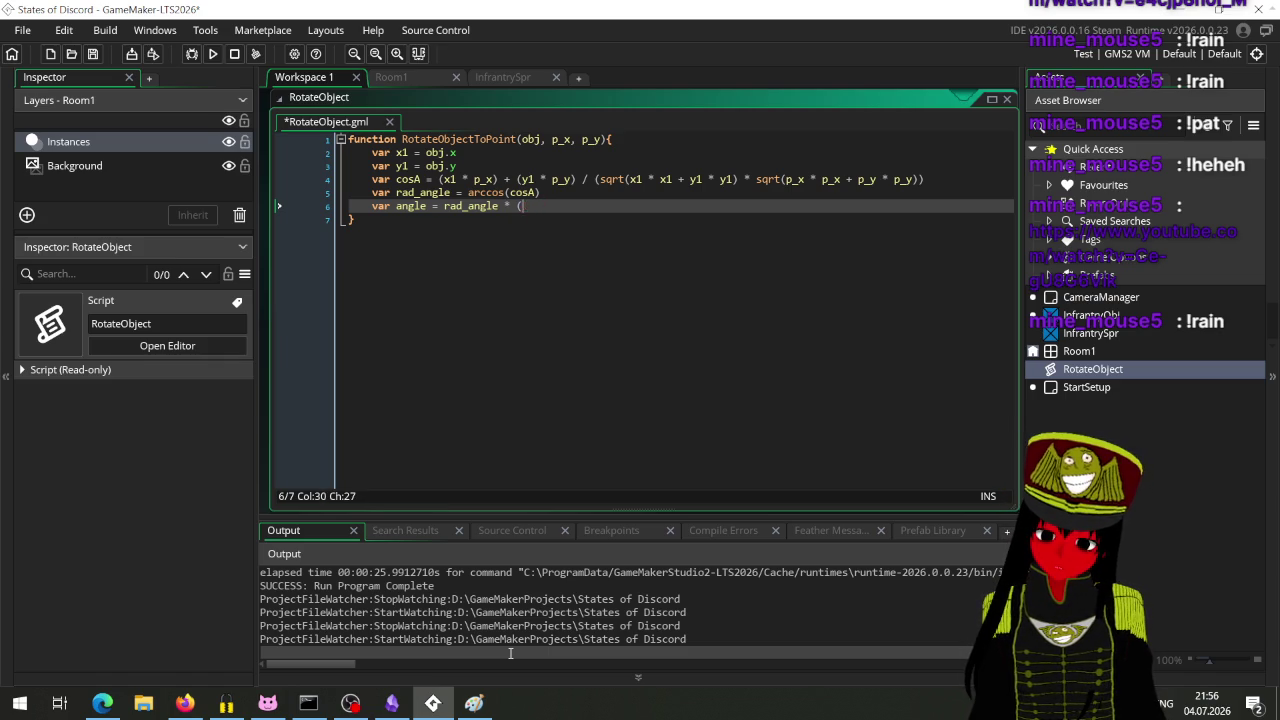
pyautogui.write('180 / pi')
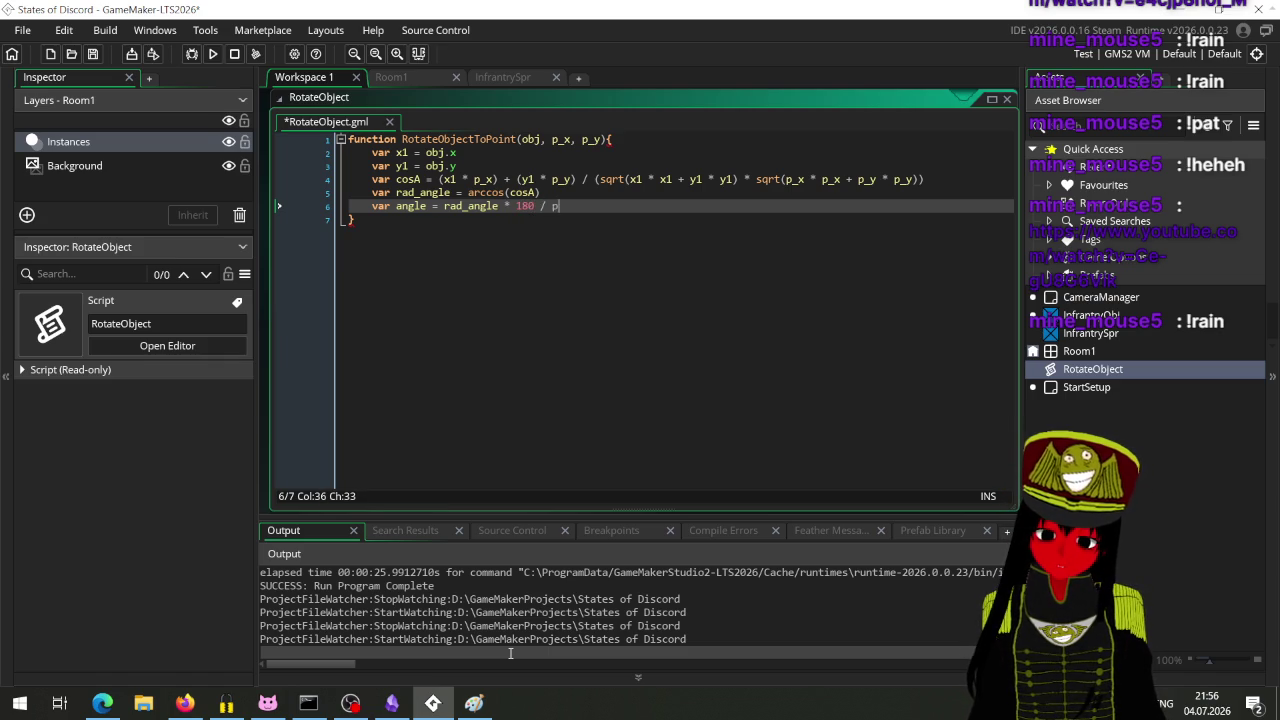
pyautogui.press('Escape')
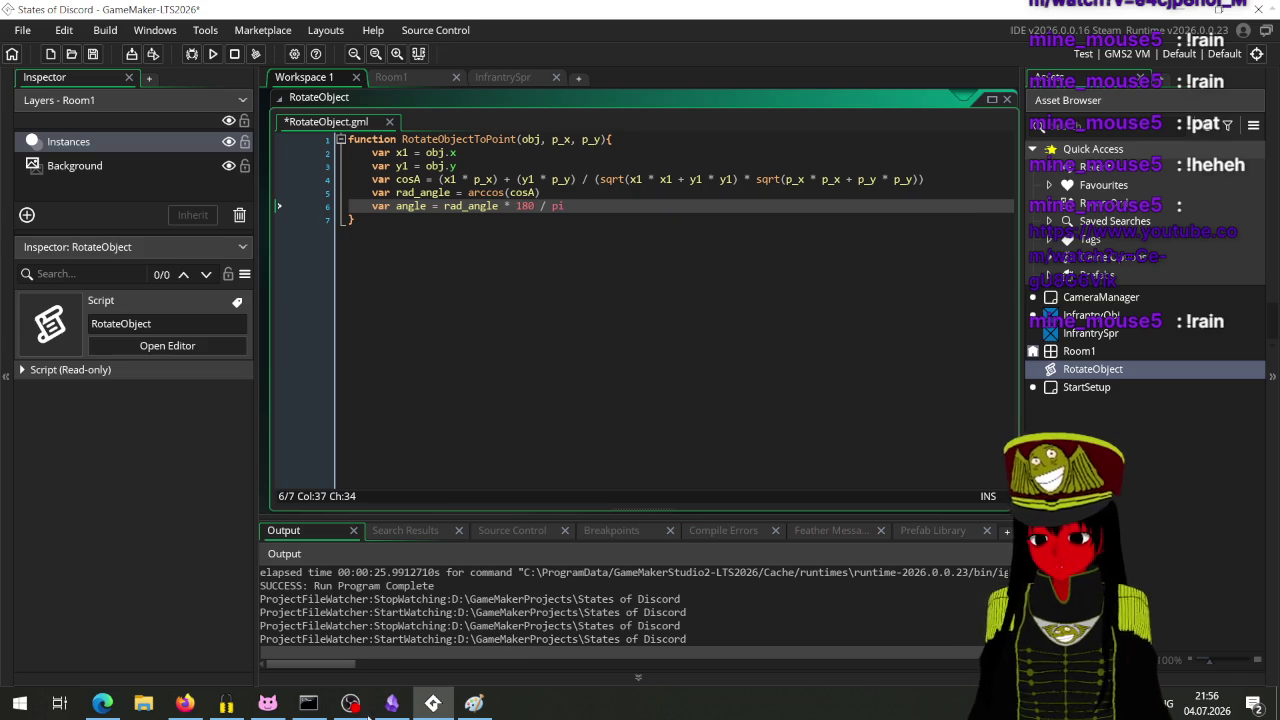
pyautogui.moveTo(187, 706)
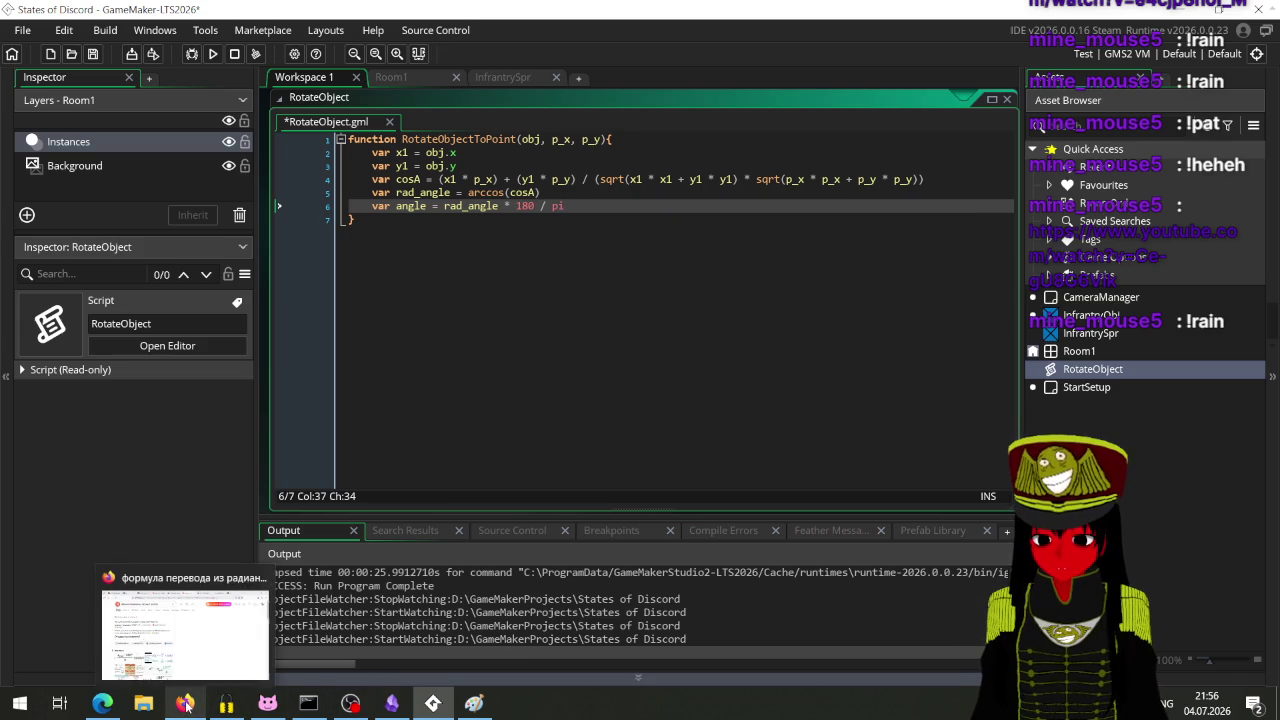
pyautogui.moveTo(213, 637)
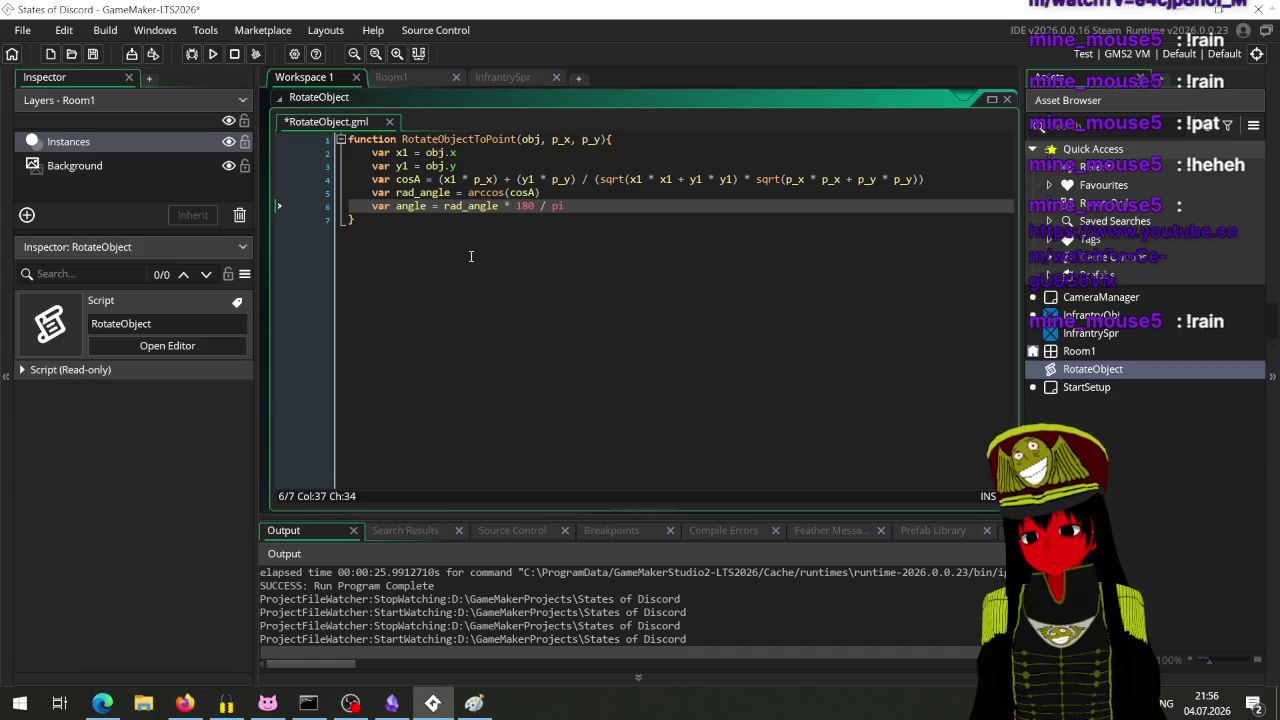
# Step: Change the angle line to int64(rad_angle * 180 / pi) and start a new line below it
pyautogui.click(443, 206)
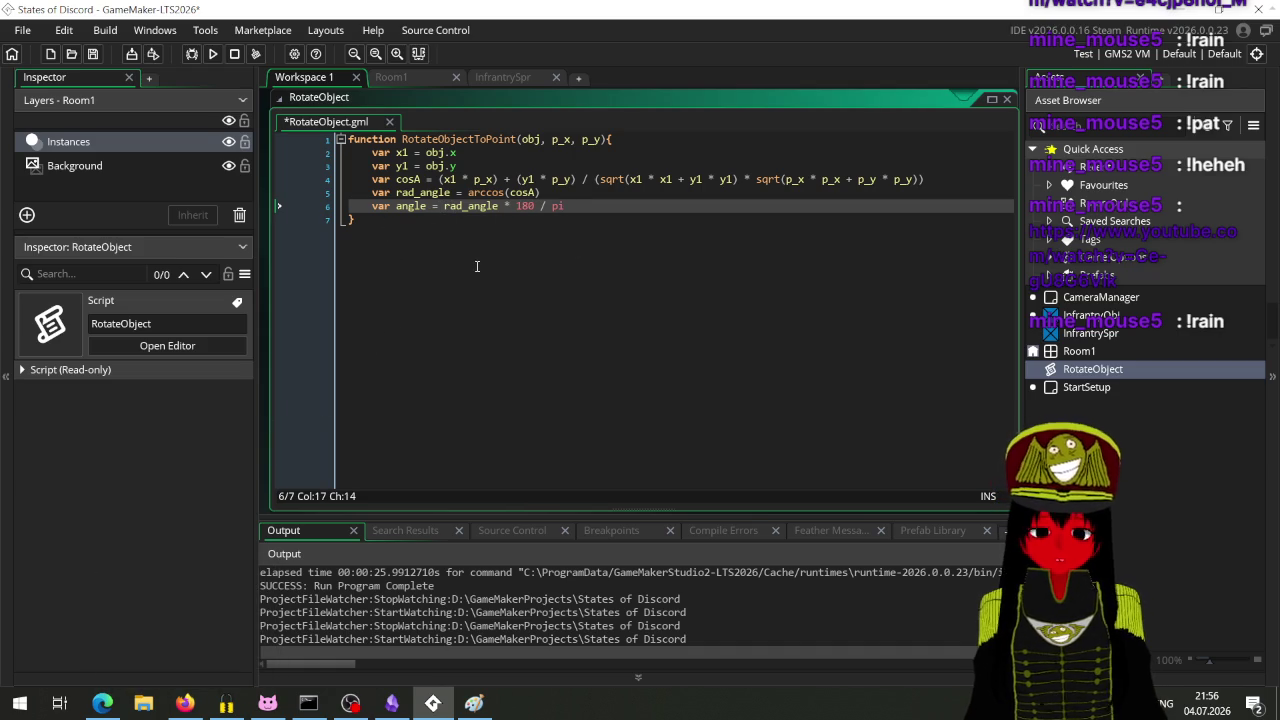
pyautogui.write('int')
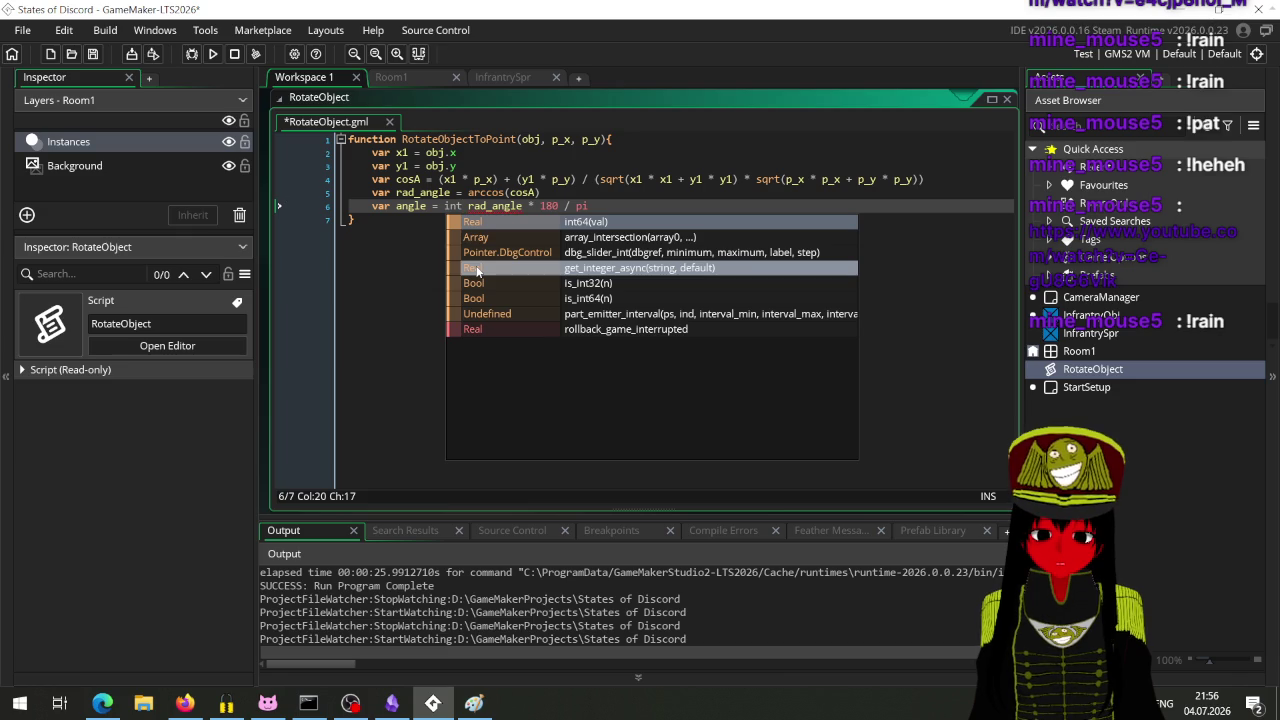
pyautogui.press('Return')
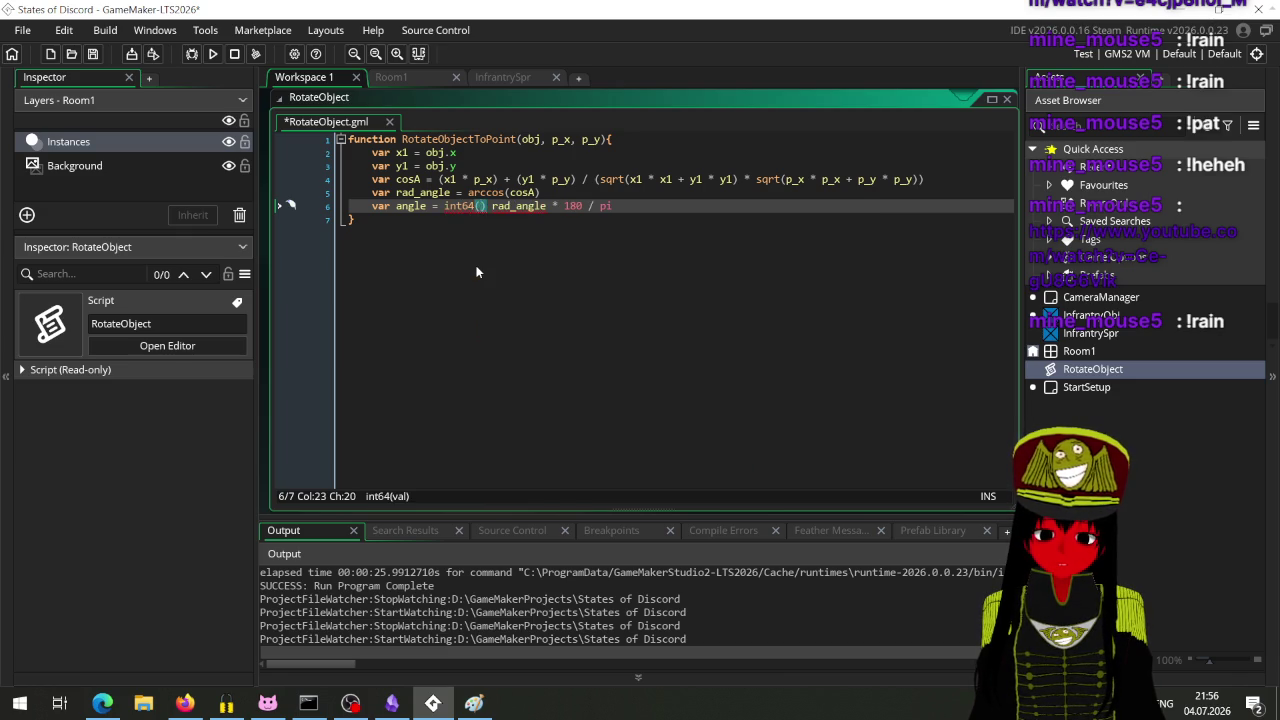
pyautogui.press('Delete')
pyautogui.press('Delete')
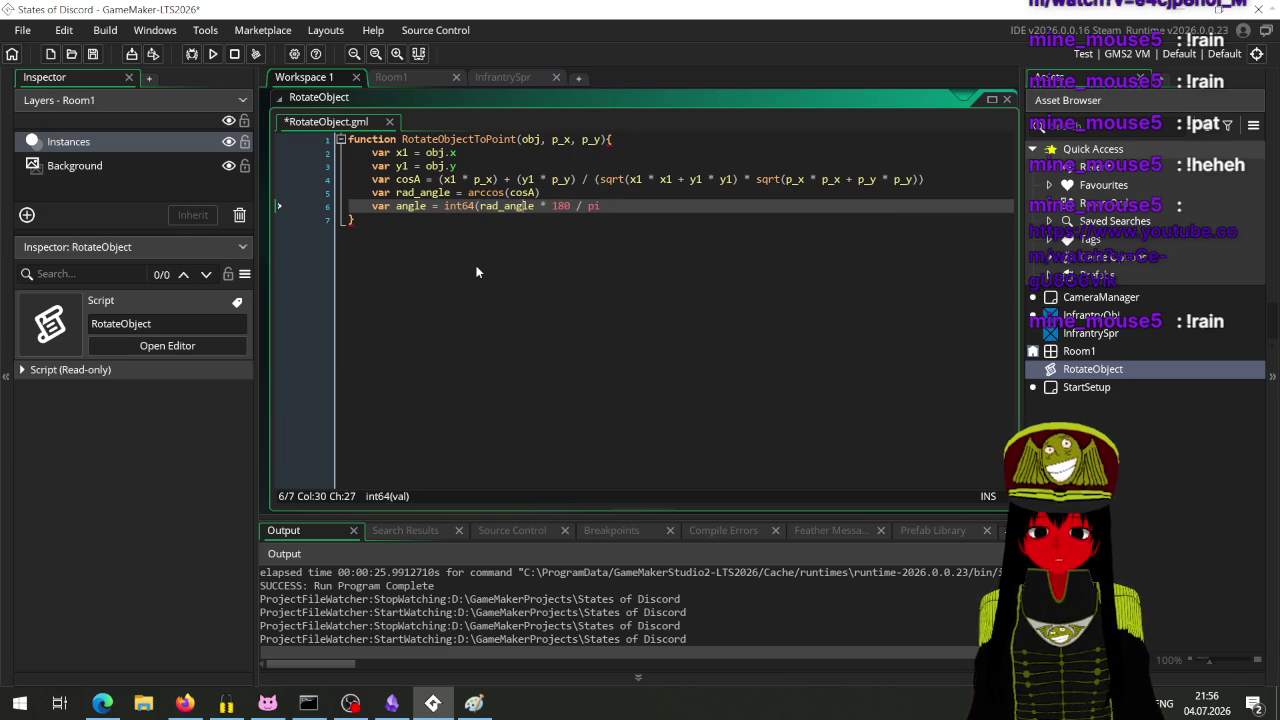
pyautogui.press('End')
pyautogui.write(')')
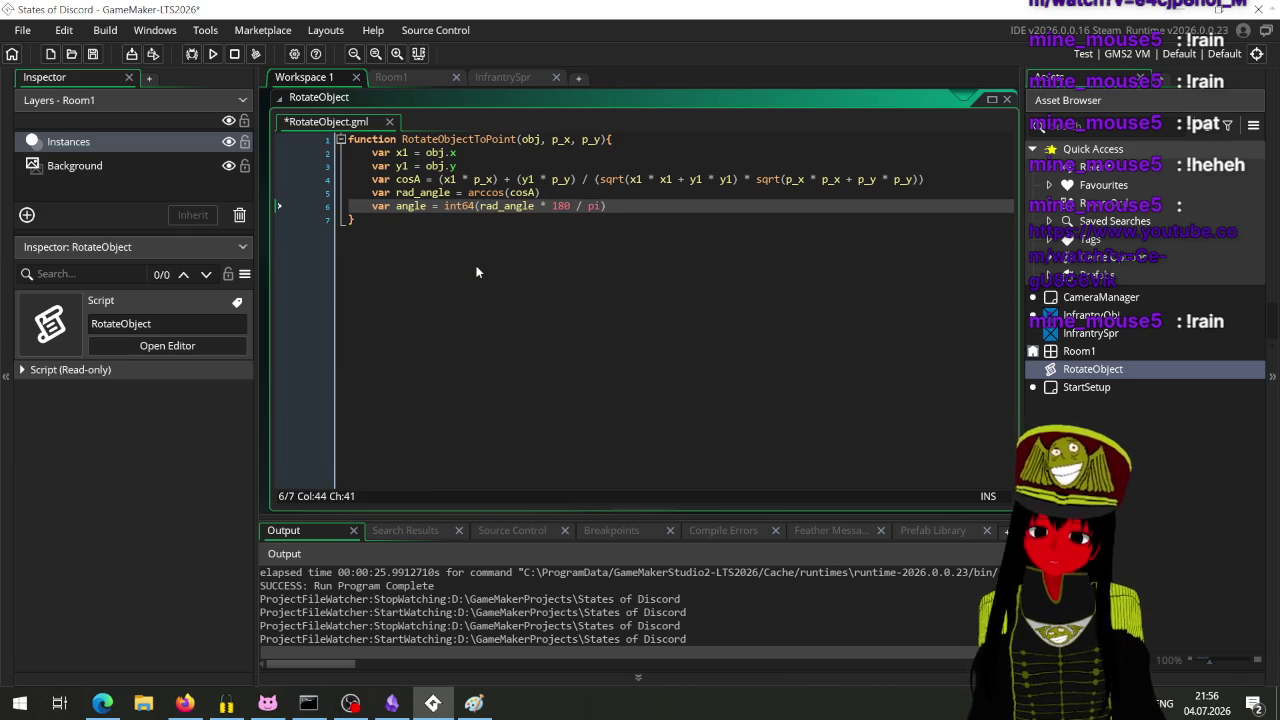
pyautogui.press('Return')
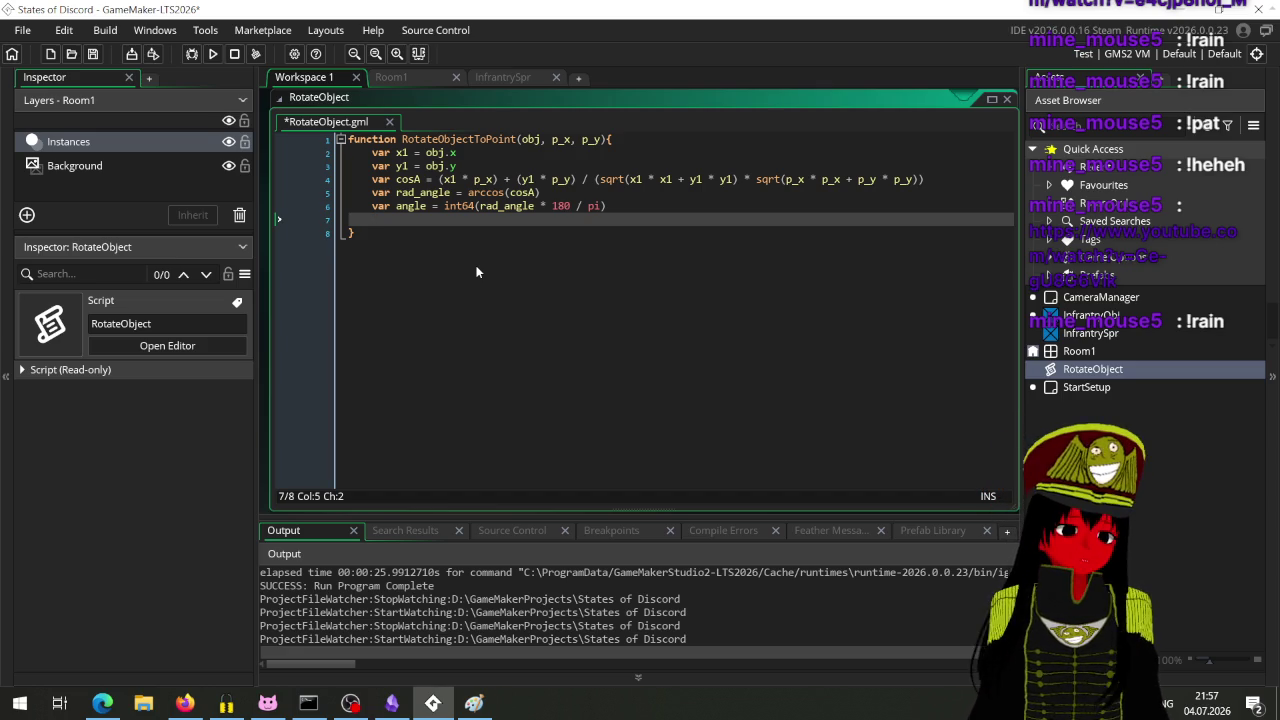
# Step: Add 'return angle' to RotateObjectToPoint, save the script, and open InfrantryObj
pyautogui.write('return ')
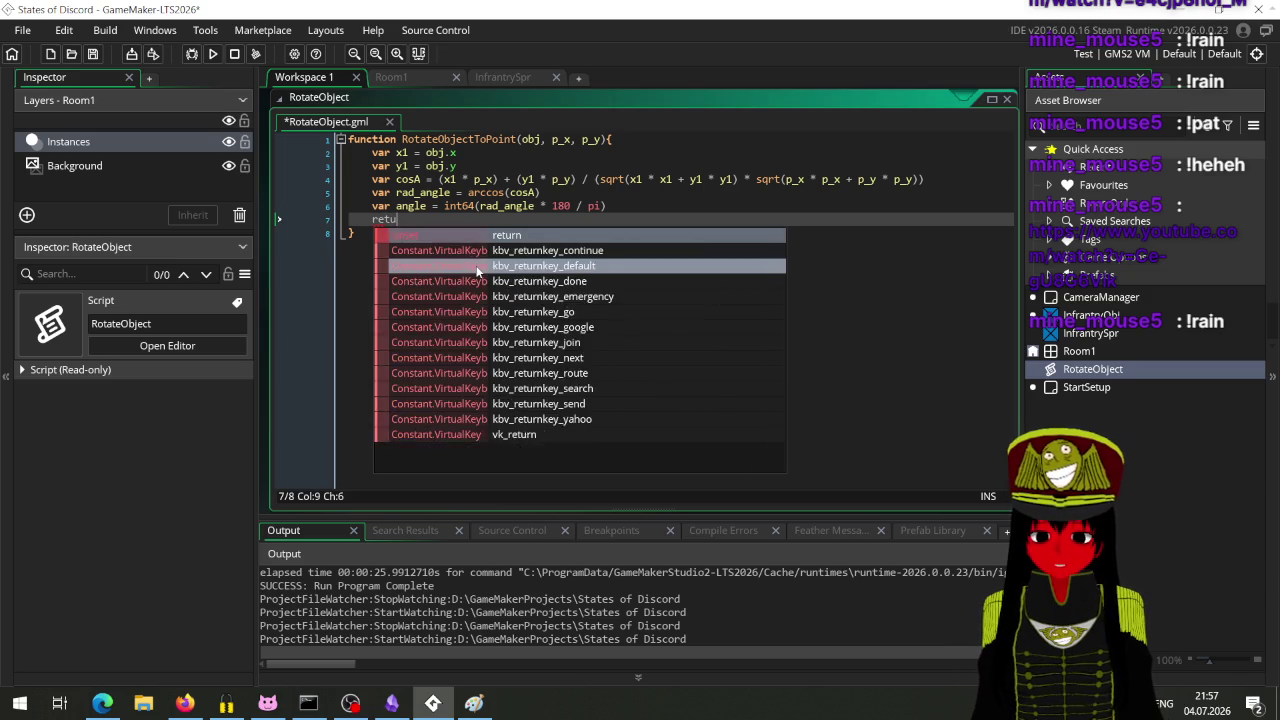
pyautogui.write('angle')
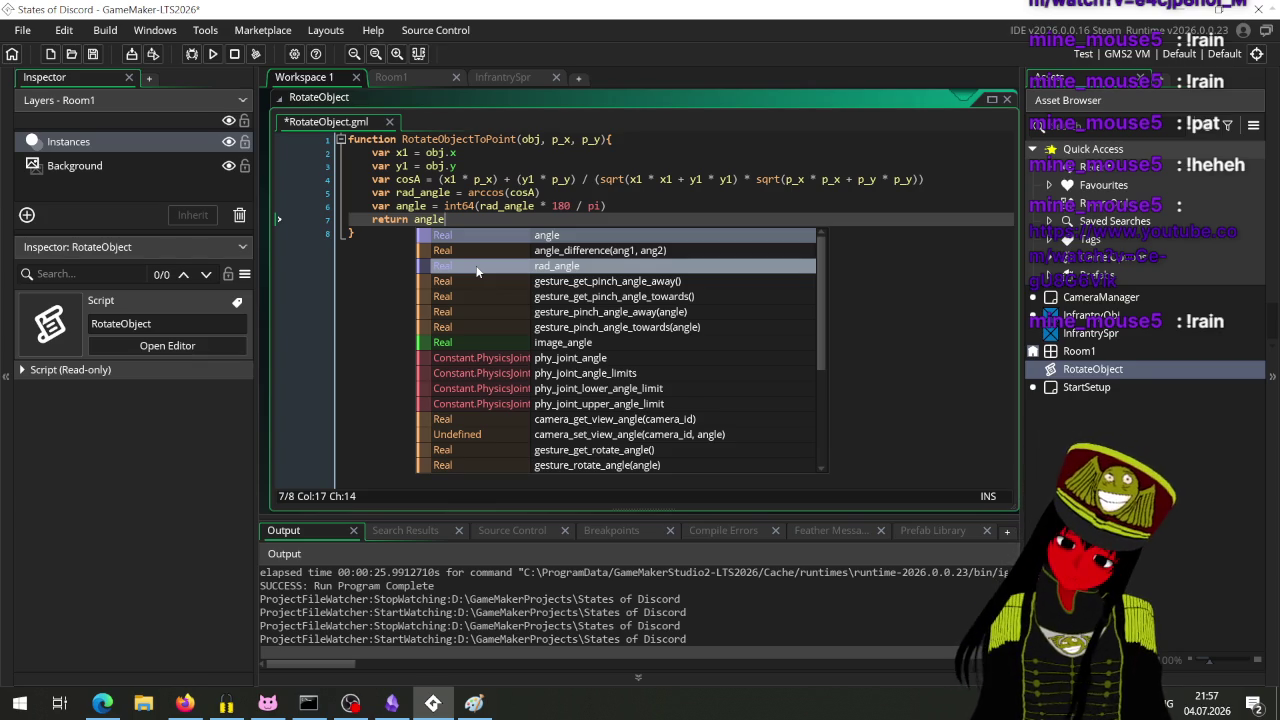
pyautogui.hotkey('ctrl', 's')
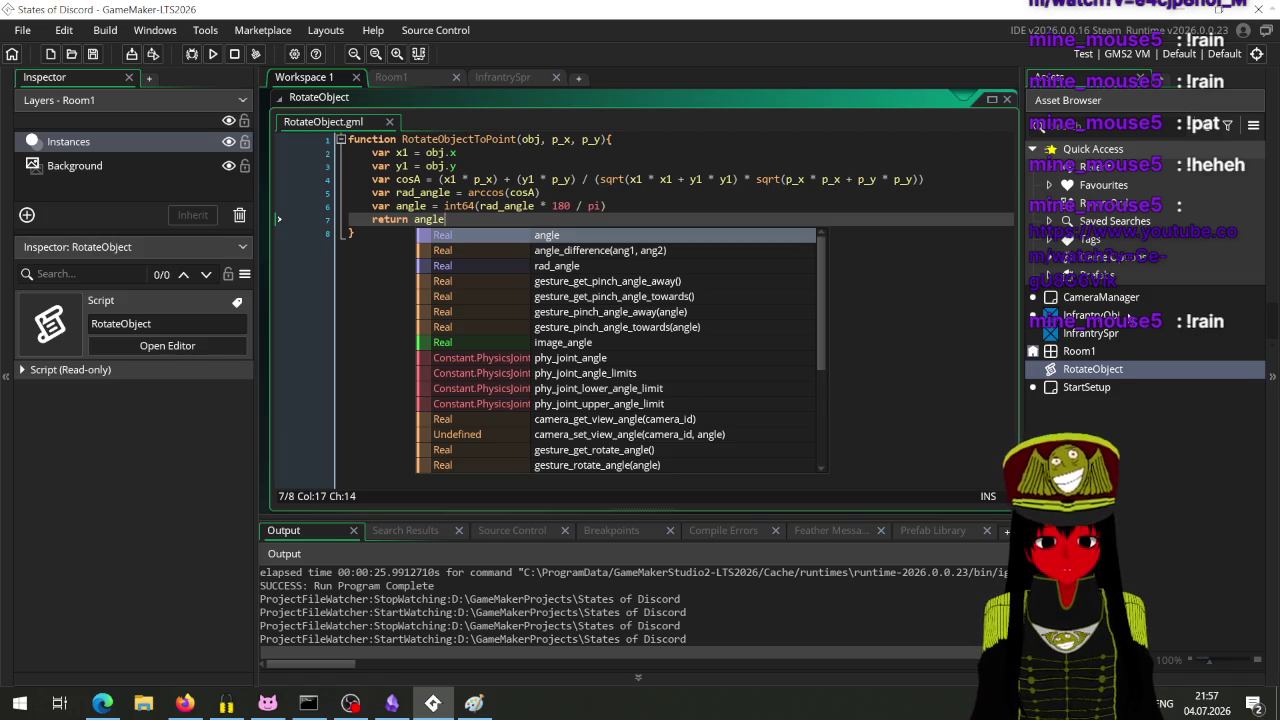
pyautogui.doubleClick(1090, 315)
# Step: Pan the workspace to show the InfrantryObj window, then switch to the YouTube video in Edge
pyautogui.moveTo(707, 400); pyautogui.dragTo(540, 424)
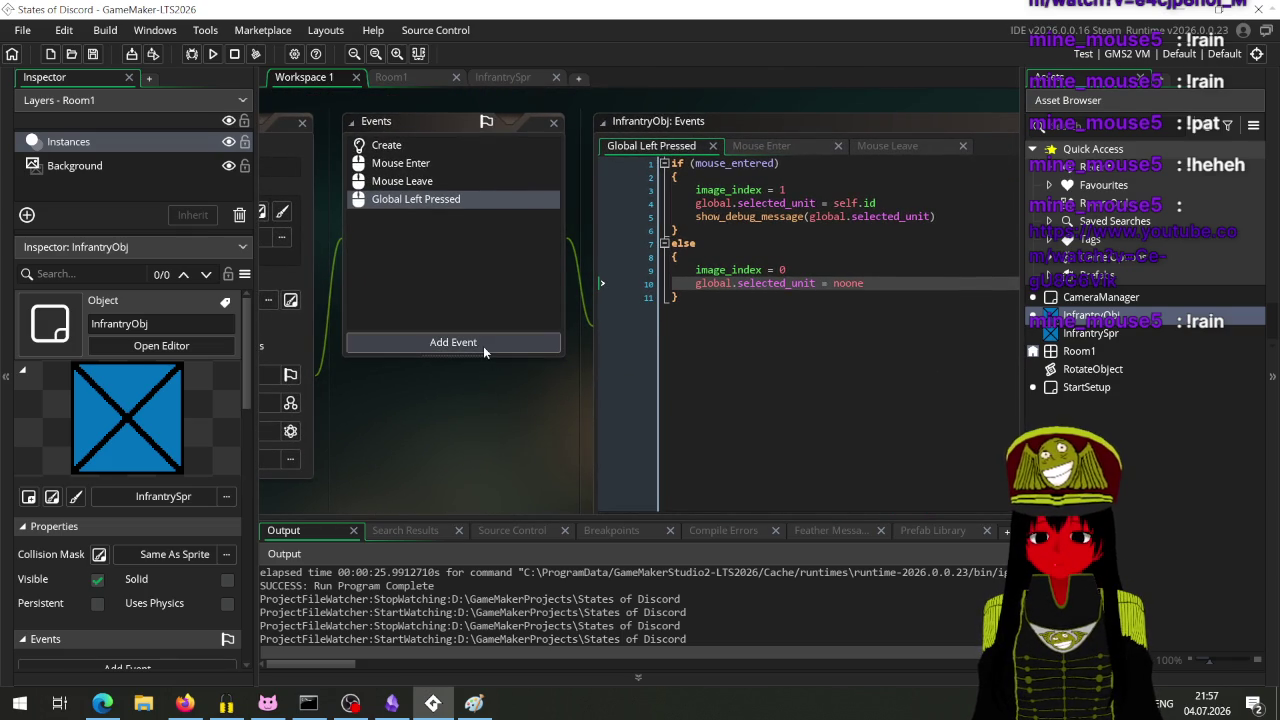
pyautogui.moveTo(437, 392)
pyautogui.mouseDown()
pyautogui.moveTo(632, 434)
pyautogui.moveTo(589, 438)
pyautogui.mouseUp()
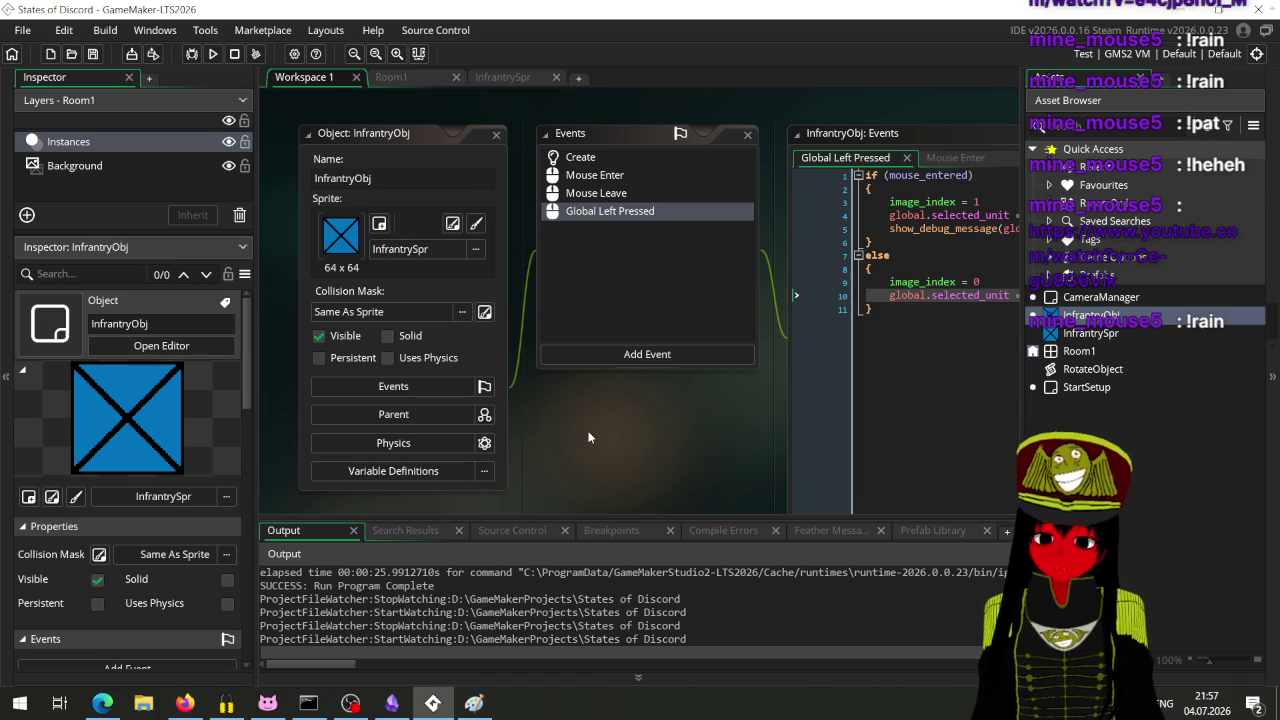
pyautogui.click(102, 703)
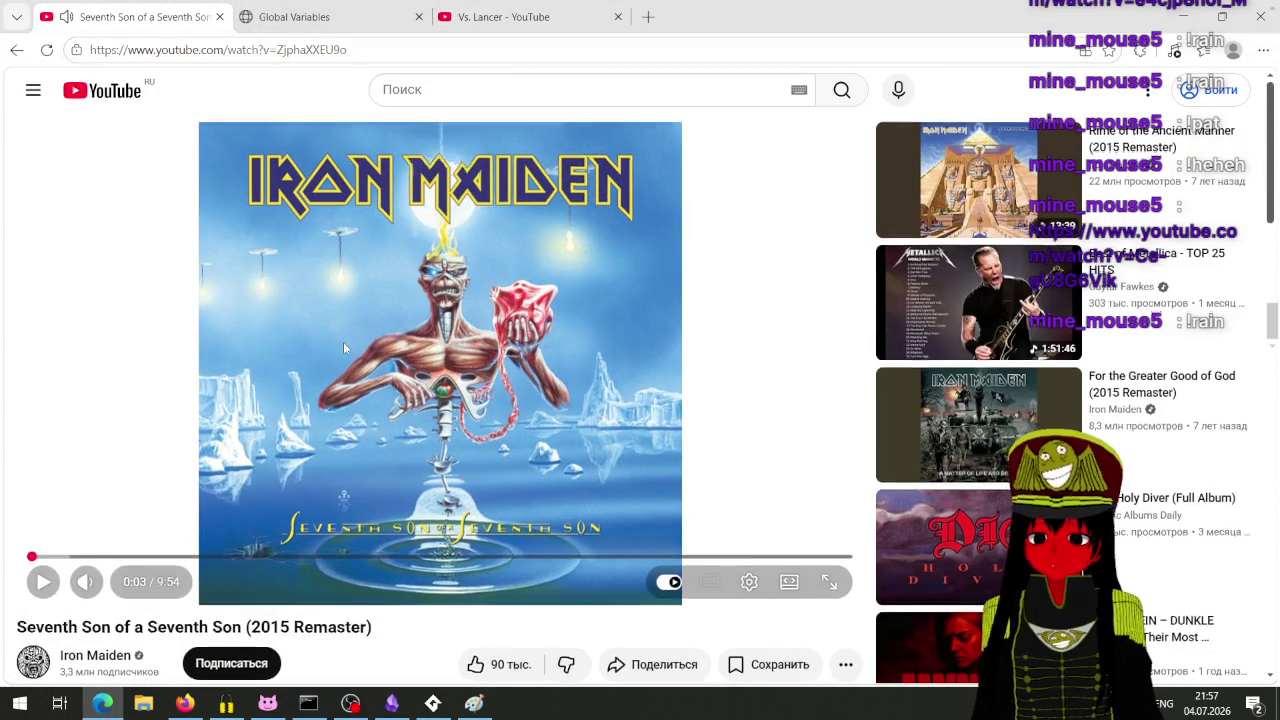
# Step: Turn off YouTube autoplay, go back to the previous video, and pause it
pyautogui.scroll(-3, 348, 336)
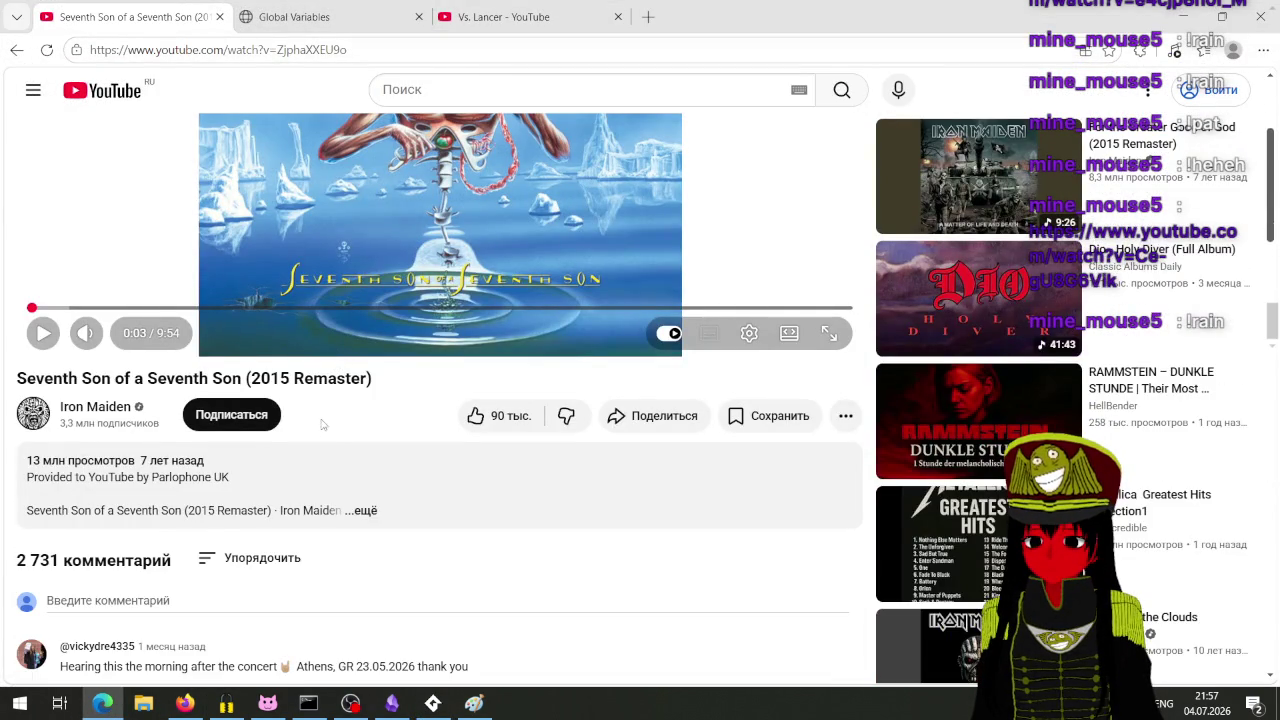
pyautogui.scroll(3, 347, 452)
pyautogui.click(669, 583)
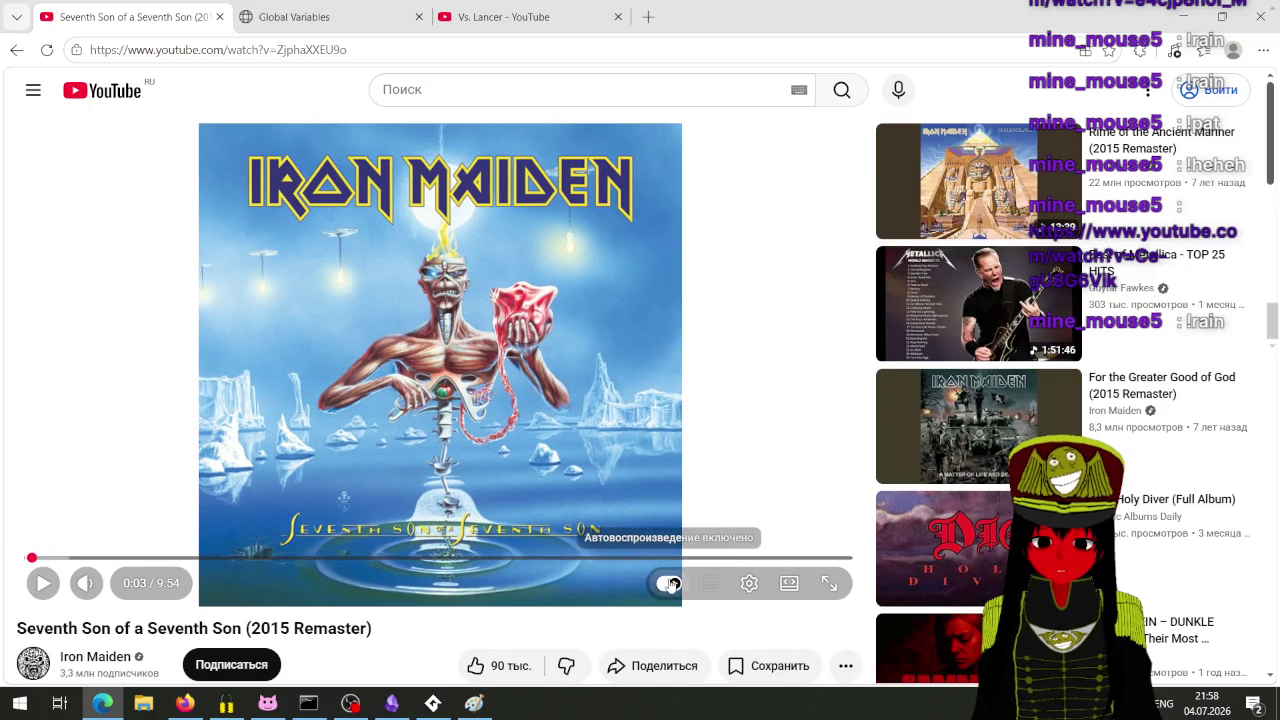
pyautogui.click(16, 49)
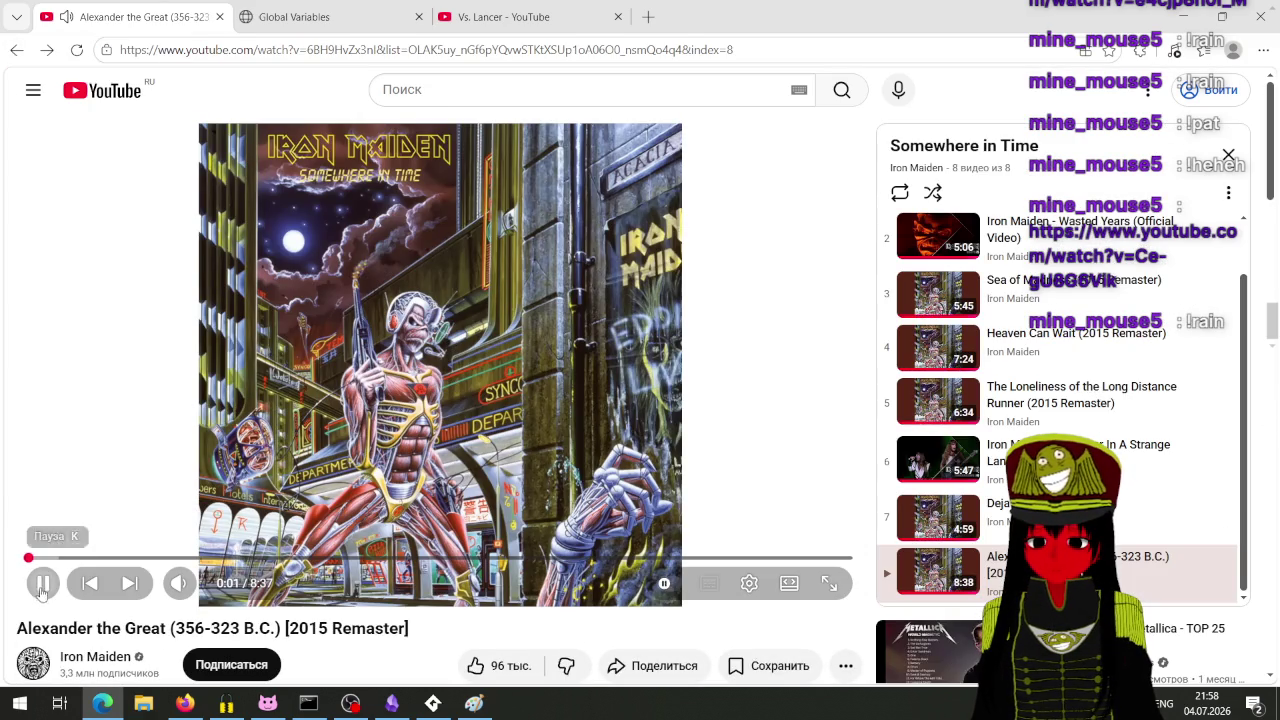
pyautogui.click(43, 583)
# Step: Open the Iron Maiden channel page, browse the Vs. Lancer video tab, then return to GameMaker
pyautogui.scroll(-3, 240, 407)
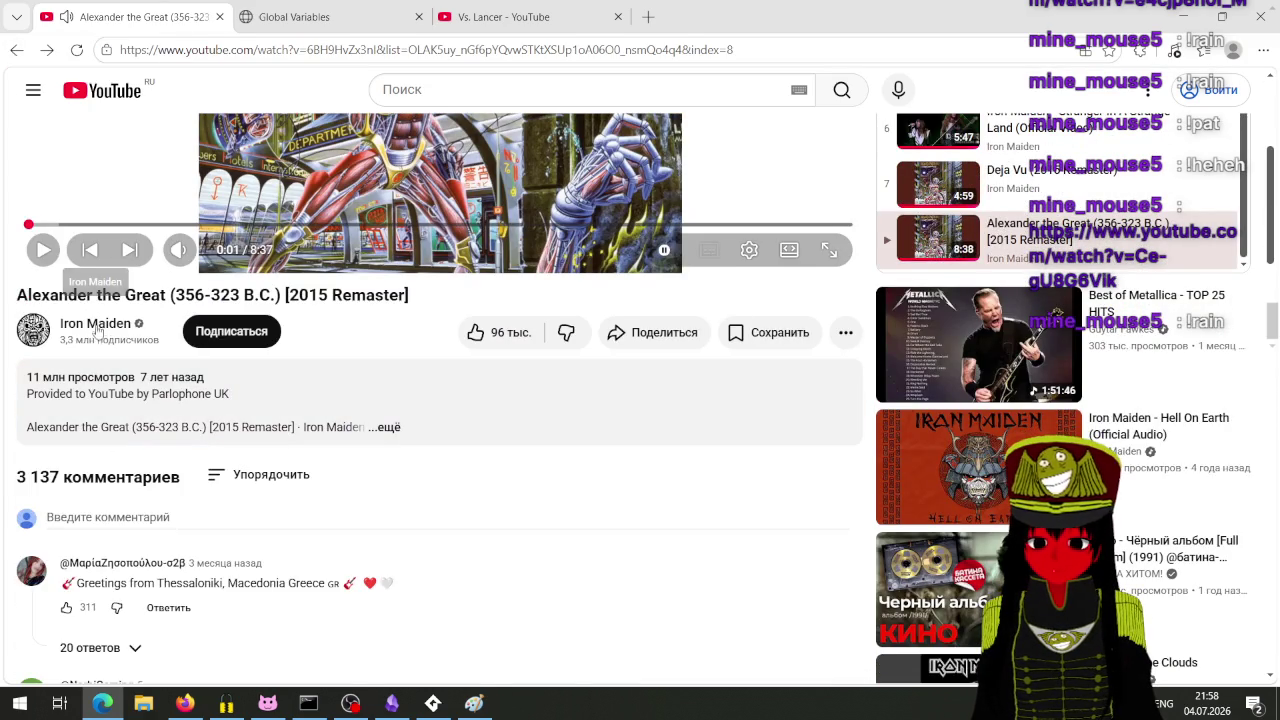
pyautogui.click(95, 332)
pyautogui.click(505, 16)
pyautogui.scroll(4, 336, 424)
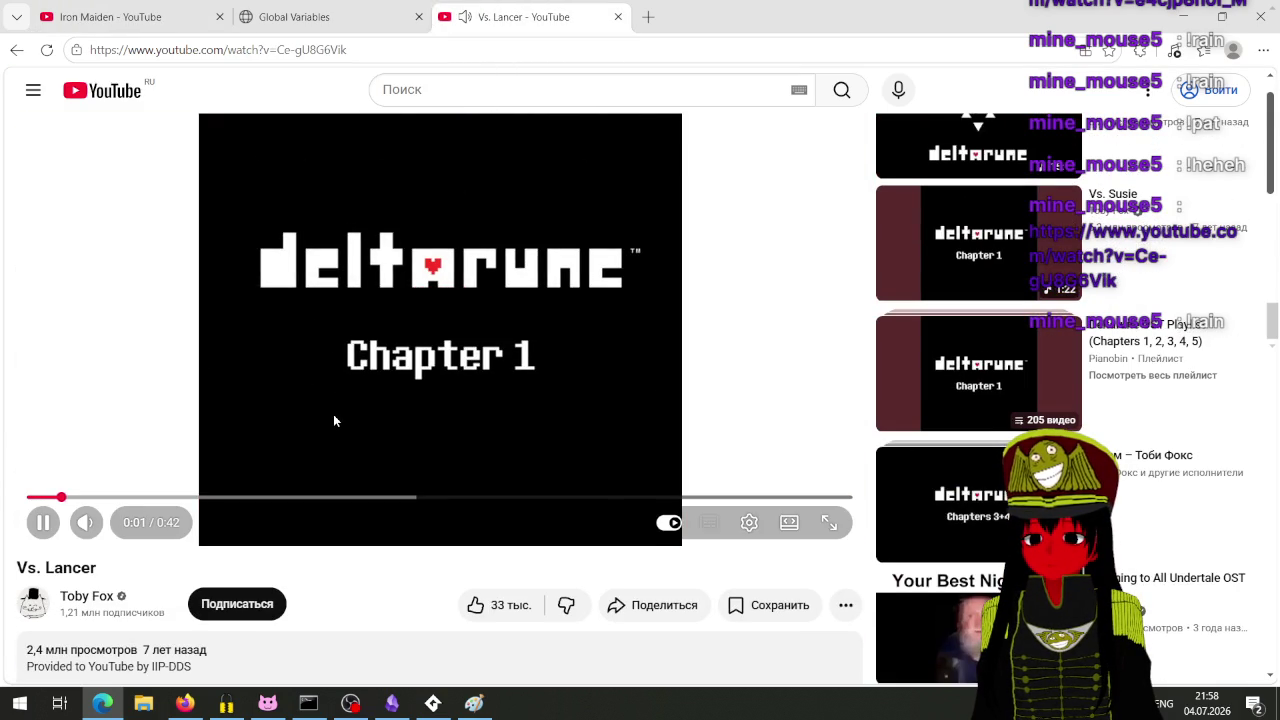
pyautogui.moveTo(111, 530)
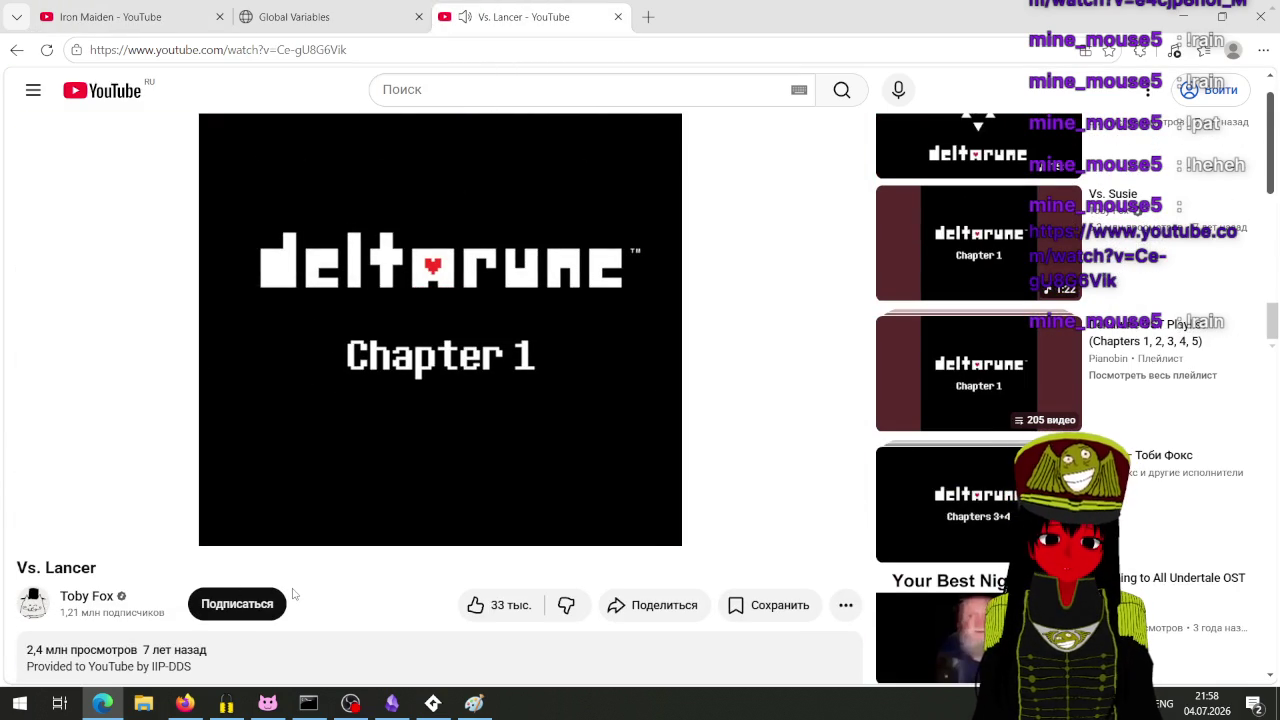
pyautogui.scroll(-3, 293, 594)
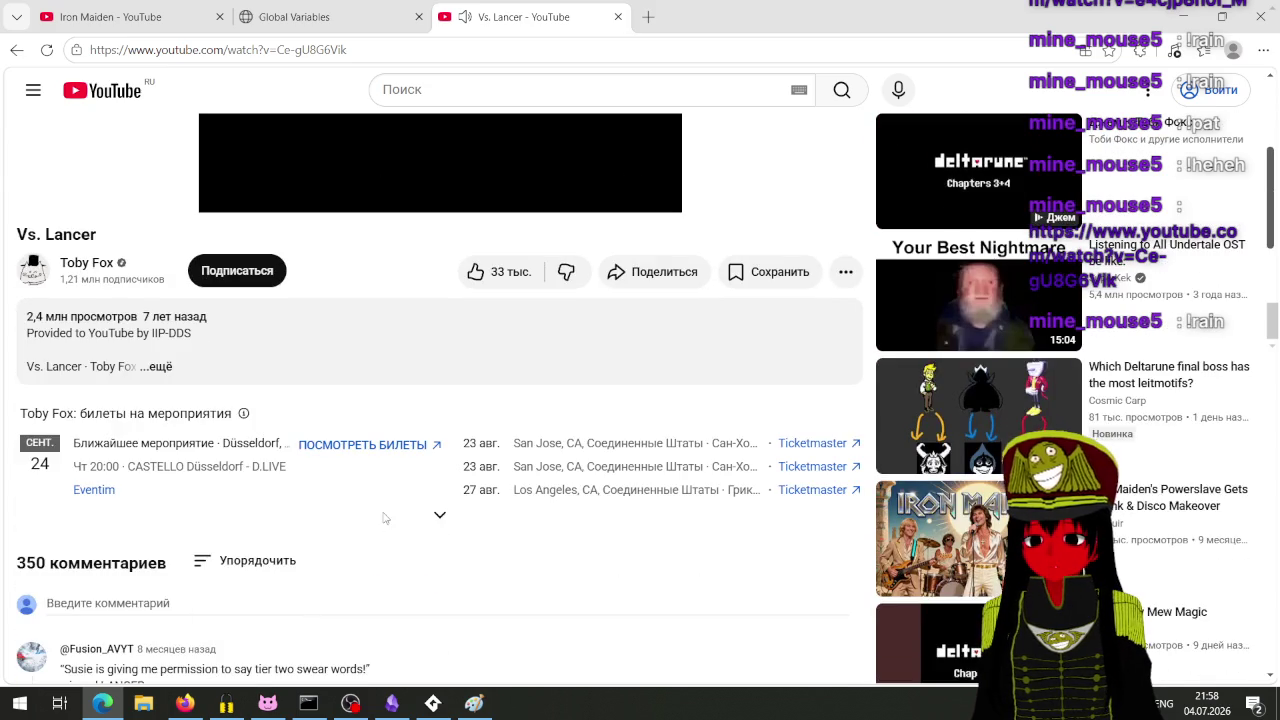
pyautogui.scroll(-3, 386, 520)
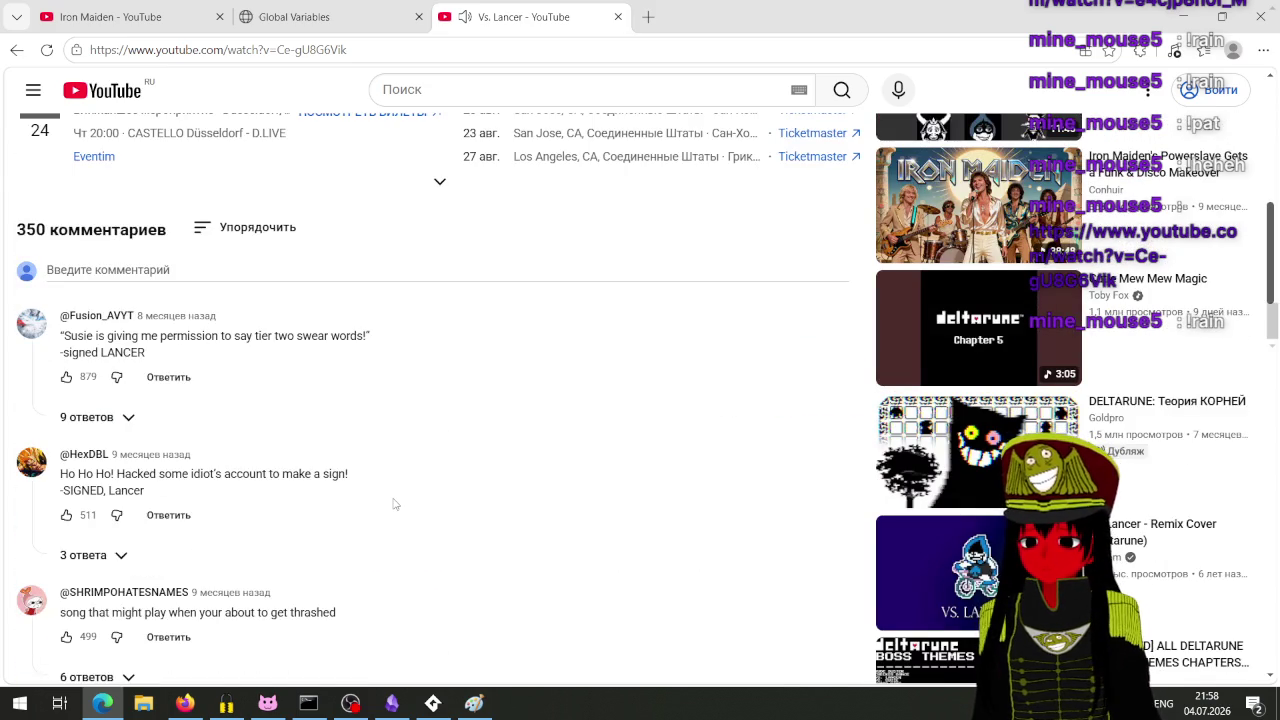
pyautogui.scroll(6, 391, 523)
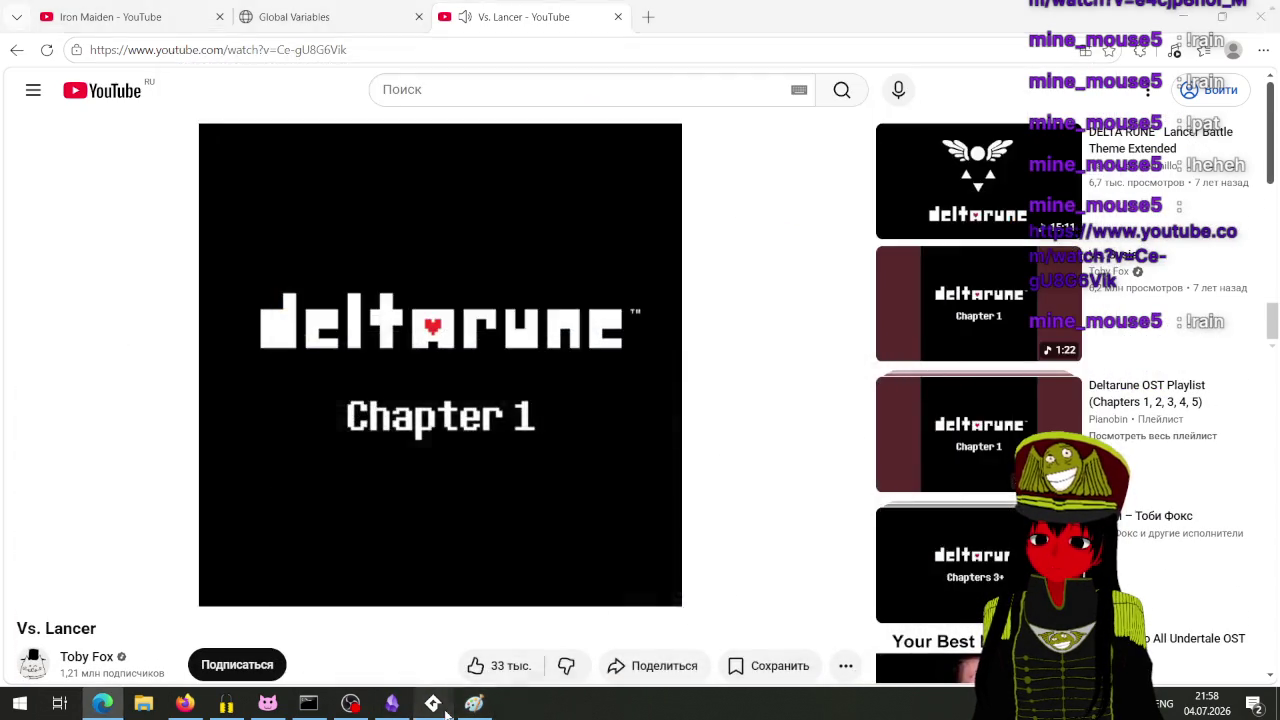
pyautogui.click(445, 710)
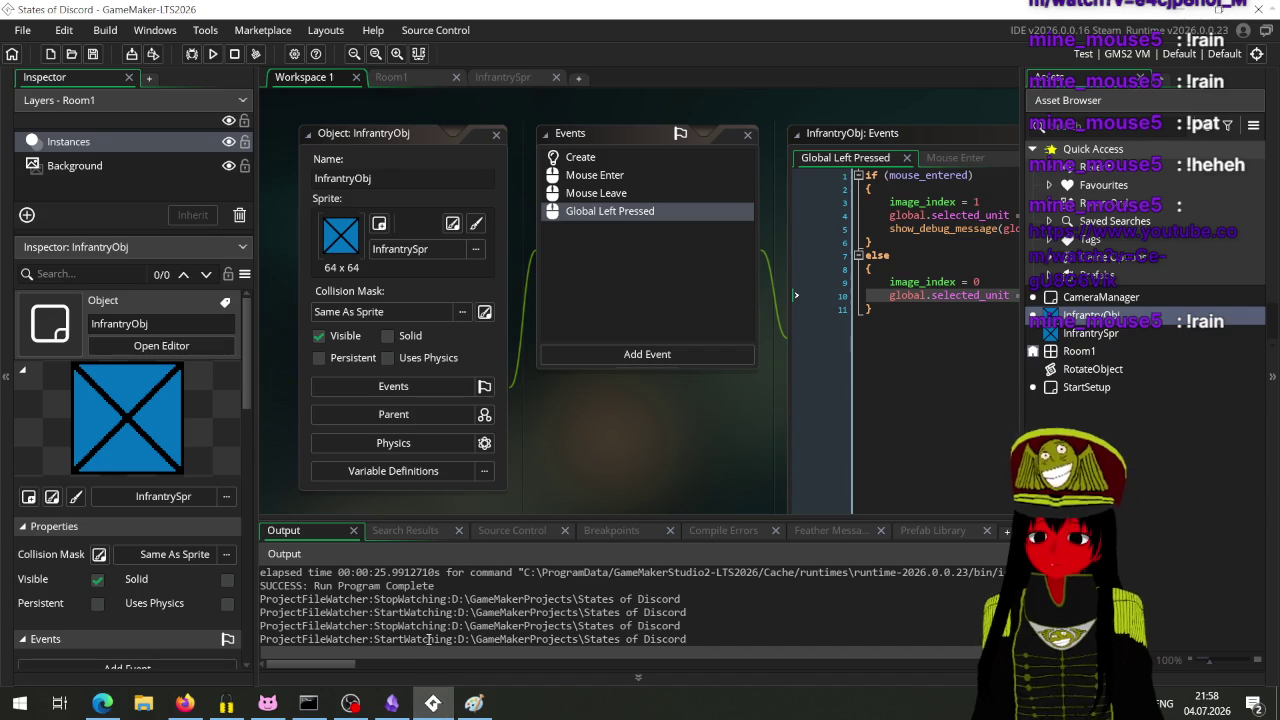
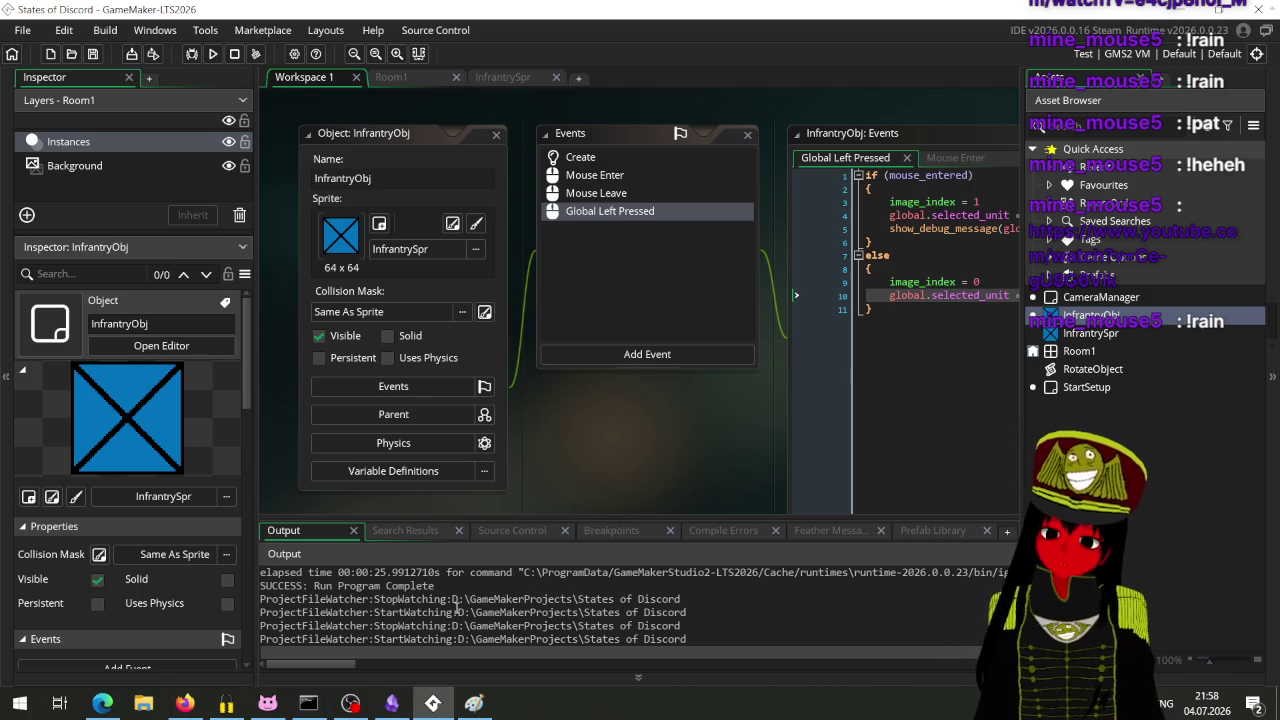
# Step: Pause the Deltarune Lancer theme playing in the Edge tab
pyautogui.click(102, 703)
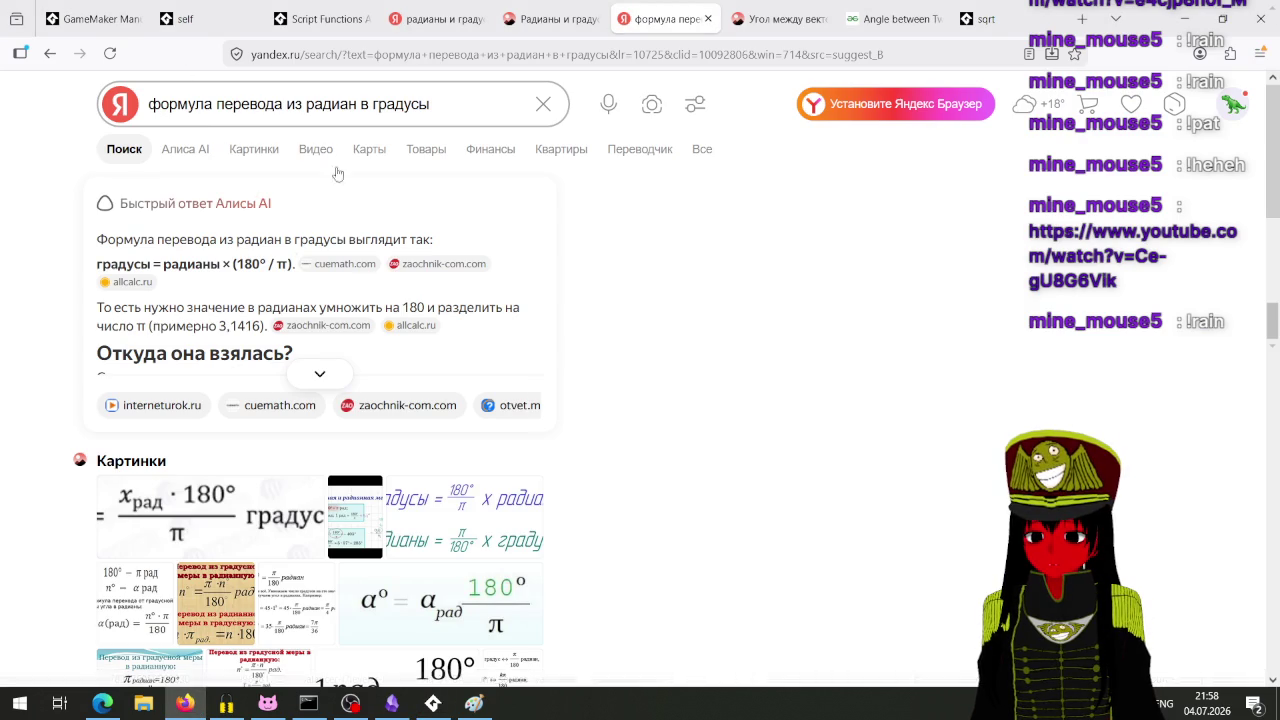
pyautogui.click(104, 703)
pyautogui.click(340, 405)
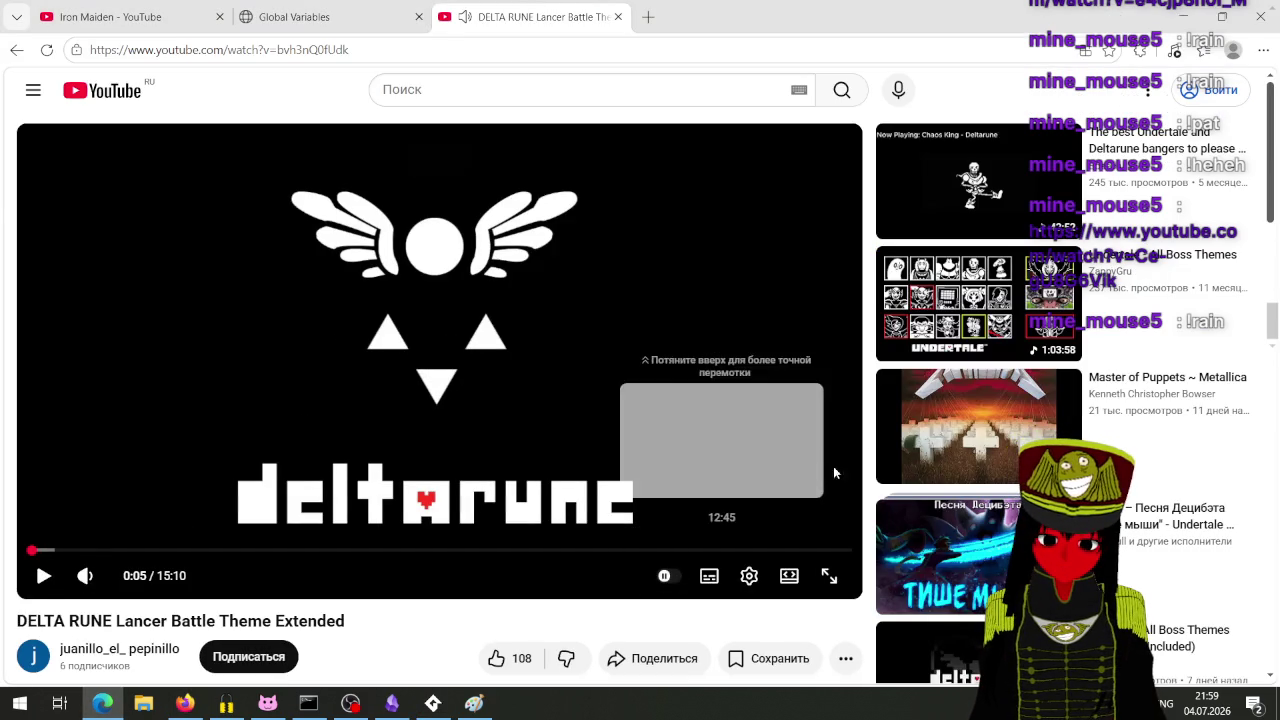
pyautogui.scroll(-4, 483, 310)
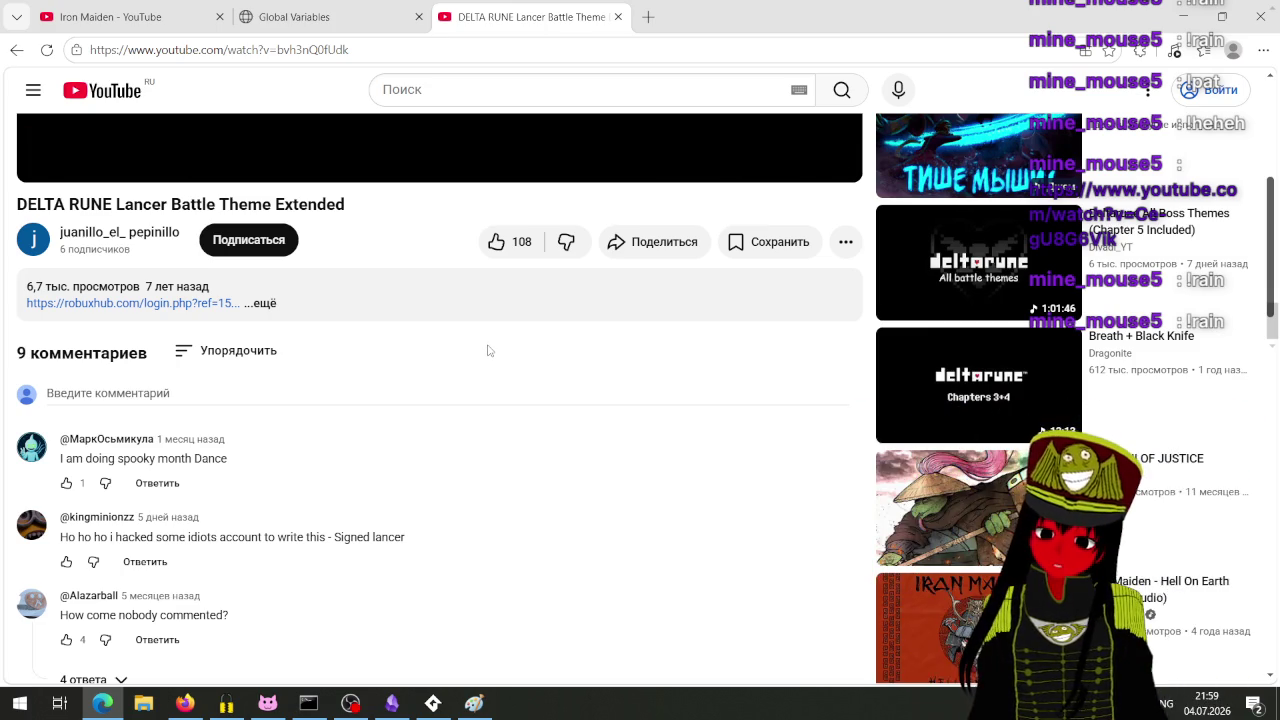
pyautogui.scroll(4, 494, 336)
pyautogui.scroll(-3, 500, 332)
pyautogui.scroll(3, 497, 338)
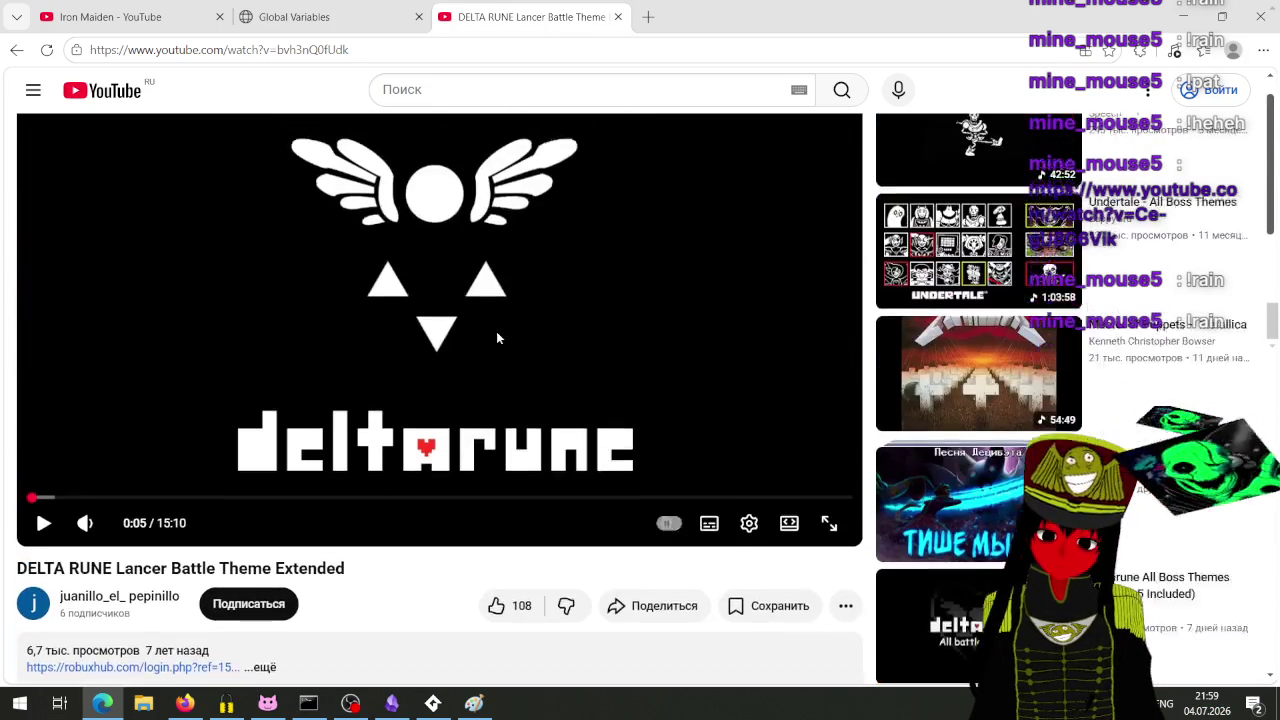
pyautogui.scroll(-3, 497, 338)
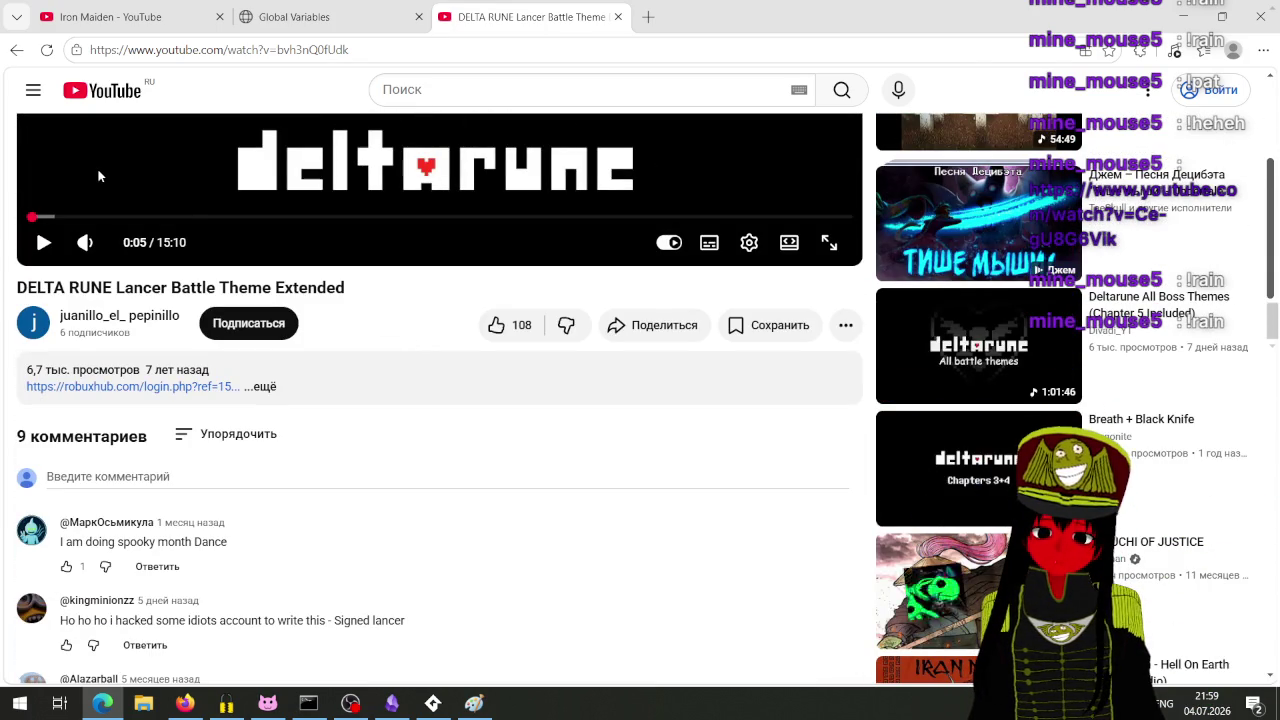
# Step: Go back to the Vs. Lancer video, pause it, then back to the blank new-tab page
pyautogui.click(16, 52)
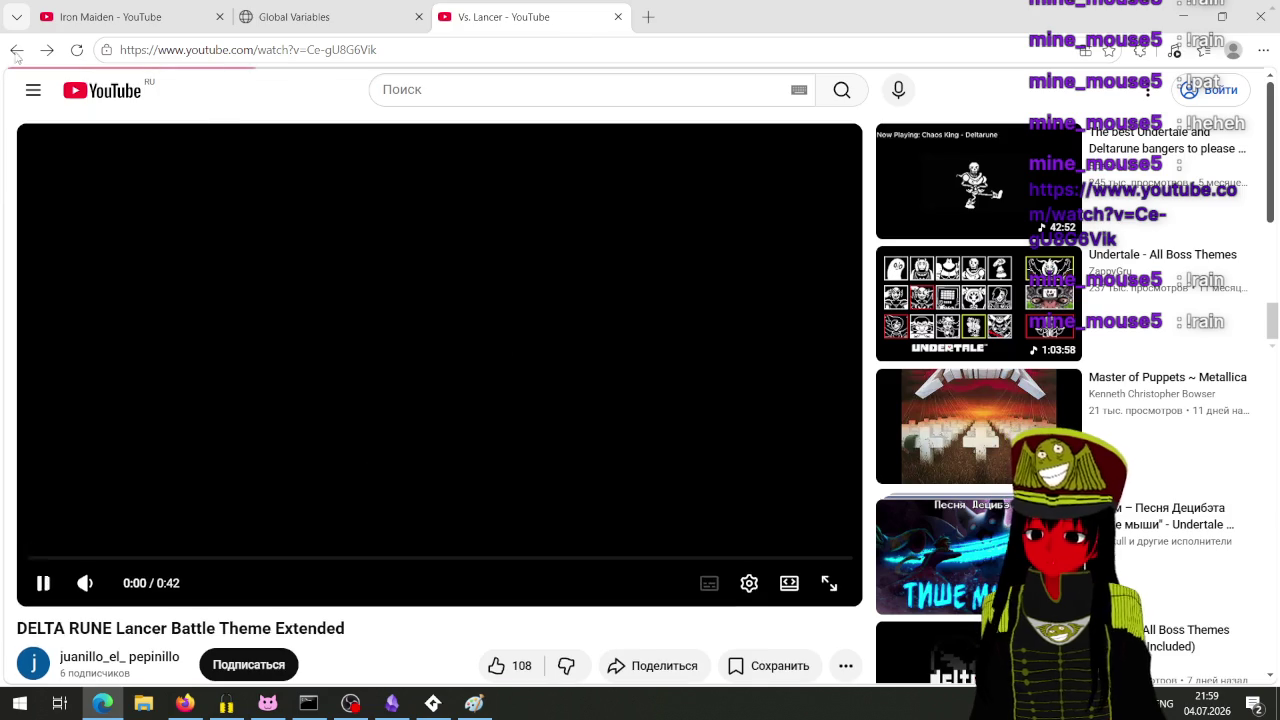
pyautogui.press('space')
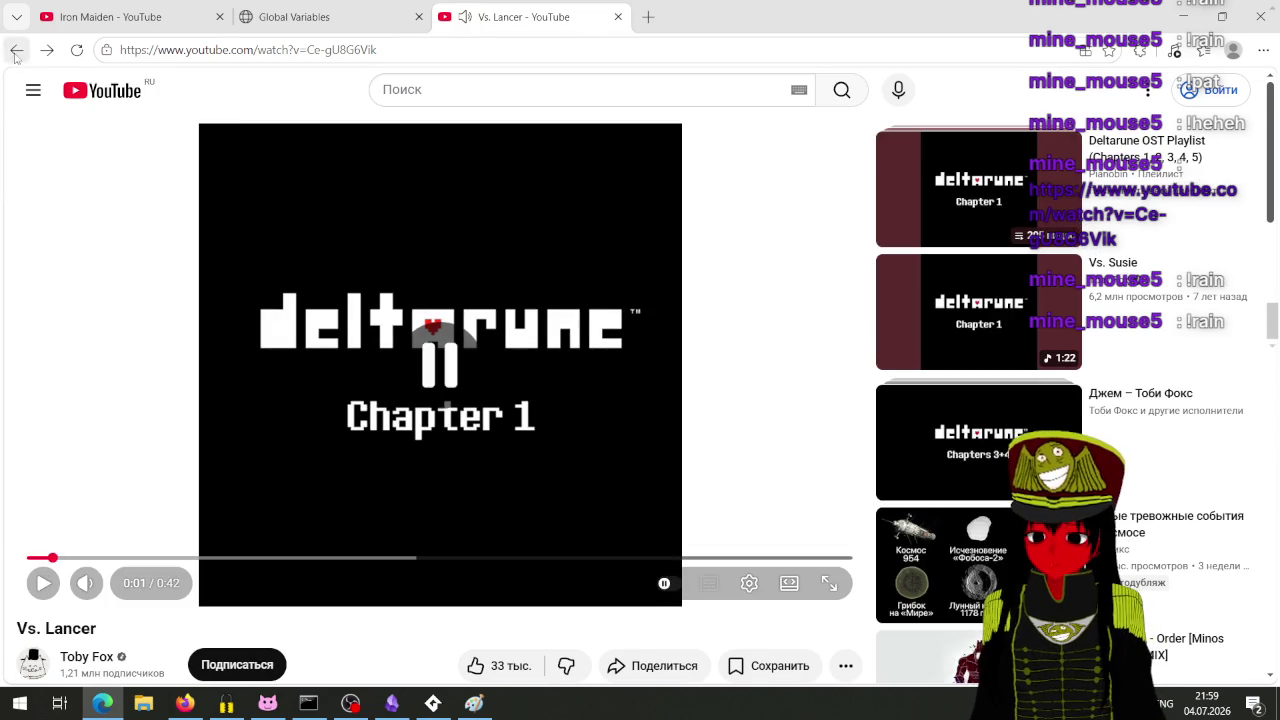
pyautogui.click(16, 52)
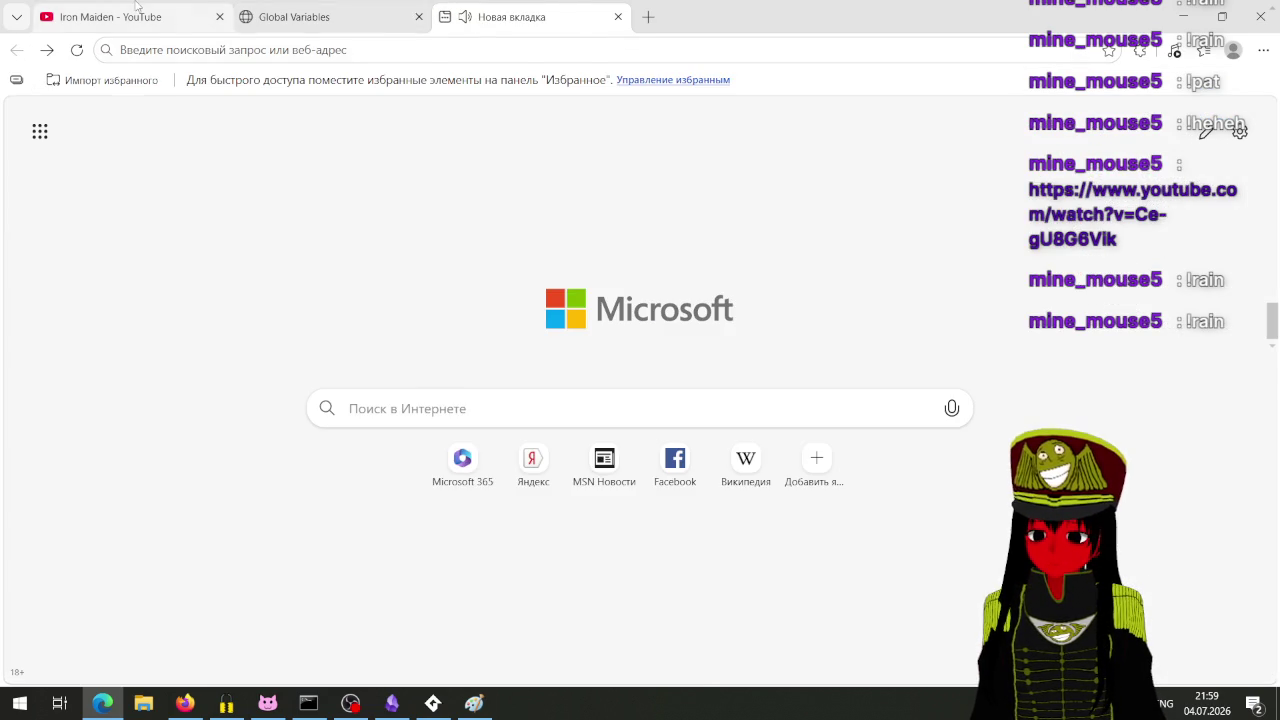
# Step: Close the empty new tab, expand the Alexander the Great mini-player to full page, then switch to OBS
pyautogui.click(137, 5)
pyautogui.click(618, 17)
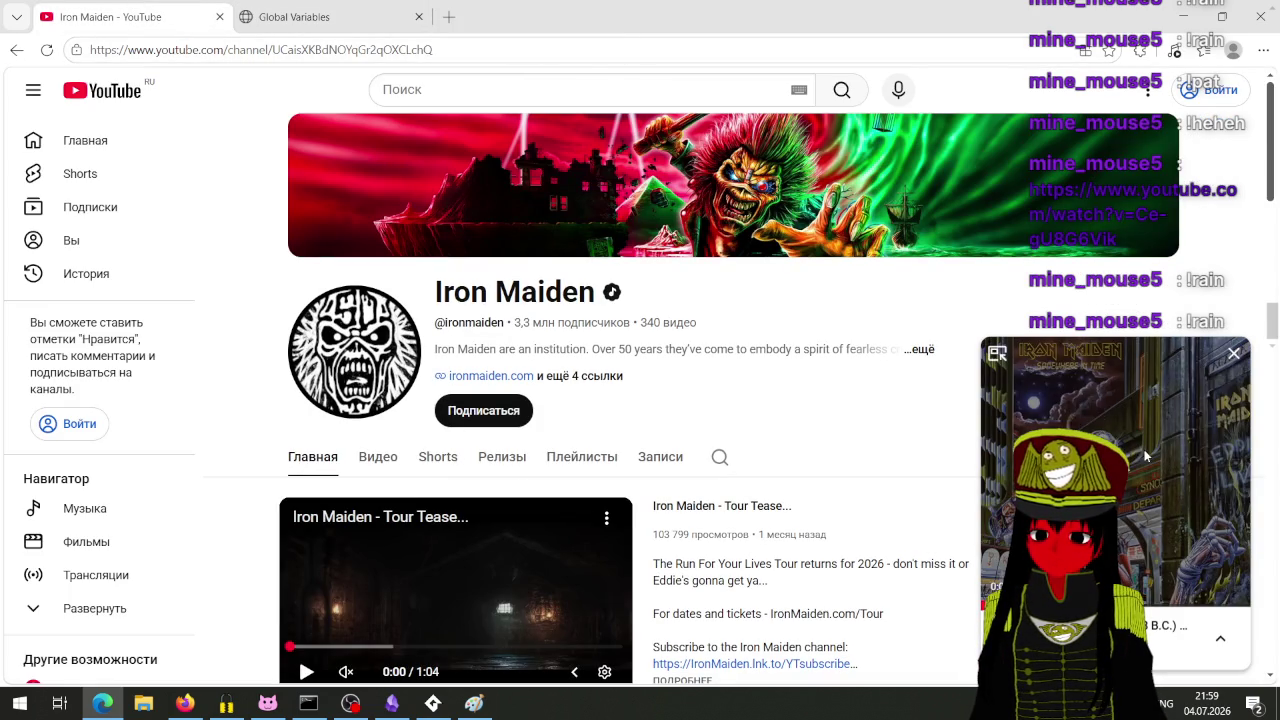
pyautogui.click(1024, 392)
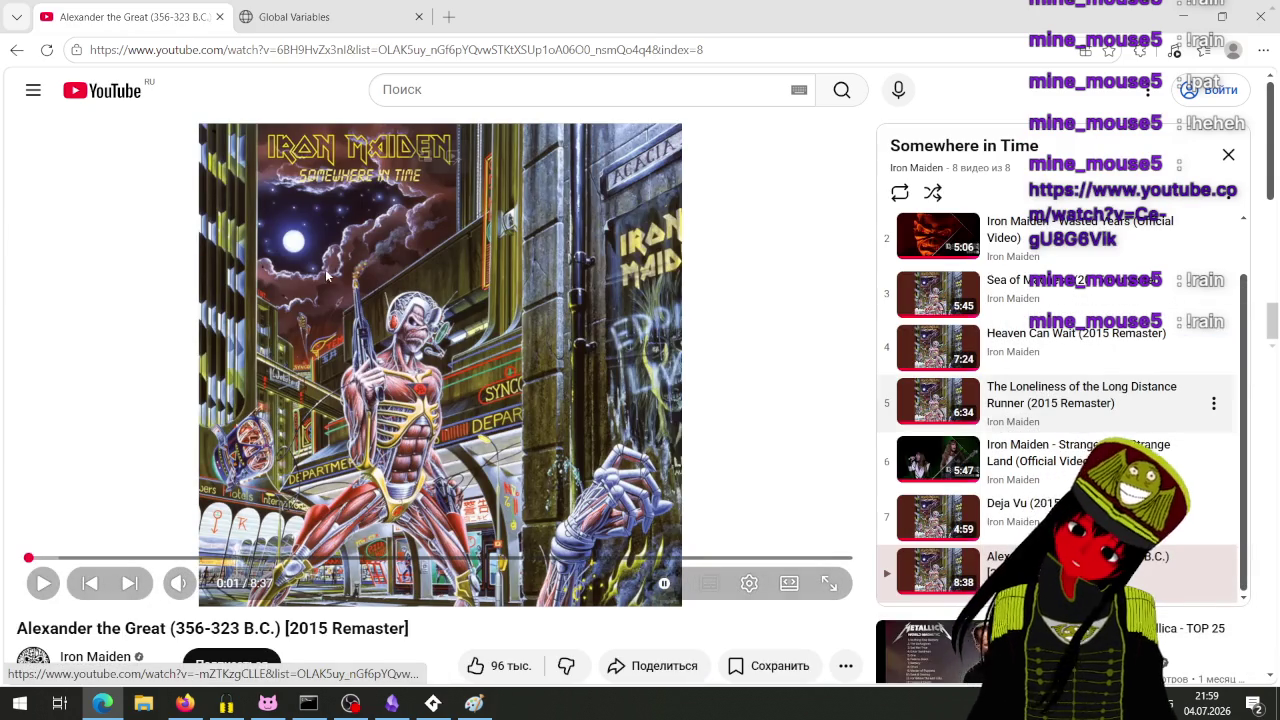
pyautogui.scroll(-3, 419, 238)
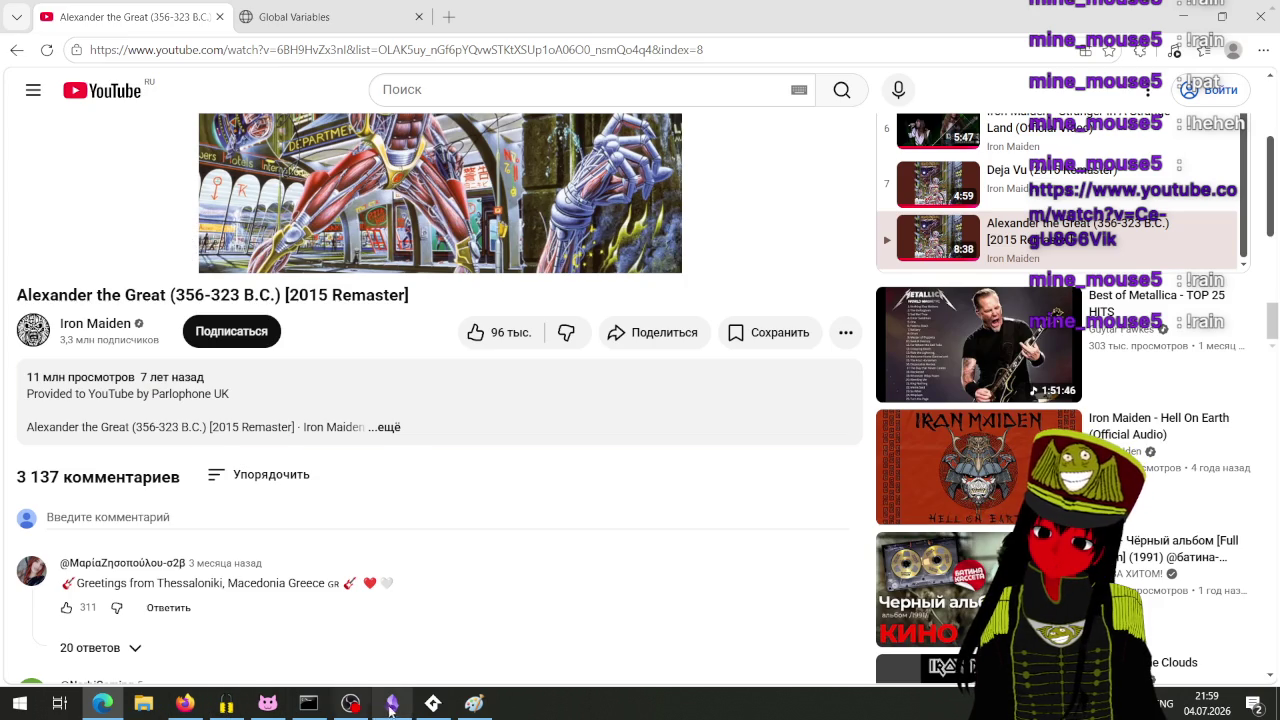
pyautogui.click(350, 703)
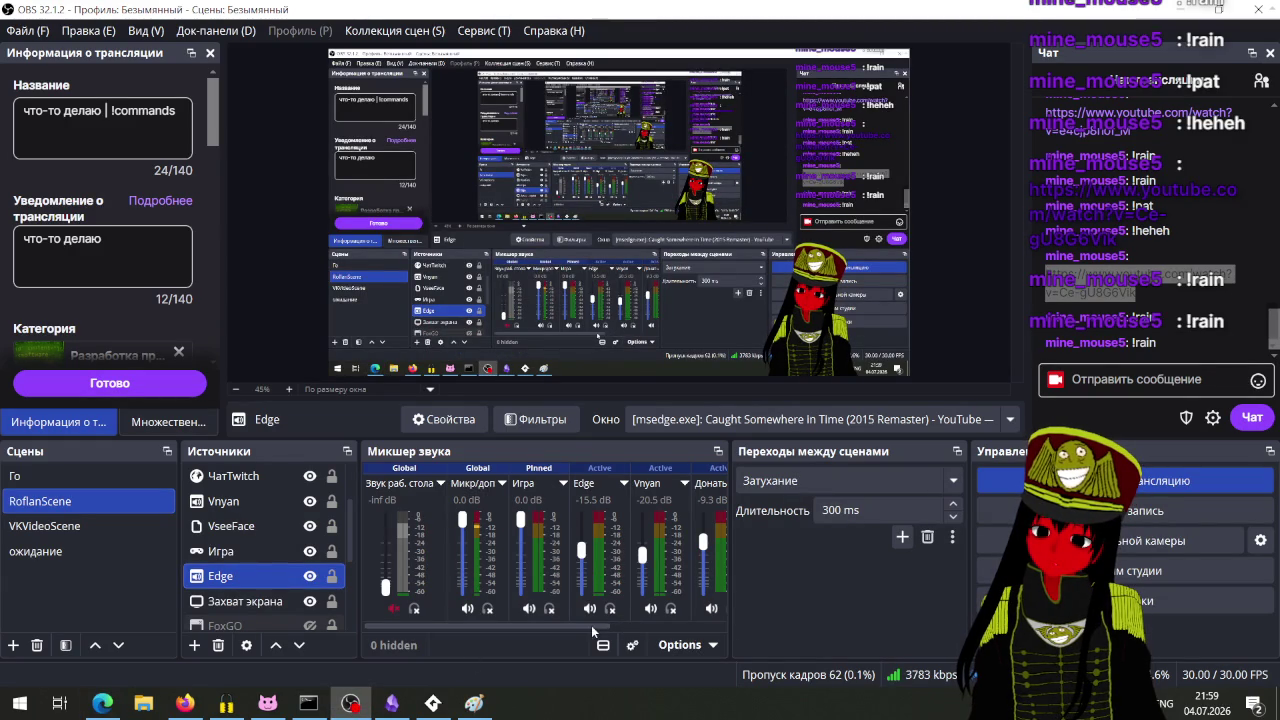
pyautogui.moveTo(591, 625); pyautogui.dragTo(681, 625)
pyautogui.click(632, 645)
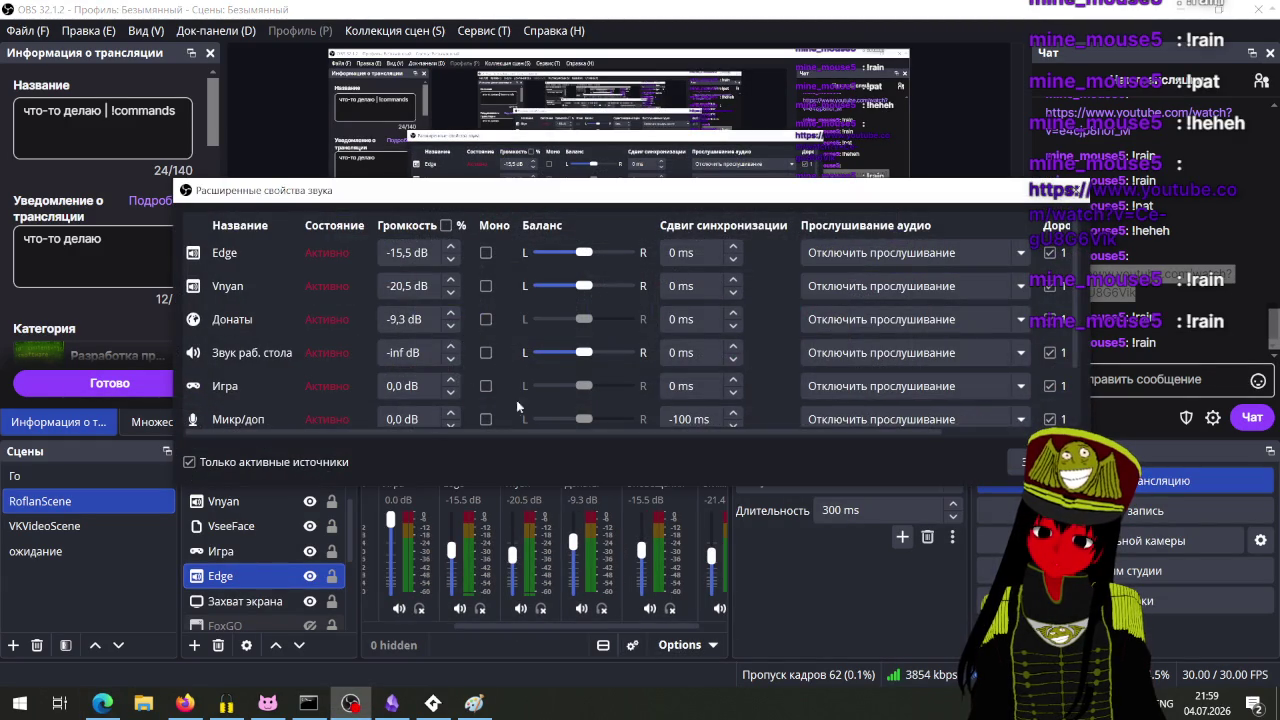
pyautogui.scroll(-2, 282, 359)
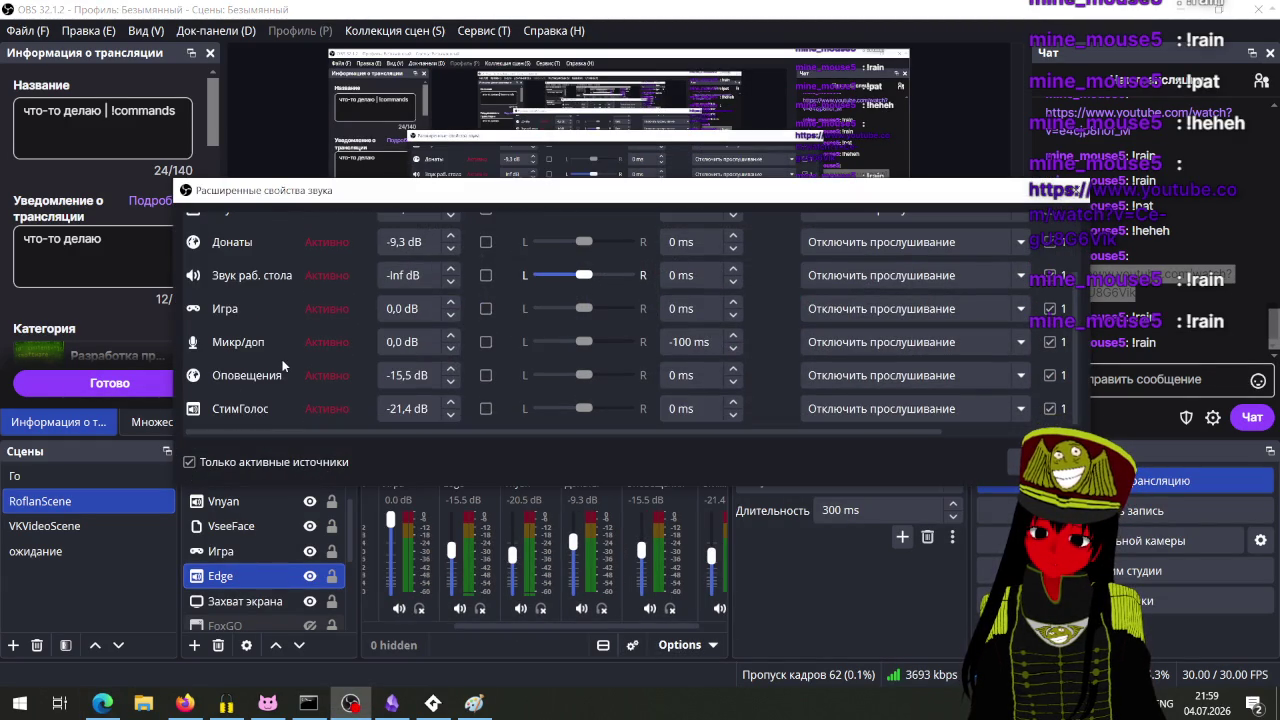
pyautogui.scroll(2, 282, 359)
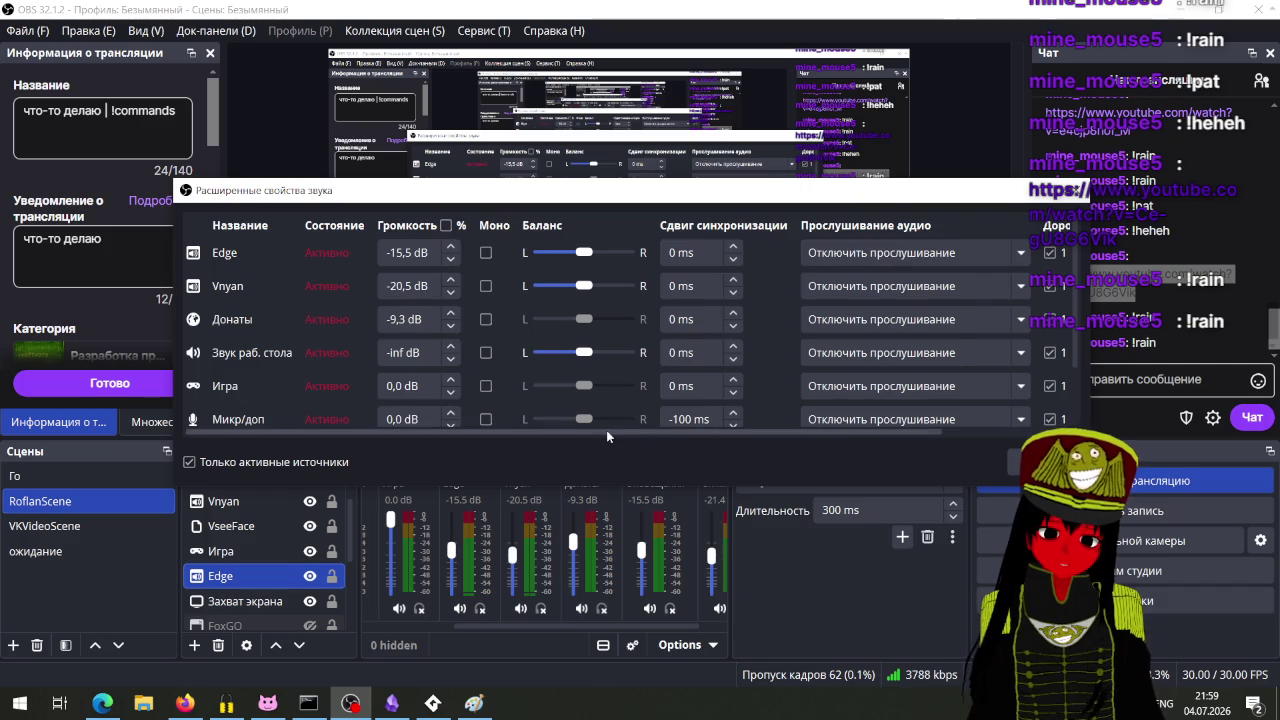
pyautogui.moveTo(606, 436); pyautogui.dragTo(681, 433)
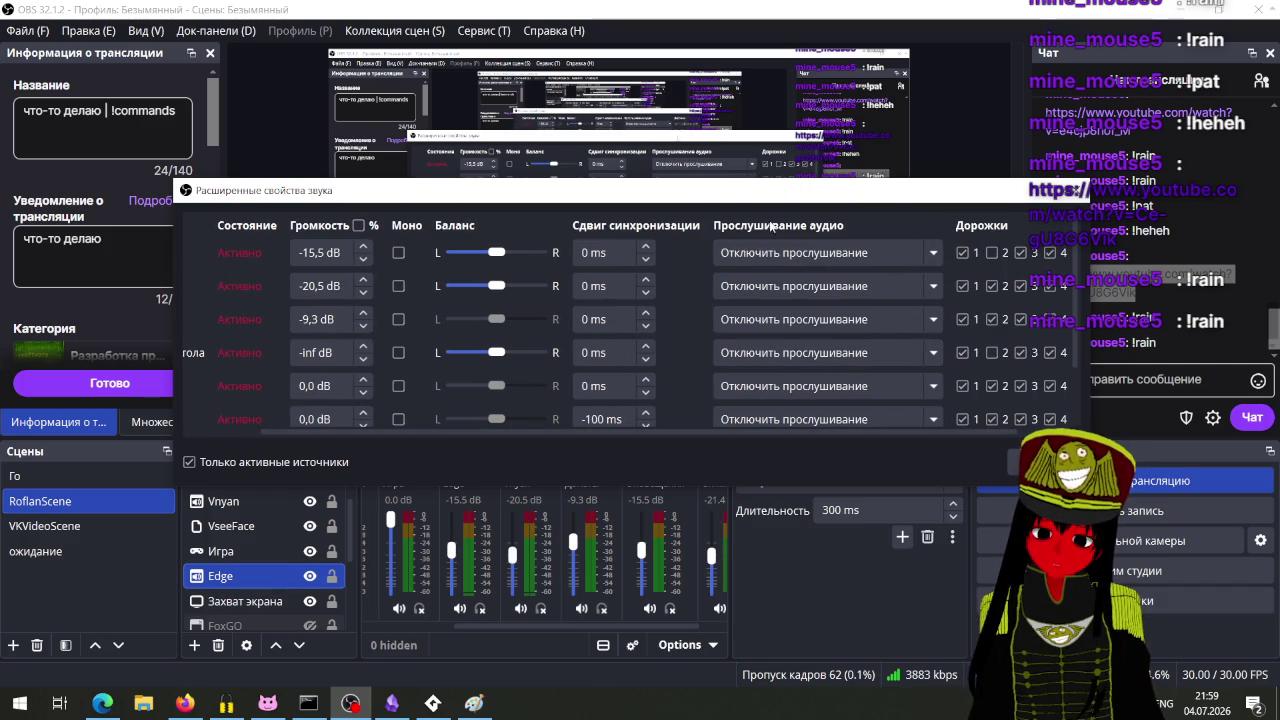
pyautogui.hscroll(-2, 797, 428)
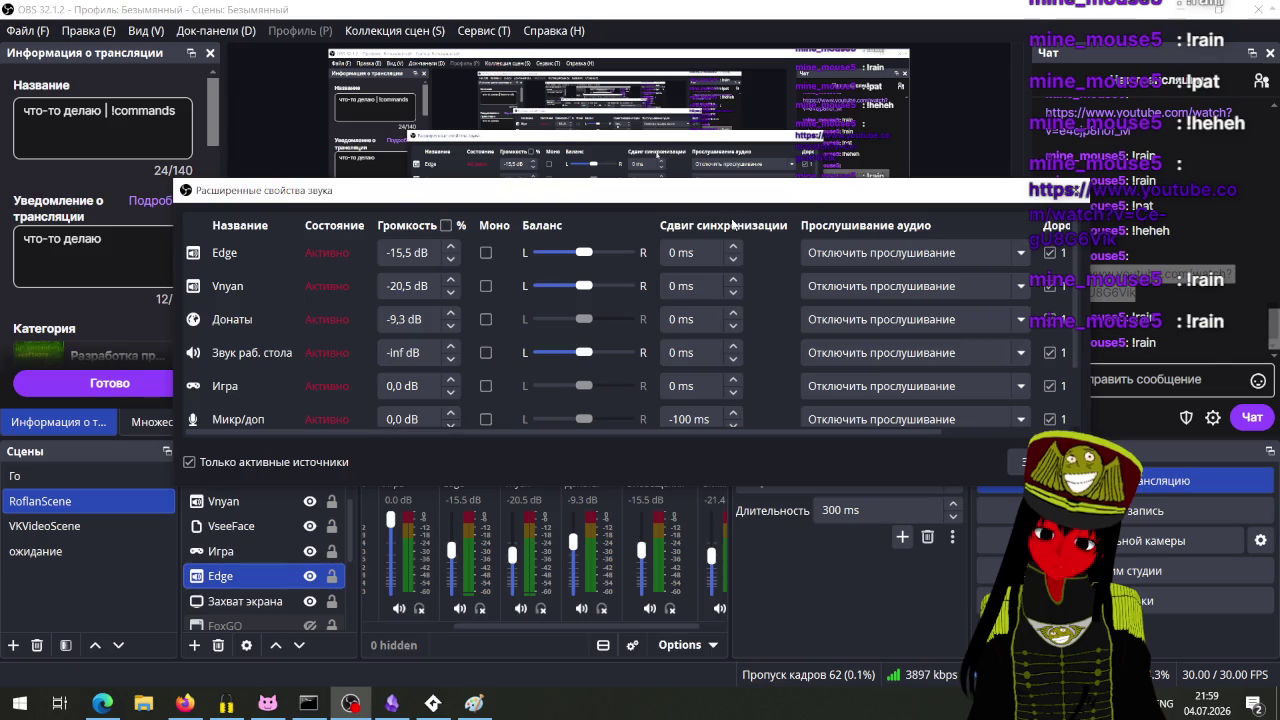
pyautogui.moveTo(720, 190)
pyautogui.mouseDown()
pyautogui.moveTo(680, 428)
pyautogui.moveTo(685, 212)
pyautogui.mouseUp()
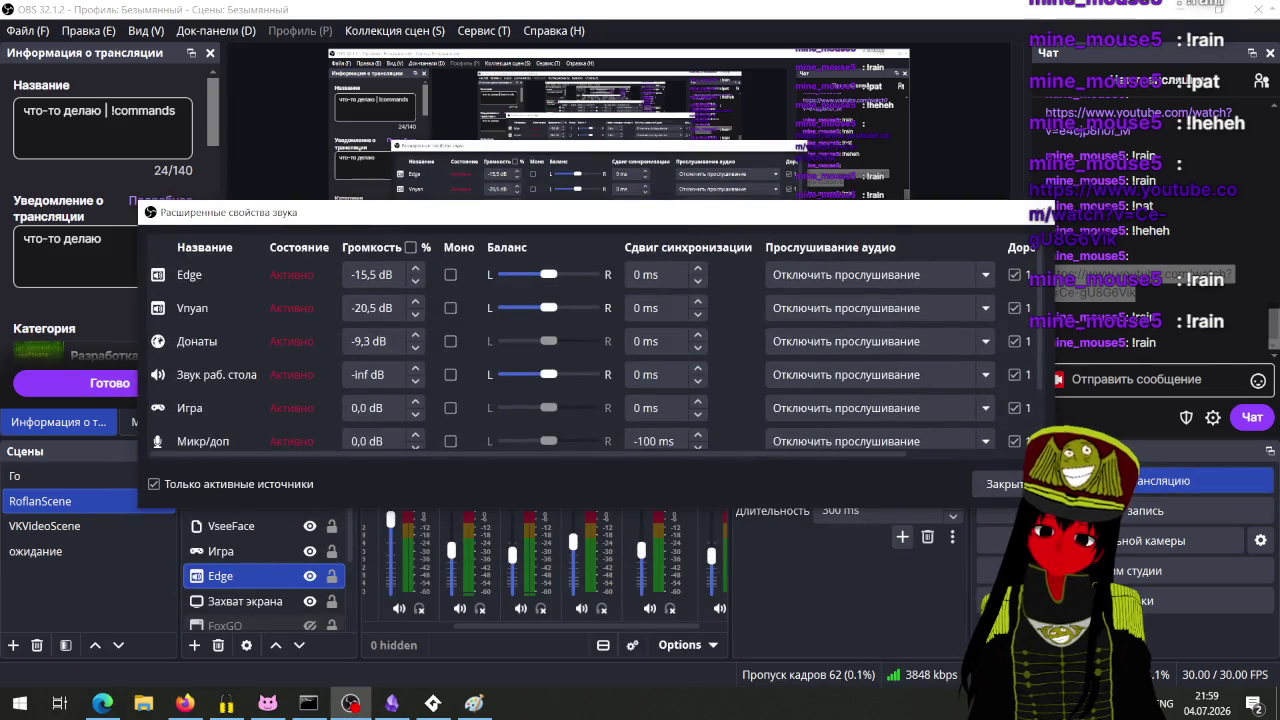
pyautogui.click(1010, 486)
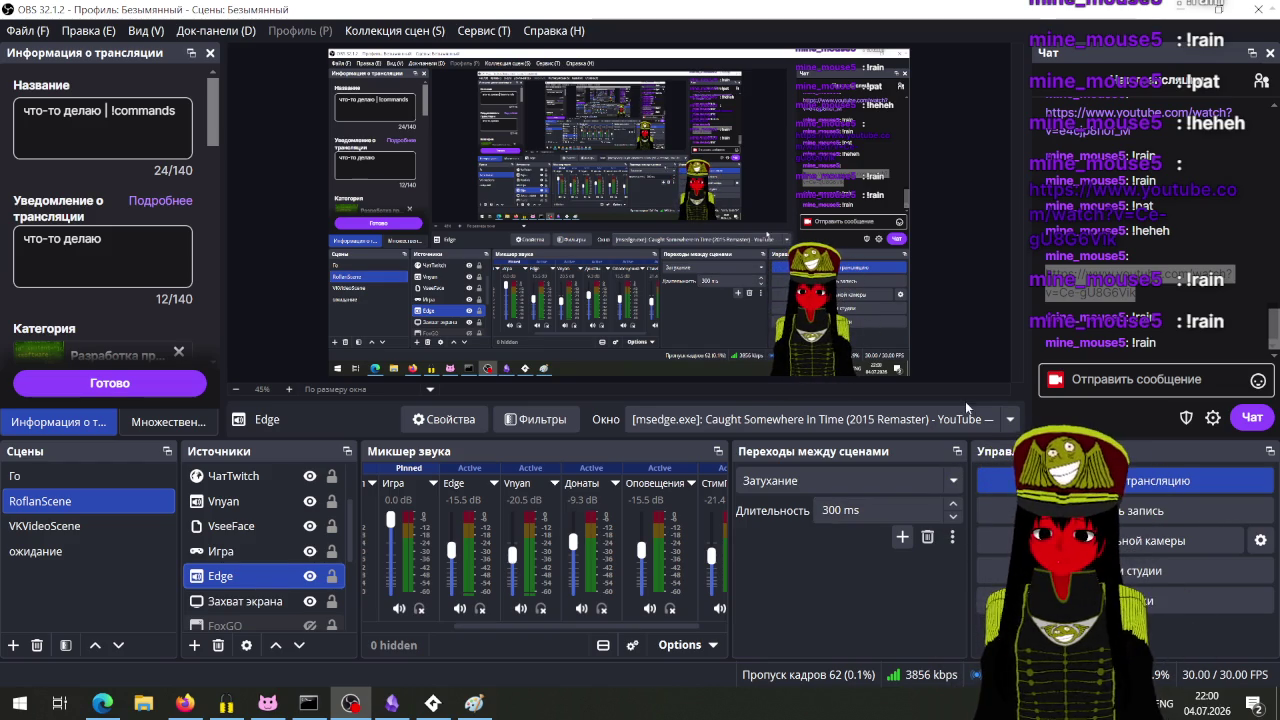
pyautogui.click(1184, 9)
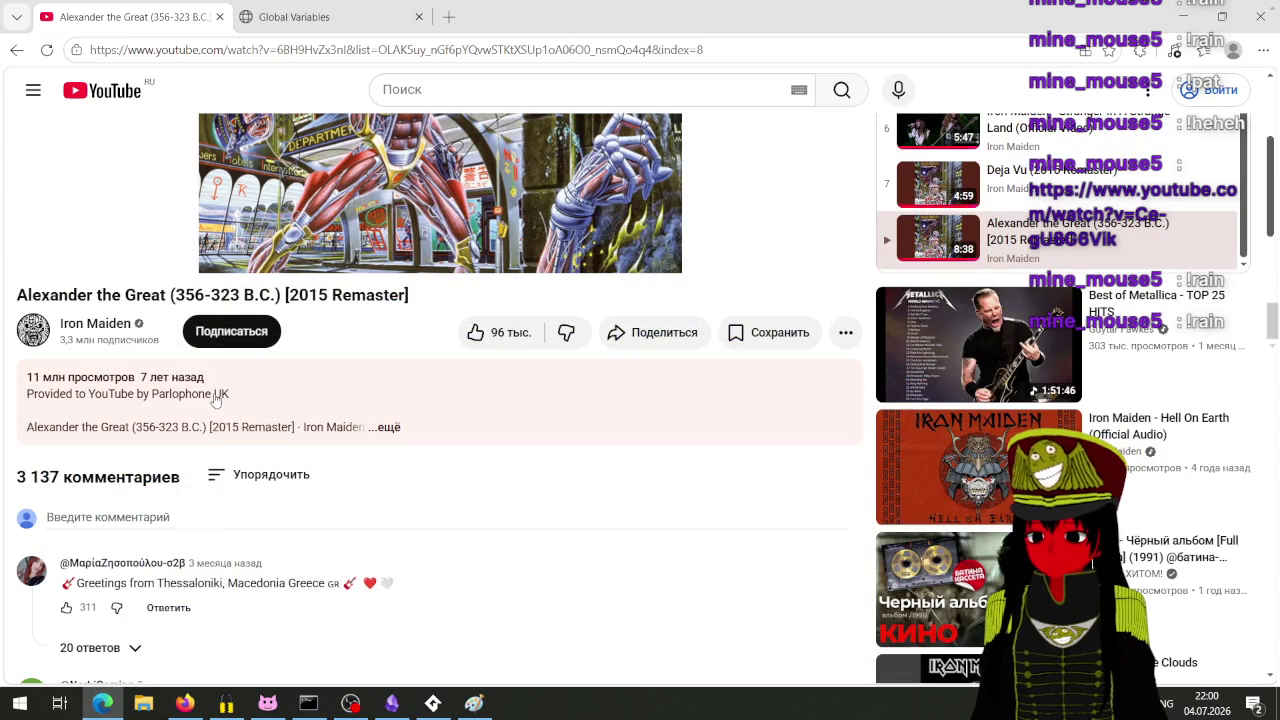
# Step: Look over the Hell On Earth YouTube page, then return to OBS Studio
pyautogui.scroll(-3, 218, 450)
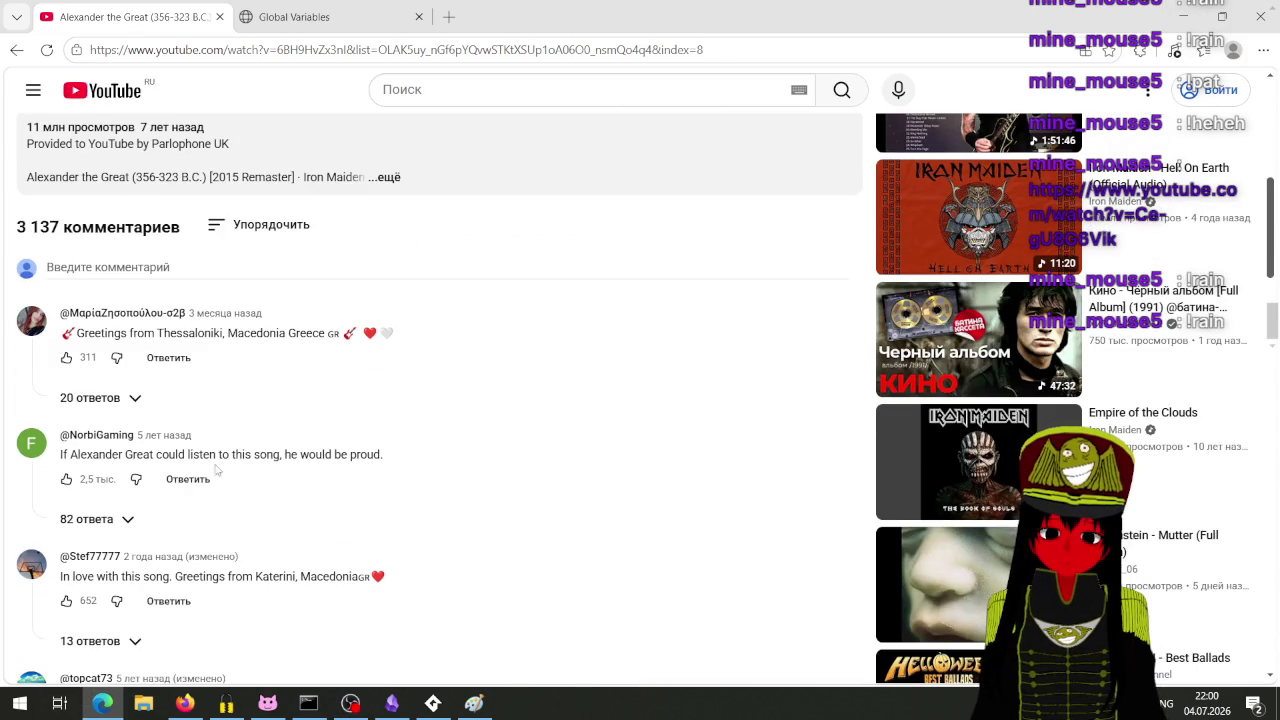
pyautogui.scroll(3, 596, 514)
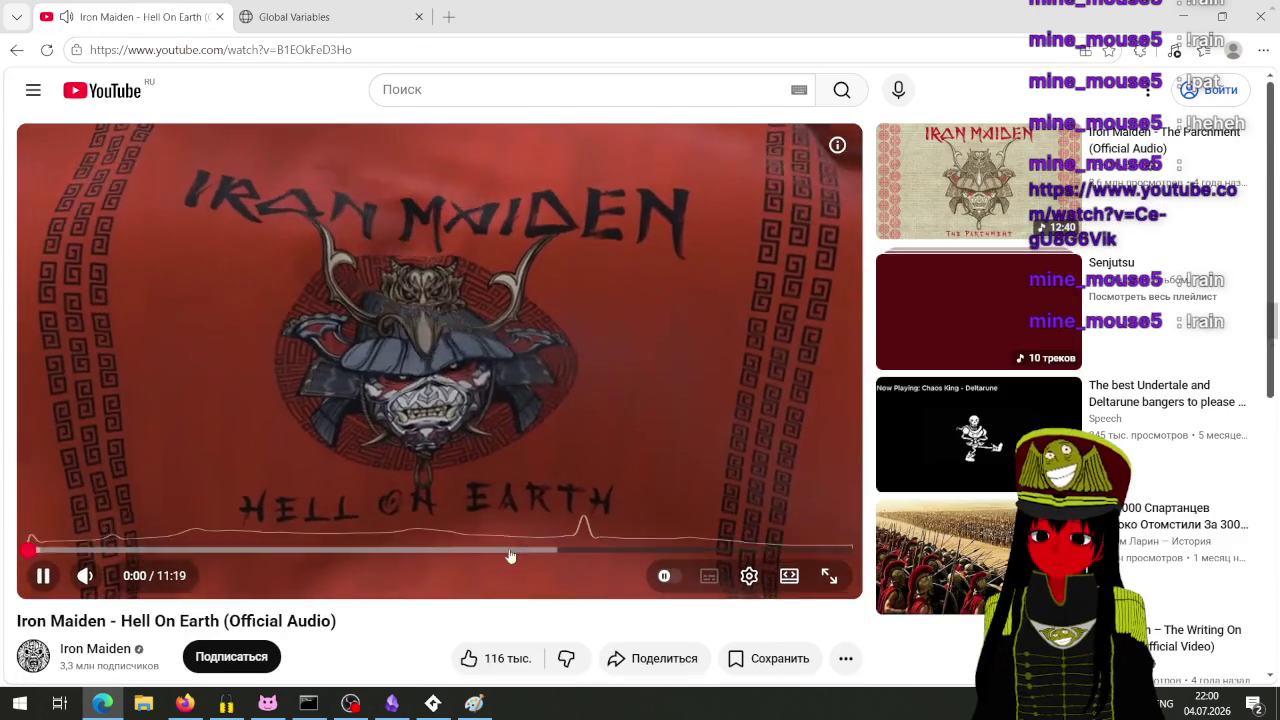
pyautogui.hotkey('alt', 'Tab')
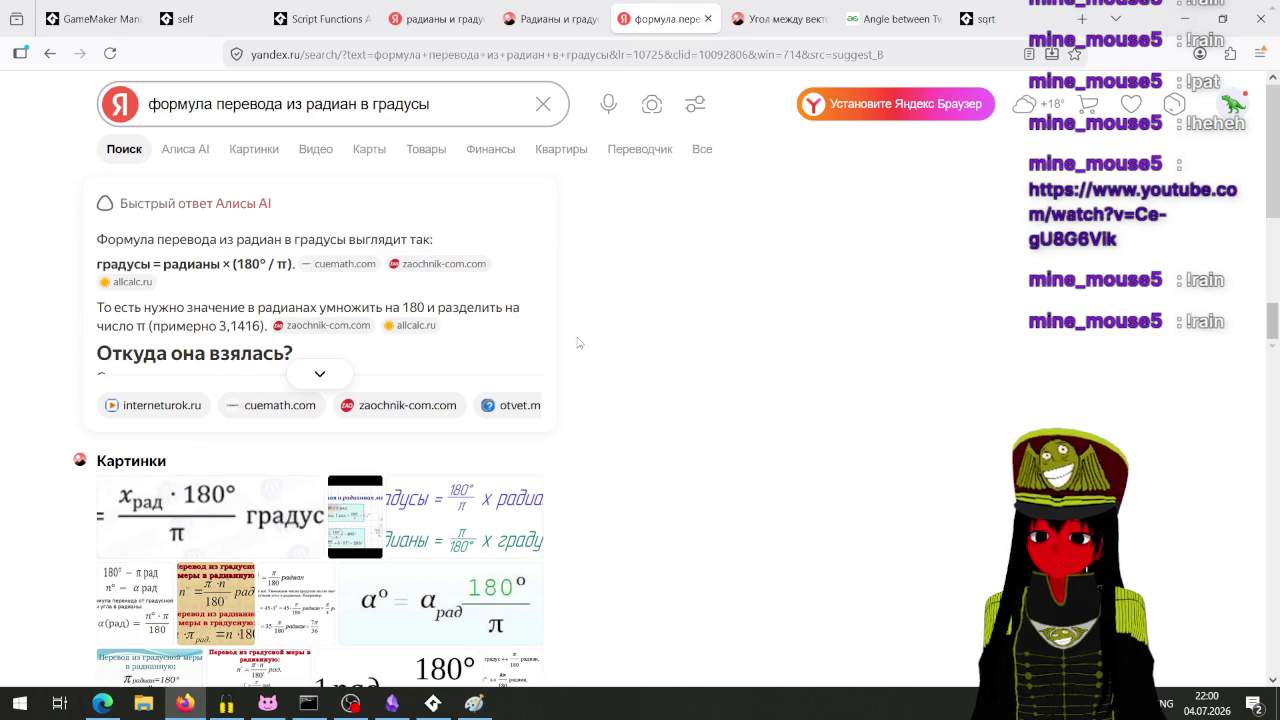
pyautogui.click(351, 703)
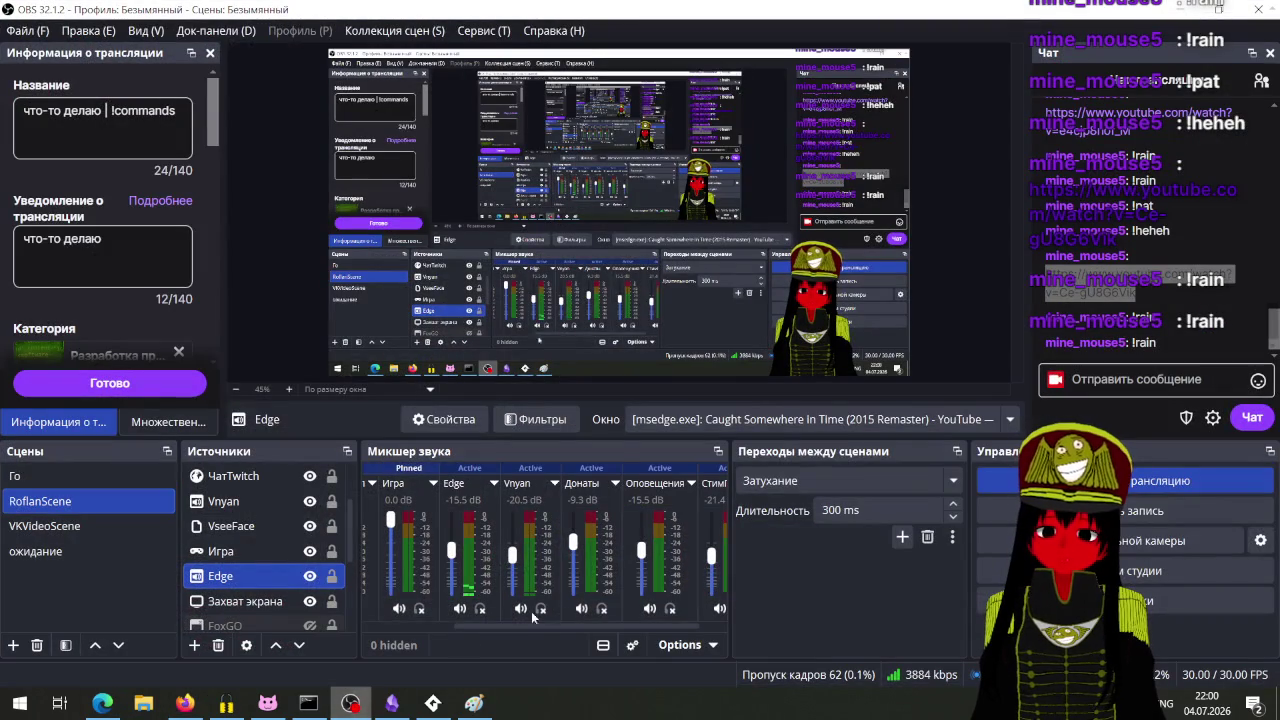
# Step: Raise the Edge audio fader to about -10 dB and minimize OBS
pyautogui.moveTo(550, 628); pyautogui.dragTo(458, 634)
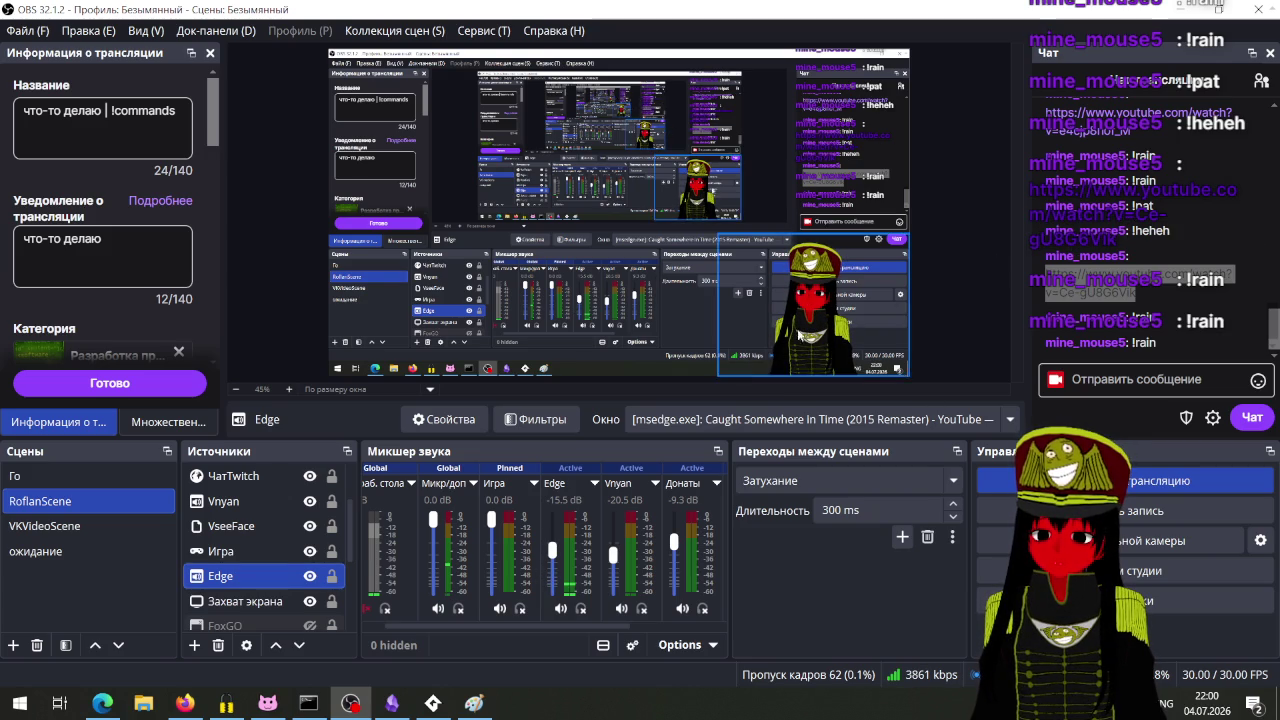
pyautogui.moveTo(553, 553); pyautogui.dragTo(555, 551)
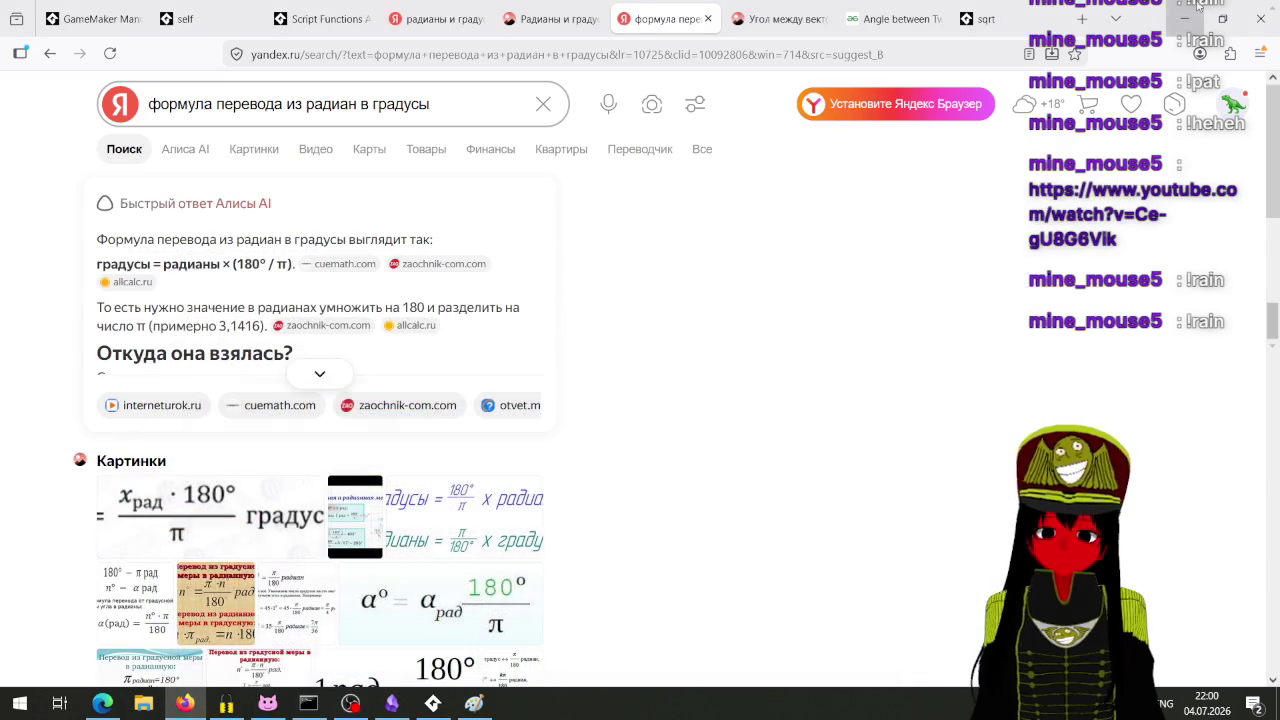
pyautogui.click(1192, 9)
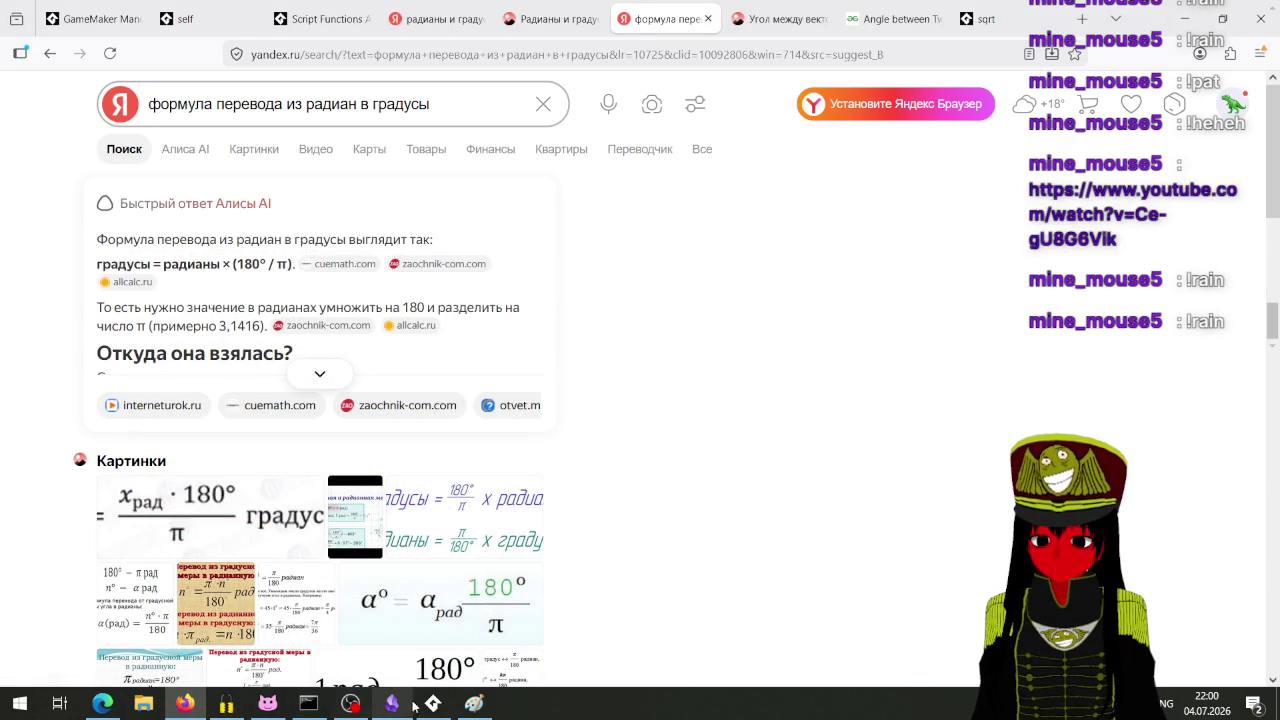
# Step: Bring GameMaker forward and pan to InfrantryObj's events and Global Left Pressed code
pyautogui.click(433, 703)
pyautogui.moveTo(565, 441); pyautogui.dragTo(381, 448)
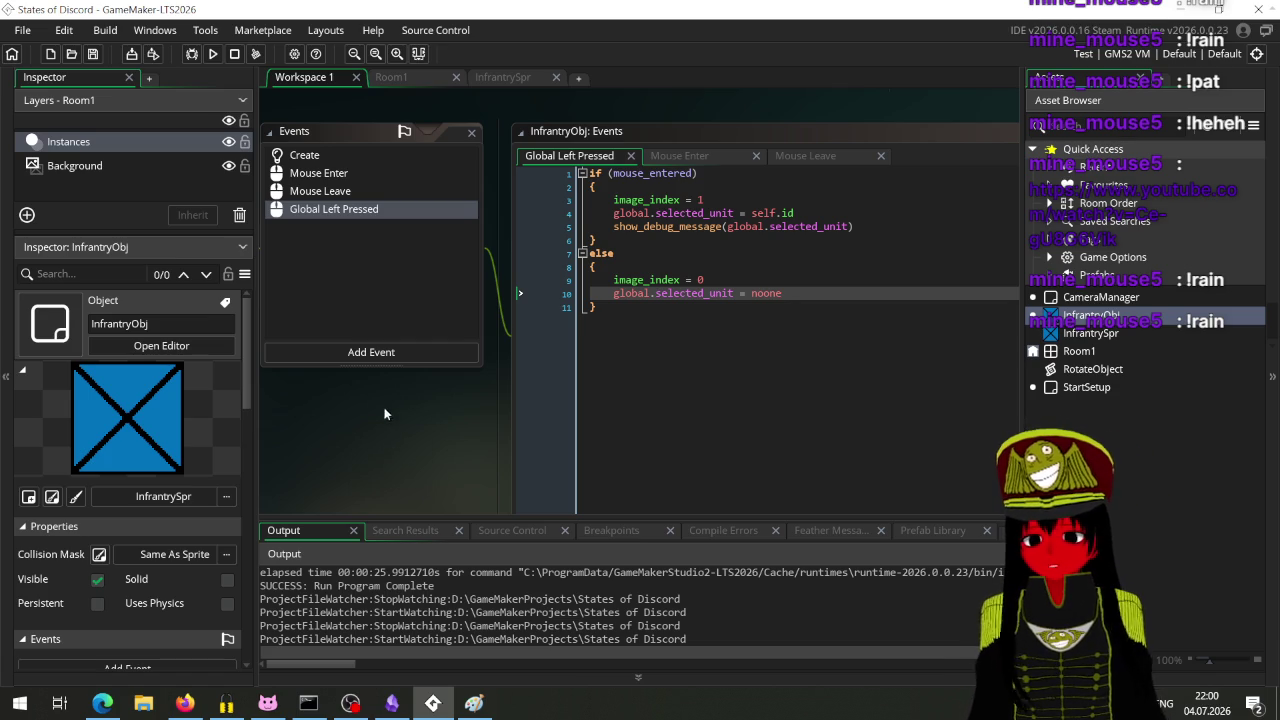
pyautogui.click(369, 352)
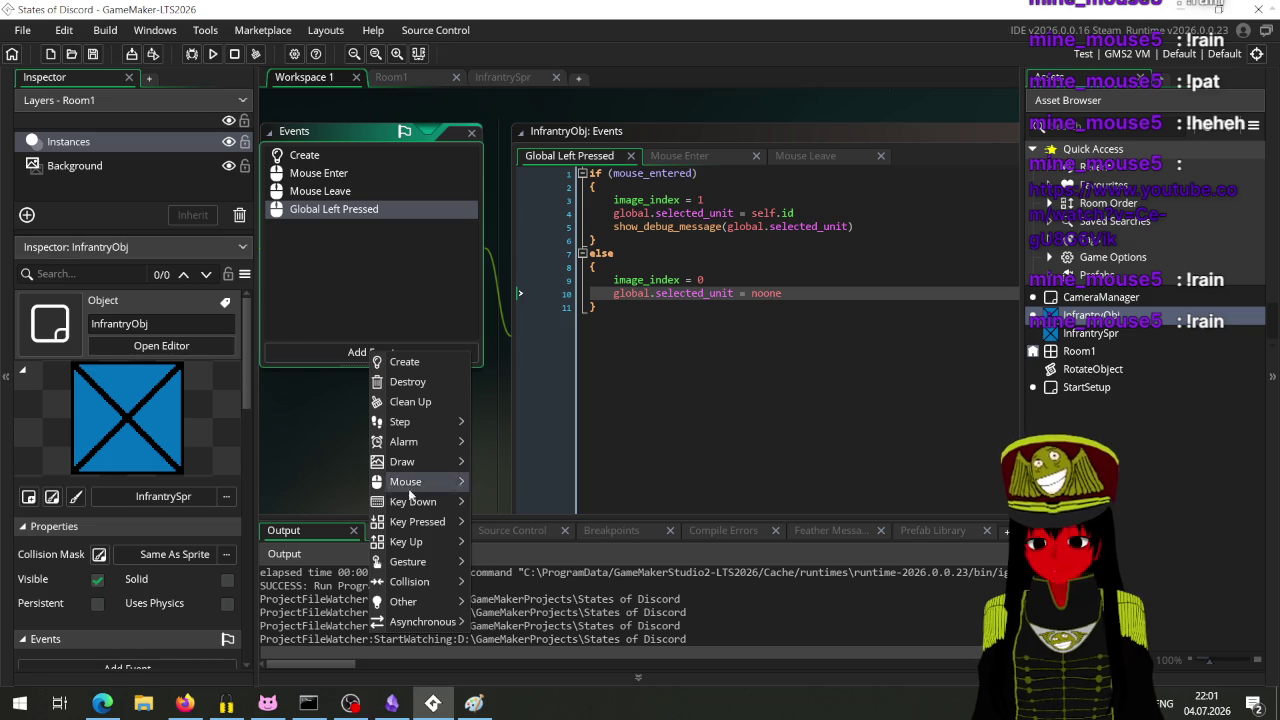
# Step: Add a GML Code Mouse > Left Pressed event to InfrantryObj
pyautogui.moveTo(423, 481)
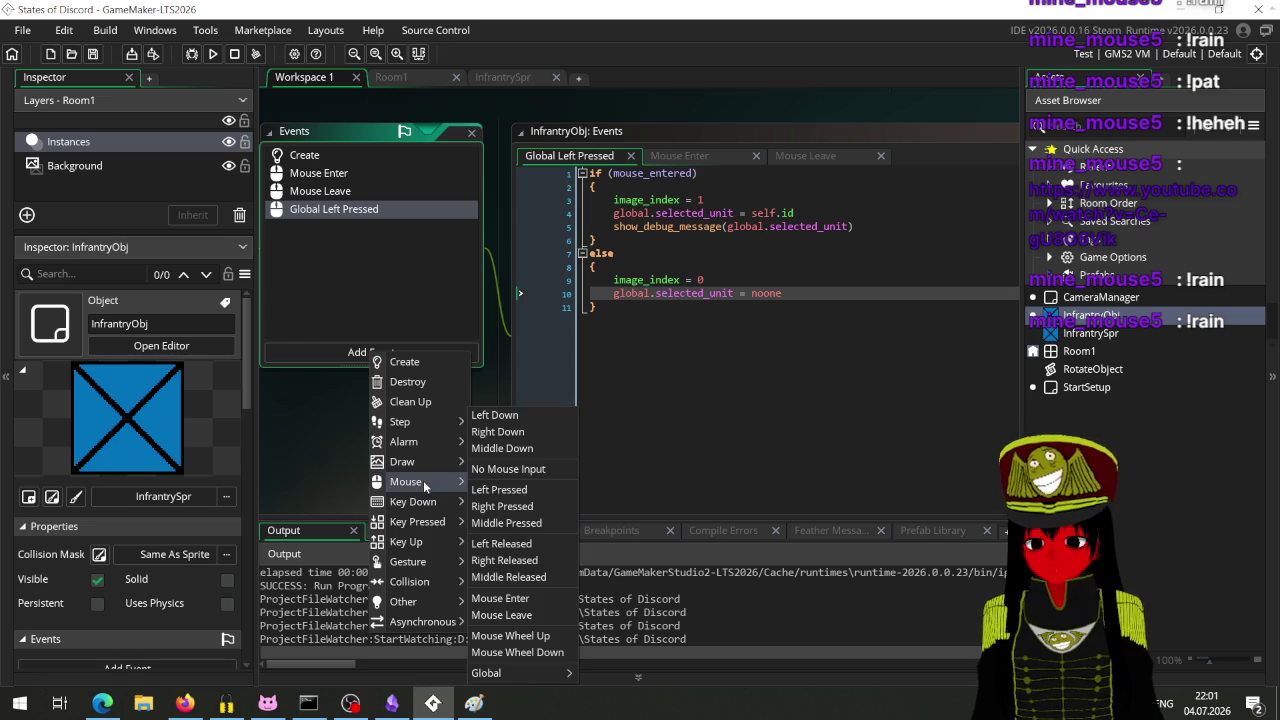
pyautogui.click(530, 490)
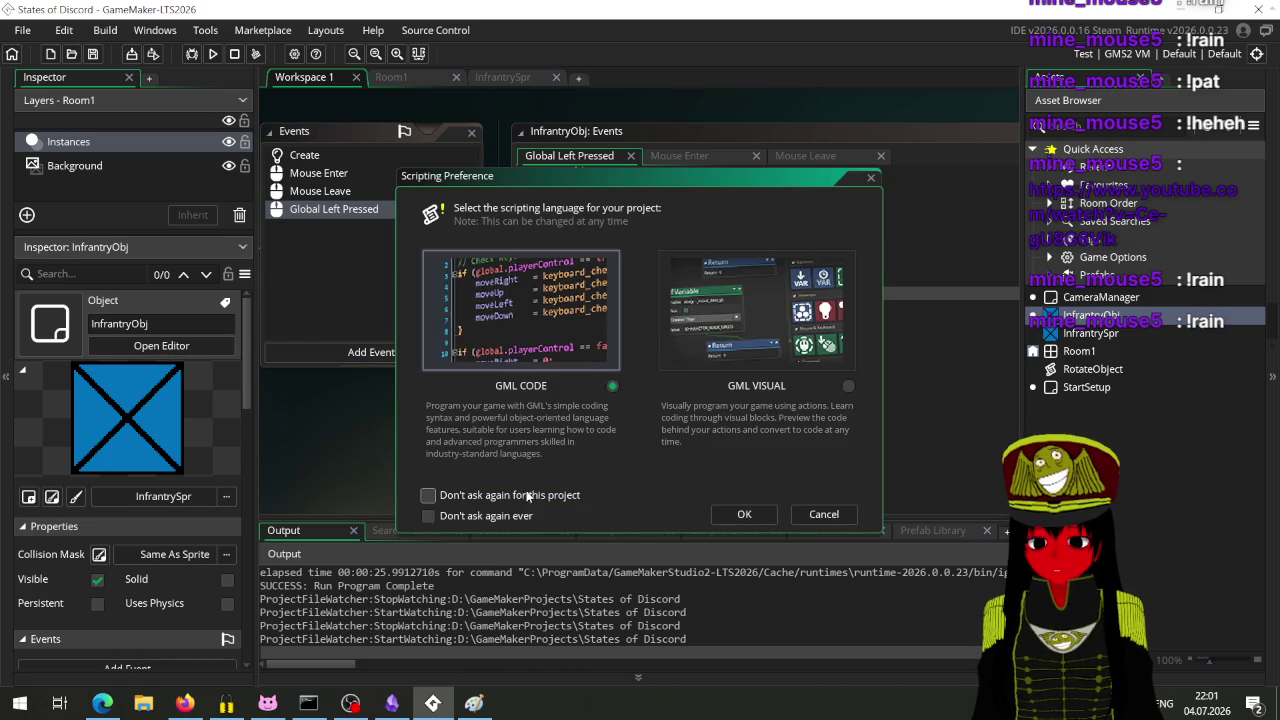
pyautogui.click(745, 514)
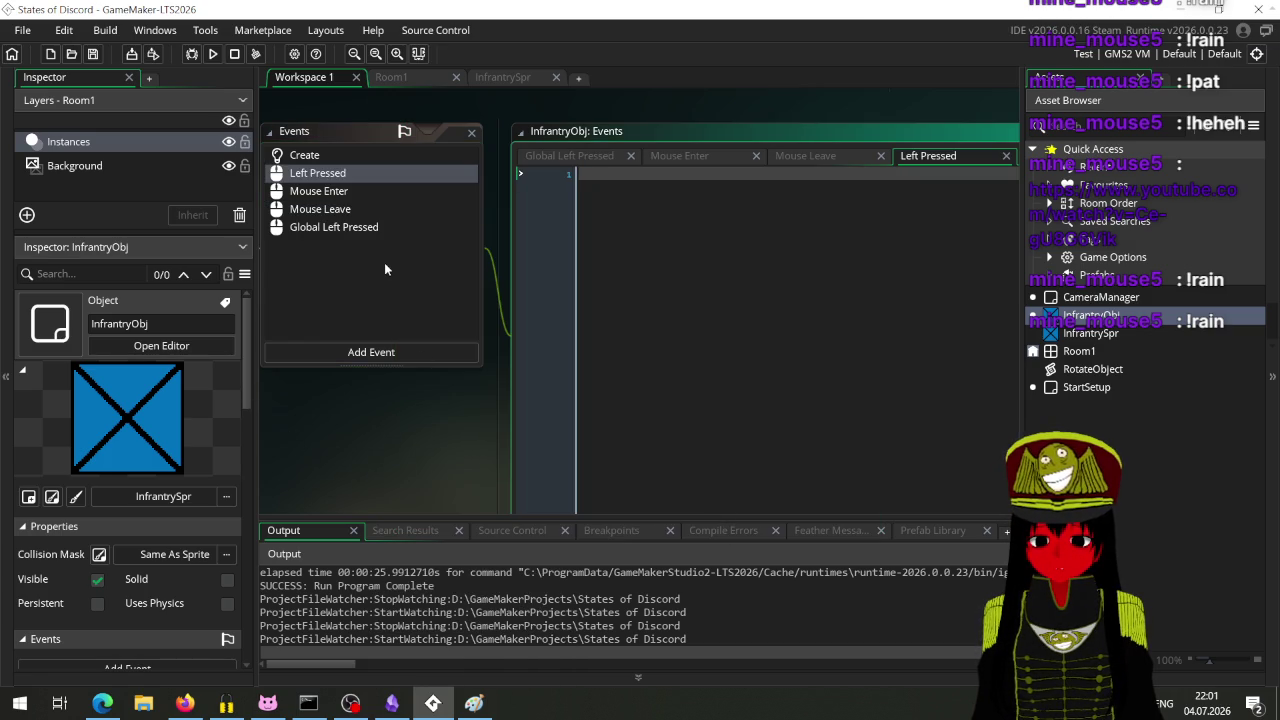
pyautogui.click(334, 227)
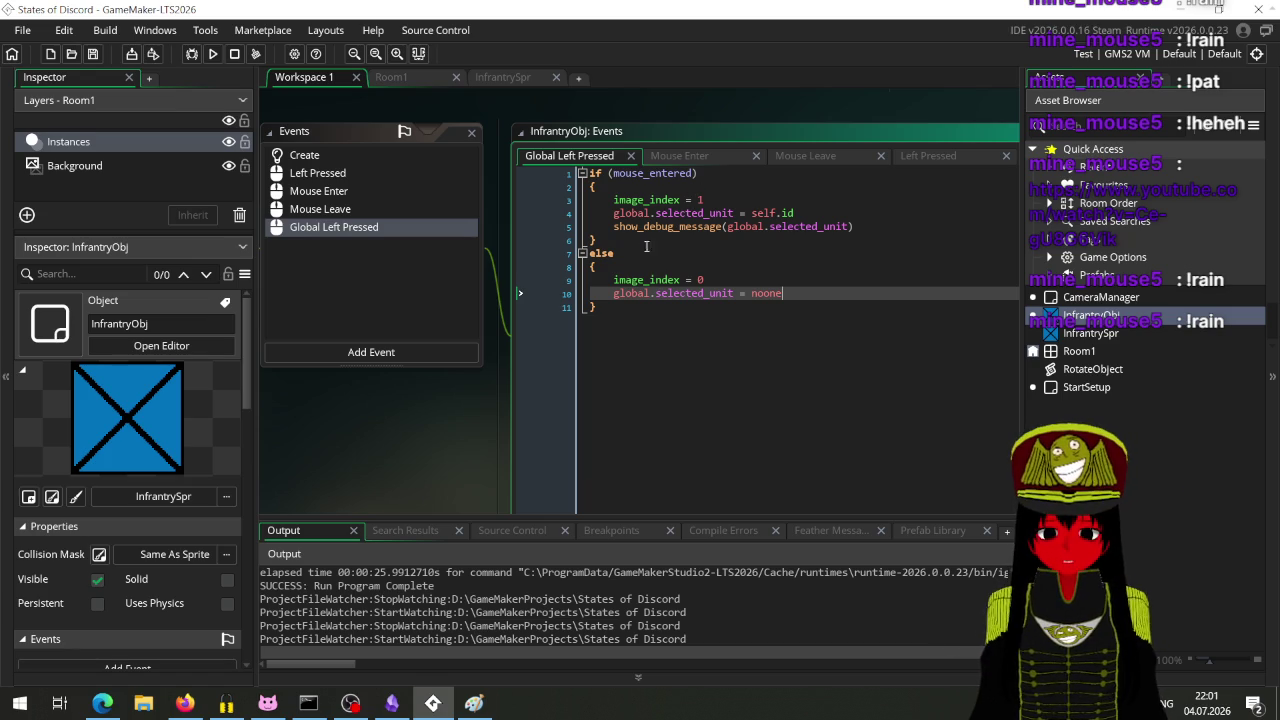
# Step: Move the if (mouse_entered) selection block into Left Pressed and close the Mouse Enter/Leave tabs
pyautogui.click(642, 241)
pyautogui.moveTo(642, 241); pyautogui.dragTo(460, 156)
pyautogui.hotkey('ctrl', 'c')
pyautogui.press('BackSpace')
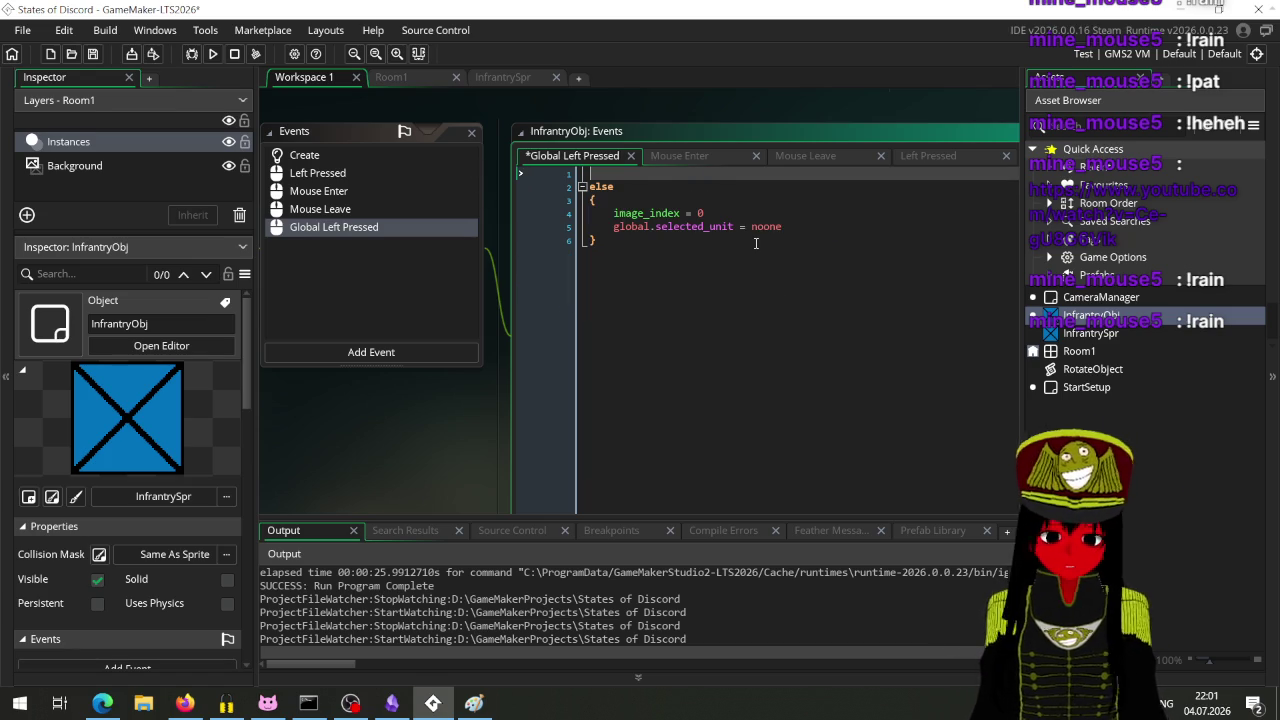
pyautogui.click(944, 152)
pyautogui.hotkey('ctrl', 'v')
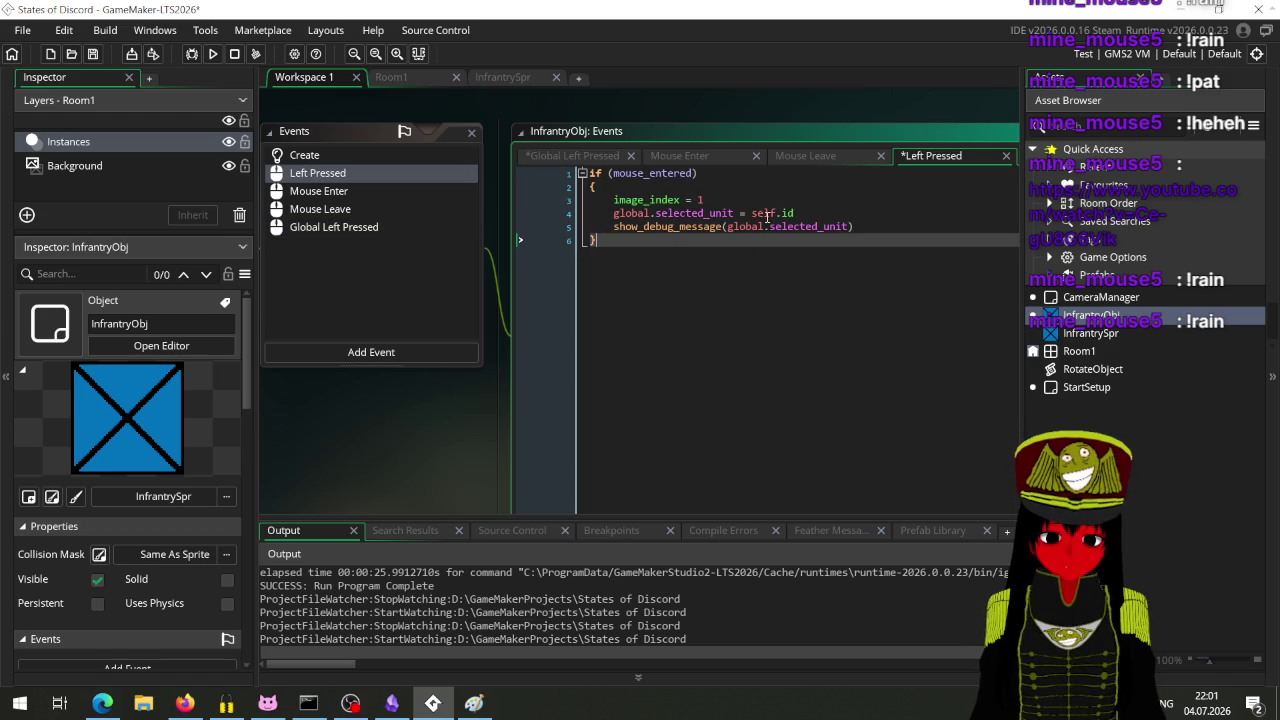
pyautogui.click(756, 155)
pyautogui.click(757, 155)
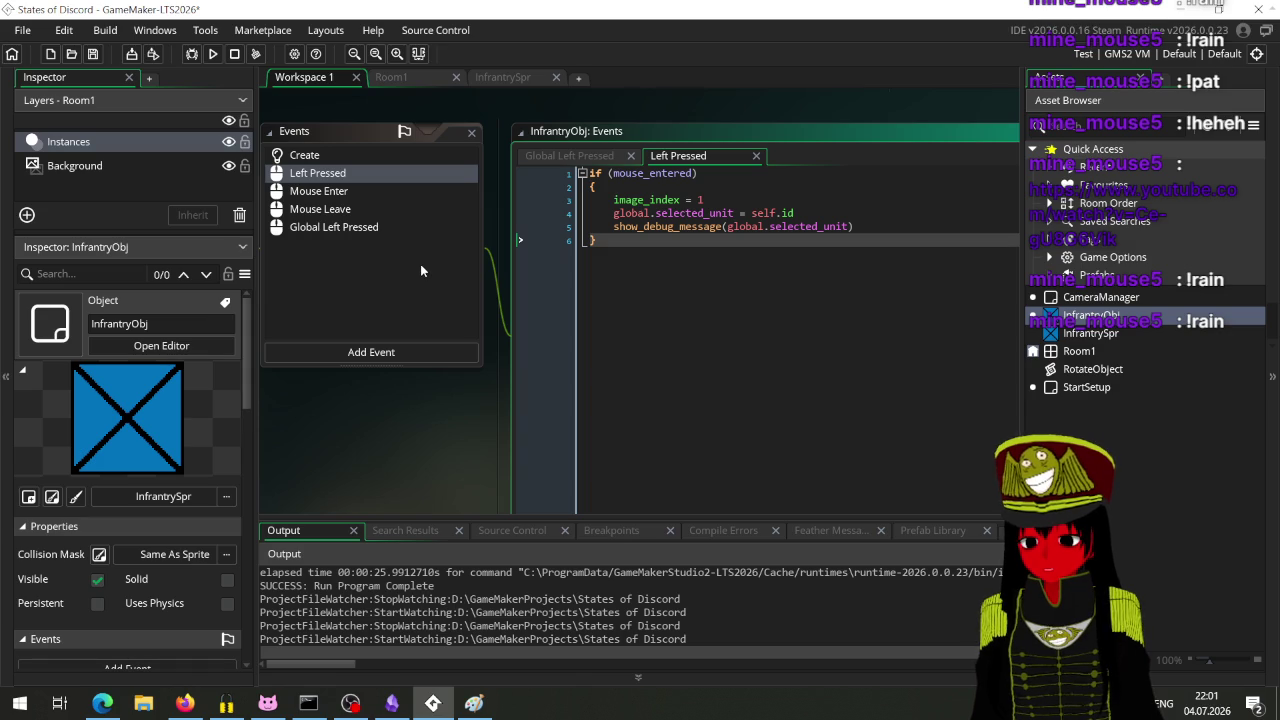
# Step: Review Global Left Pressed's leftover code and back out of the first Delete Event attempt
pyautogui.click(368, 239)
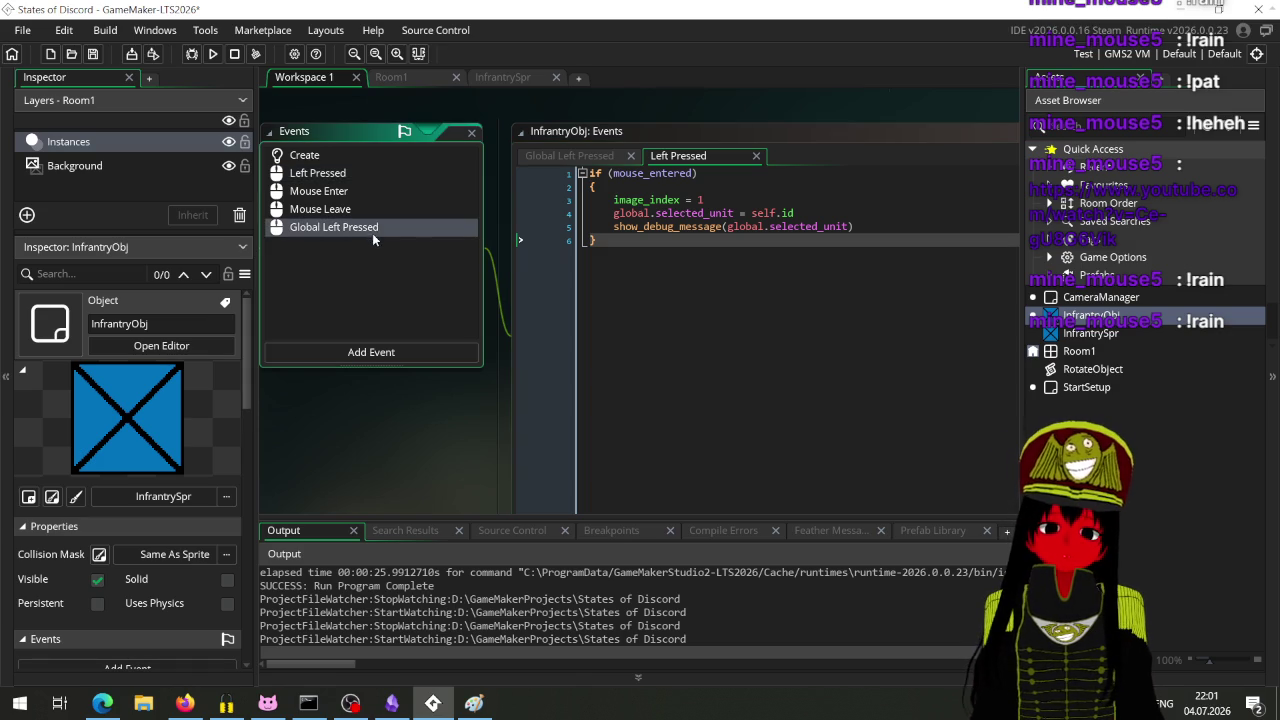
pyautogui.rightClick(369, 229)
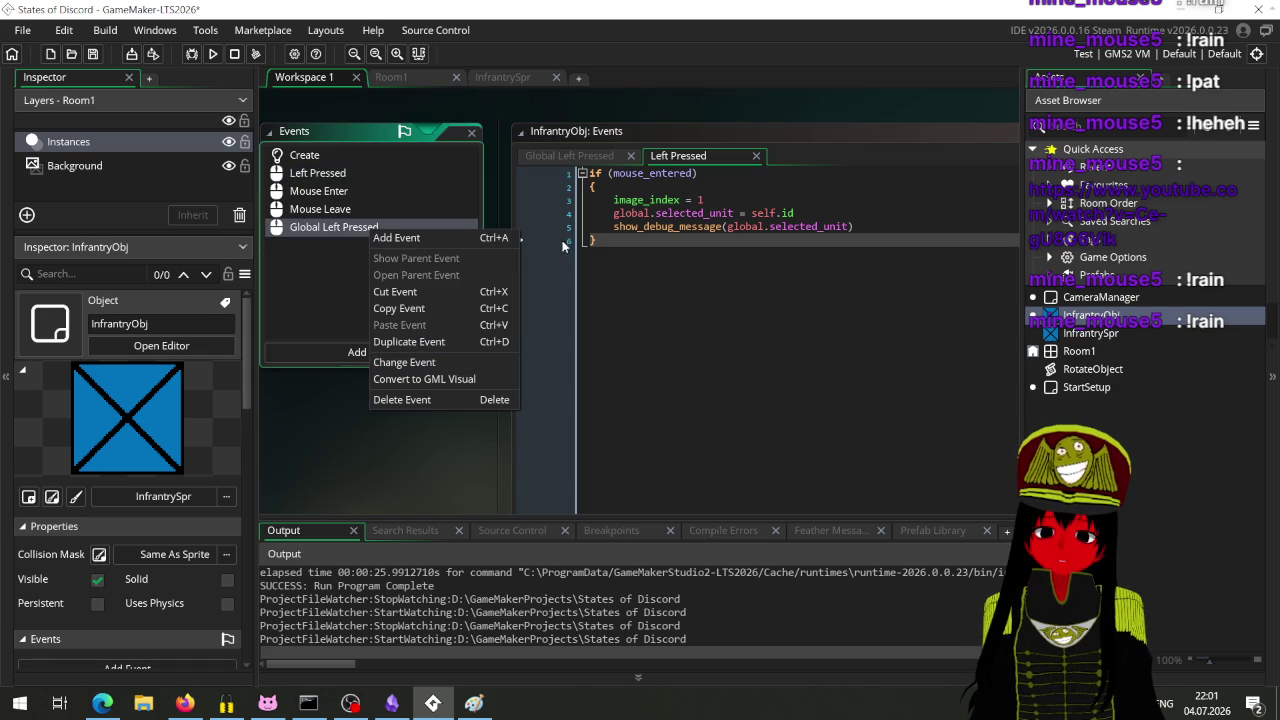
pyautogui.click(560, 166)
pyautogui.rightClick(315, 230)
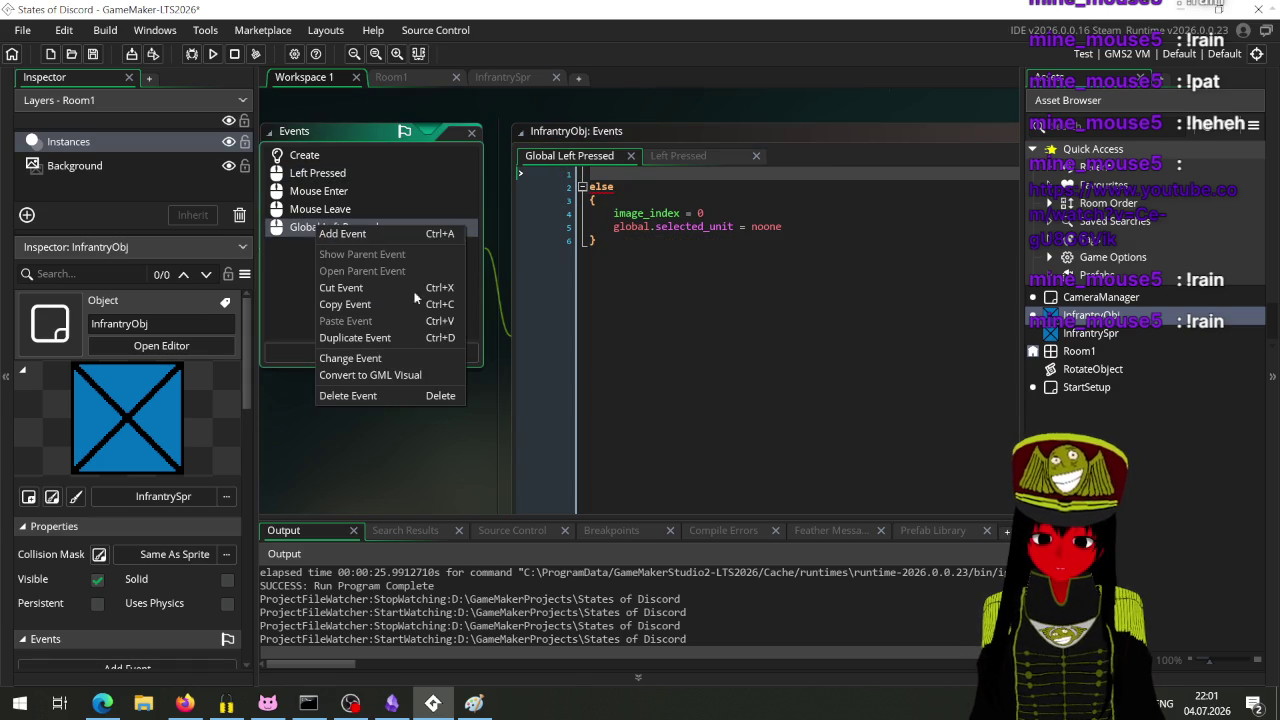
pyautogui.click(366, 396)
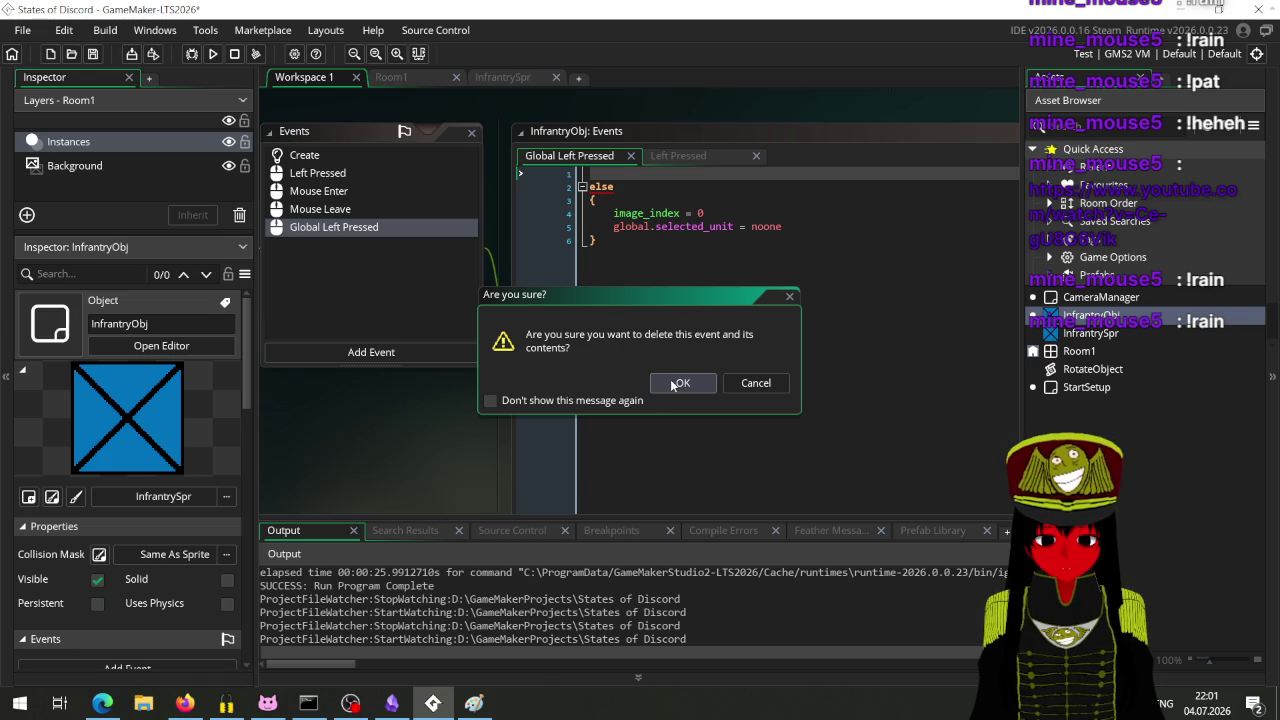
pyautogui.press('Escape')
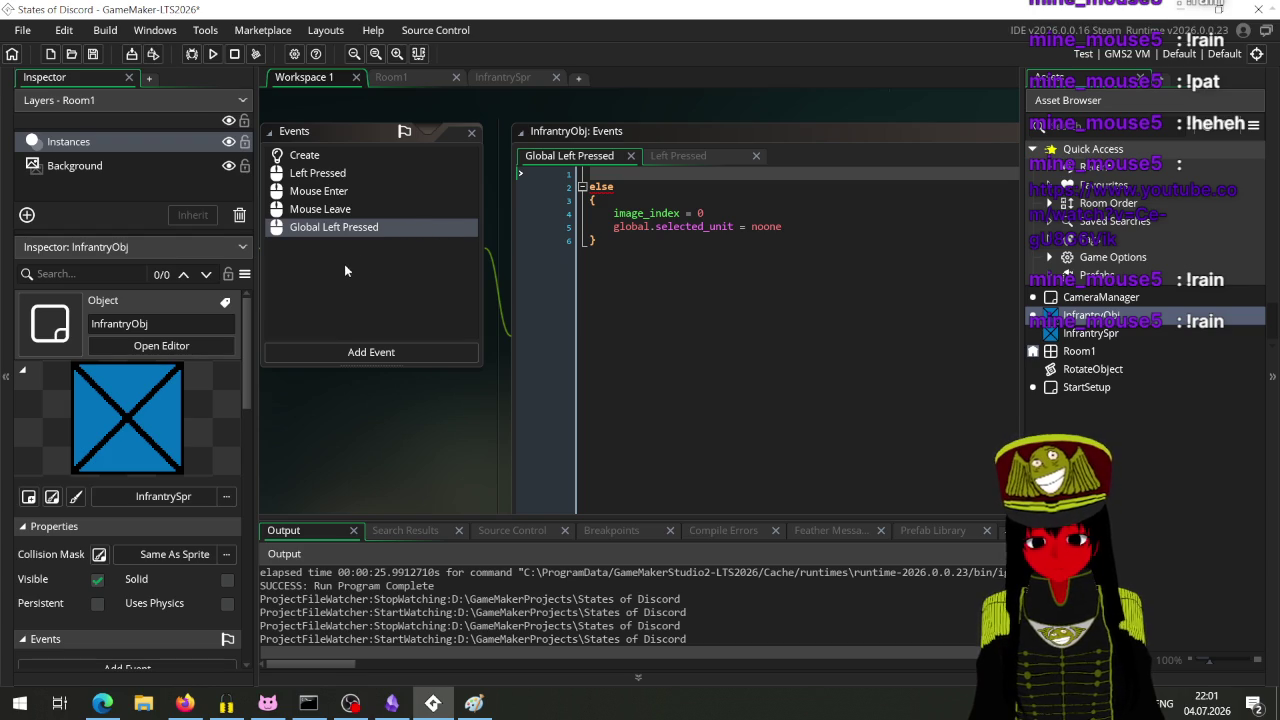
# Step: Delete the Global Left Pressed event, then open Left Pressed and run the game
pyautogui.moveTo(339, 417)
pyautogui.mouseDown()
pyautogui.moveTo(536, 458)
pyautogui.moveTo(587, 434)
pyautogui.mouseUp()
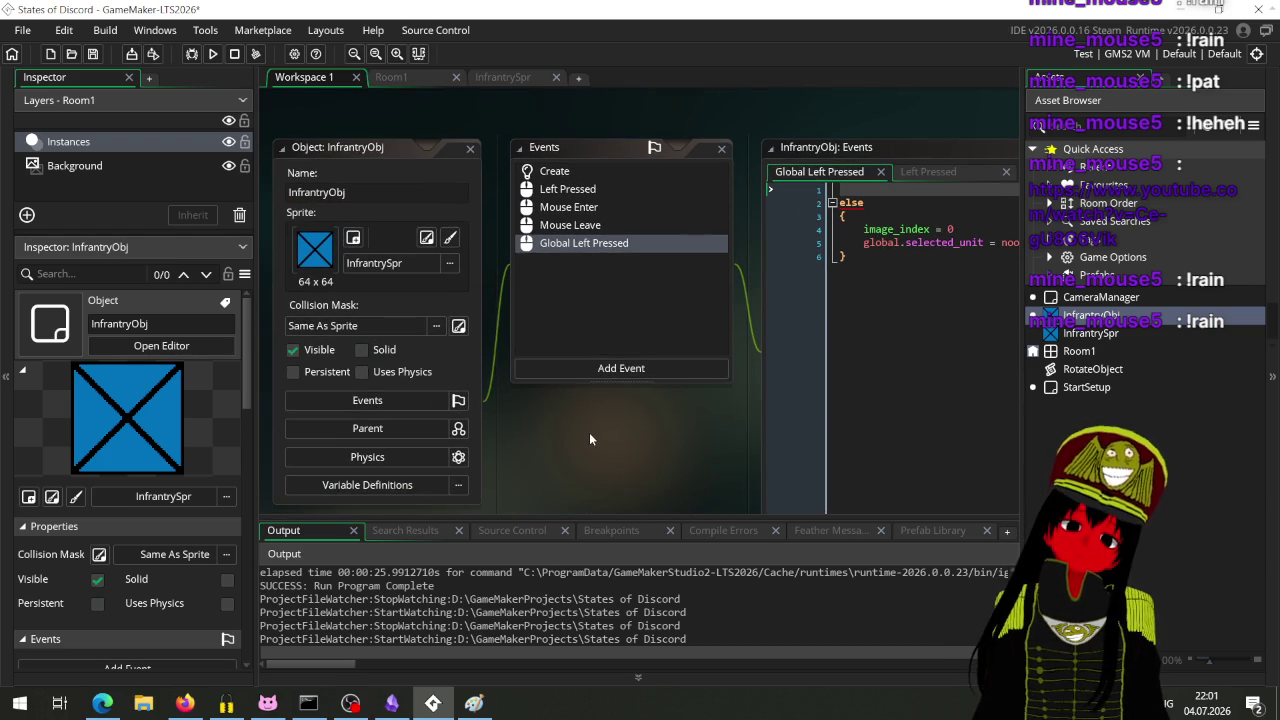
pyautogui.click(645, 204)
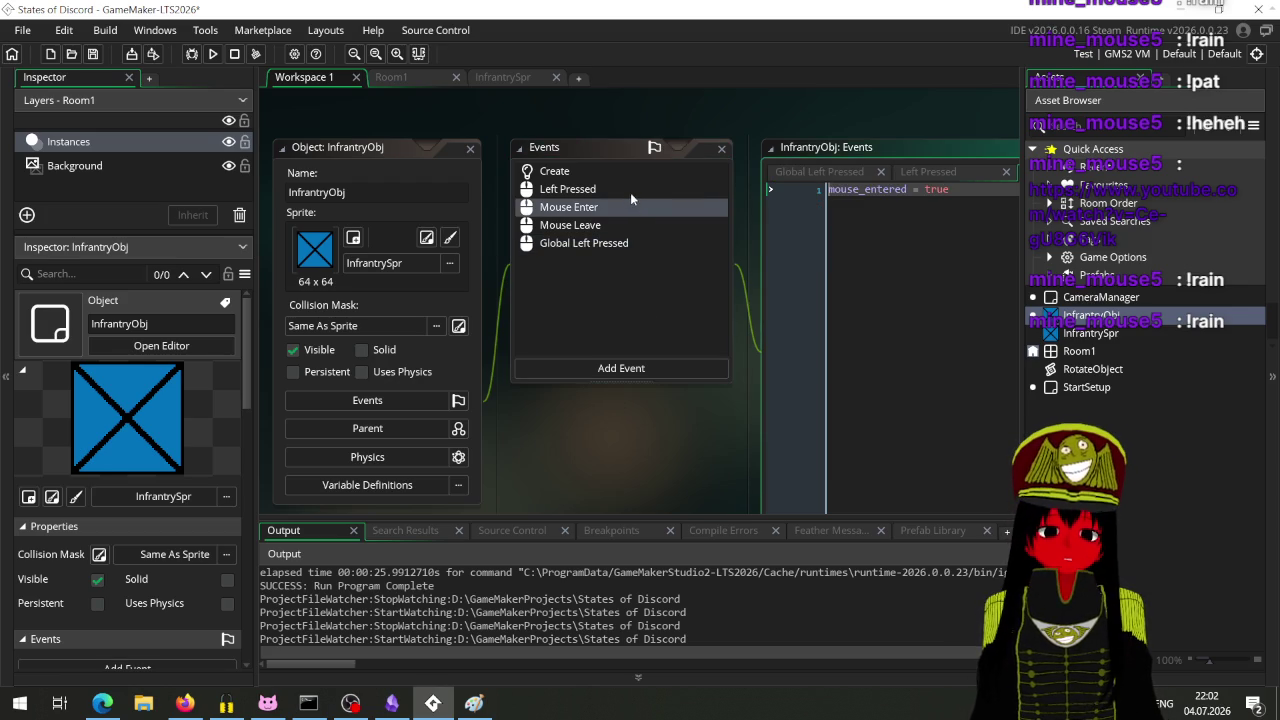
pyautogui.click(627, 246)
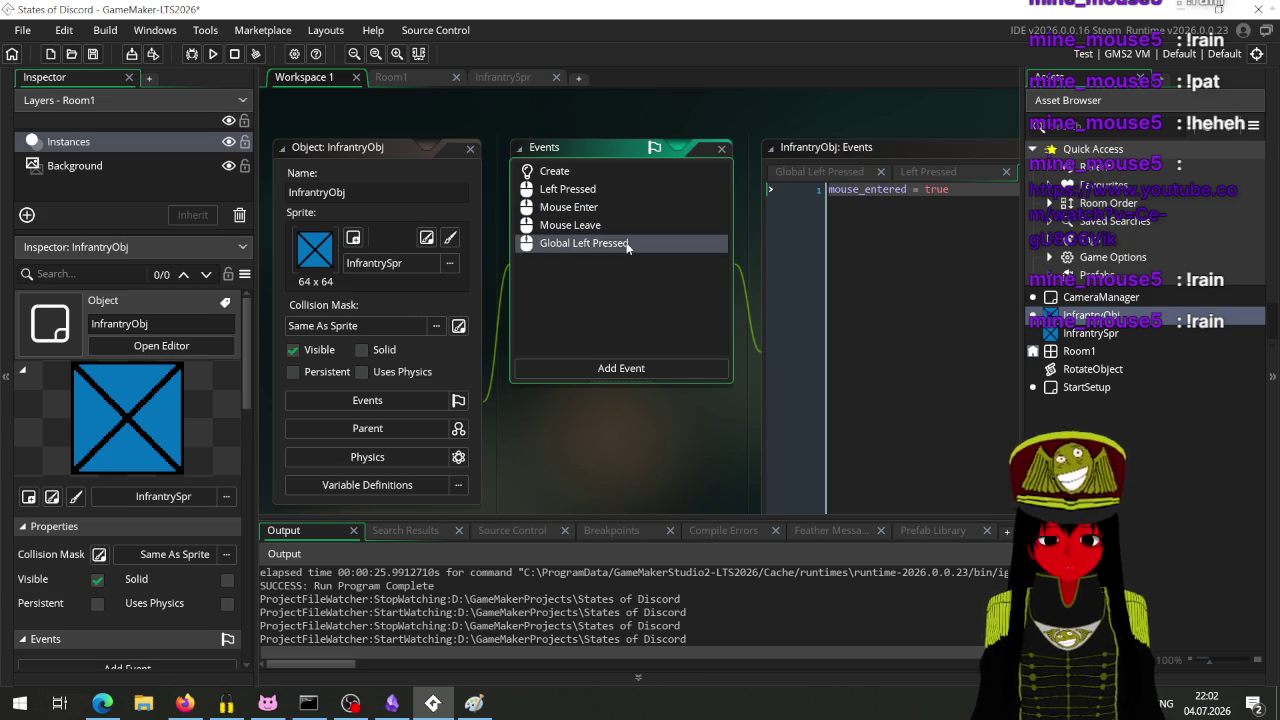
pyautogui.press('Delete')
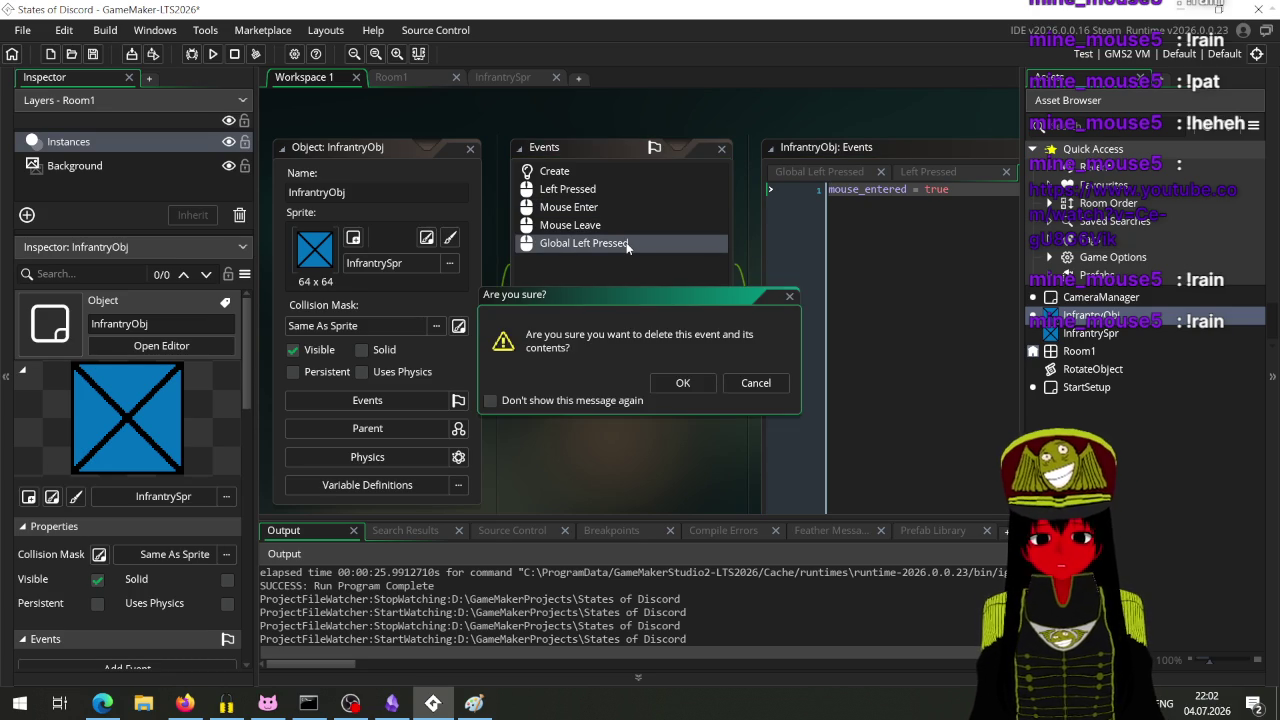
pyautogui.click(680, 383)
pyautogui.moveTo(676, 413)
pyautogui.mouseDown()
pyautogui.moveTo(620, 414)
pyautogui.moveTo(511, 447)
pyautogui.mouseUp()
pyautogui.click(499, 191)
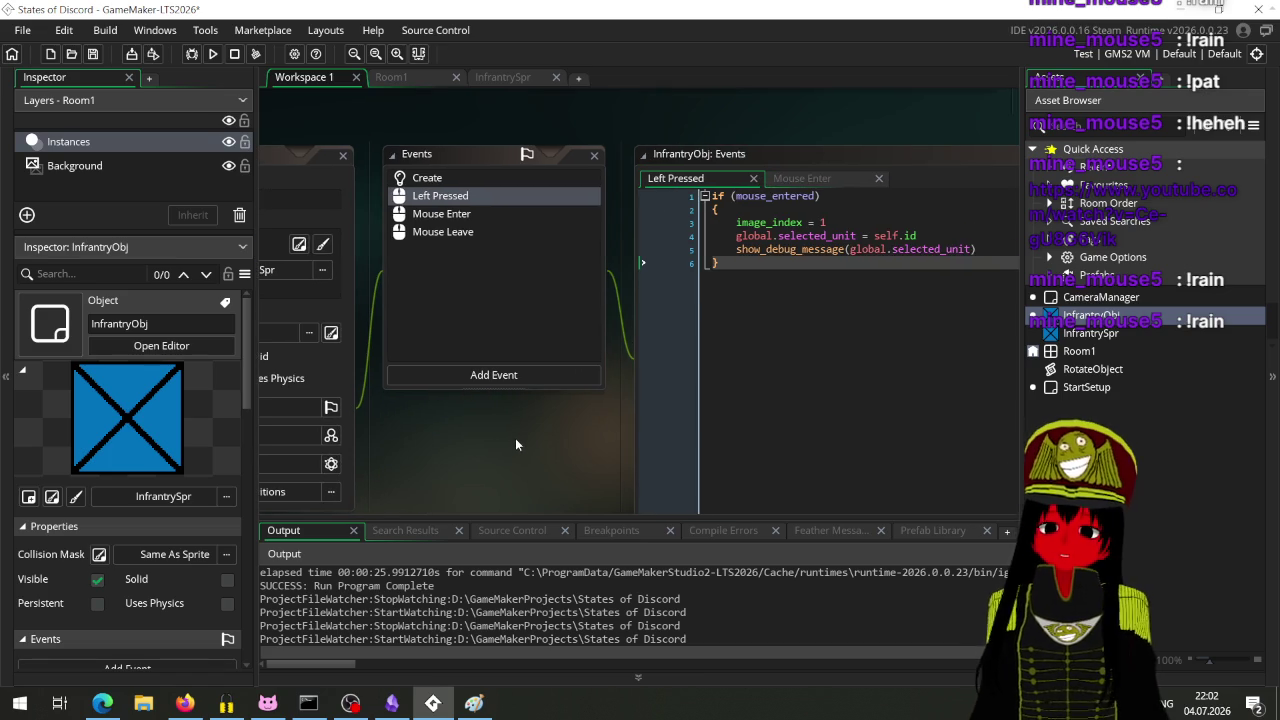
pyautogui.click(213, 54)
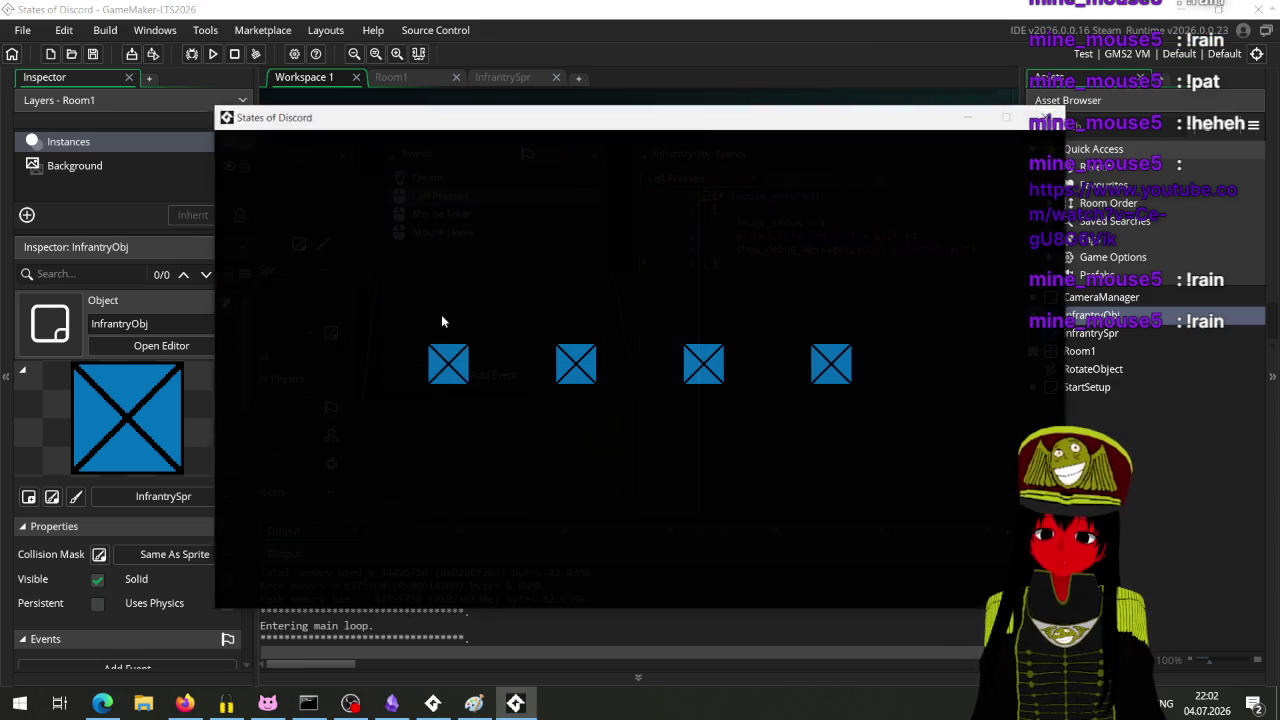
# Step: Click three infantry unit boxes to test selection, close the game, and switch to OBS
pyautogui.click(450, 362)
pyautogui.click(575, 374)
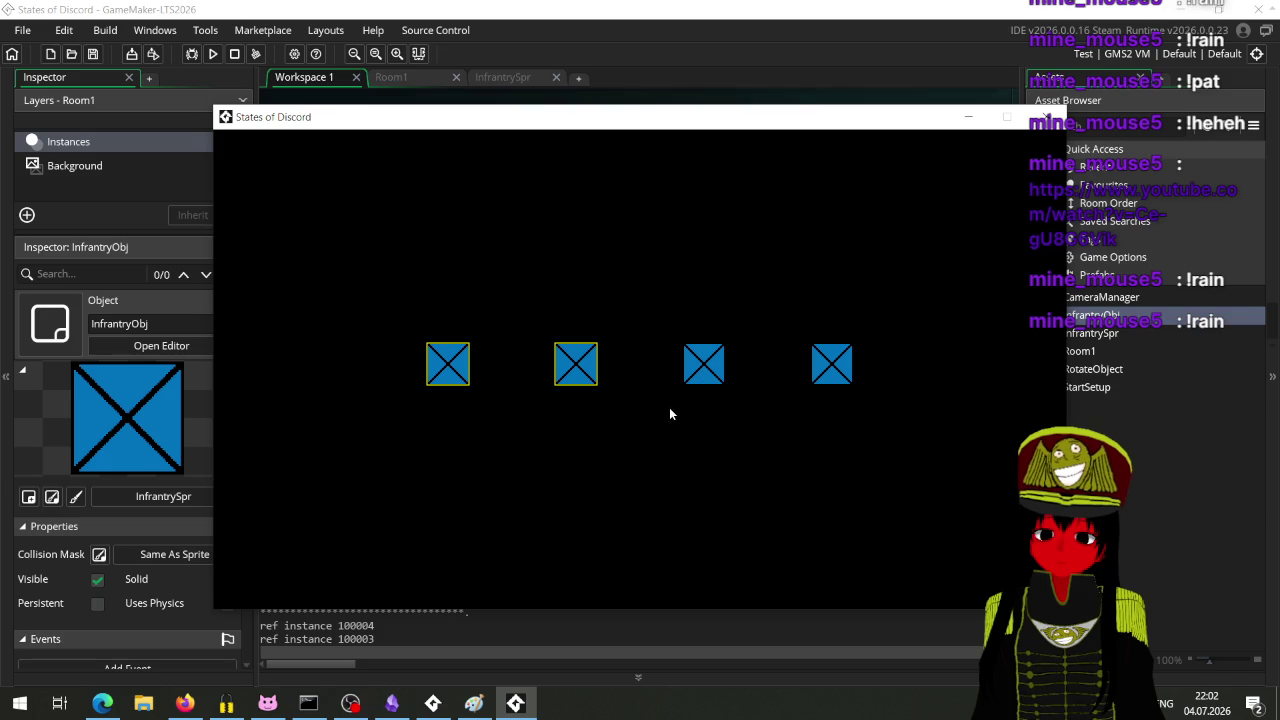
pyautogui.click(704, 368)
pyautogui.hotkey('alt', 'F4')
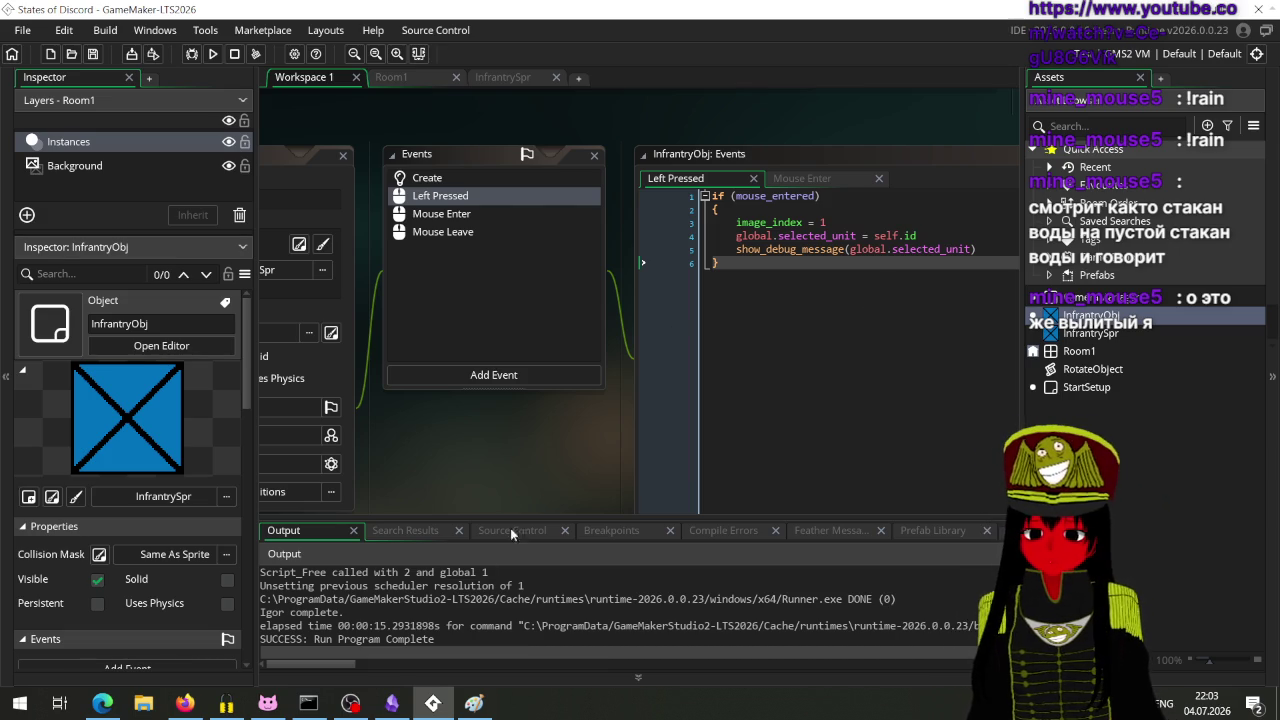
pyautogui.click(353, 706)
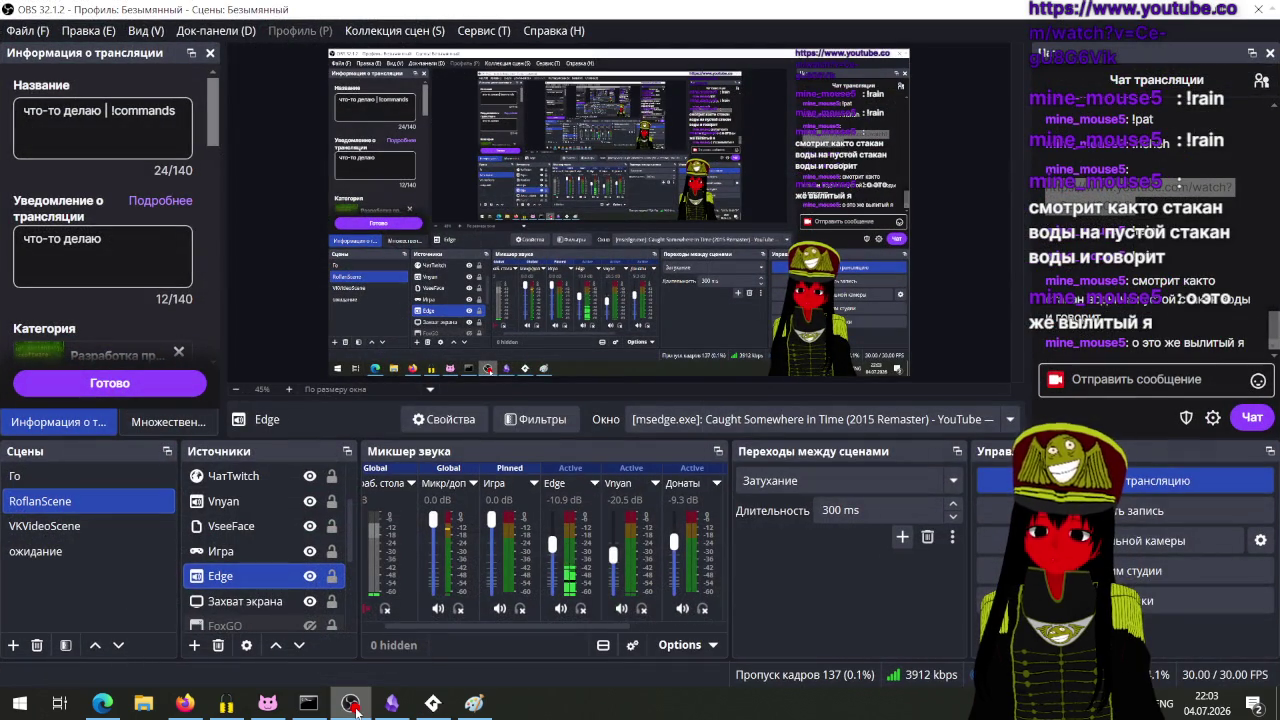
# Step: Lower the Edge audio source to -14.8 dB, then return to GameMaker's InfrantryObj events
pyautogui.moveTo(553, 545); pyautogui.dragTo(553, 556)
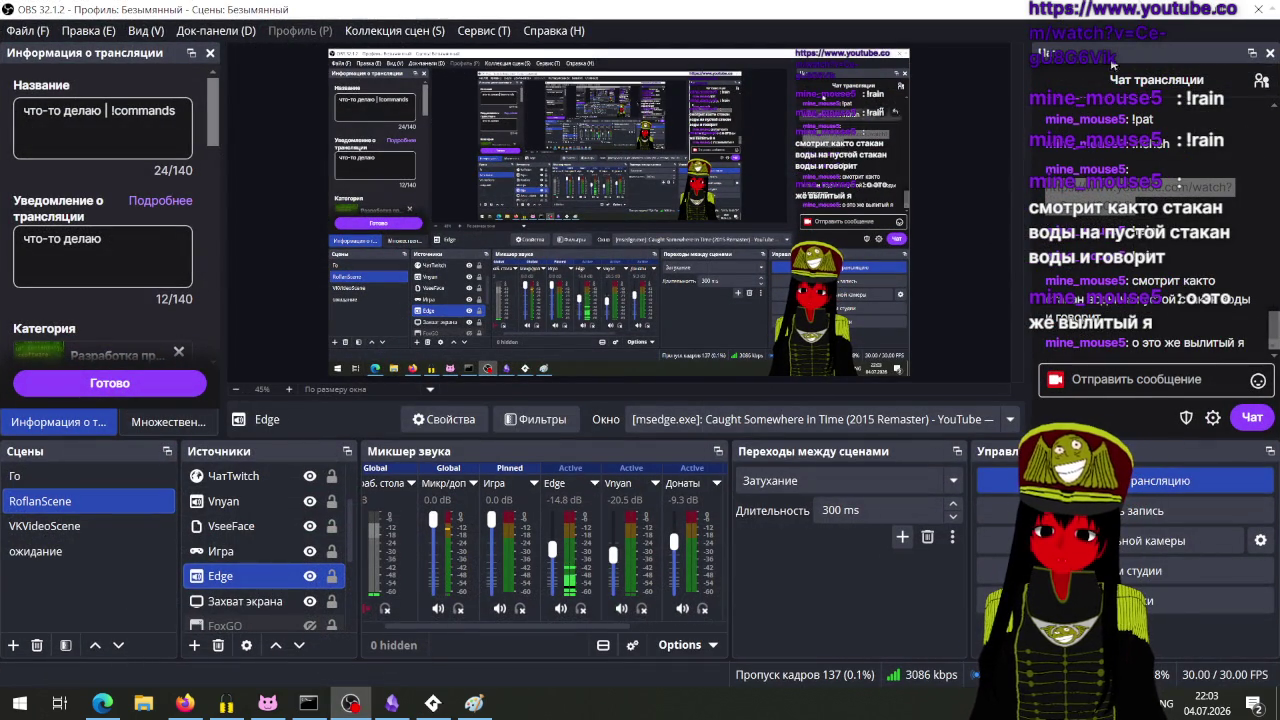
pyautogui.hotkey('alt', 'Tab')
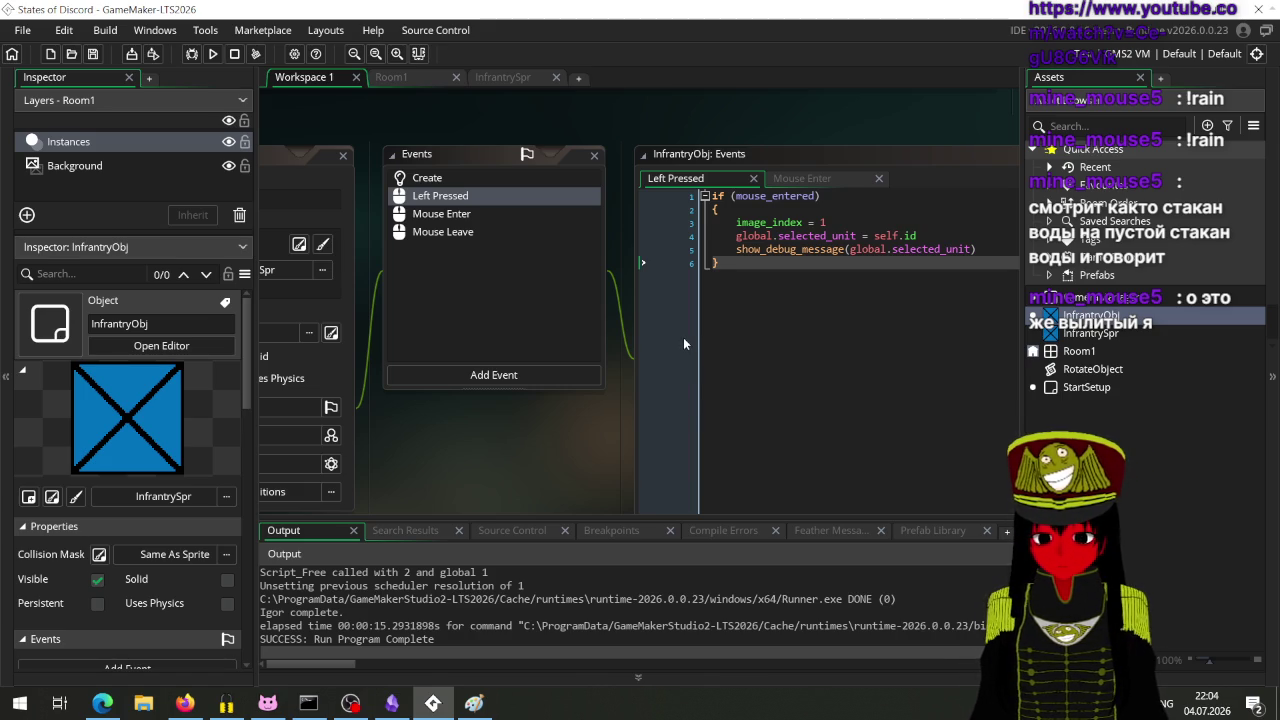
pyautogui.click(352, 703)
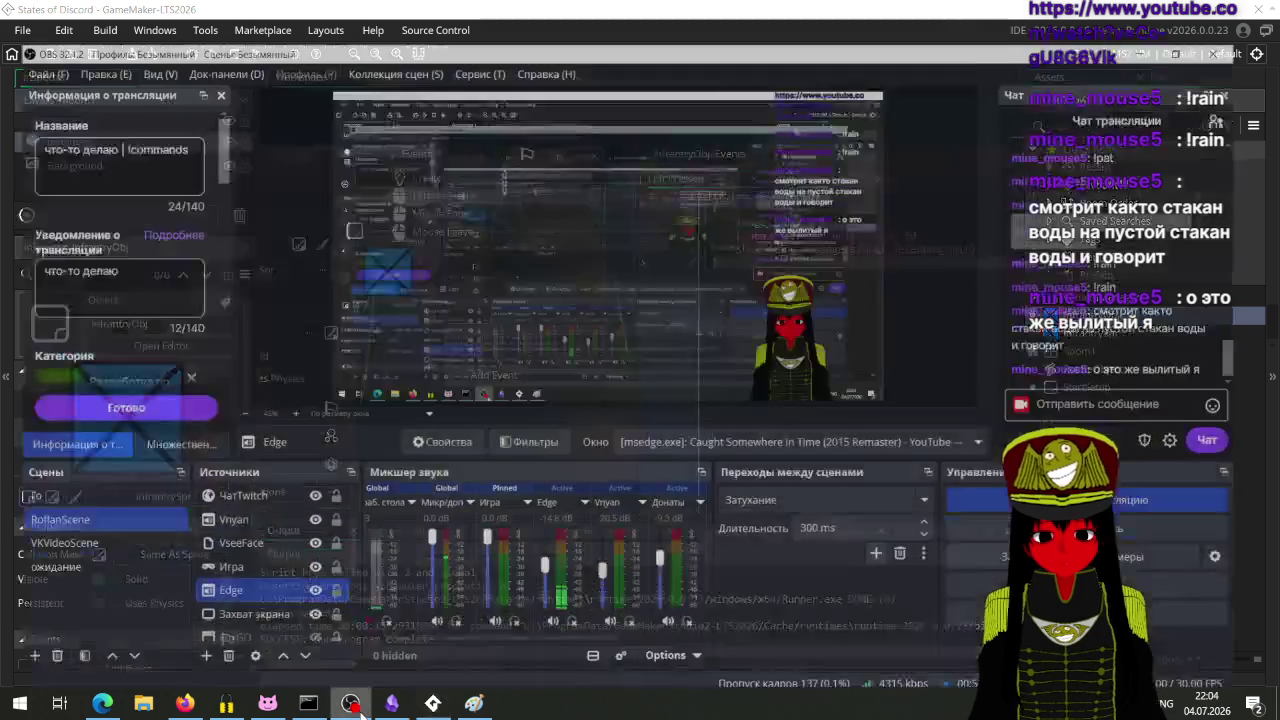
pyautogui.scroll(5, 1142, 320)
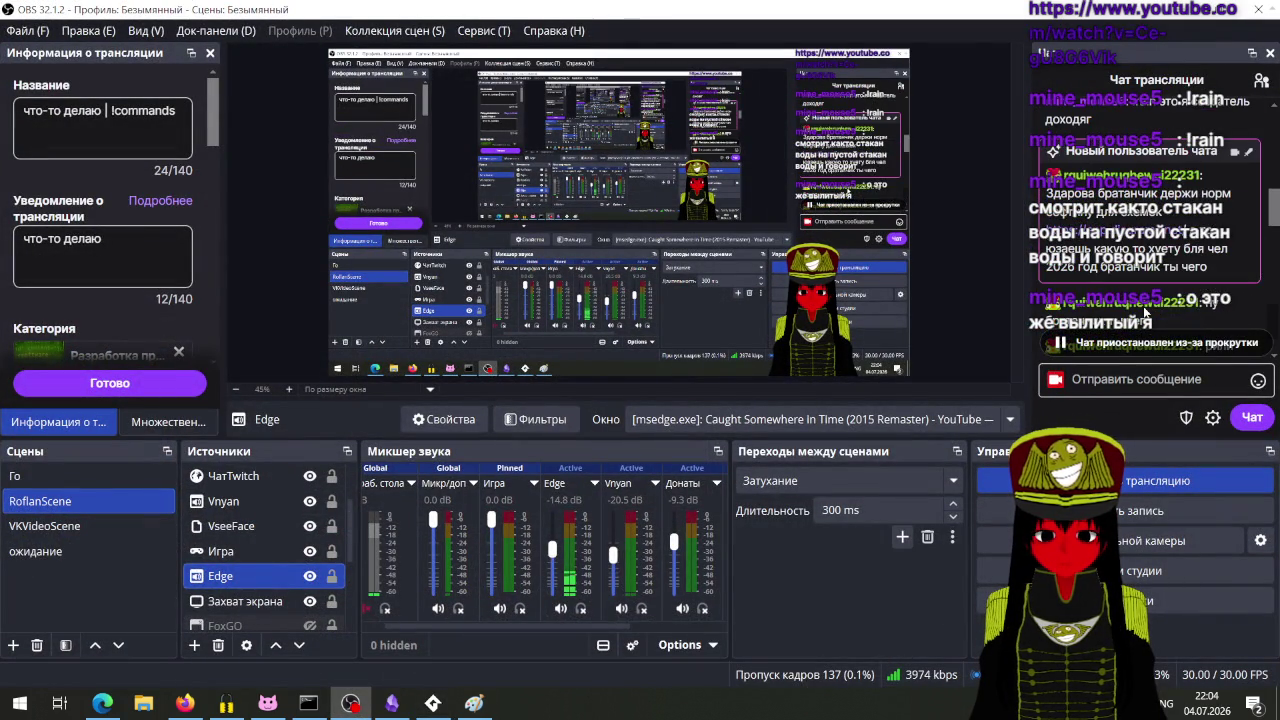
pyautogui.scroll(-5, 1145, 313)
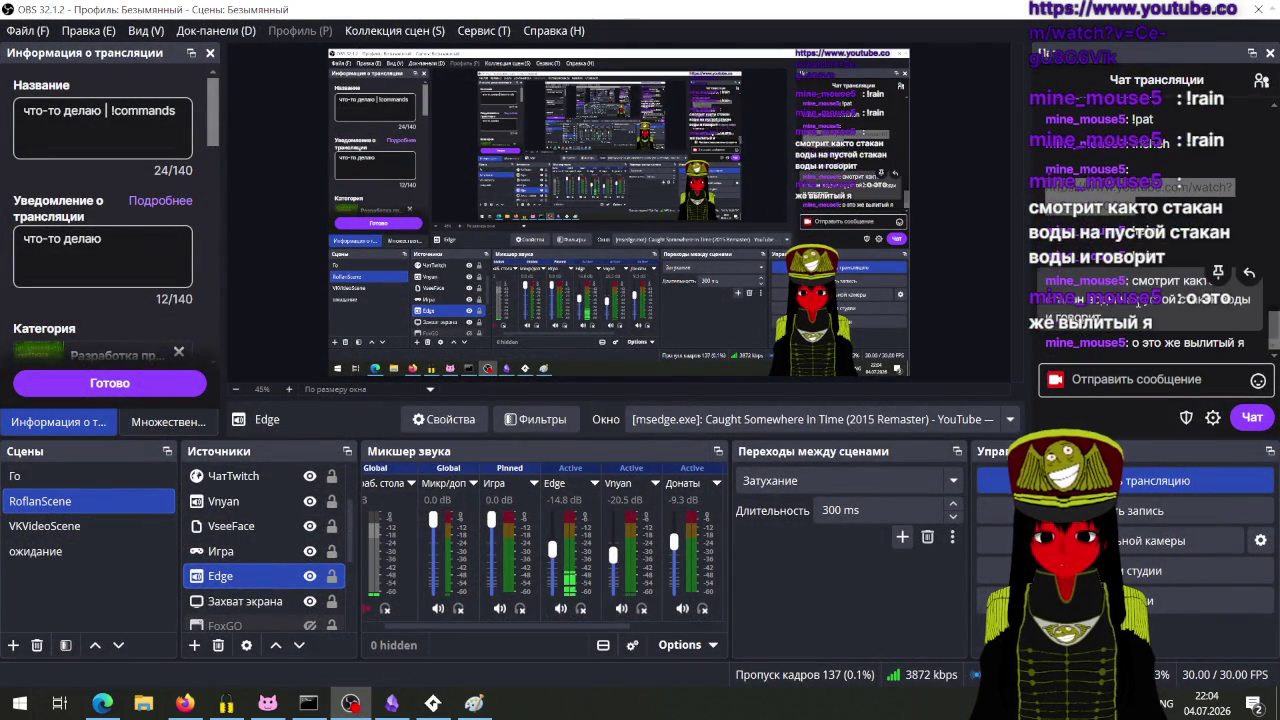
pyautogui.scroll(2, 1145, 313)
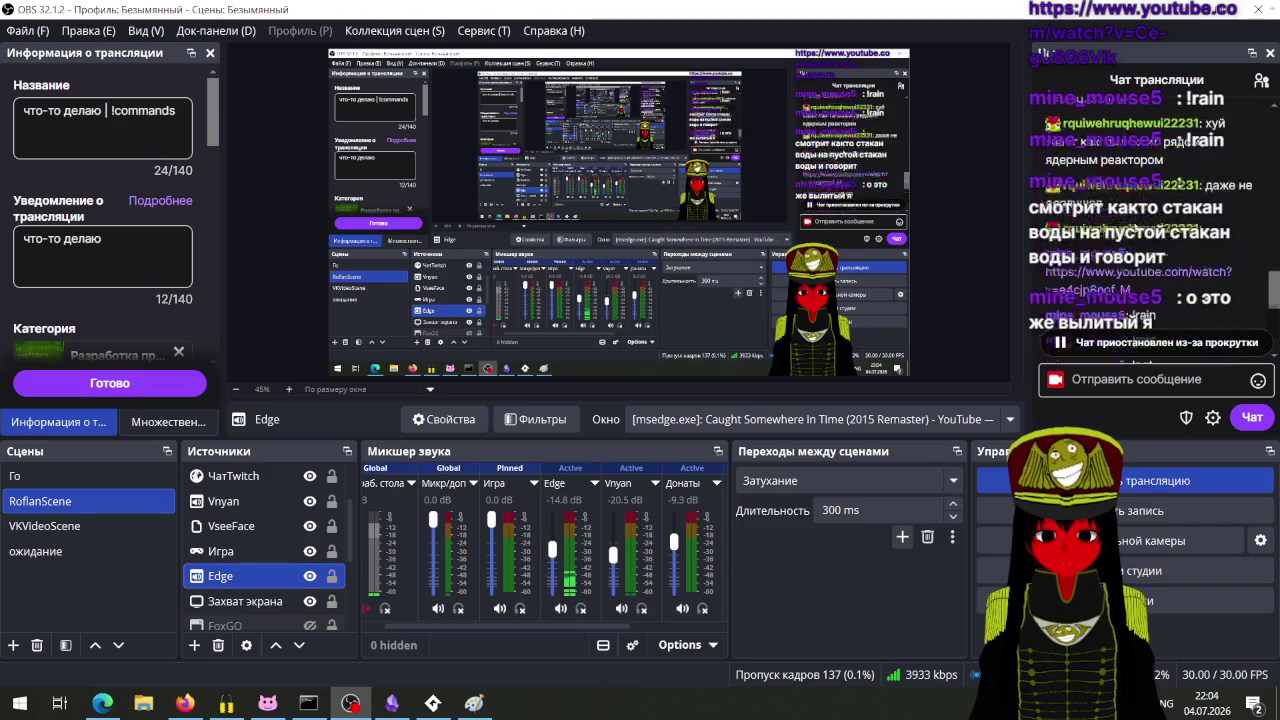
pyautogui.hotkey('alt', 'Tab')
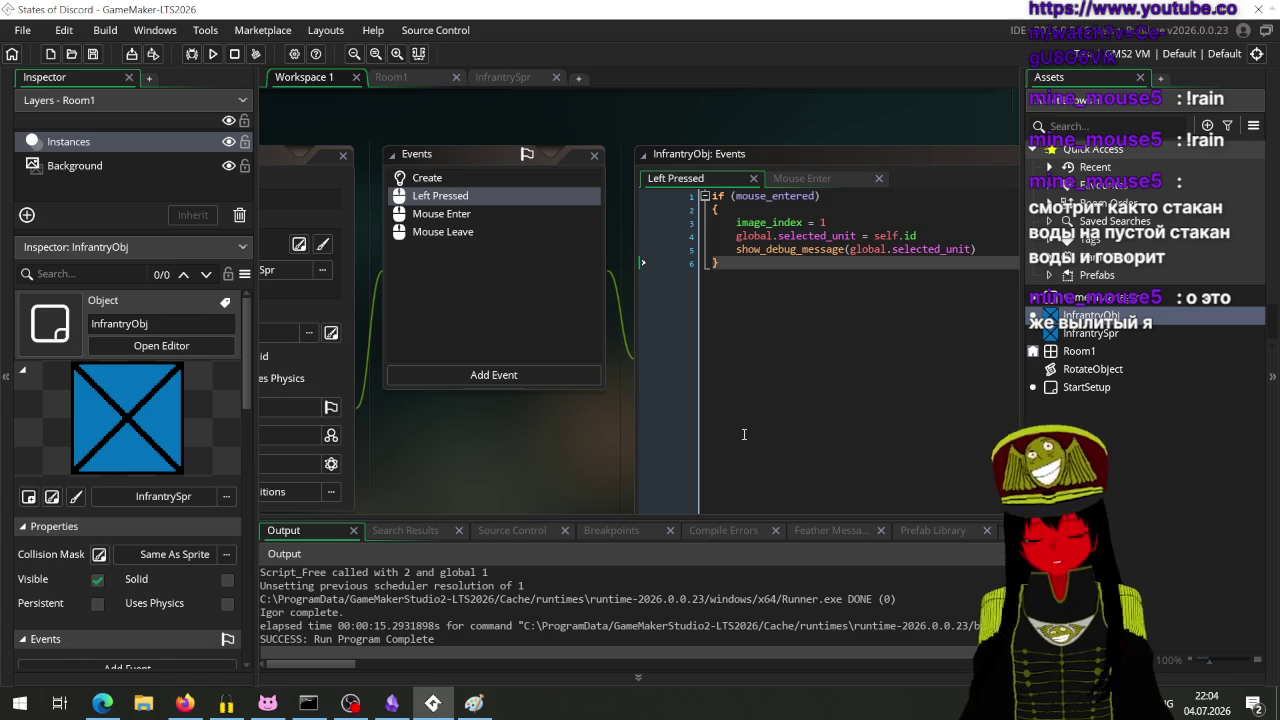
pyautogui.click(573, 383)
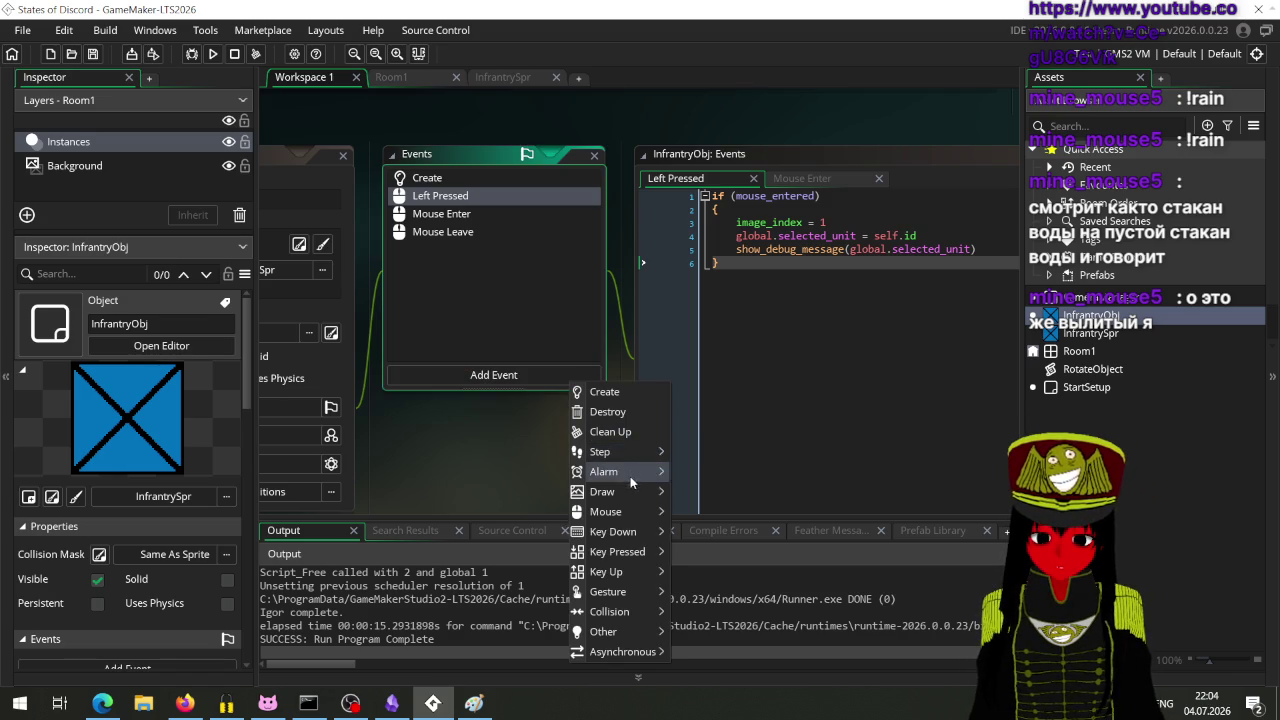
# Step: Browse the Add Event menu without adding anything, then open InfrantryObj's Create event code (mouse_entered = false)
pyautogui.moveTo(631, 511)
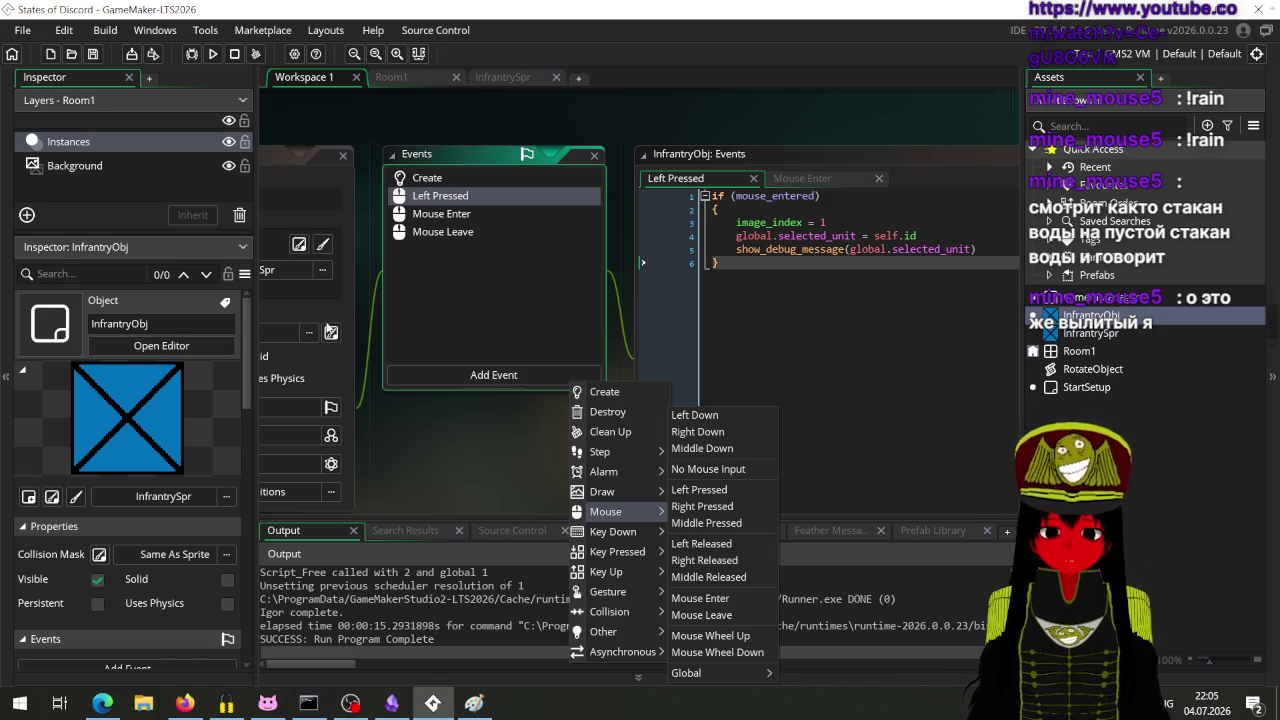
pyautogui.click(453, 290)
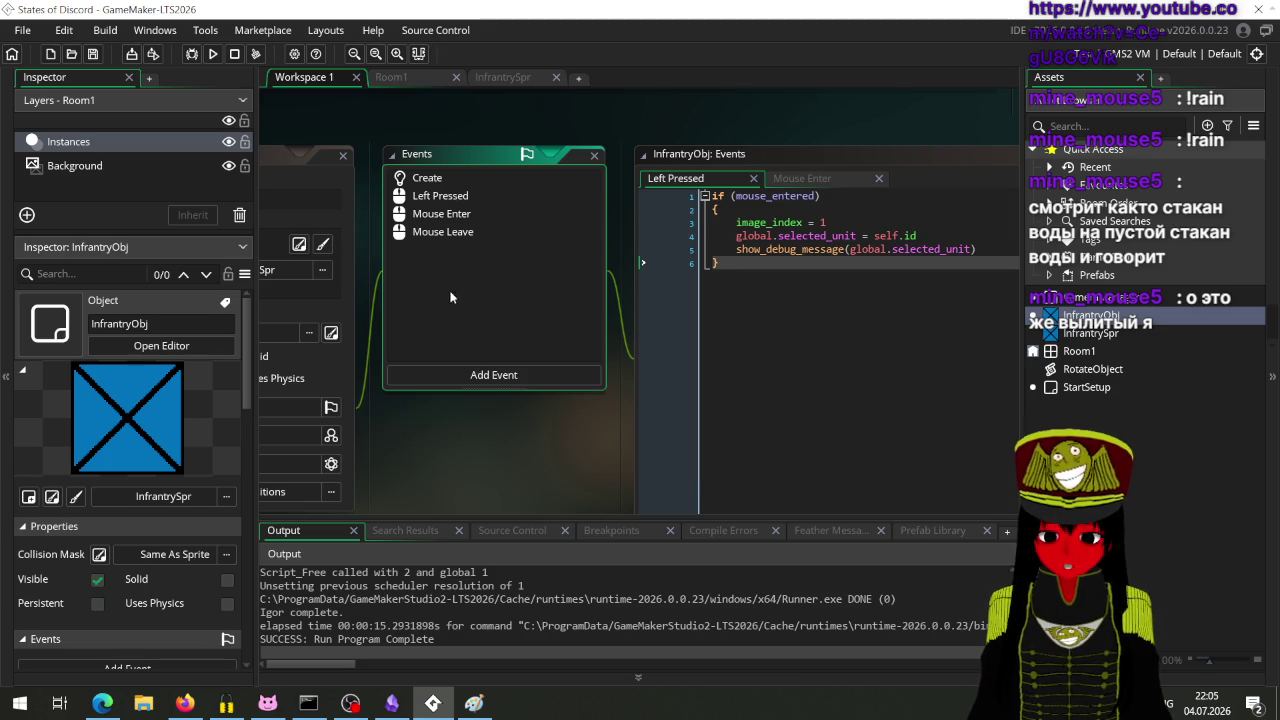
pyautogui.click(464, 178)
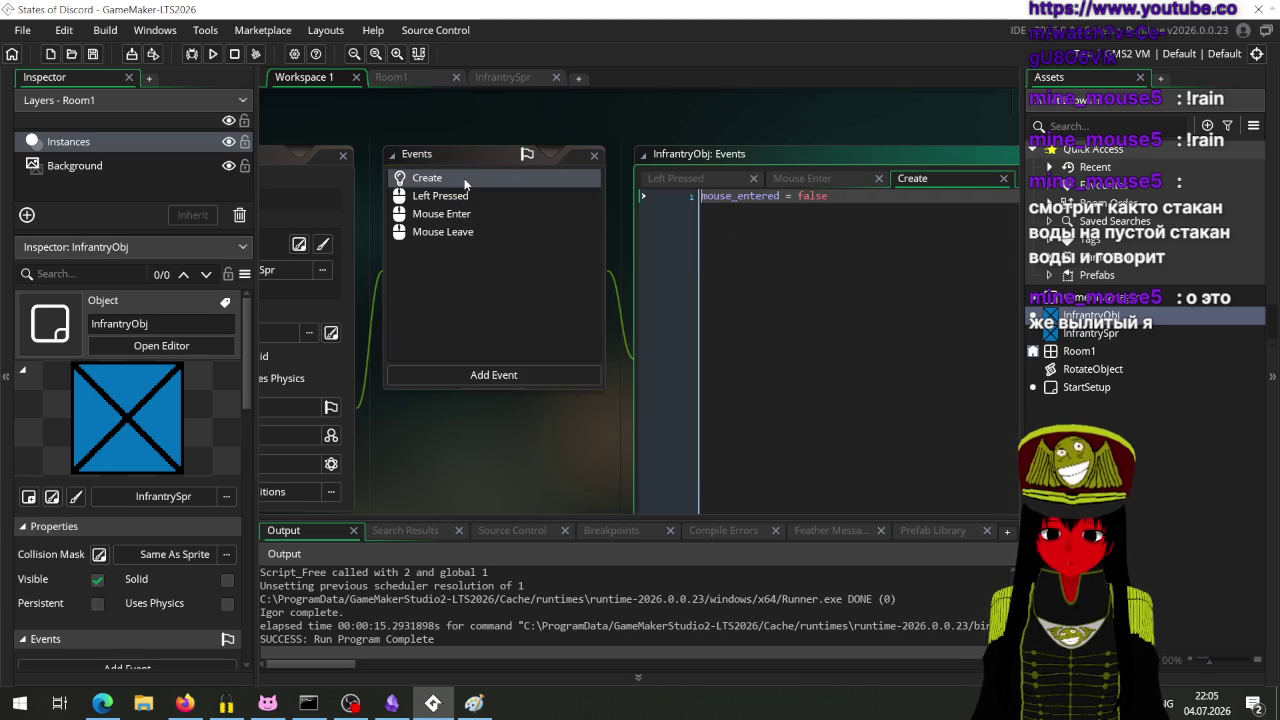
# Step: In Left Pressed, move the global.selected_unit = self.id line above the mouse_entered check
pyautogui.click(464, 195)
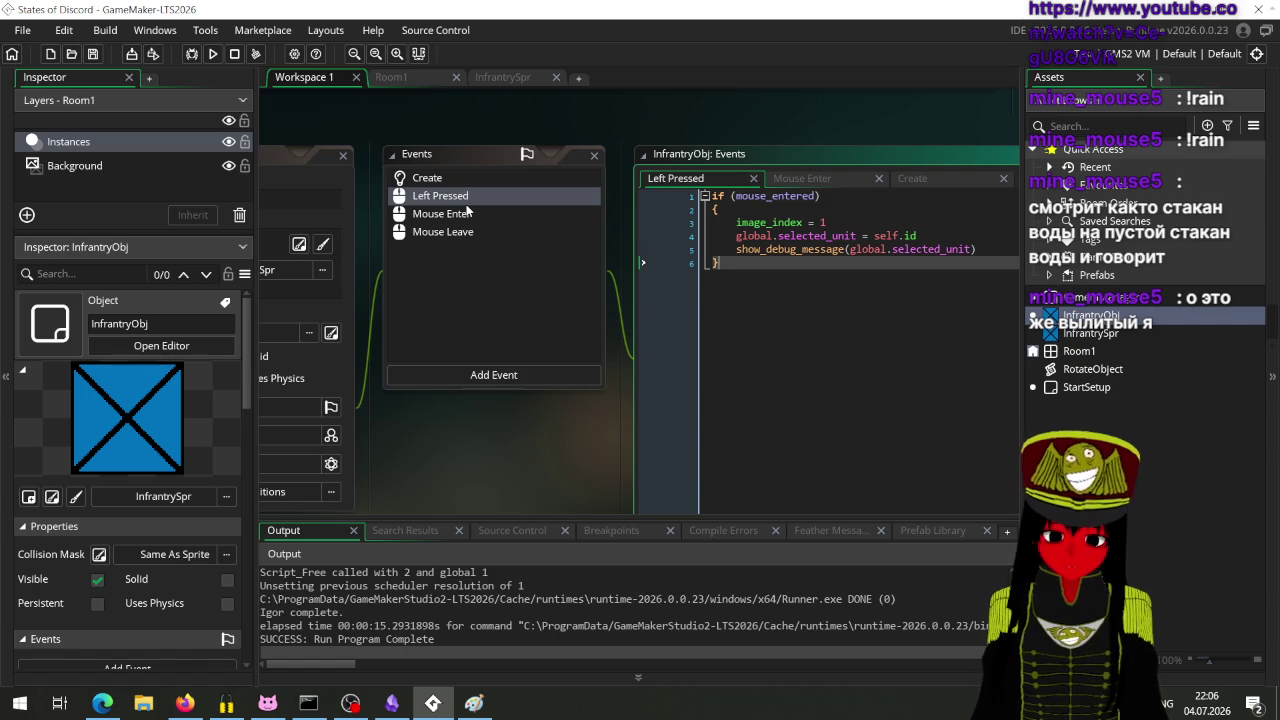
pyautogui.moveTo(931, 238)
pyautogui.mouseDown()
pyautogui.moveTo(780, 254)
pyautogui.moveTo(737, 236)
pyautogui.mouseUp()
pyautogui.press('BackSpace')
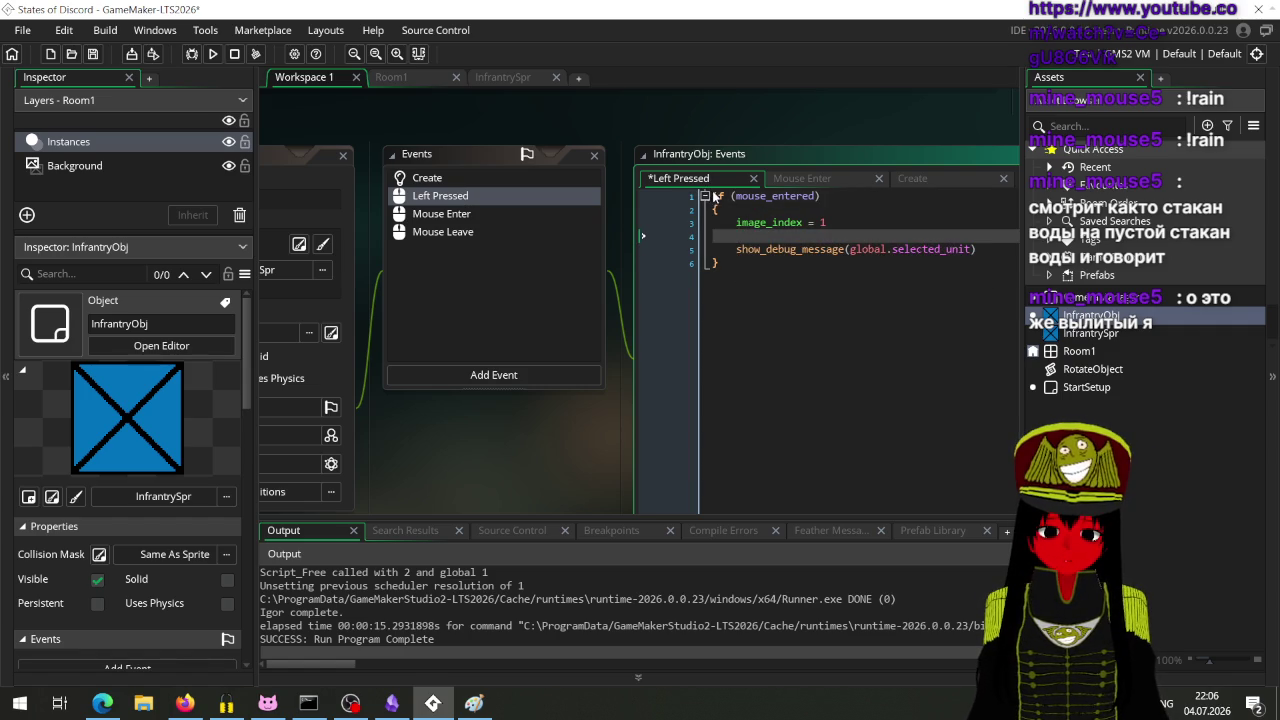
pyautogui.click(705, 196)
pyautogui.press('Return')
pyautogui.press('Up')
pyautogui.write('global.selected_unit = self.id')
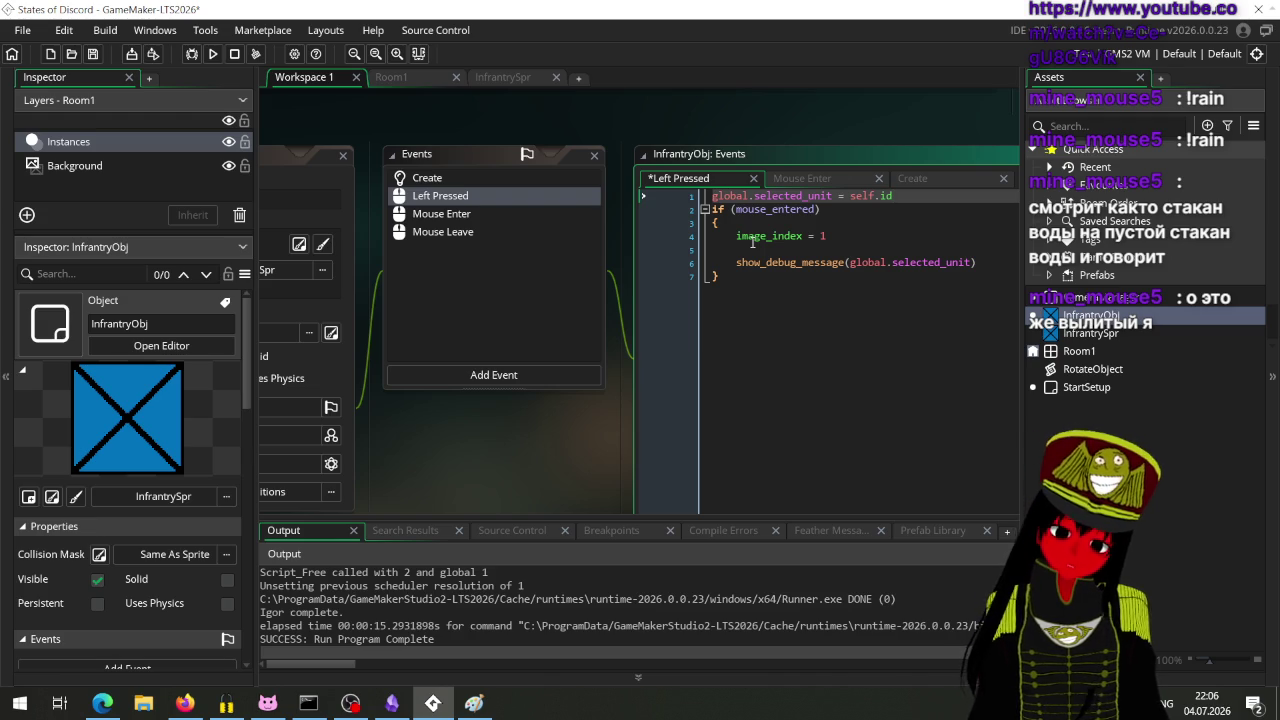
# Step: Begin typing get_in on a new line 2, then switch to the browser
pyautogui.press('Return')
pyautogui.write('get')
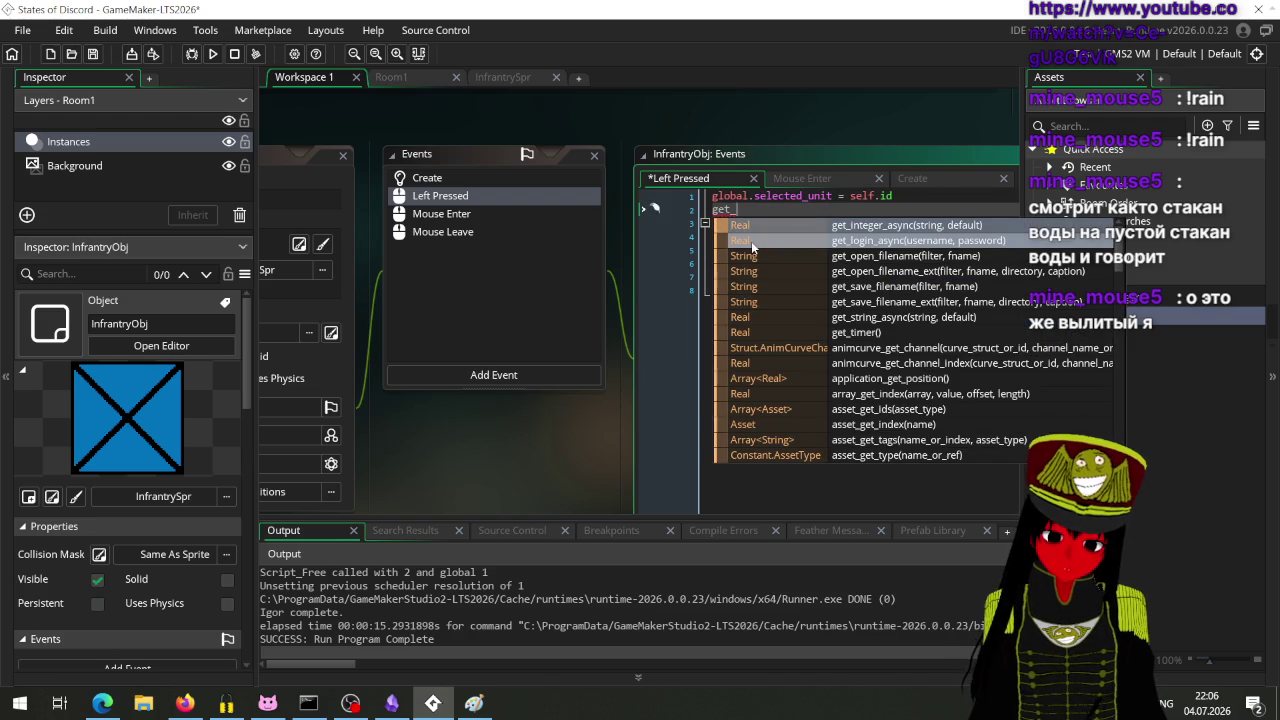
pyautogui.write('_obj')
pyautogui.press('BackSpace')
pyautogui.press('BackSpace')
pyautogui.press('BackSpace')
pyautogui.write('in')
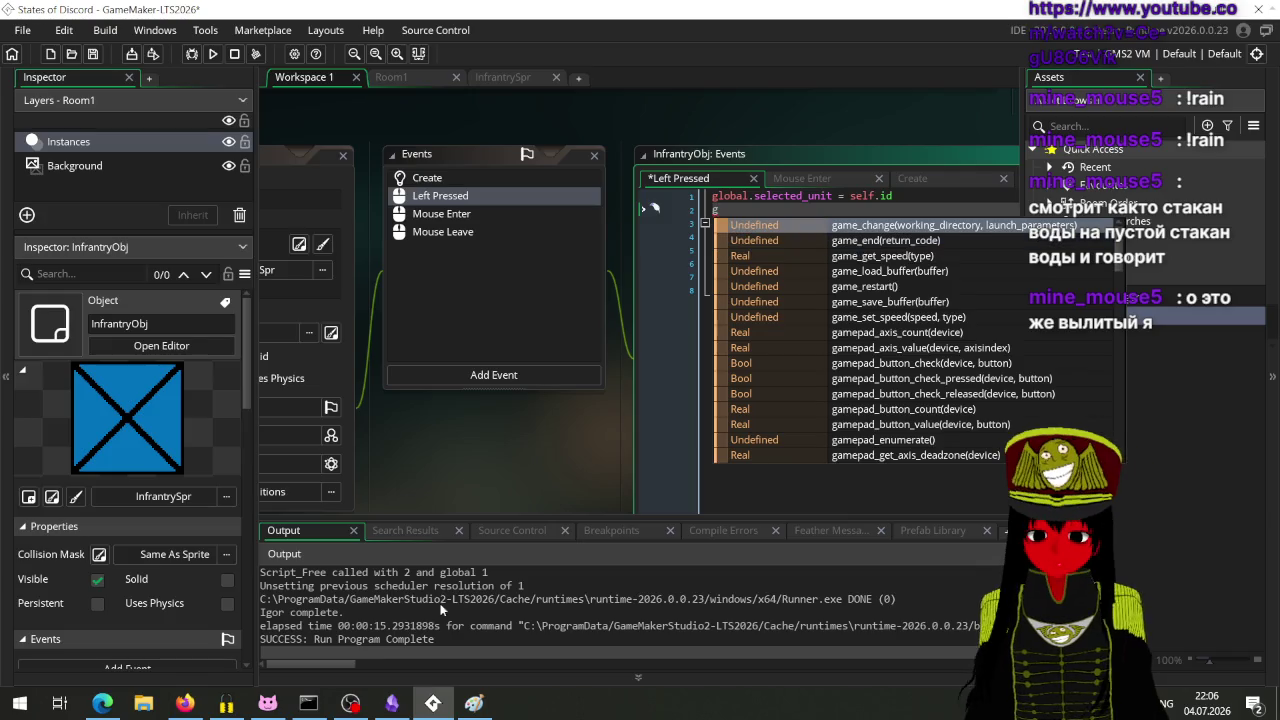
pyautogui.click(185, 703)
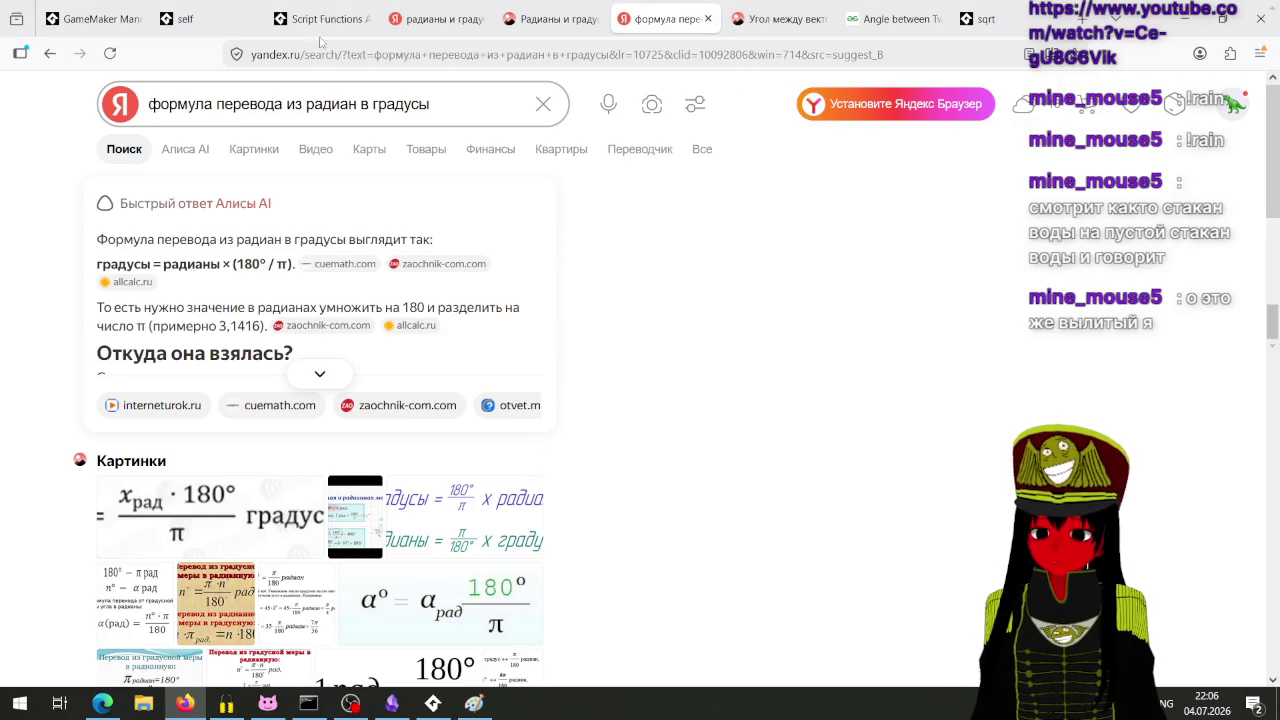
# Step: Close the leftover radians, angle and vector search tabs and open a fresh tab
pyautogui.click(428, 18)
pyautogui.click(349, 95)
pyautogui.write('g')
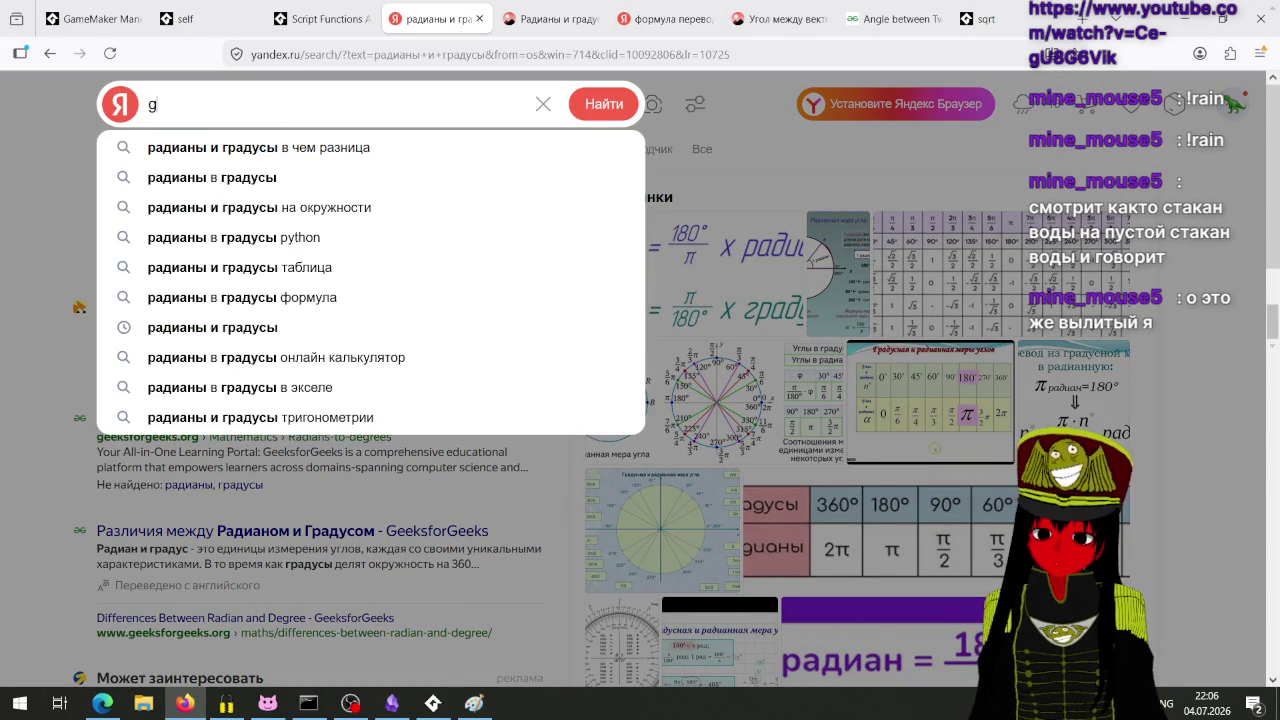
pyautogui.write('et in')
pyautogui.press('BackSpace')
pyautogui.press('BackSpace')
pyautogui.press('BackSpace')
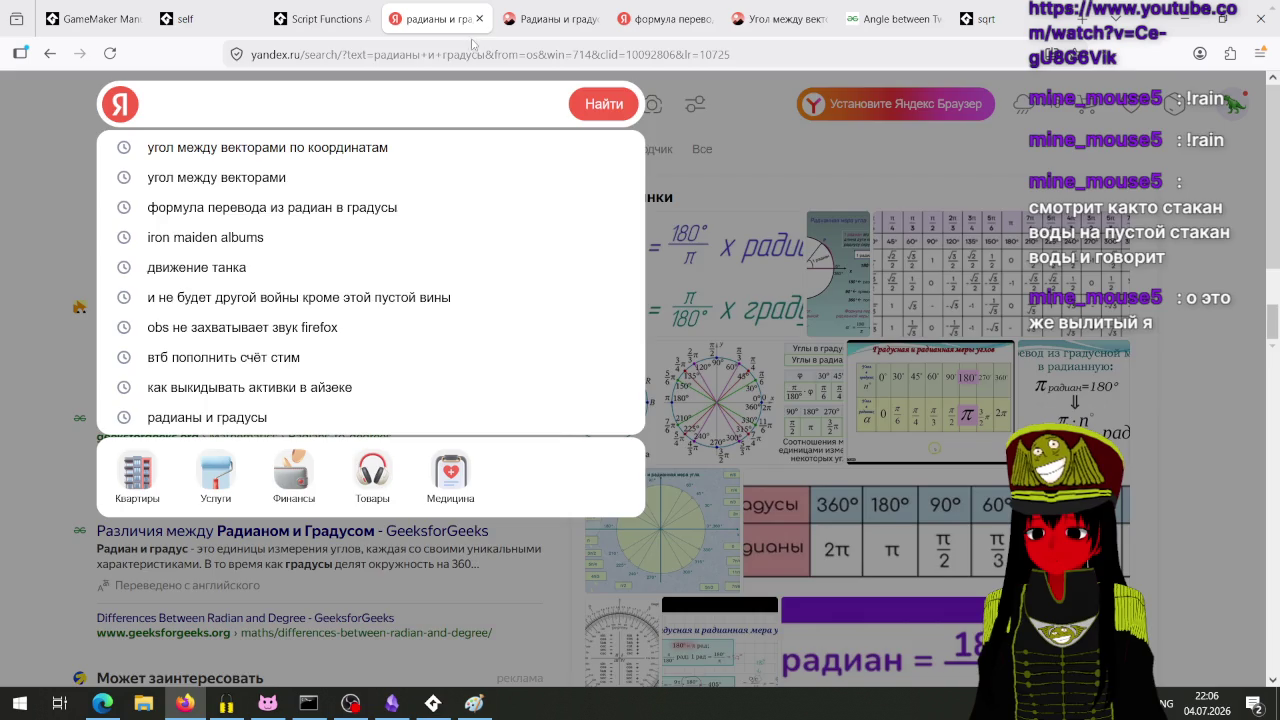
pyautogui.click(479, 19)
pyautogui.click(479, 19)
pyautogui.click(479, 19)
pyautogui.click(479, 19)
pyautogui.click(479, 19)
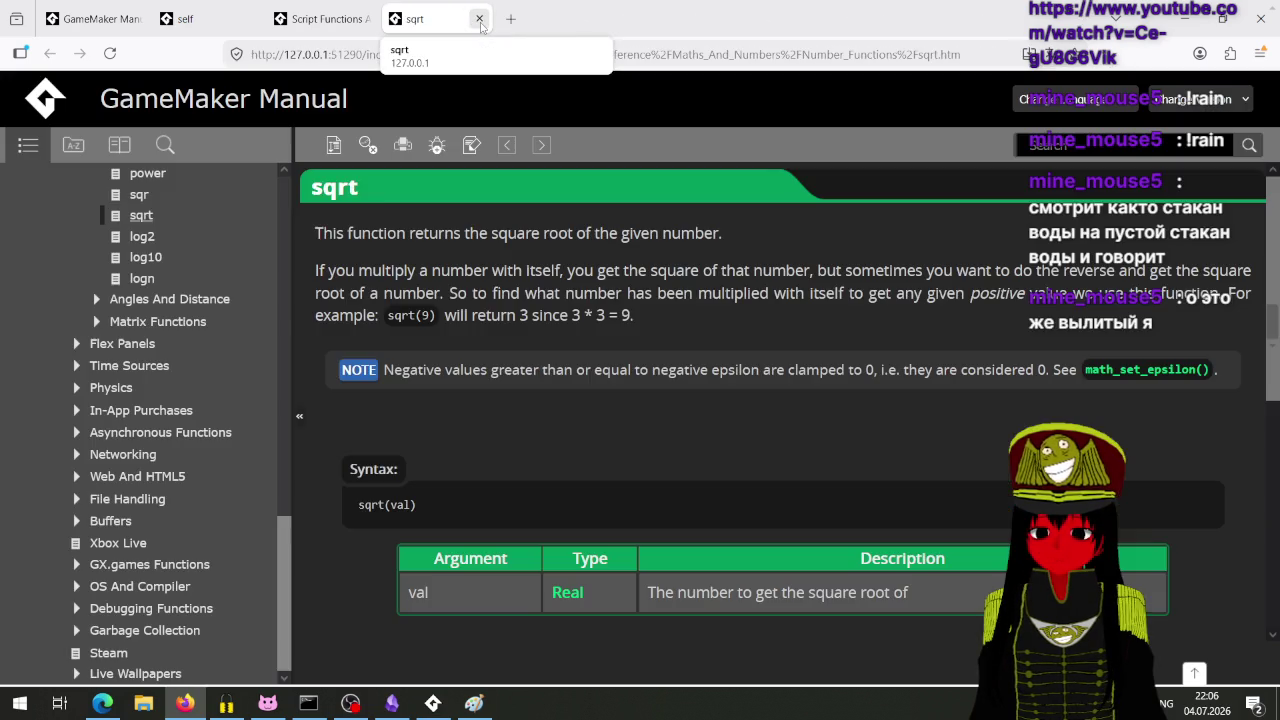
pyautogui.click(479, 19)
pyautogui.hotkey('ctrl', 't')
# Step: Search Yandex for 'get instance by id gamemaker' and open the instance_find manual result
pyautogui.write('geti')
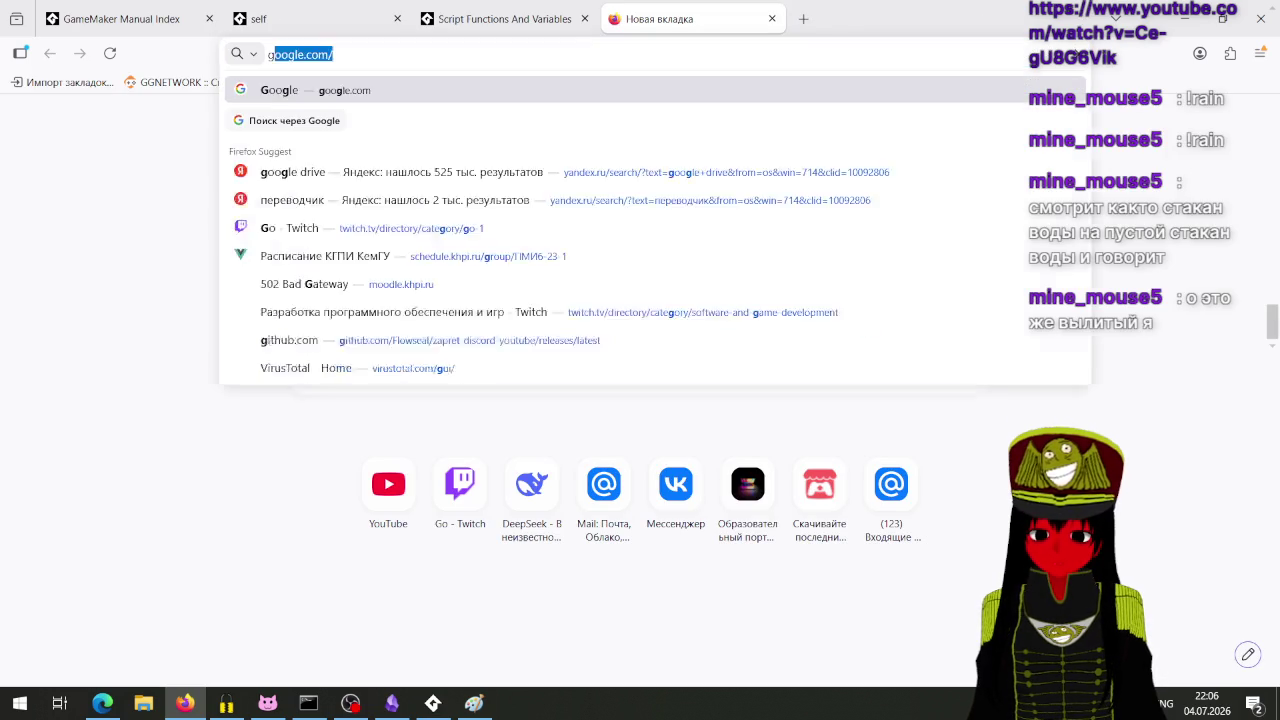
pyautogui.press('BackSpace')
pyautogui.write('instac')
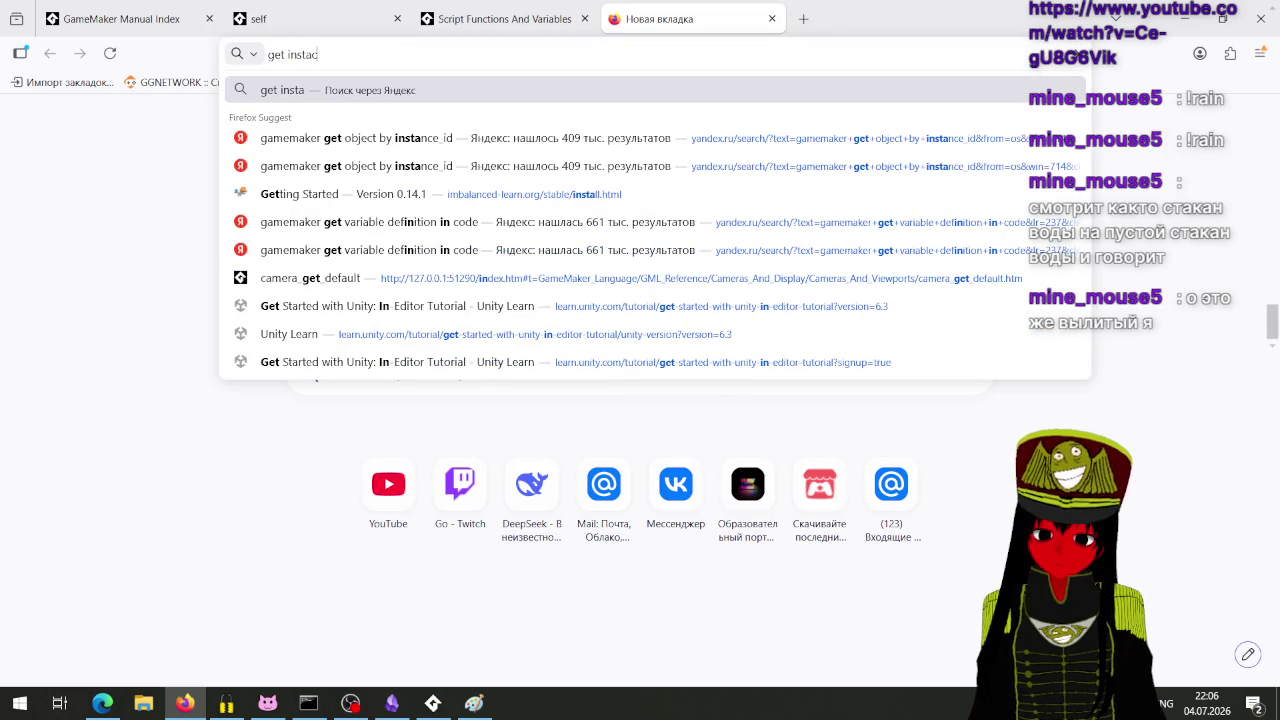
pyautogui.press('BackSpace')
pyautogui.write('nce ')
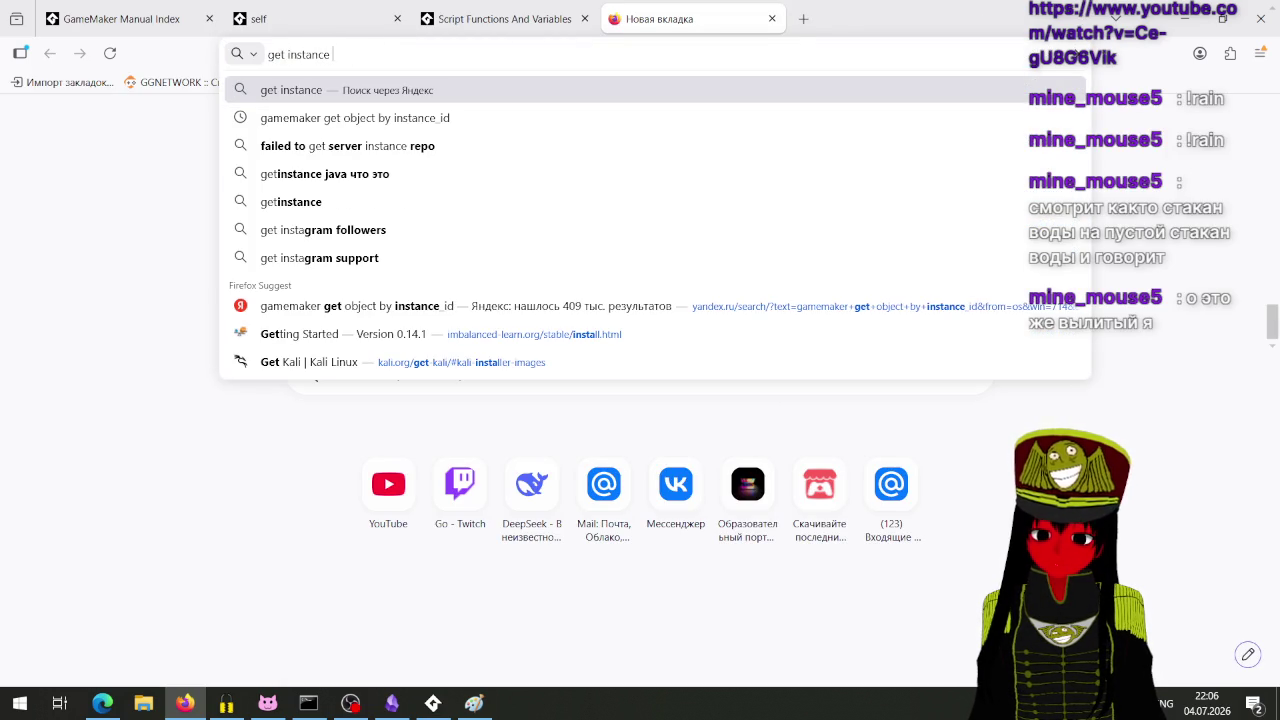
pyautogui.write('bi id ')
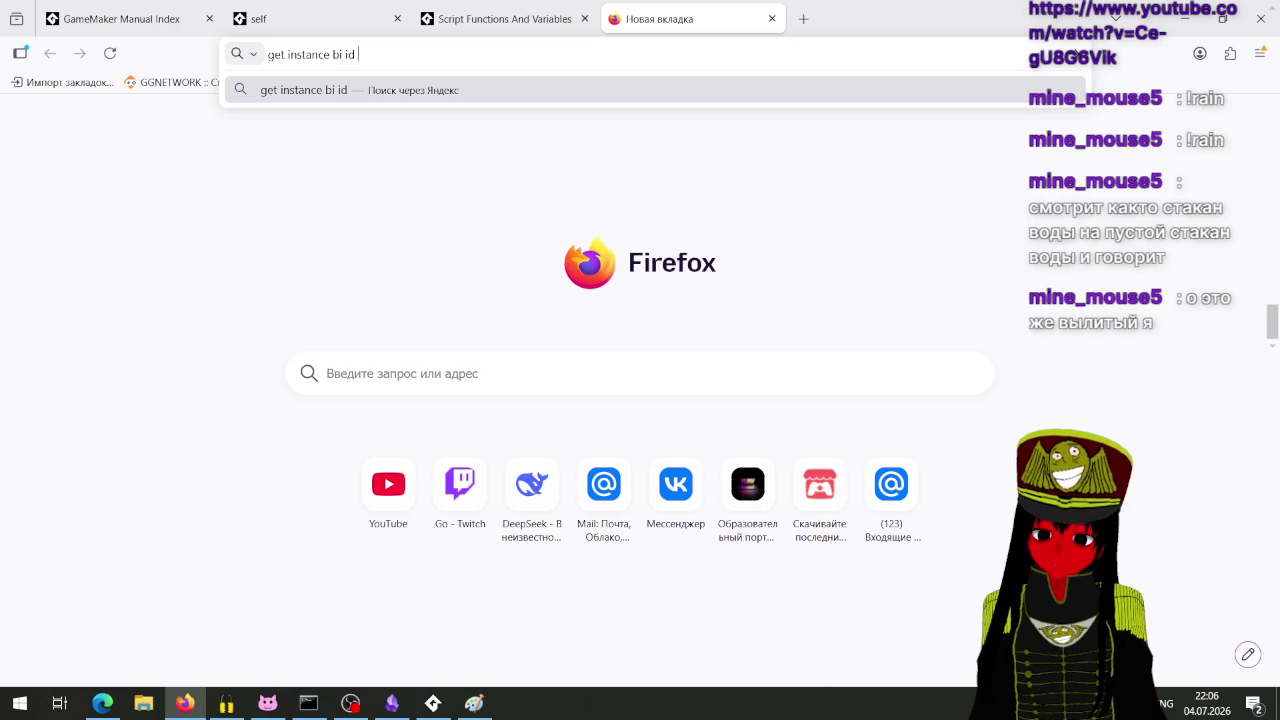
pyautogui.press('BackSpace')
pyautogui.press('BackSpace')
pyautogui.press('BackSpace')
pyautogui.press('BackSpace')
pyautogui.press('BackSpace')
pyautogui.write('y id ')
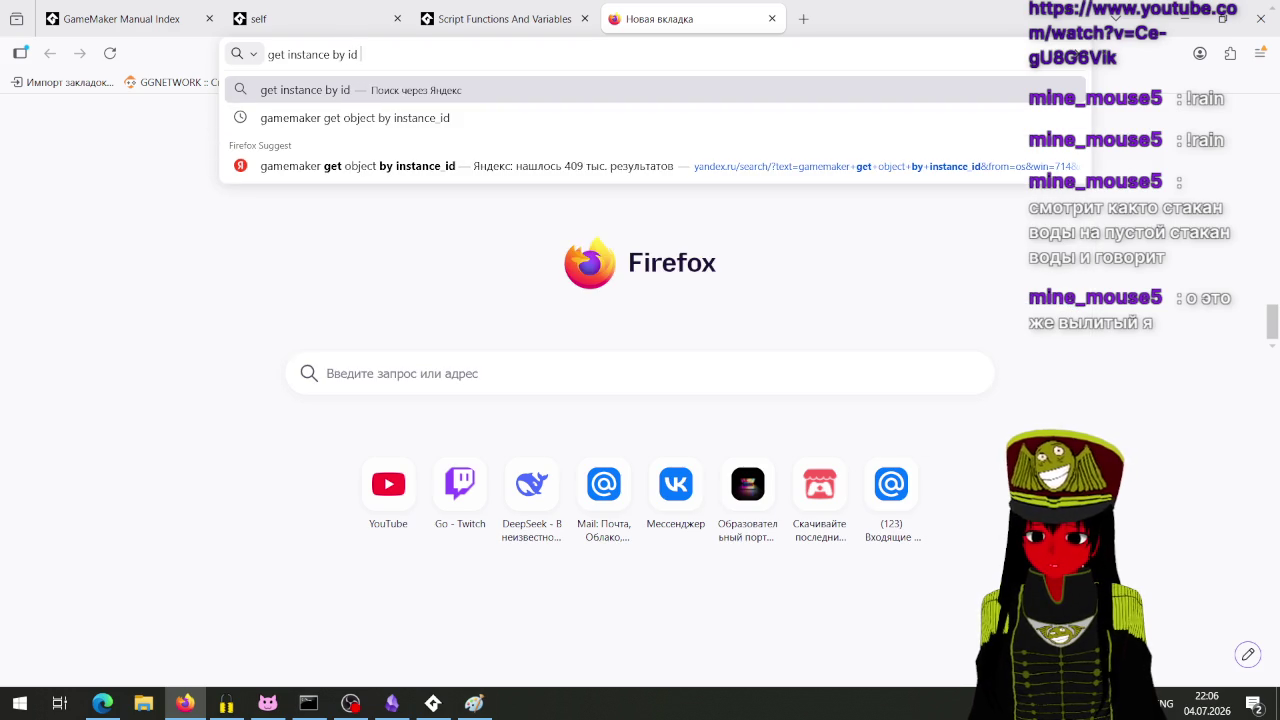
pyautogui.write('gamemaker')
pyautogui.press('Return')
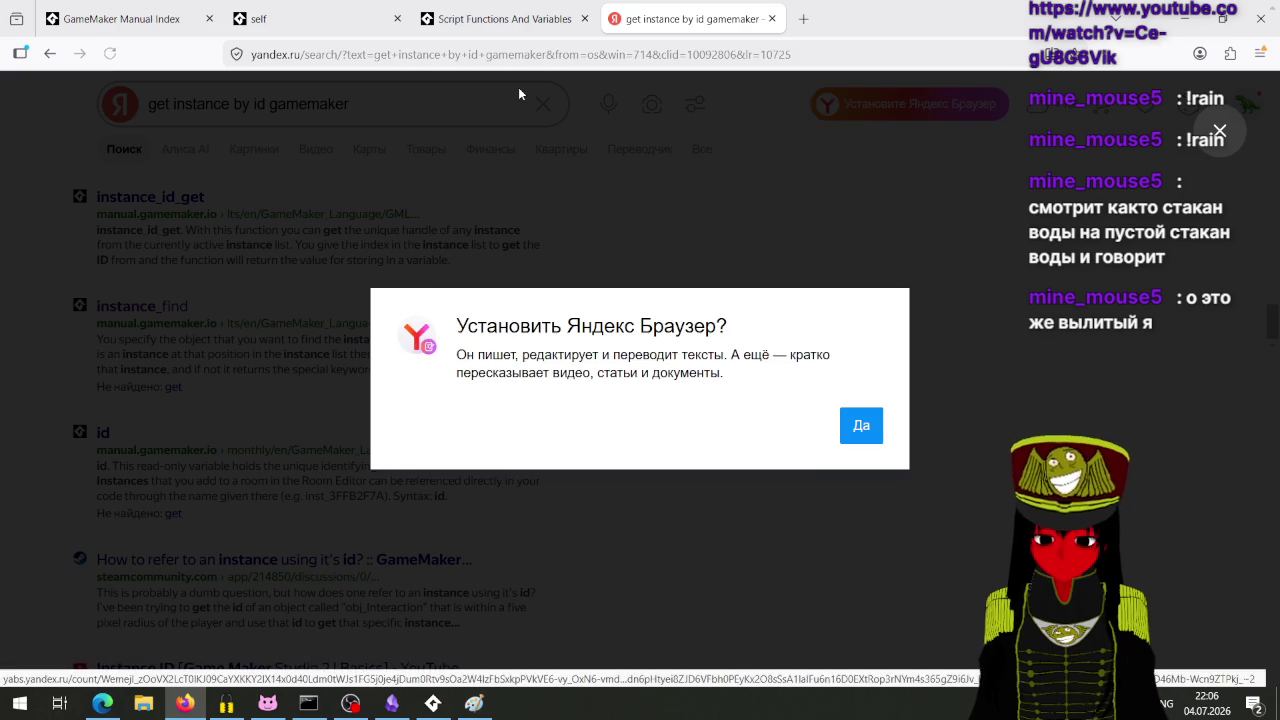
pyautogui.click(895, 275)
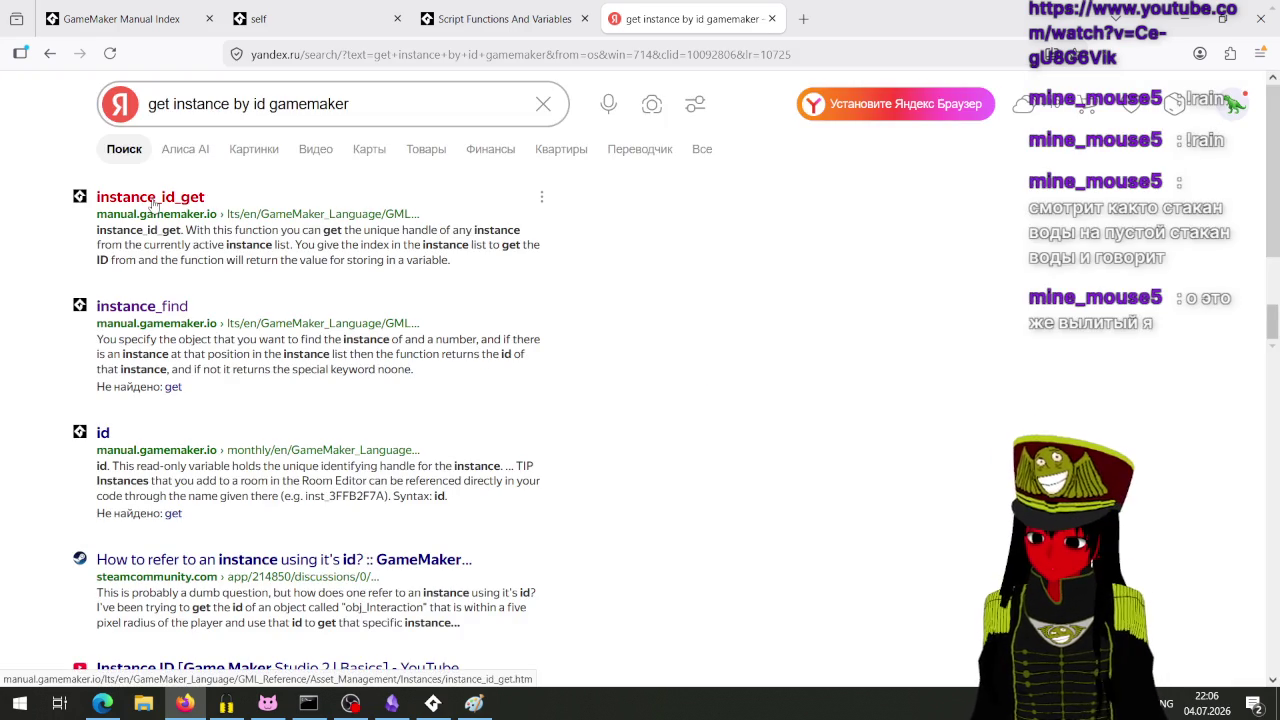
pyautogui.click(138, 302)
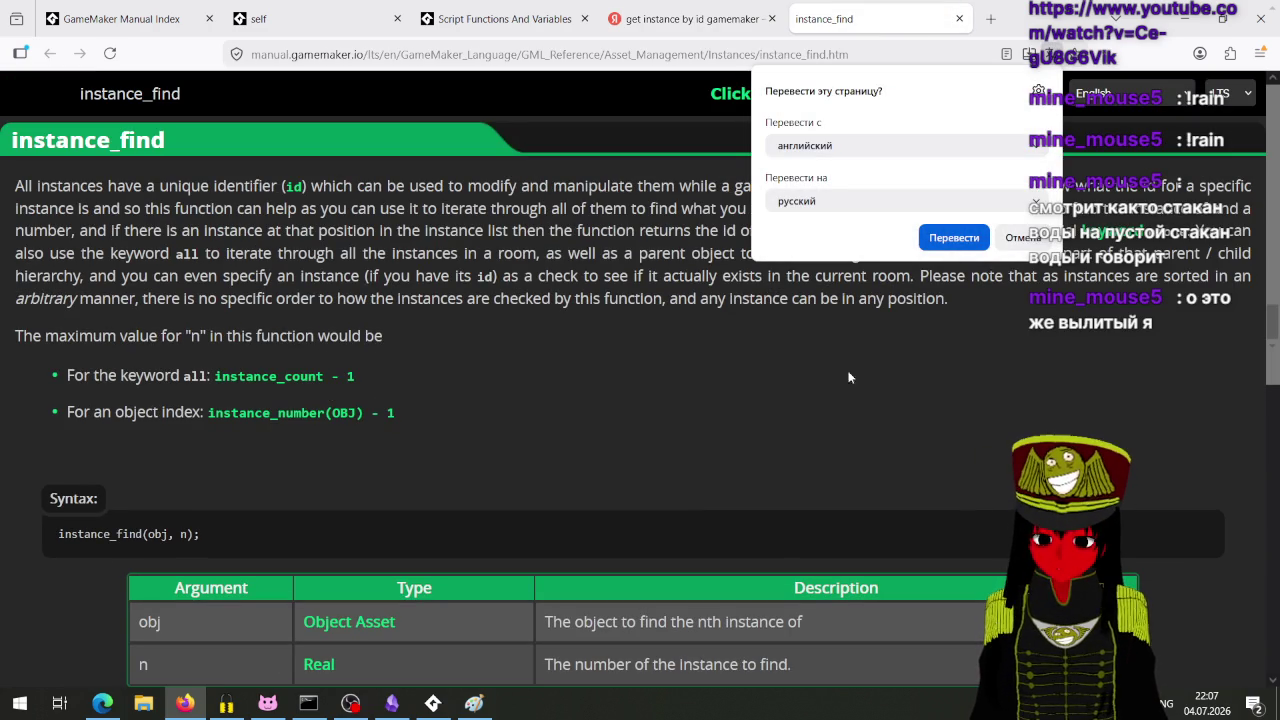
# Step: Decline translation, scroll through the instance_find manual page, and go back to the search results
pyautogui.click(1015, 240)
pyautogui.scroll(-2, 759, 474)
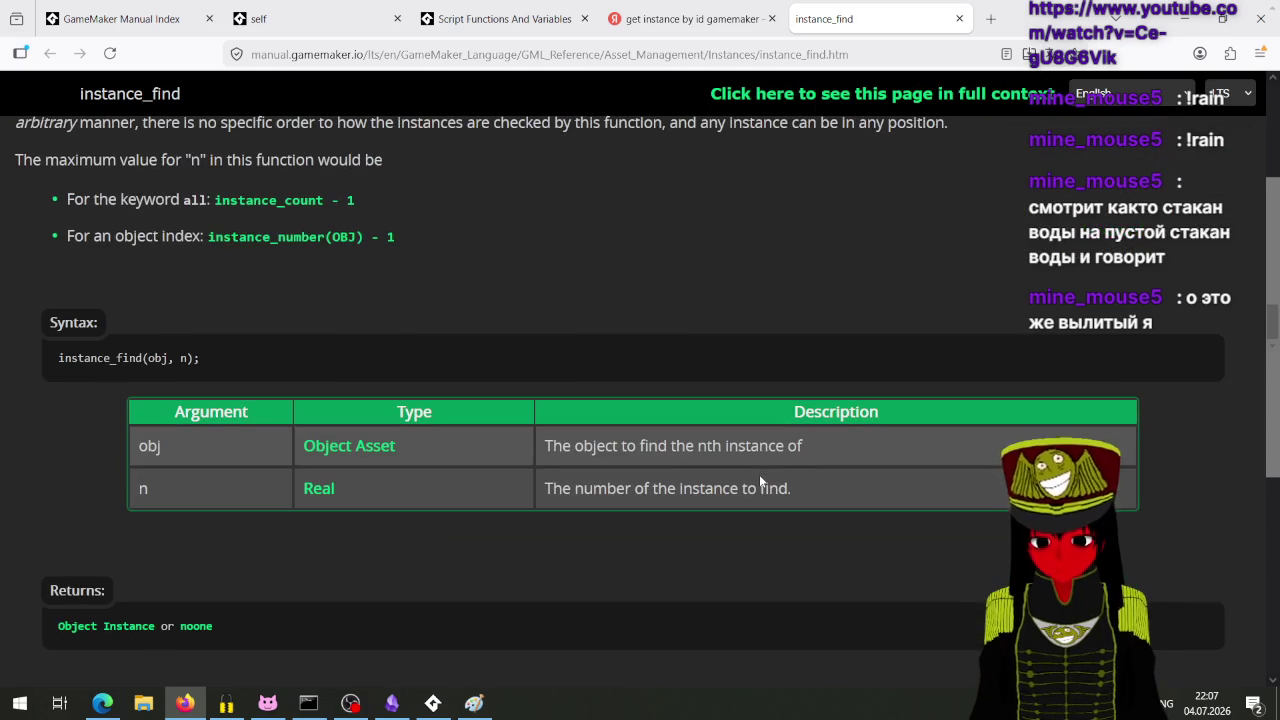
pyautogui.scroll(-4, 718, 463)
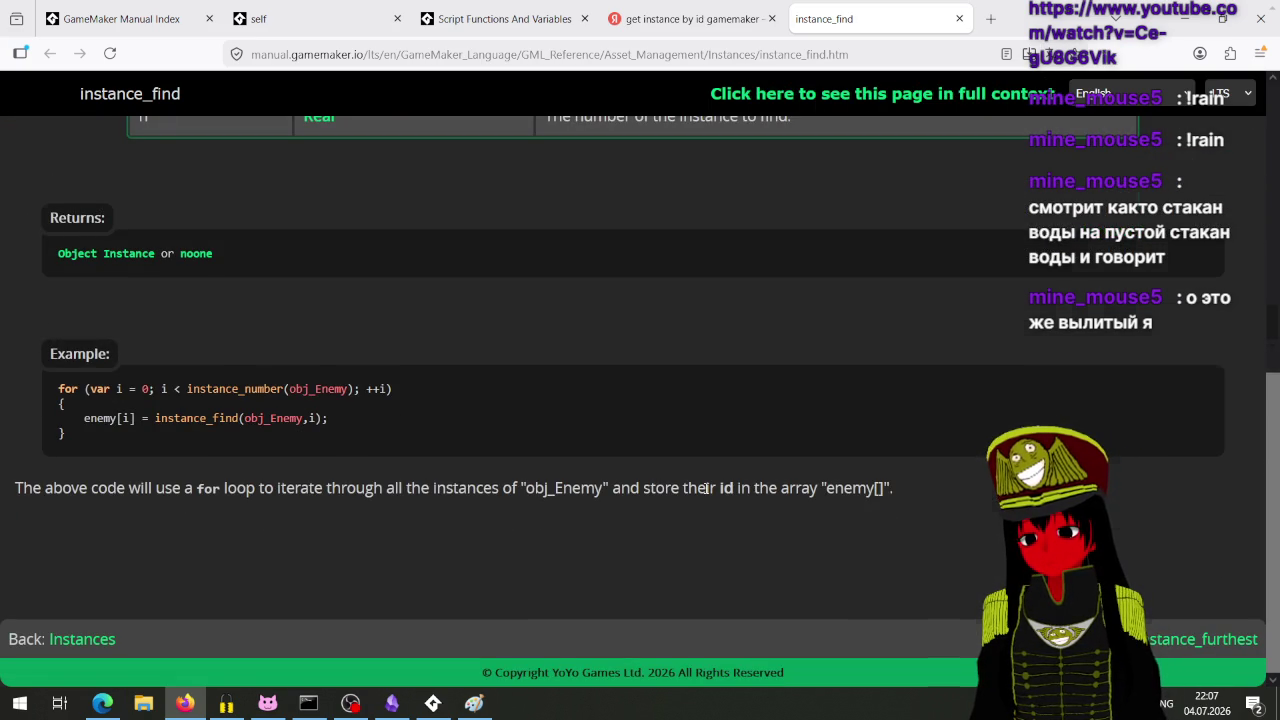
pyautogui.scroll(5, 705, 488)
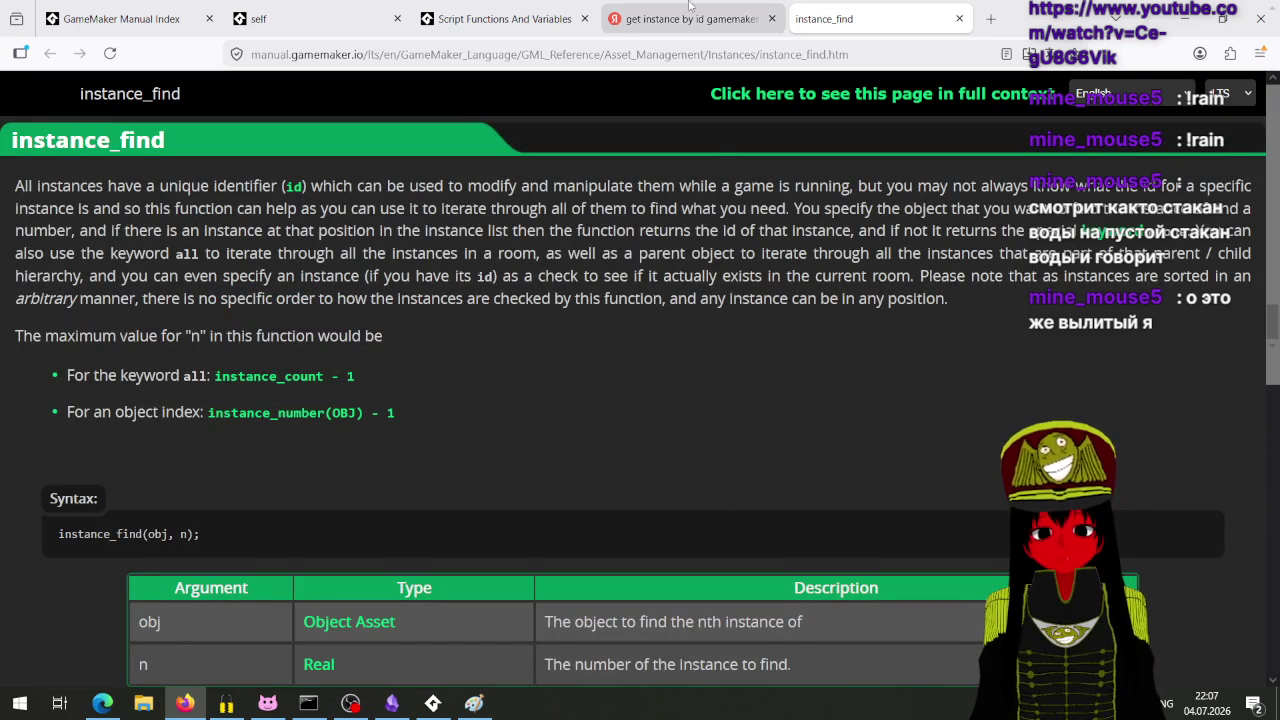
pyautogui.click(668, 32)
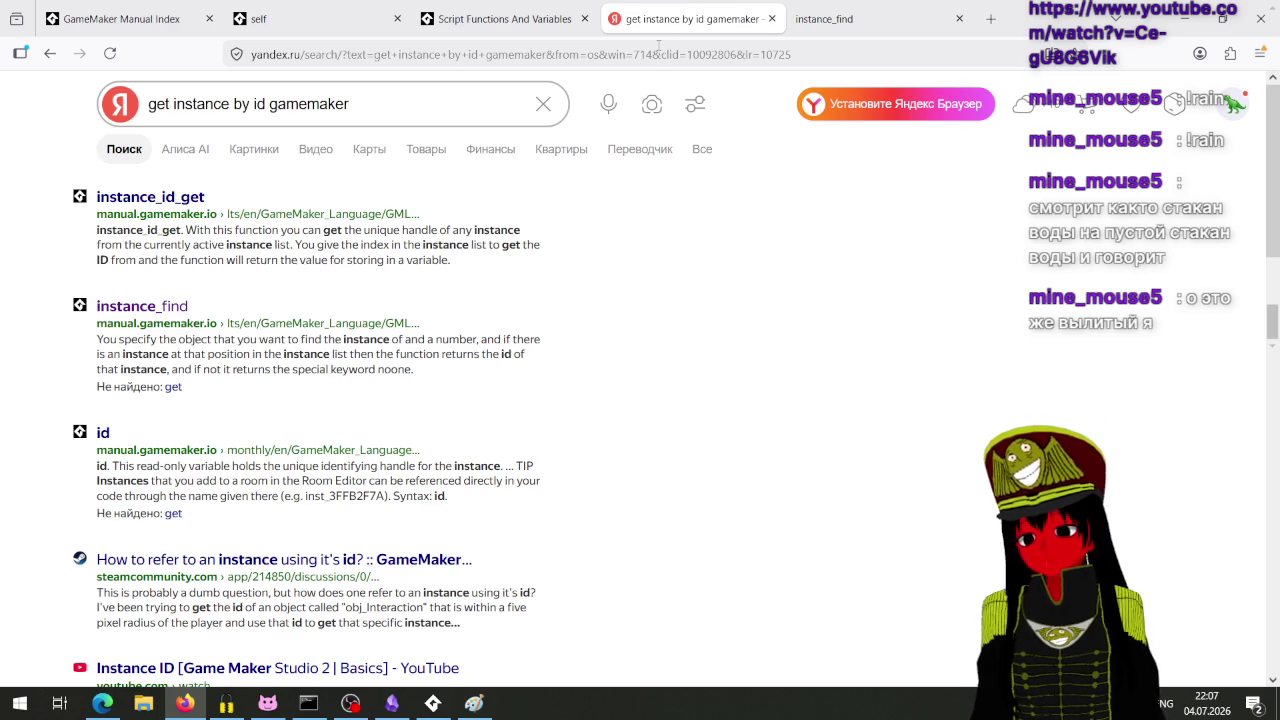
# Step: Read the Steam thread 'How to refer to an instance using it's id?' to the last reply, then return to GameMaker
pyautogui.click(395, 560)
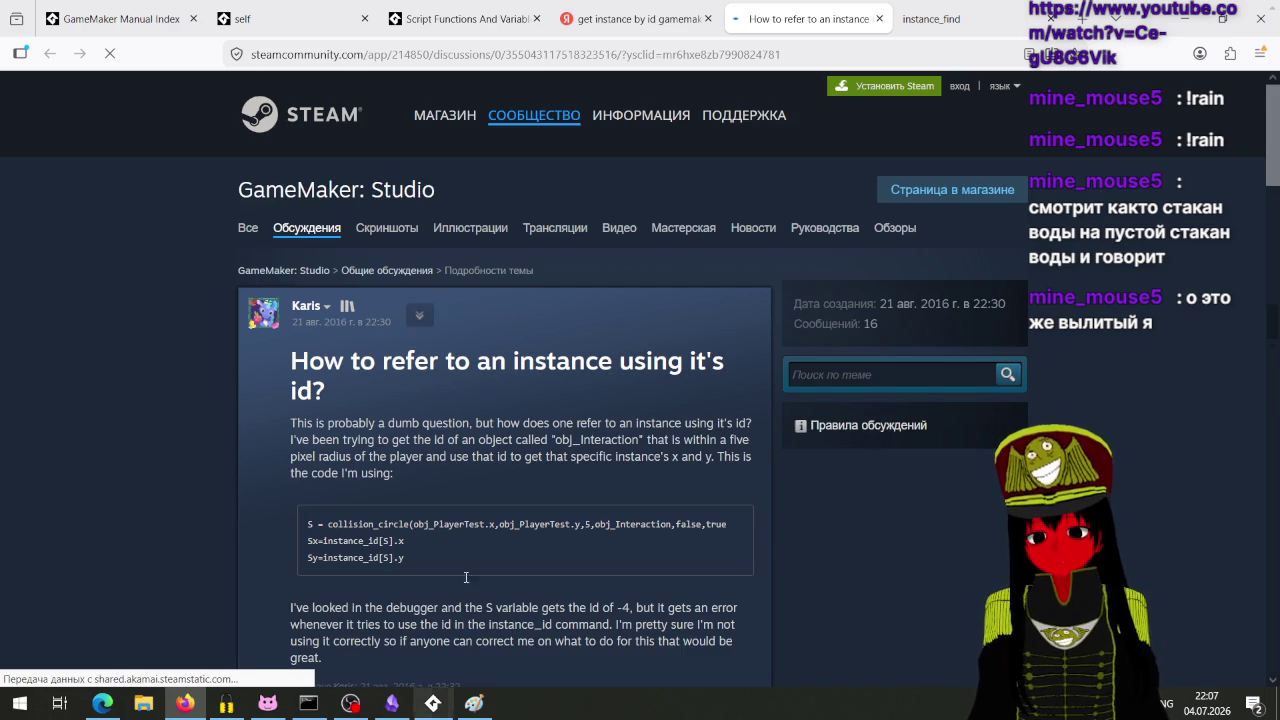
pyautogui.scroll(-3, 472, 522)
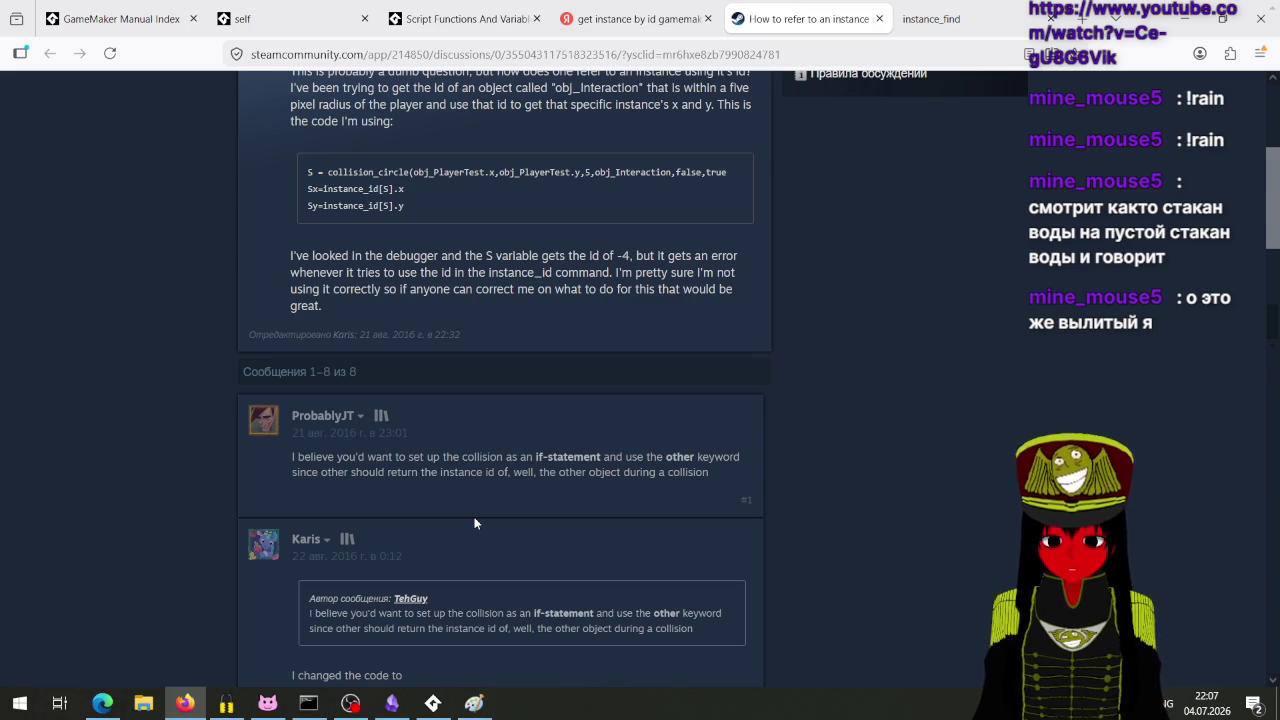
pyautogui.scroll(-3, 474, 522)
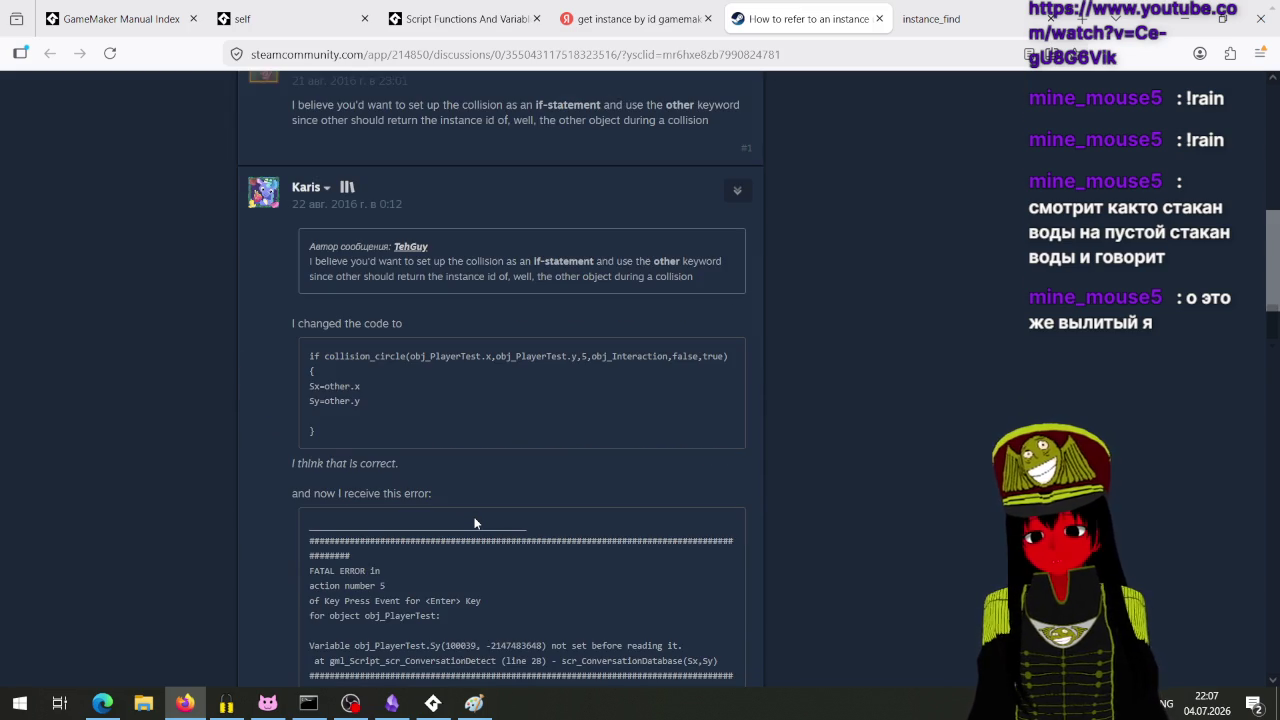
pyautogui.scroll(-3, 474, 522)
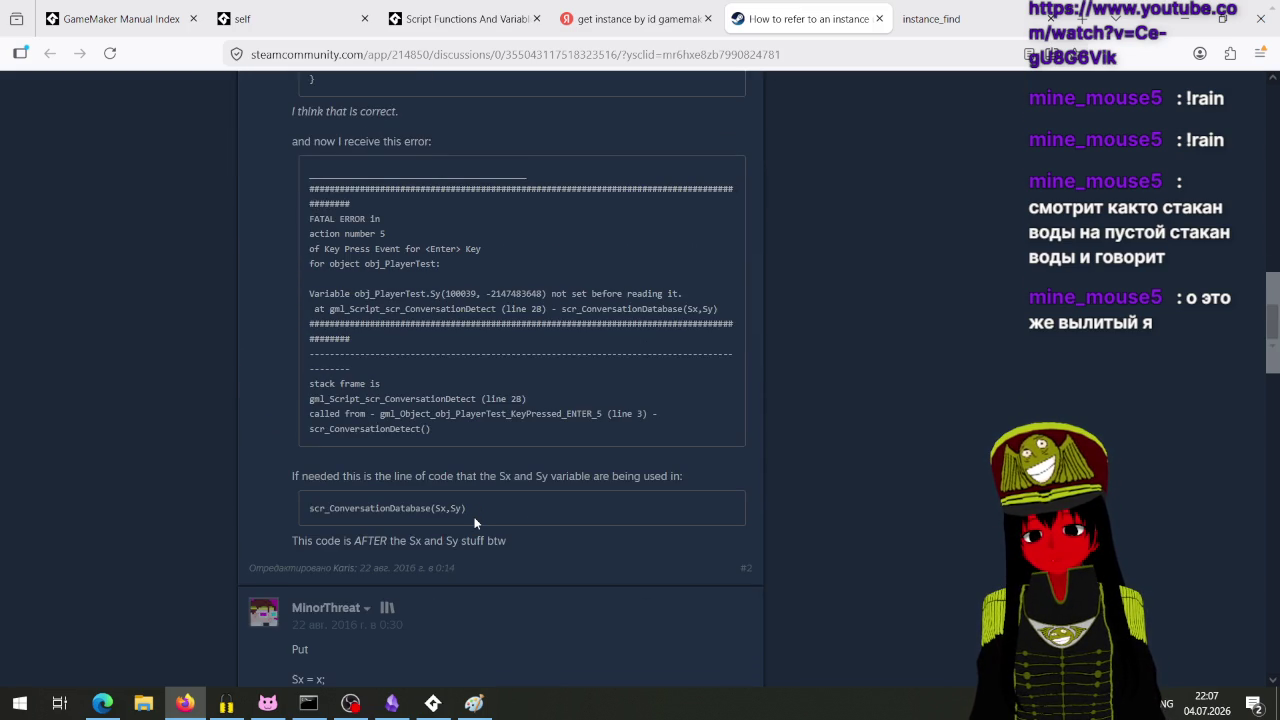
pyautogui.scroll(-2, 475, 522)
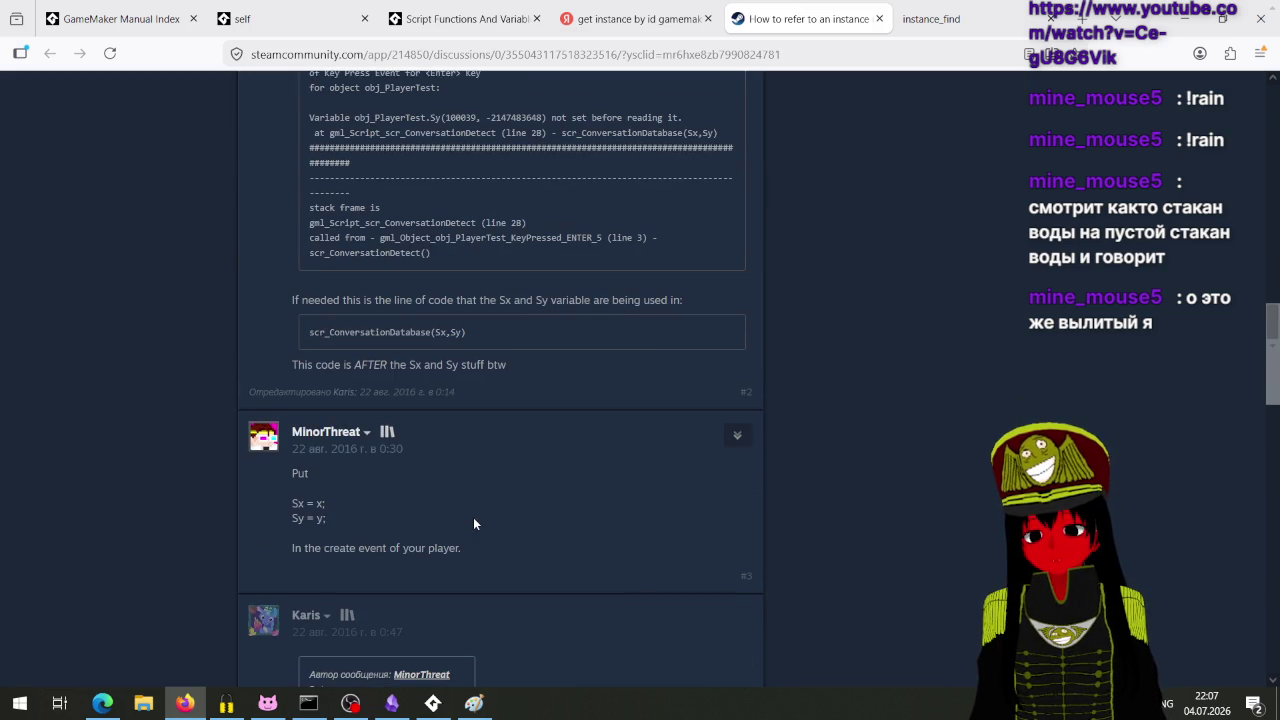
pyautogui.scroll(-2, 474, 522)
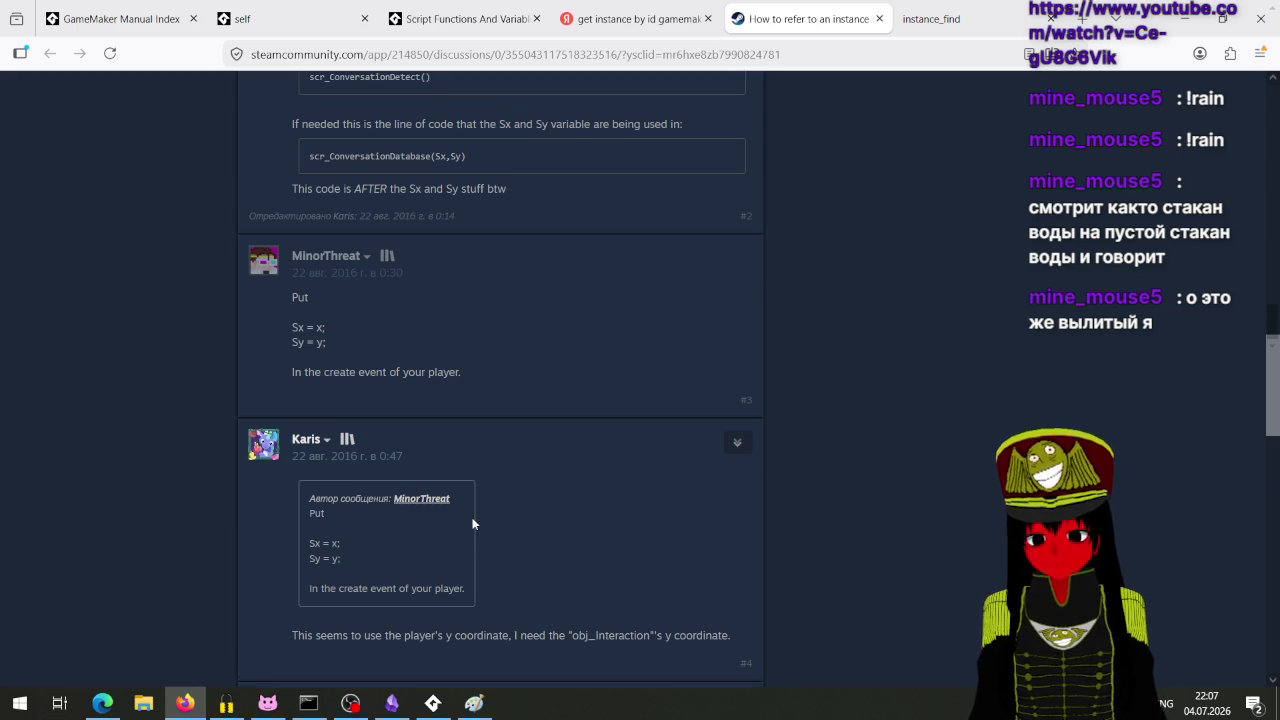
pyautogui.scroll(-3, 473, 524)
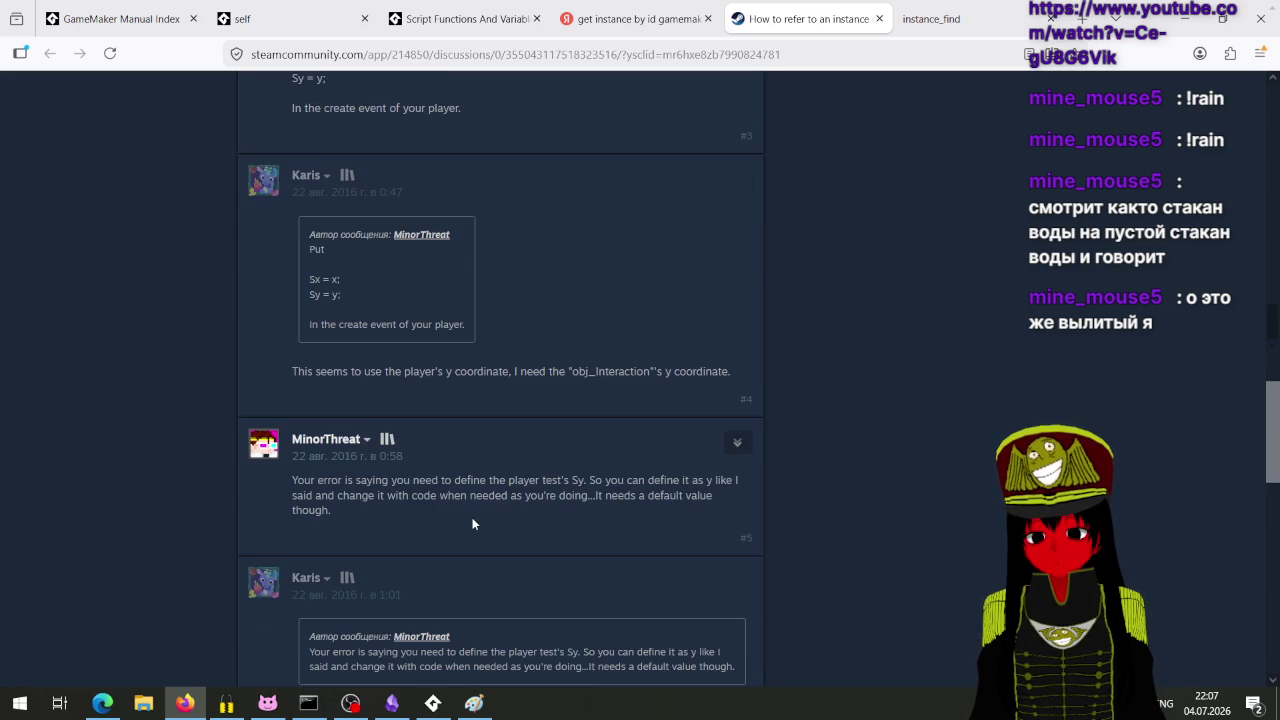
pyautogui.scroll(-2, 473, 524)
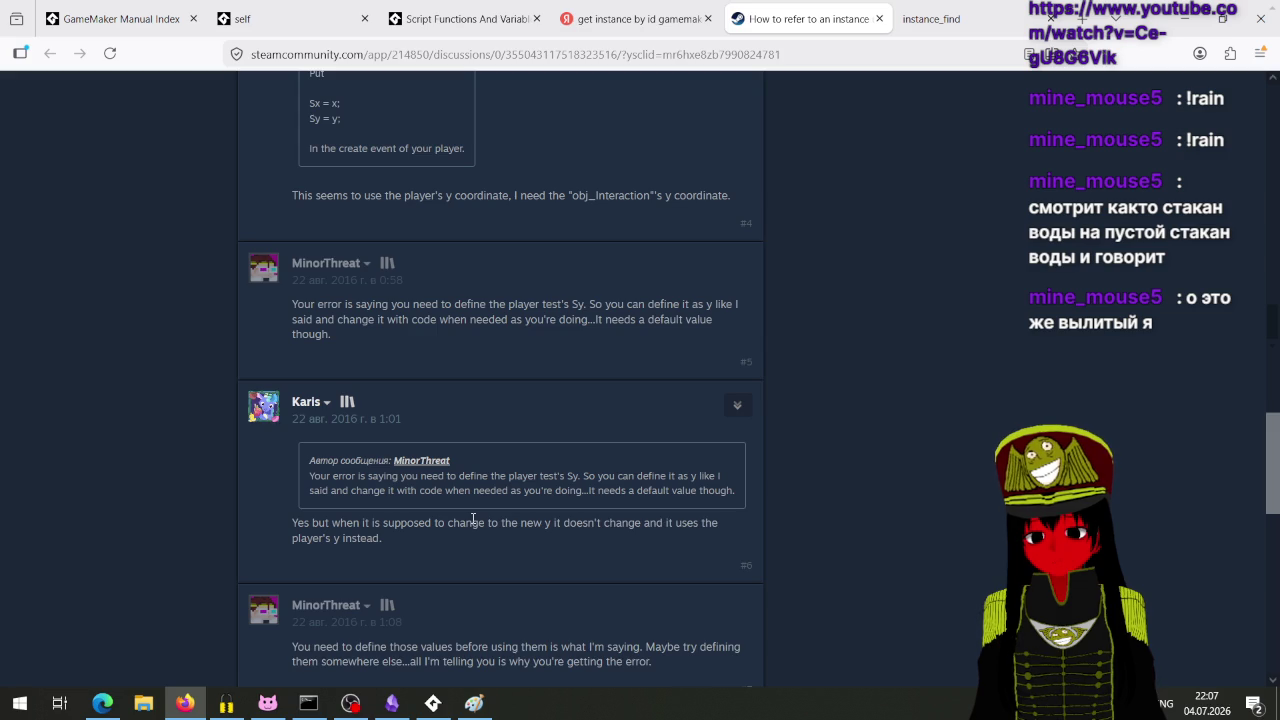
pyautogui.scroll(-2, 473, 520)
pyautogui.scroll(-4, 473, 524)
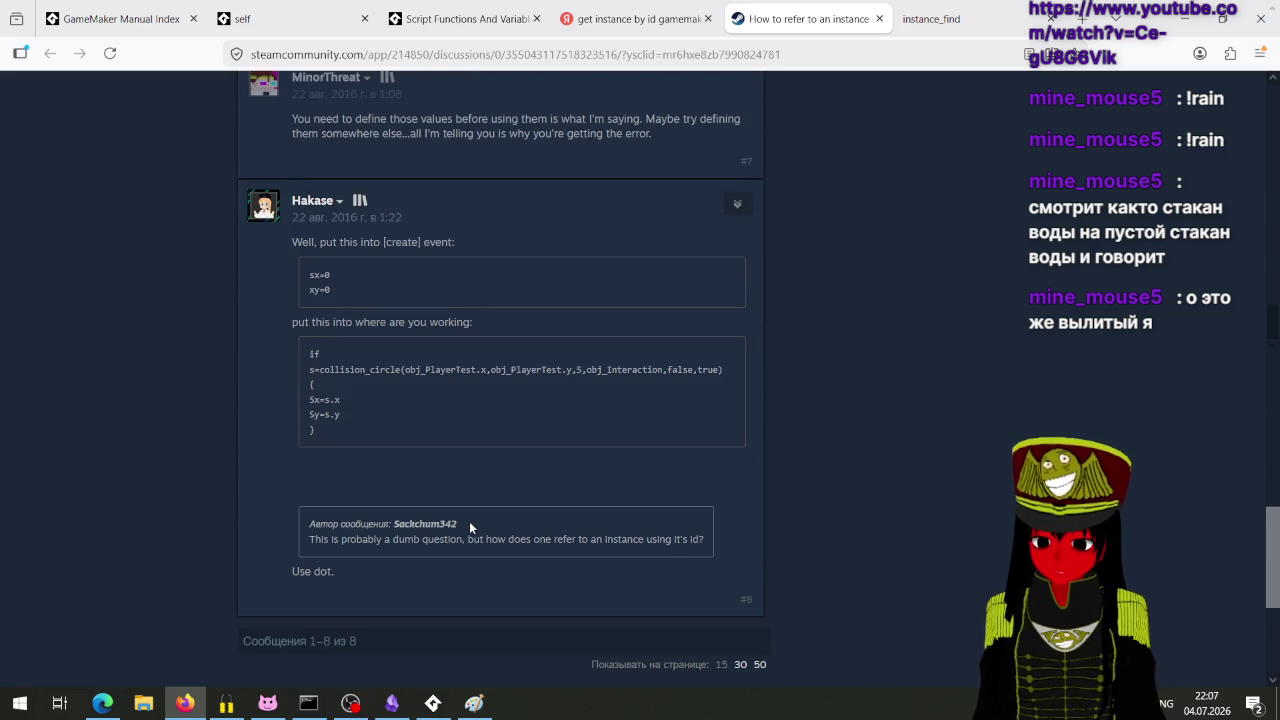
pyautogui.scroll(-2, 470, 527)
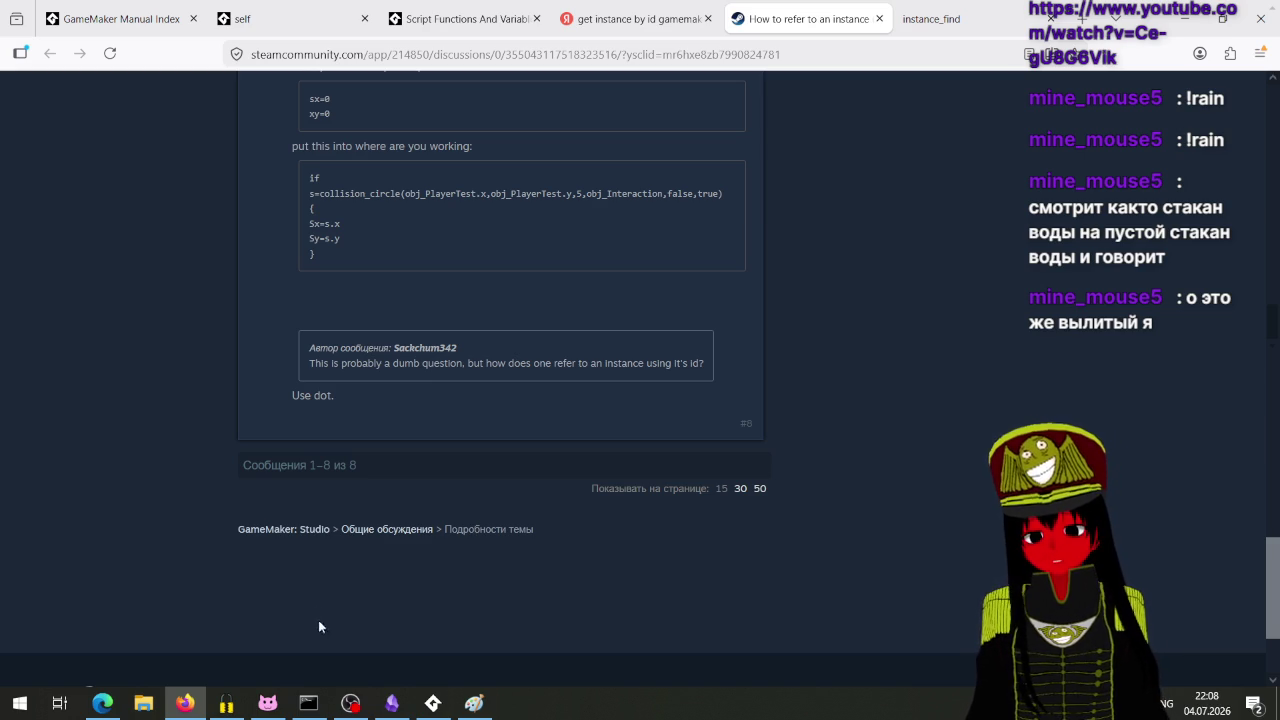
pyautogui.click(433, 703)
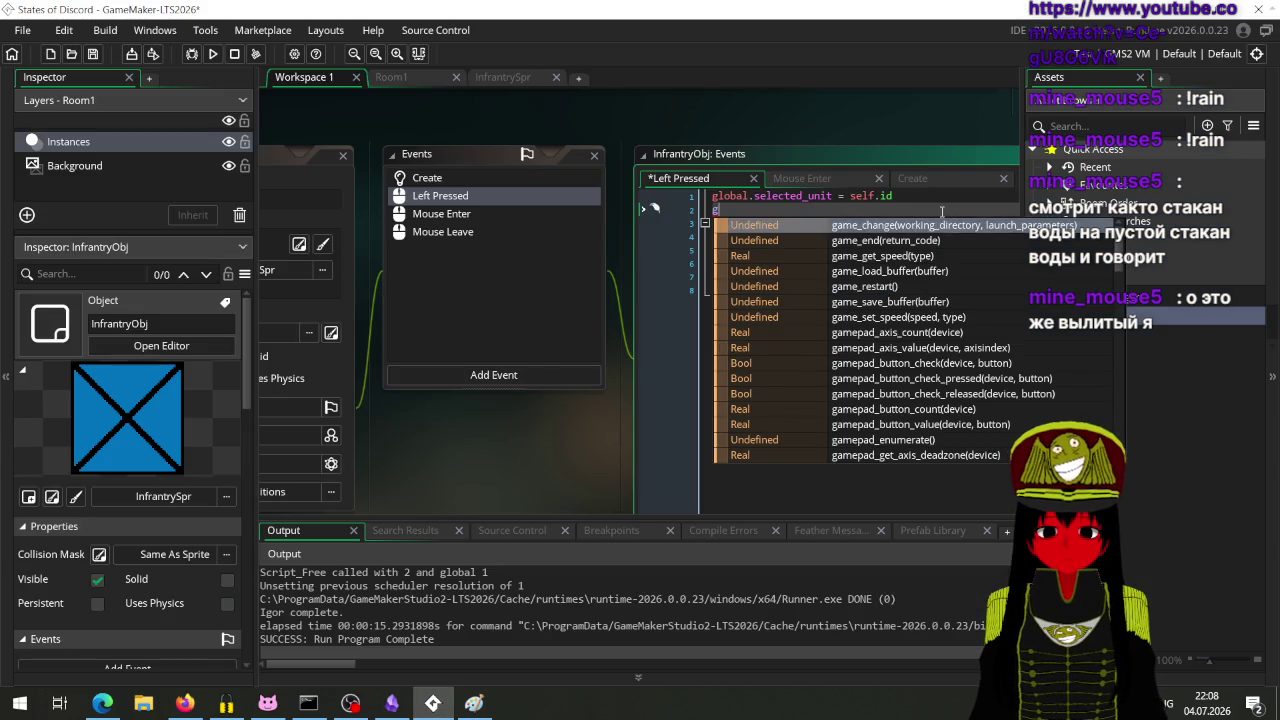
# Step: Change line 1 of Left Pressed to global.selected_unit = self
pyautogui.press('Escape')
pyautogui.press('BackSpace')
pyautogui.press('BackSpace')
pyautogui.press('BackSpace')
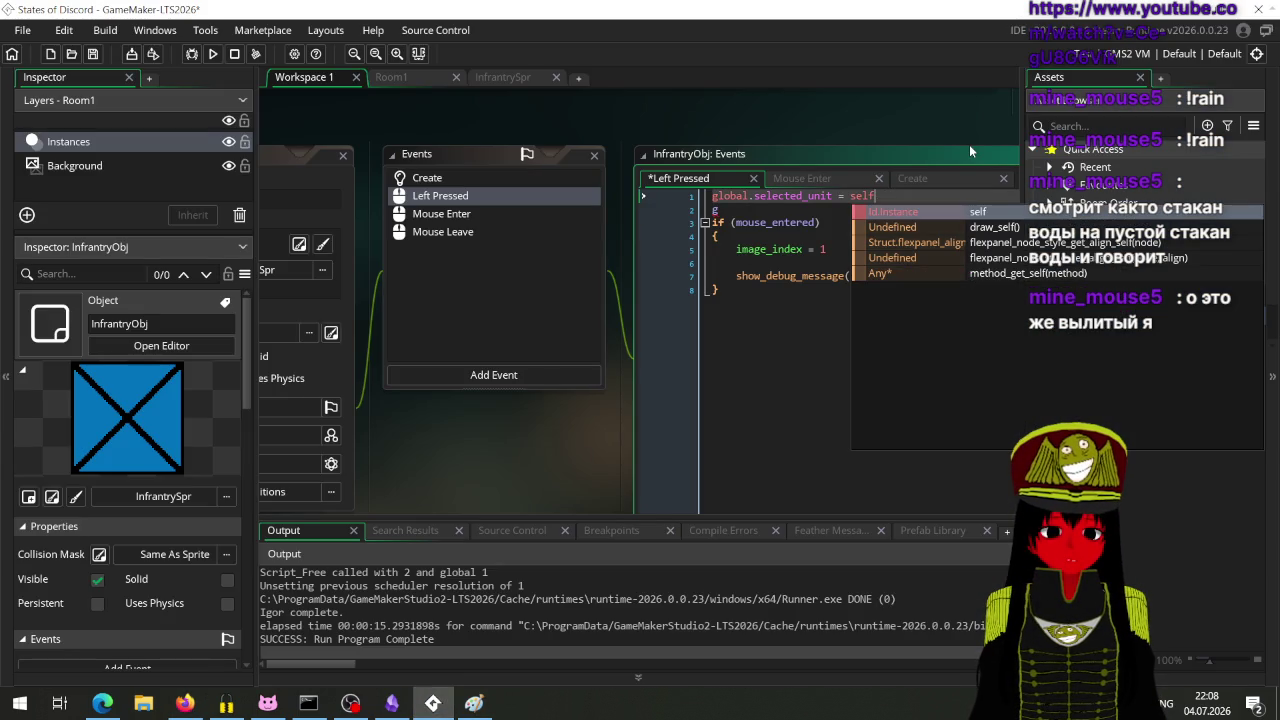
pyautogui.press('Down')
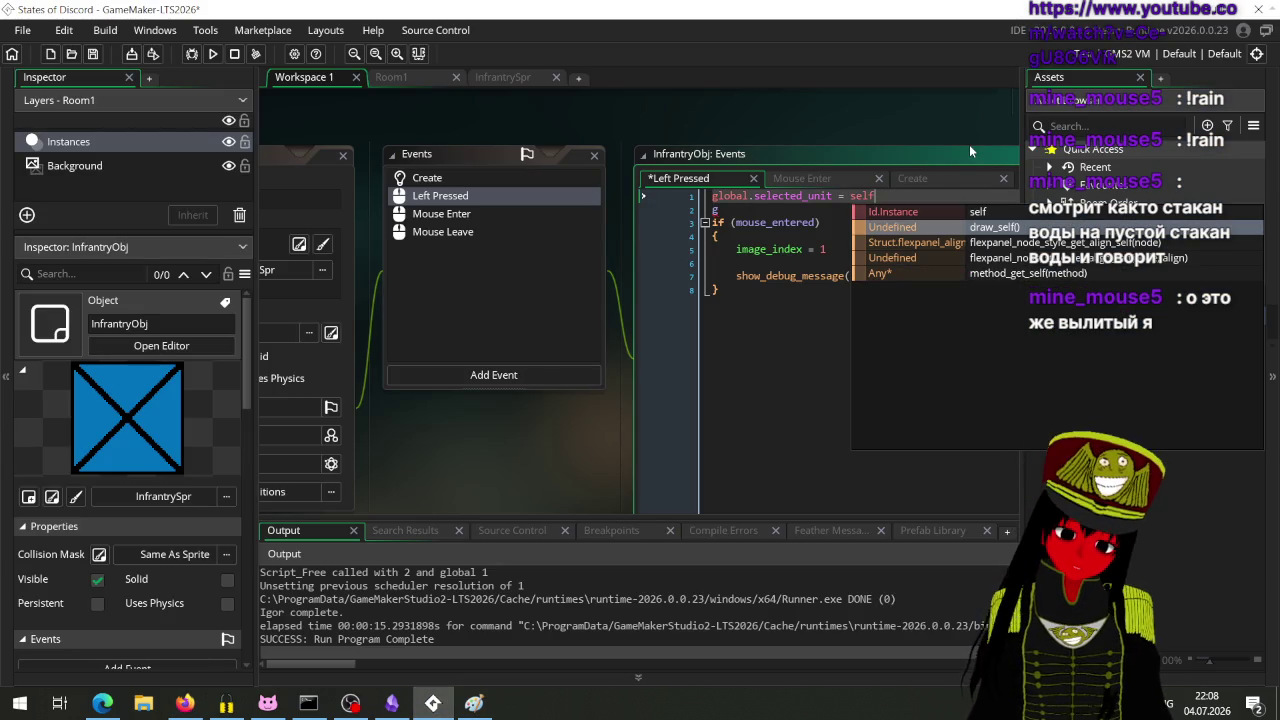
pyautogui.press('Escape')
# Step: Add global.selected_unit.image_index = 1 on line 2 and select the old debug lines
pyautogui.press('Down')
pyautogui.write('lob')
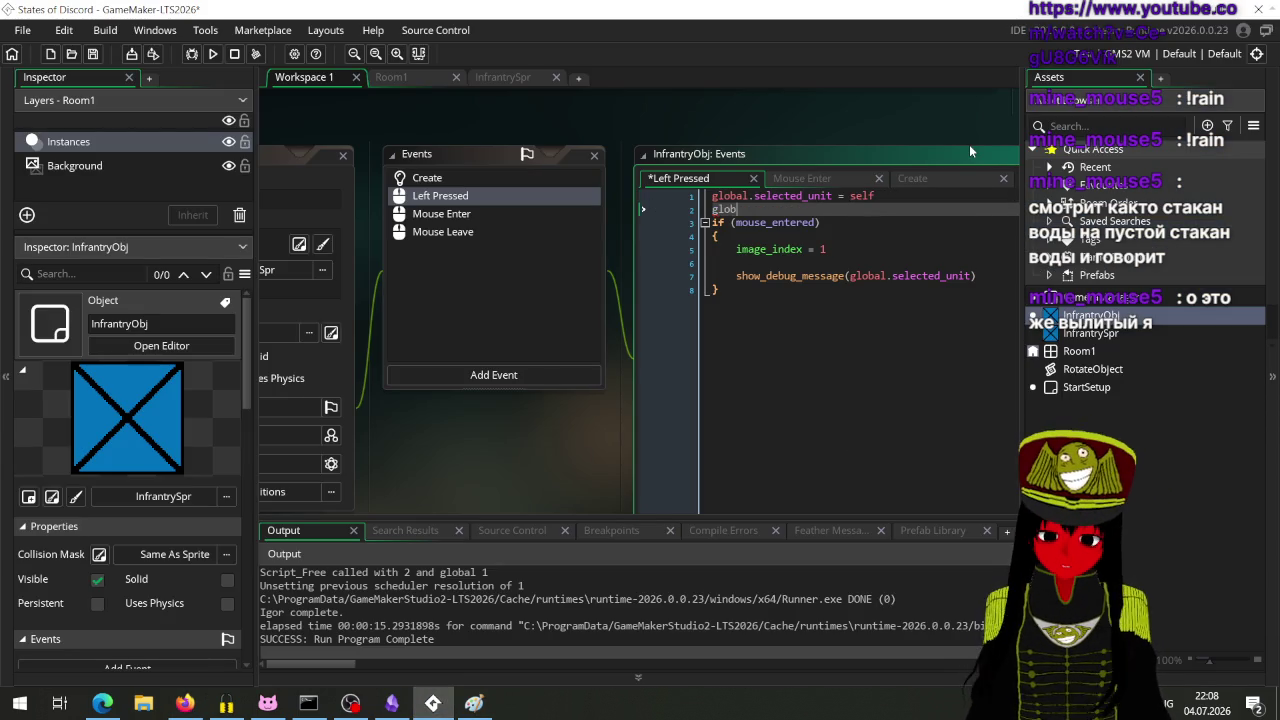
pyautogui.write('al.sel')
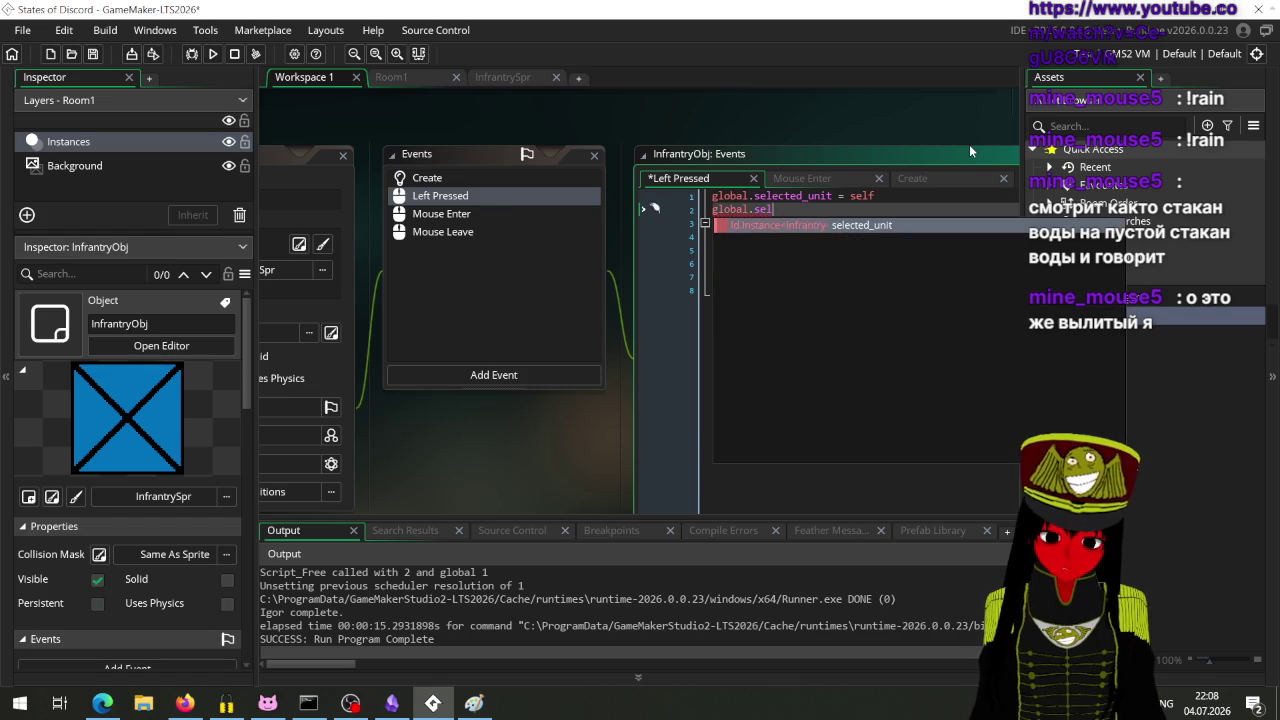
pyautogui.press('Return')
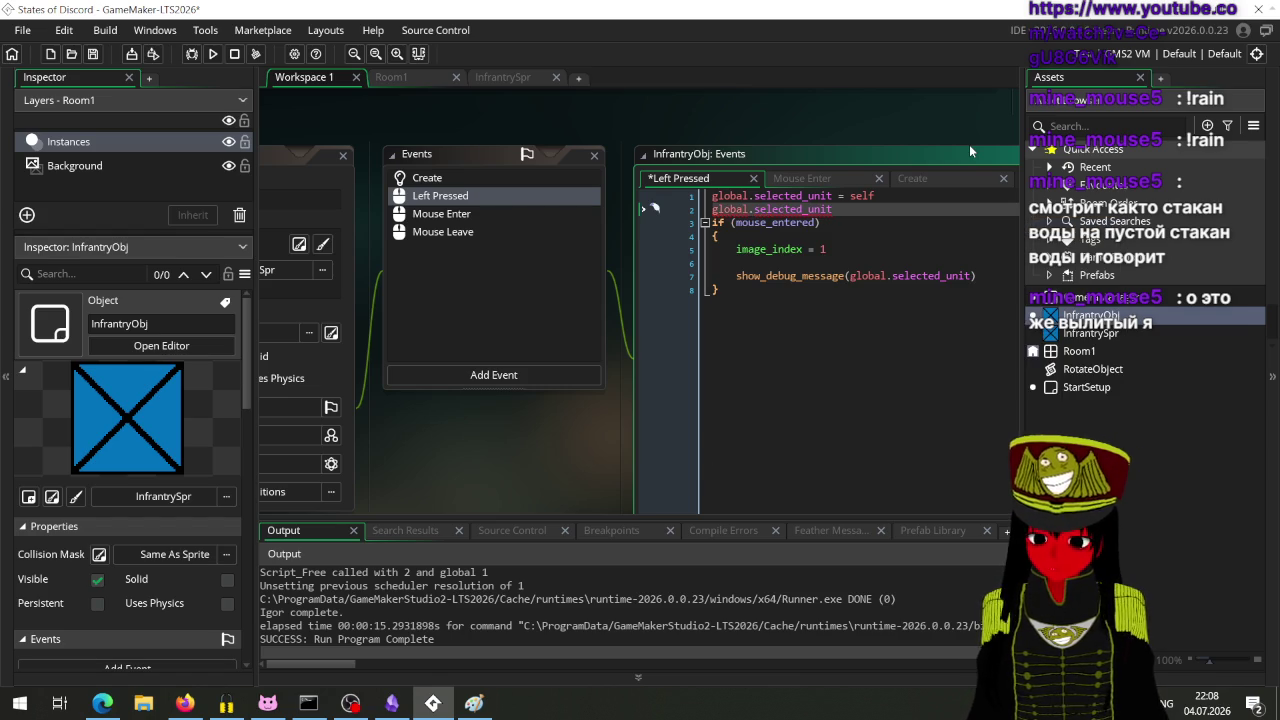
pyautogui.write('.im')
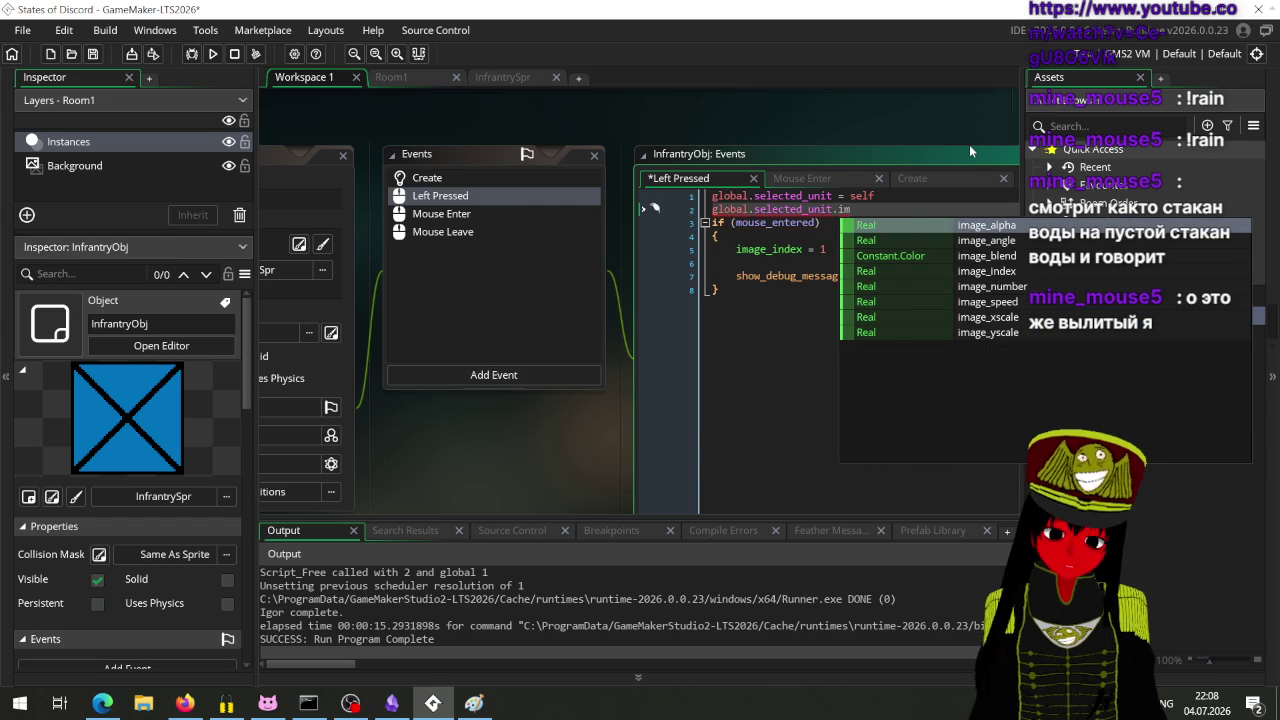
pyautogui.press('Down')
pyautogui.press('Down')
pyautogui.press('Down')
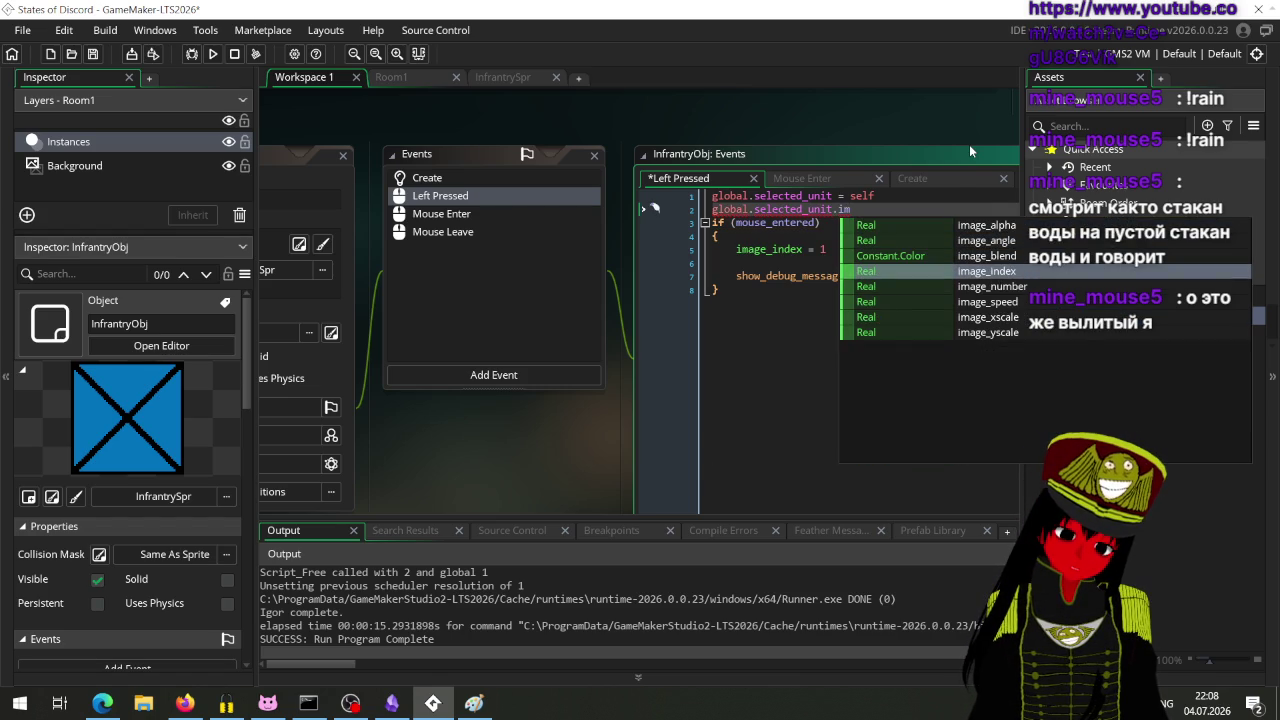
pyautogui.press('Return')
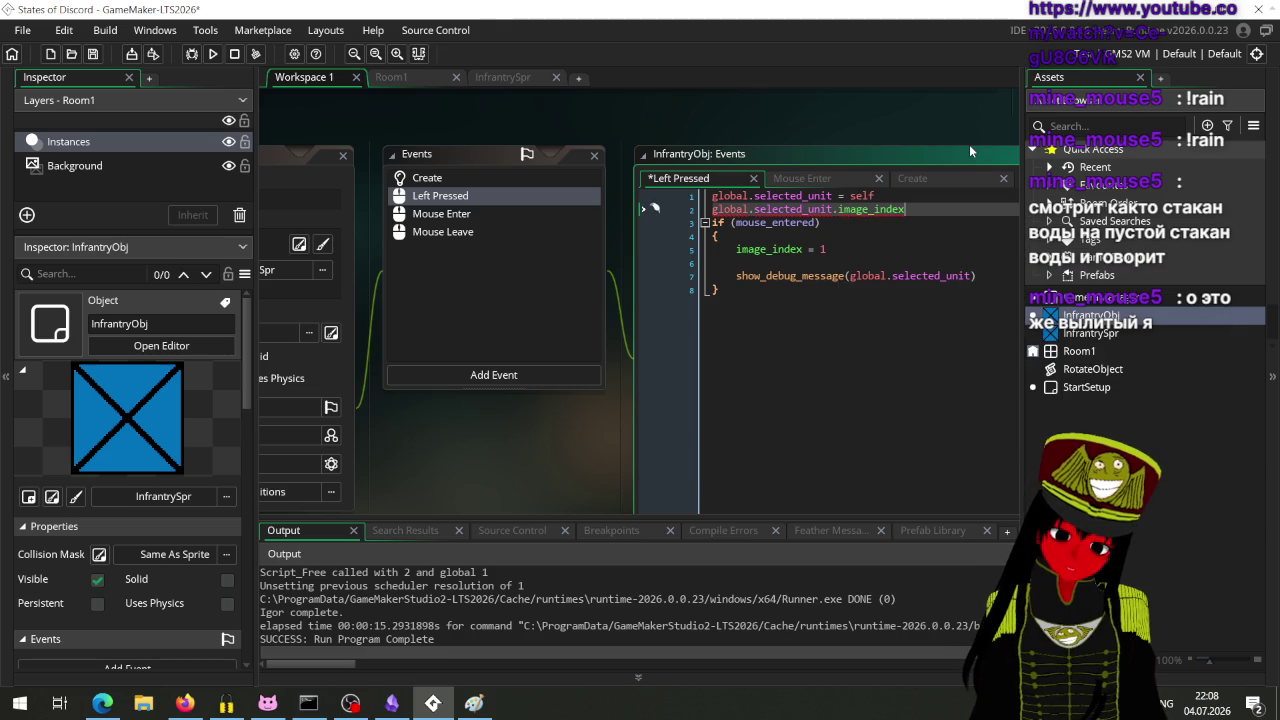
pyautogui.write(' = ')
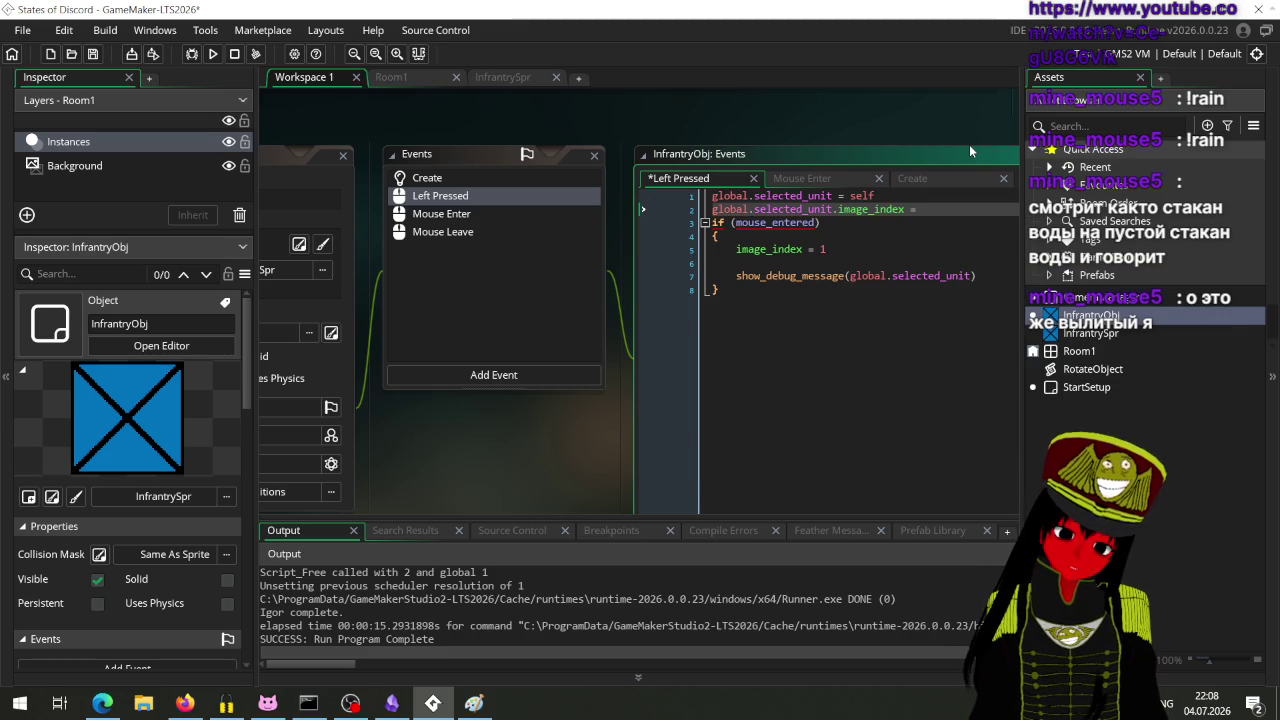
pyautogui.write('1')
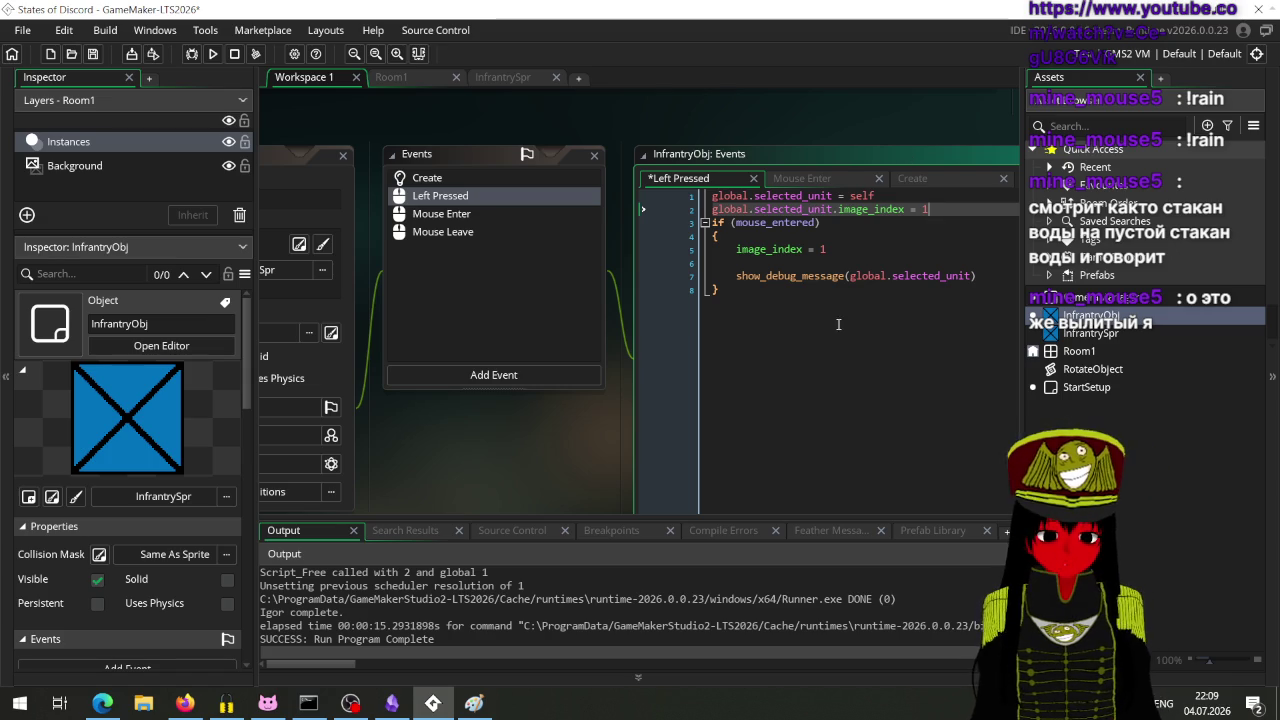
pyautogui.moveTo(860, 290)
pyautogui.mouseDown()
pyautogui.moveTo(697, 266)
pyautogui.moveTo(643, 220)
pyautogui.mouseUp()
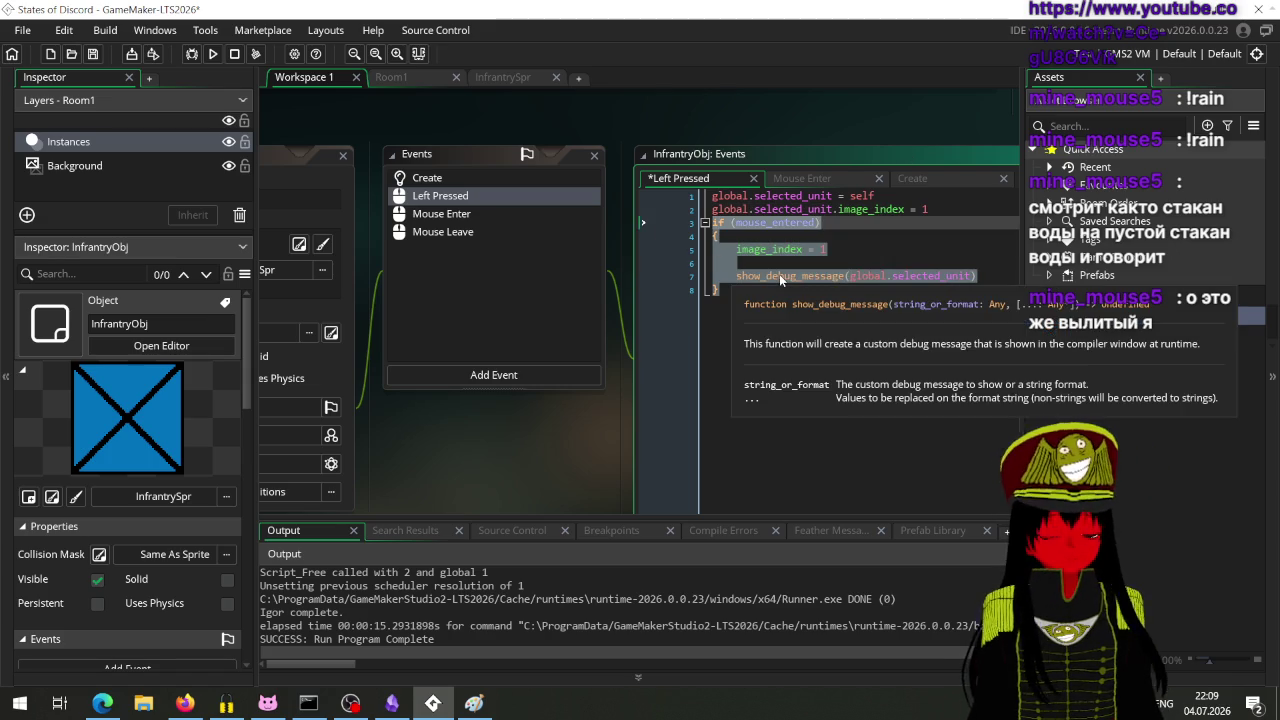
# Step: Replace the old mouse_entered block with if (self.id != global.selected_unit.id)
pyautogui.press('BackSpace')
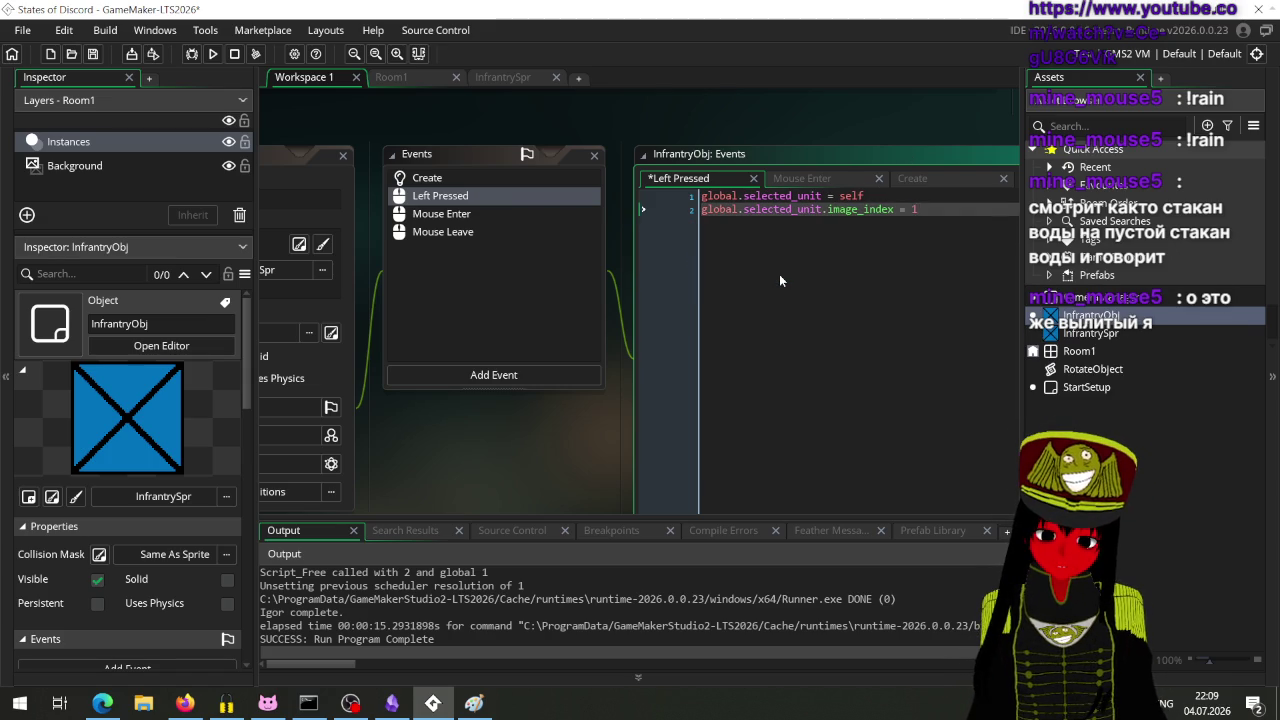
pyautogui.write('if (self')
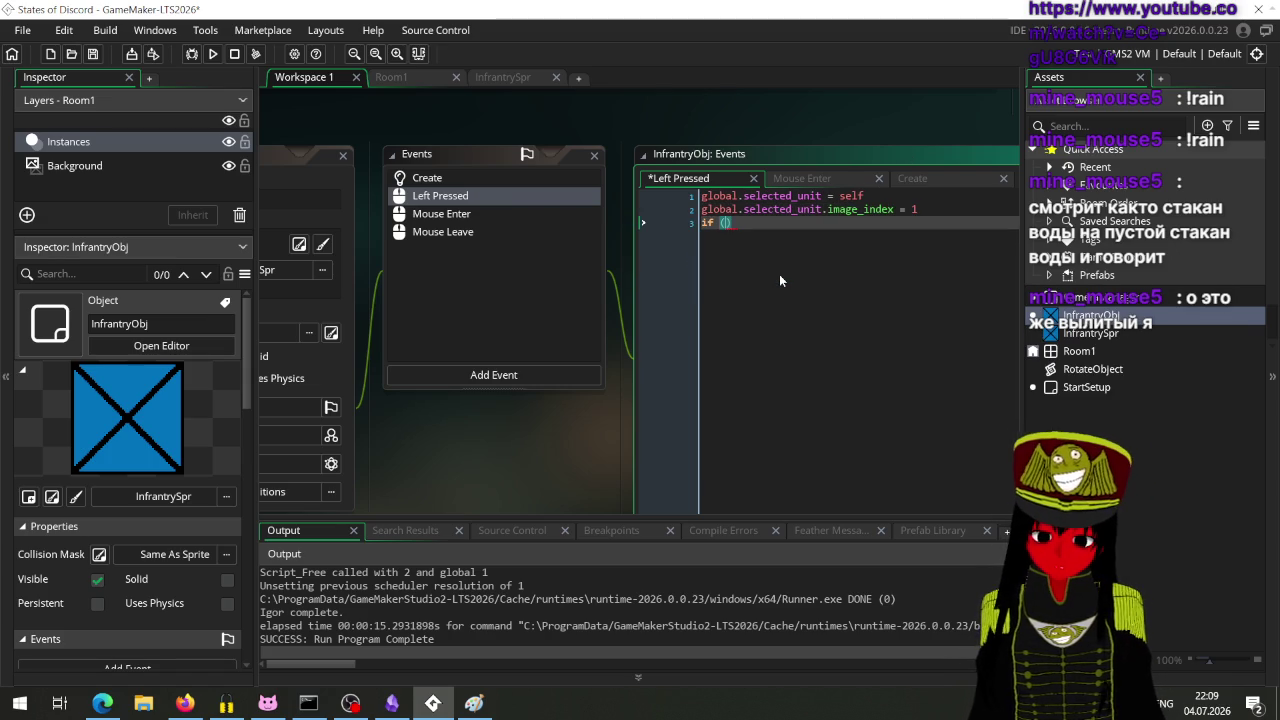
pyautogui.write(' !=')
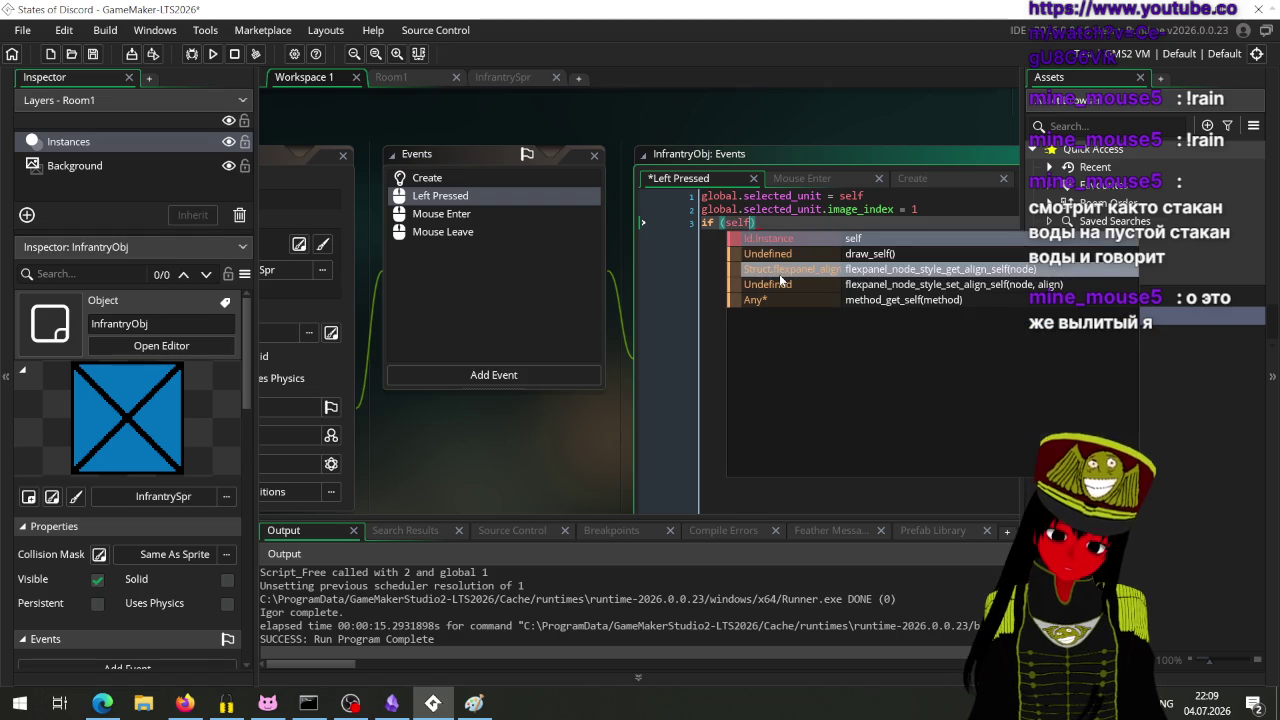
pyautogui.write(' sel')
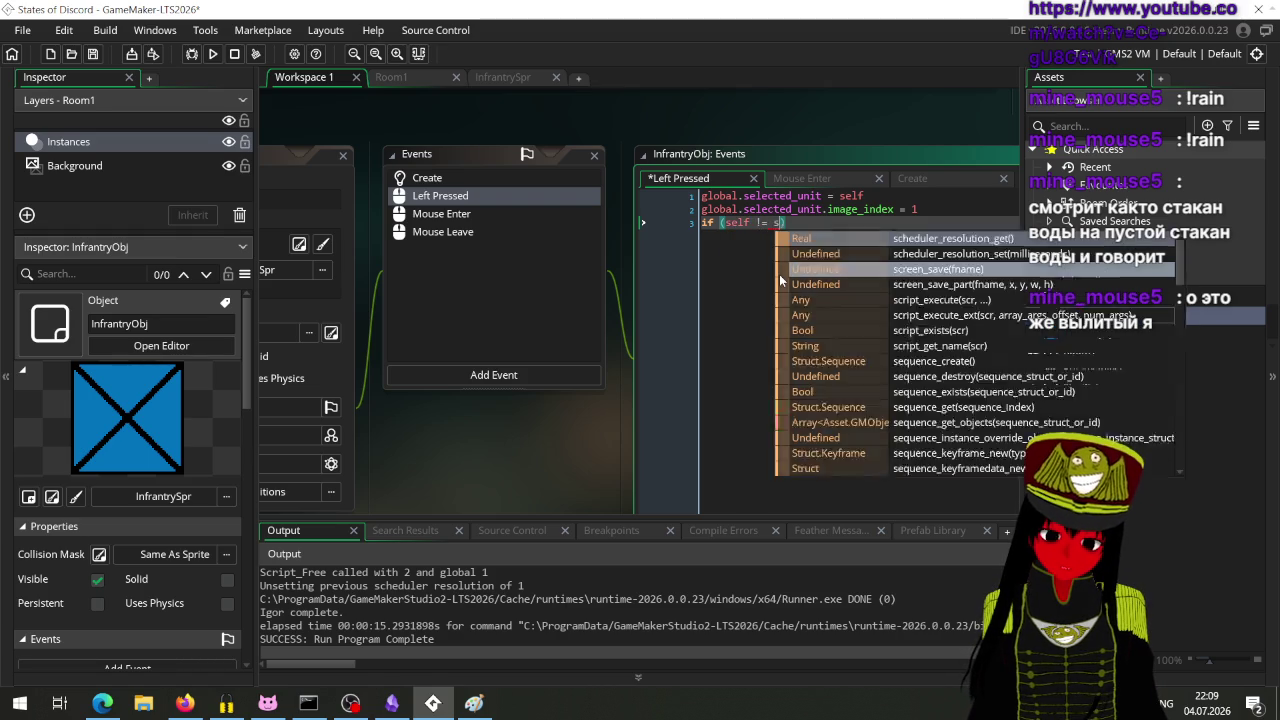
pyautogui.press('BackSpace')
pyautogui.press('BackSpace')
pyautogui.press('BackSpace')
pyautogui.write('.id ')
pyautogui.write('!= sele')
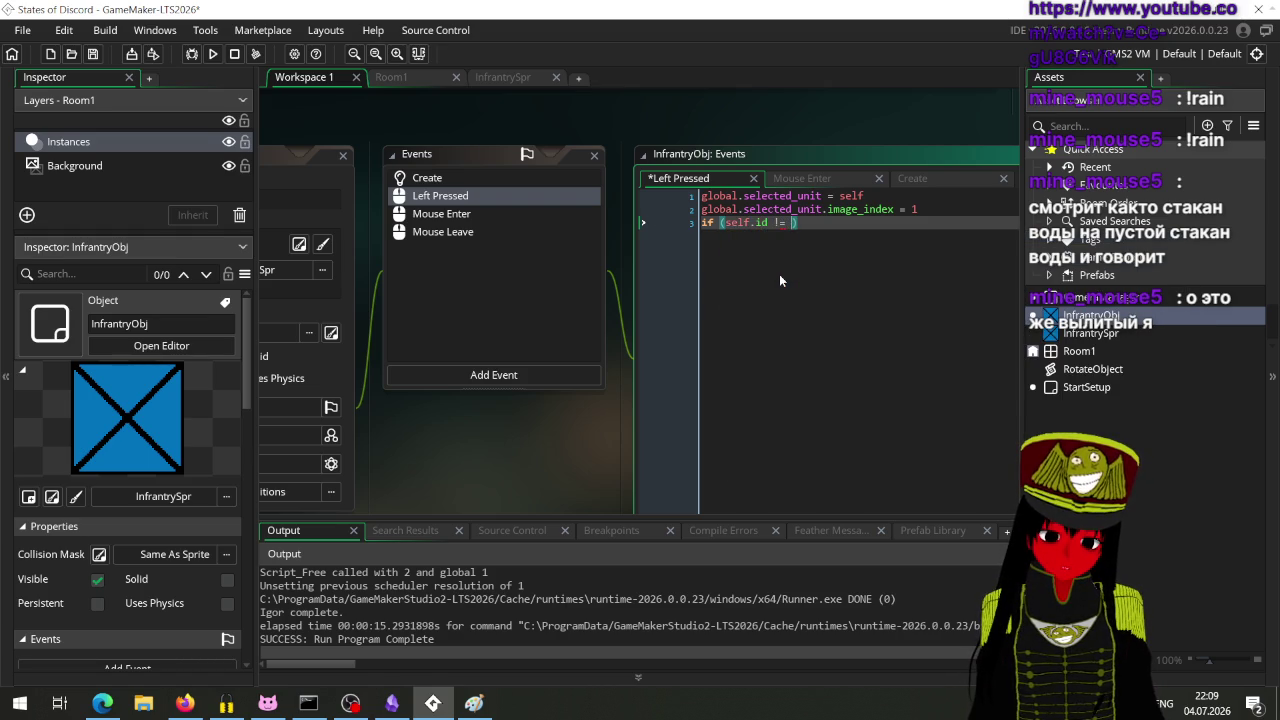
pyautogui.press('BackSpace')
pyautogui.press('BackSpace')
pyautogui.press('BackSpace')
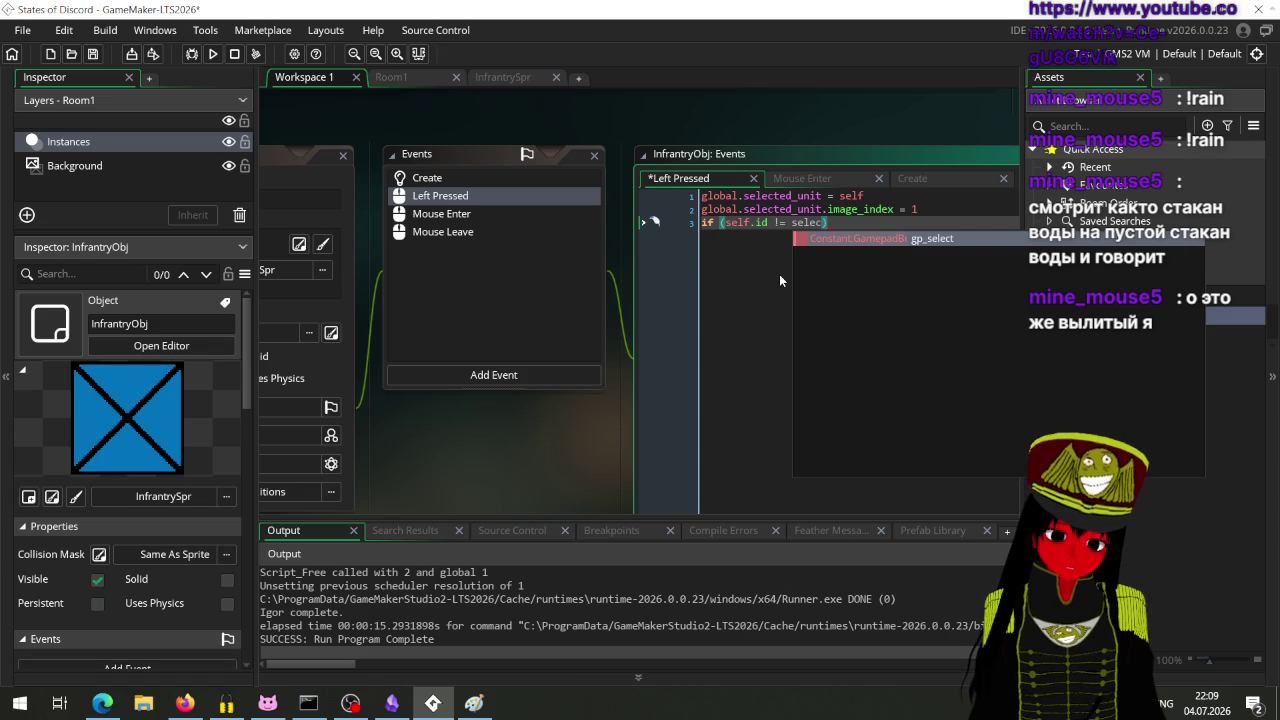
pyautogui.press('BackSpace')
pyautogui.write('global.se')
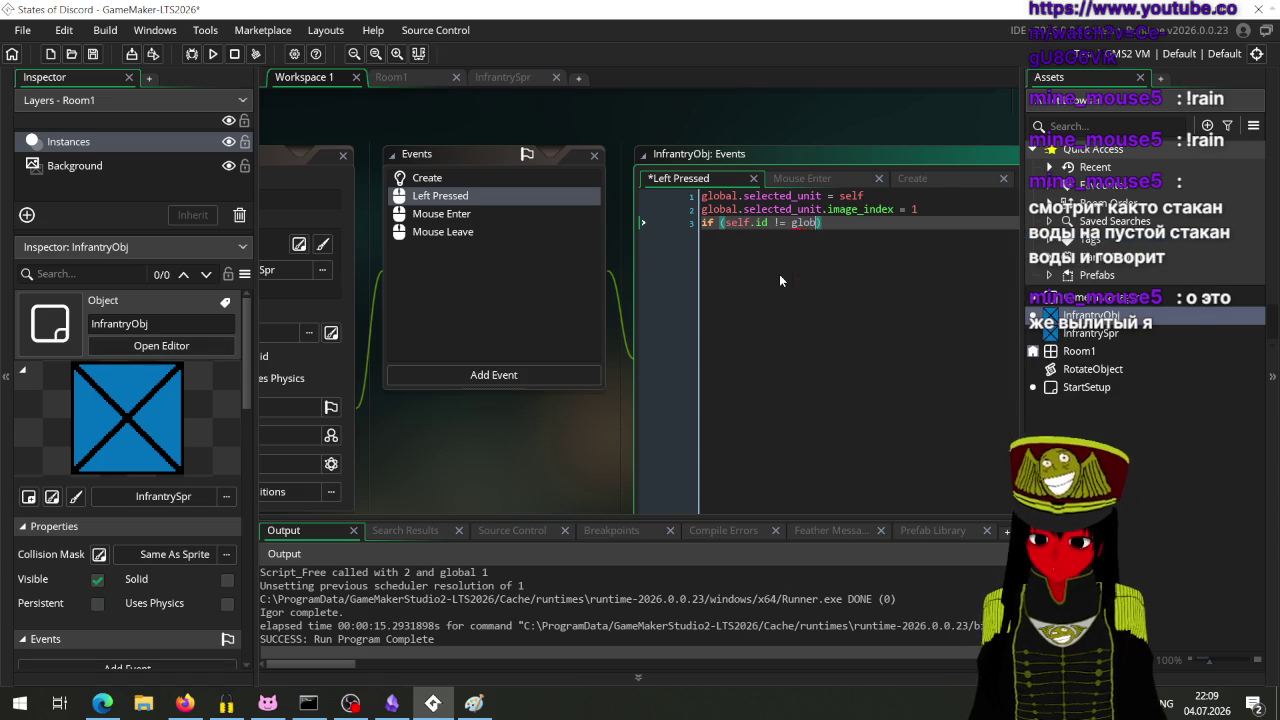
pyautogui.write('lected_unit.id')
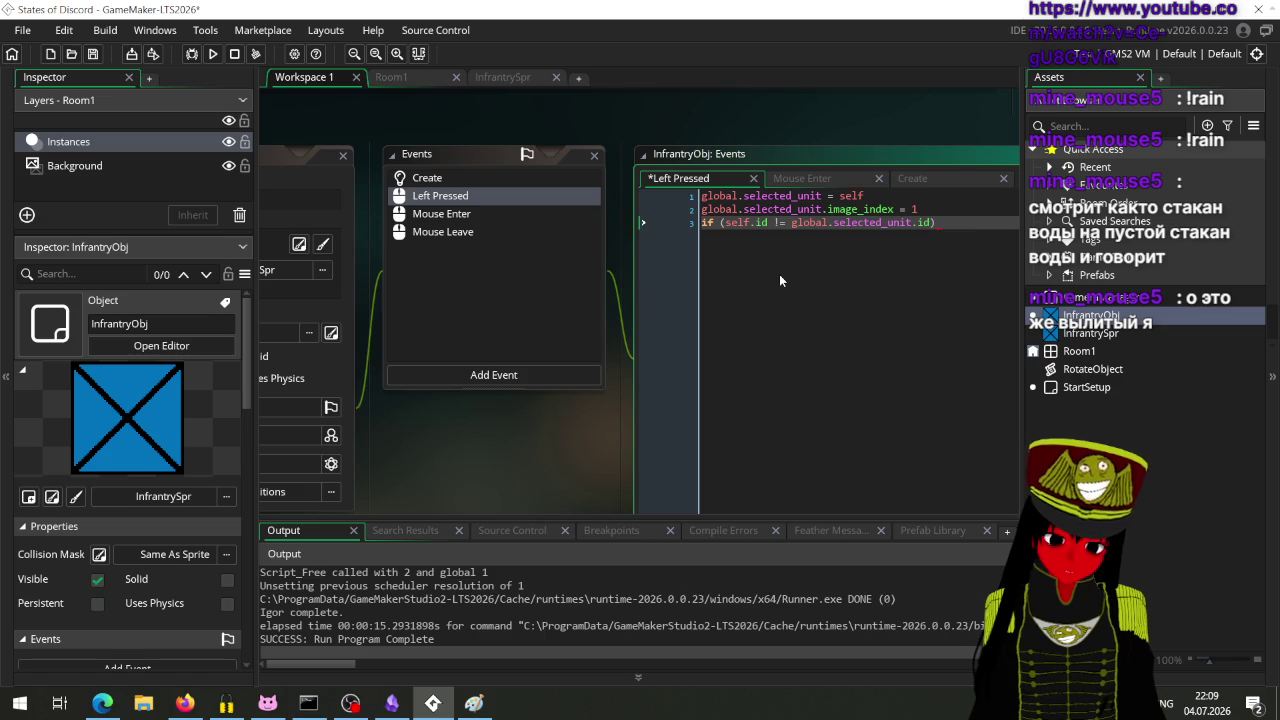
# Step: Add an opening brace and begin global.selected_unit. on the line inside the if
pyautogui.press('Return')
pyautogui.write('{')
pyautogui.press('Return')
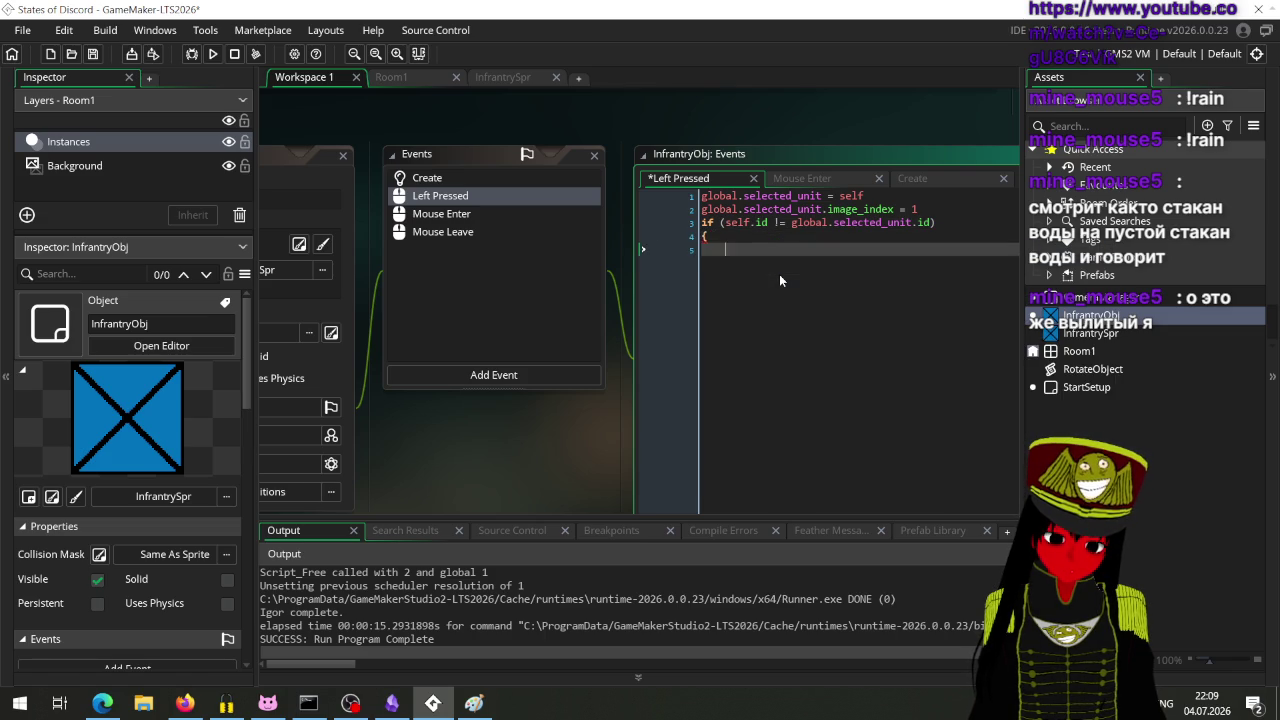
pyautogui.write('sele')
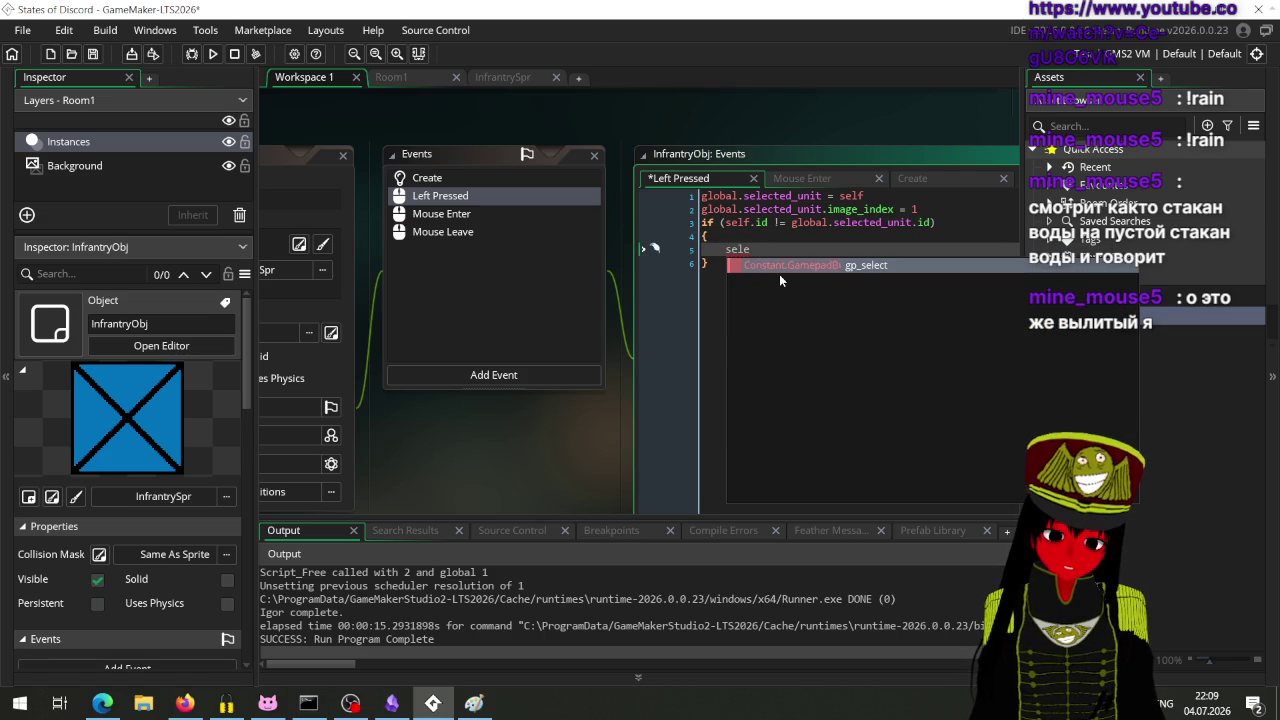
pyautogui.press('BackSpace')
pyautogui.press('BackSpace')
pyautogui.press('BackSpace')
pyautogui.write('global.sel')
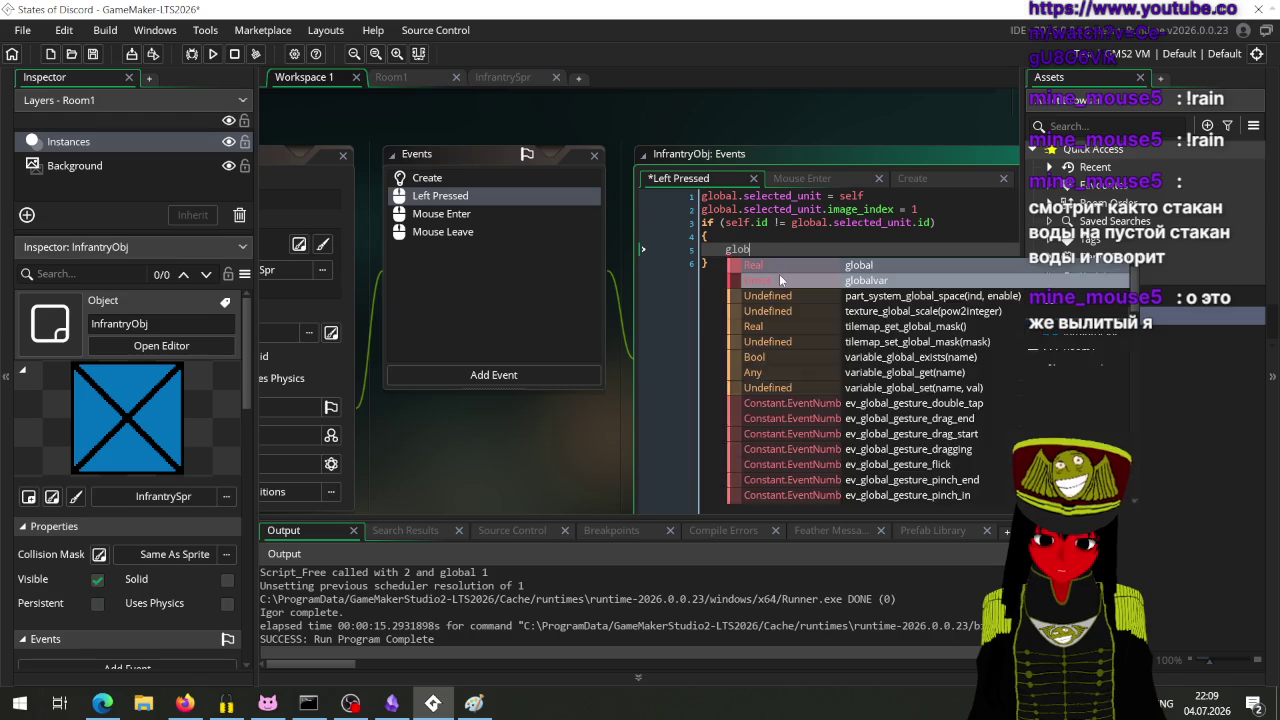
pyautogui.press('Return')
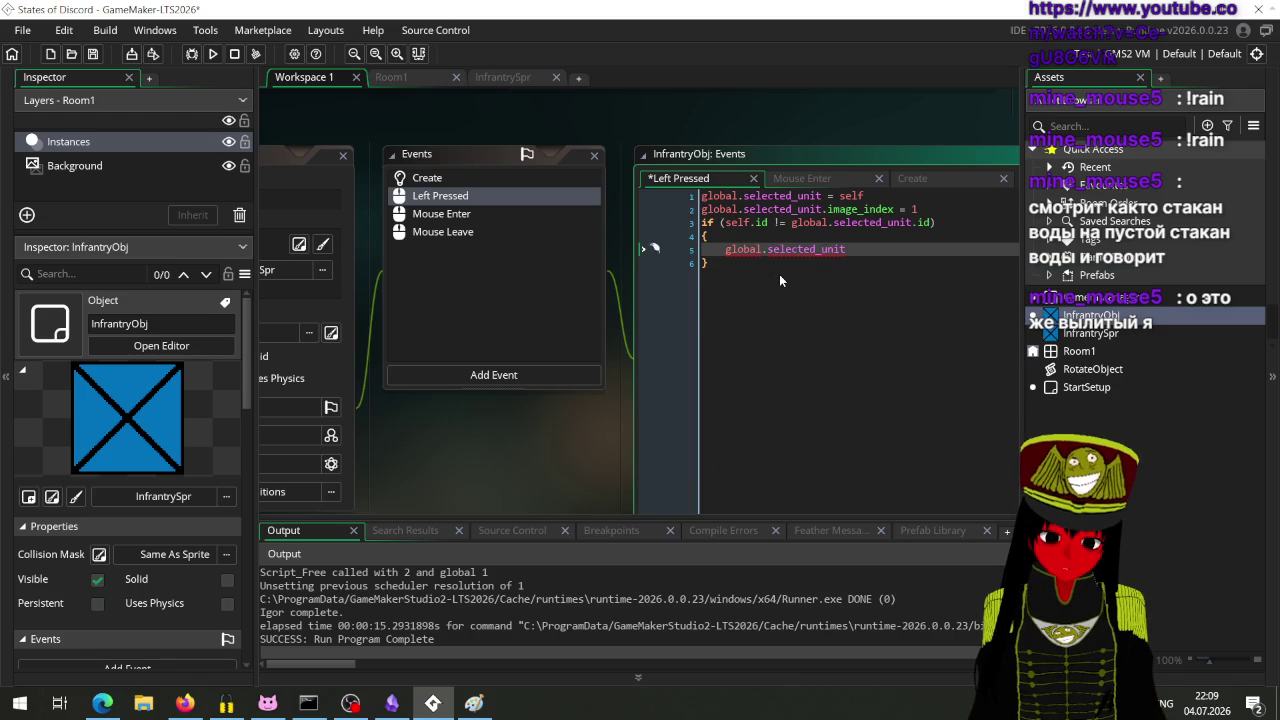
pyautogui.write('.')
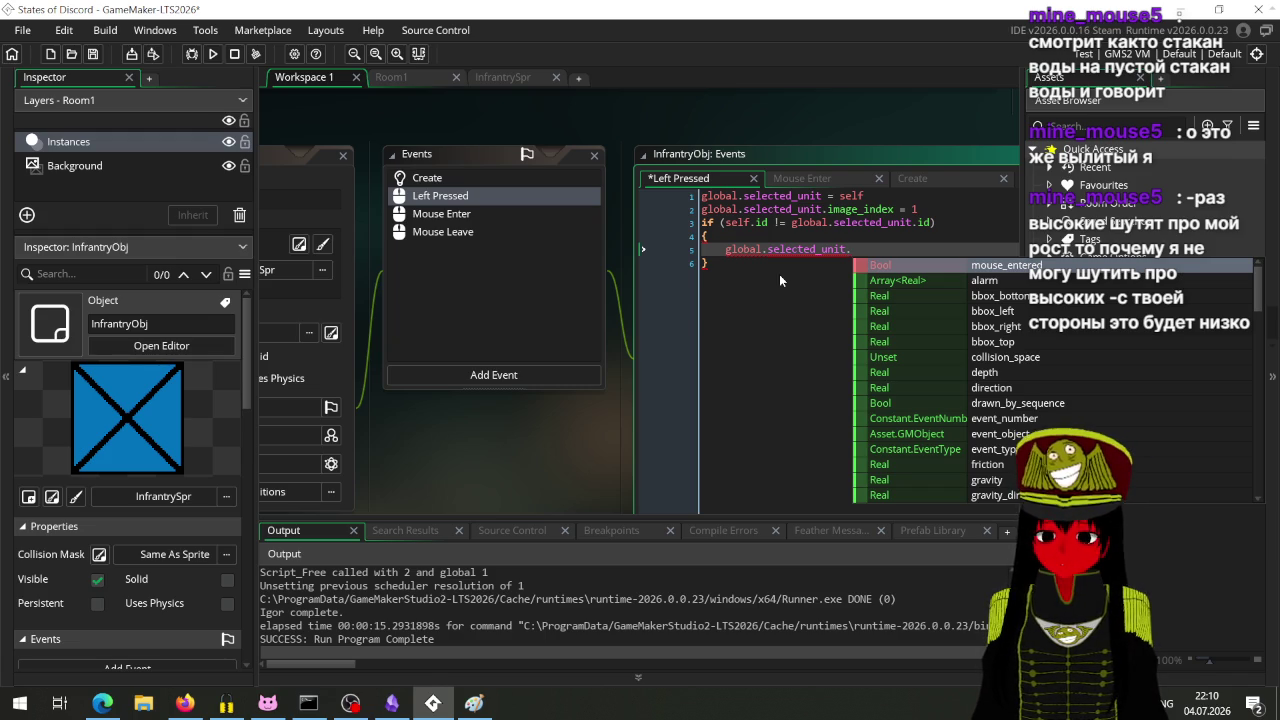
# Step: Pan the workspace to show the InfrantryObj window, then bring up the Steam thread in Firefox
pyautogui.moveTo(408, 441); pyautogui.dragTo(658, 448)
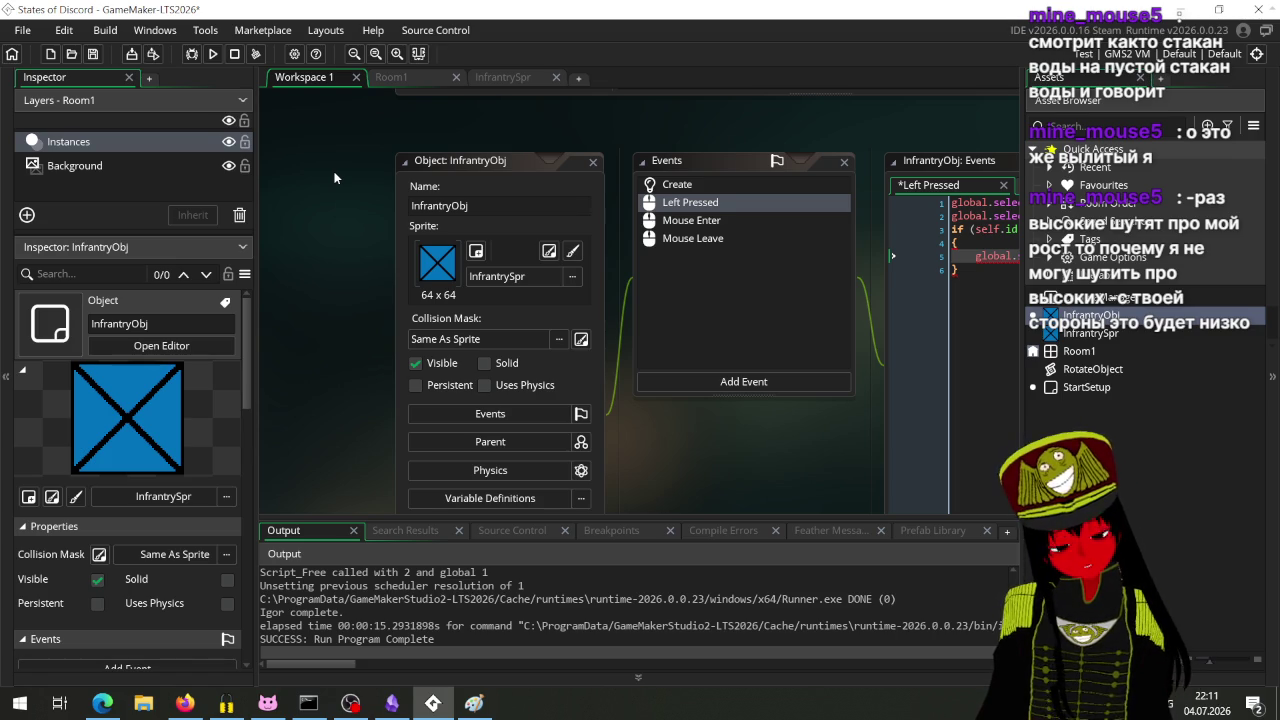
pyautogui.click(184, 704)
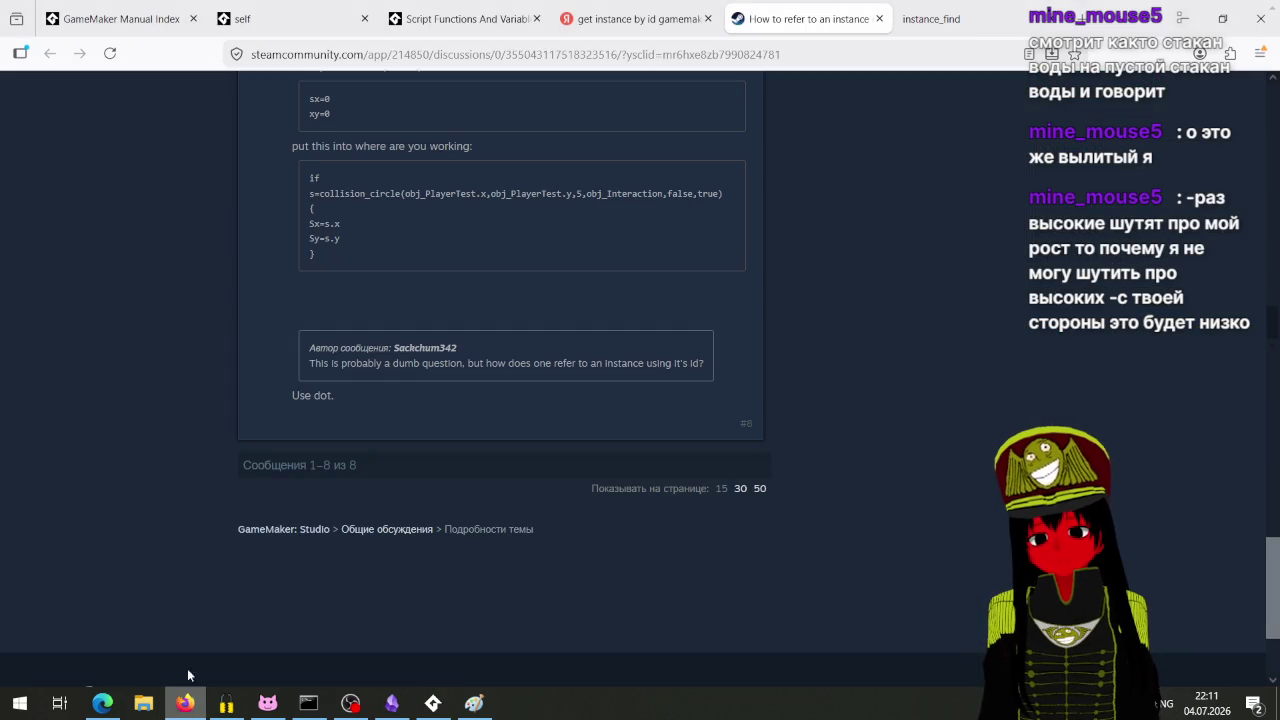
# Step: Glance over the Iron Maiden YouTube page, then minimise Edge and Firefox to return to GameMaker
pyautogui.click(97, 706)
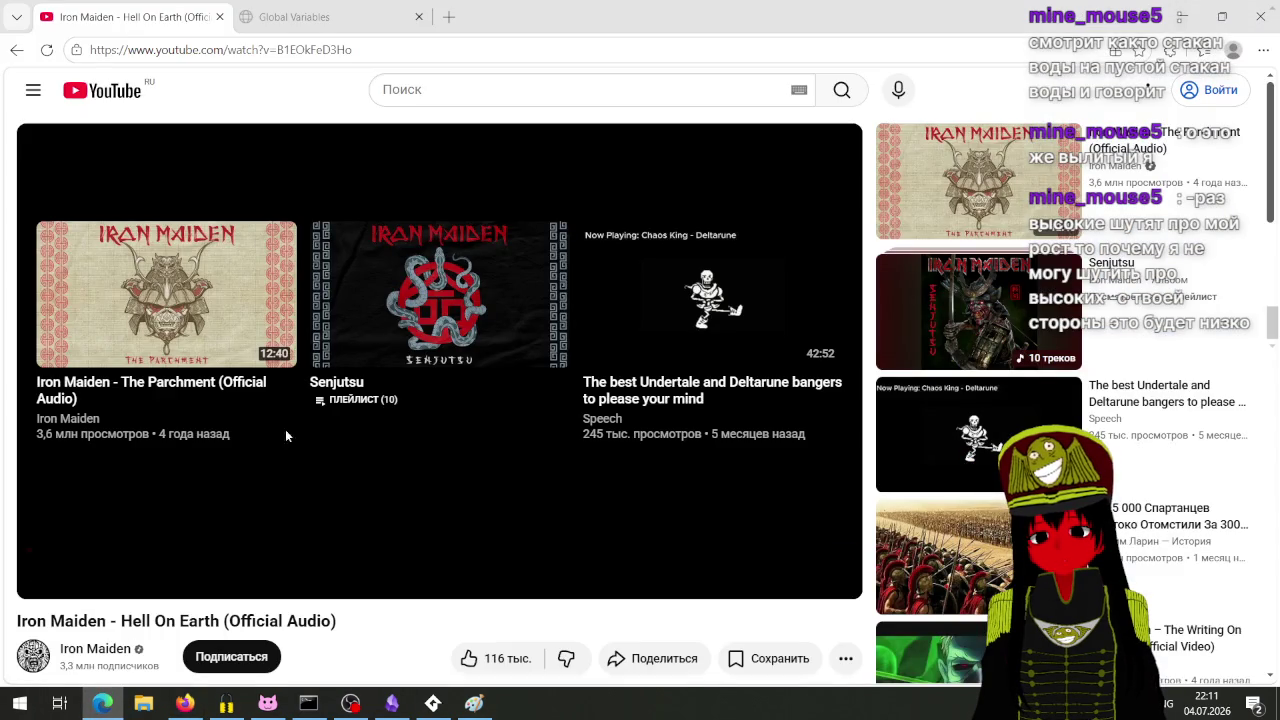
pyautogui.scroll(-3, 609, 497)
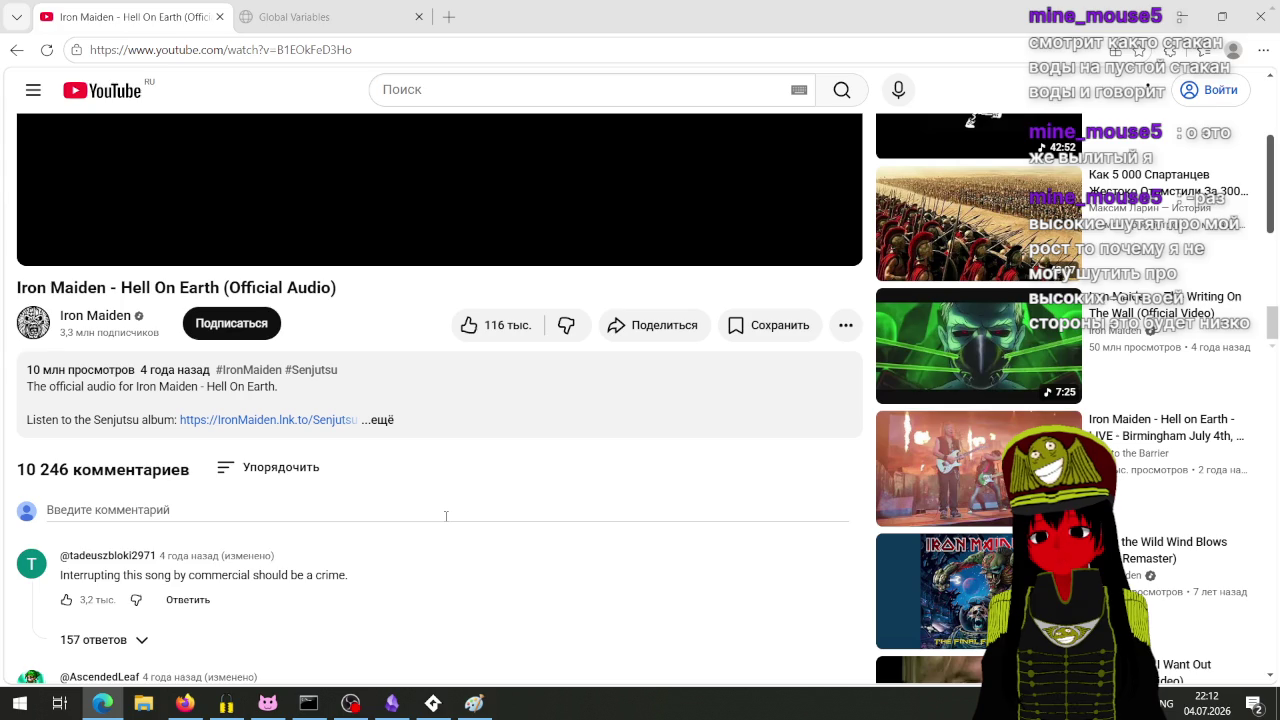
pyautogui.scroll(3, 446, 516)
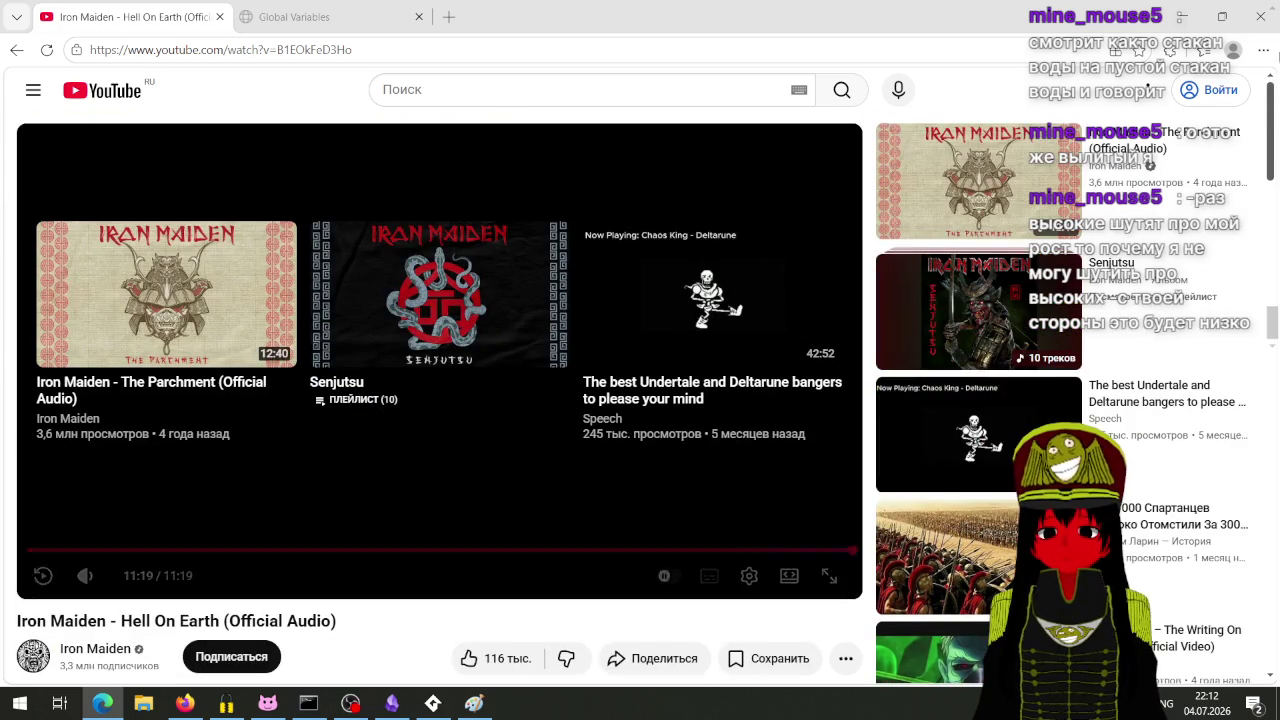
pyautogui.click(1185, 12)
pyautogui.click(1186, 12)
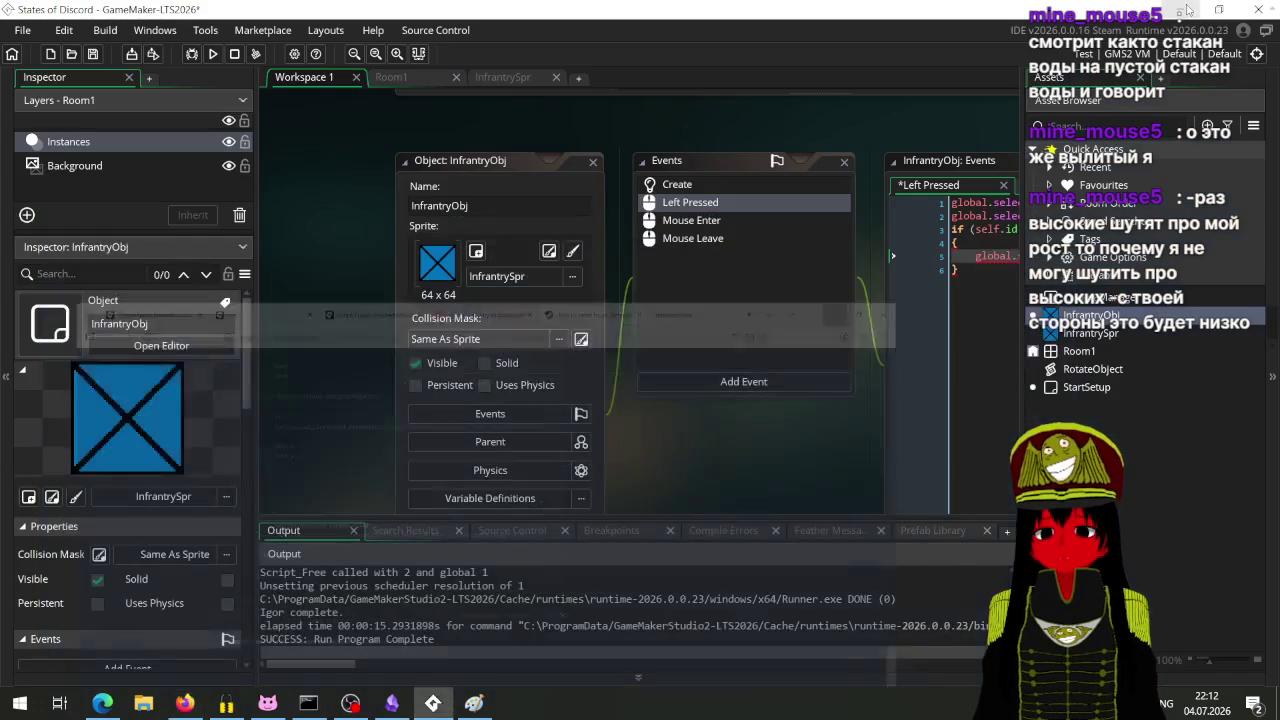
# Step: Trim line 5 to just global.selected_unit after trying ';' and '= 0', then switch to Firefox
pyautogui.moveTo(802, 440); pyautogui.dragTo(434, 466)
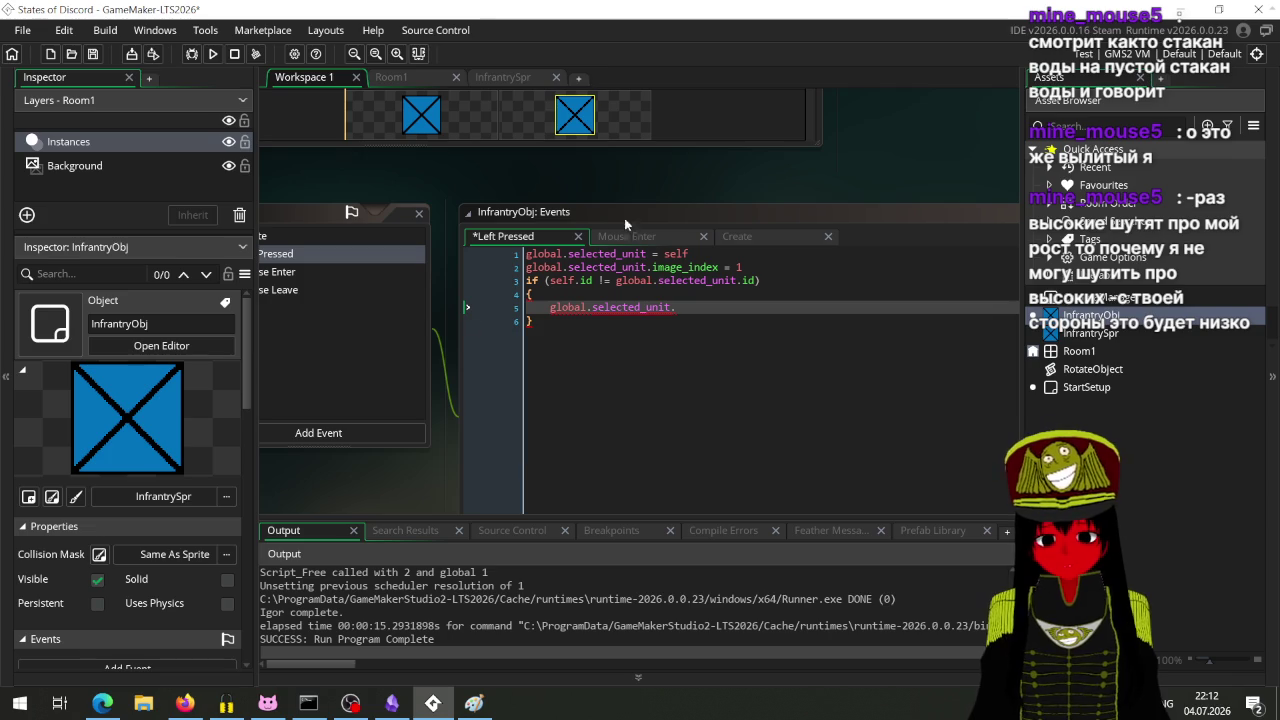
pyautogui.click(724, 311)
pyautogui.press('BackSpace')
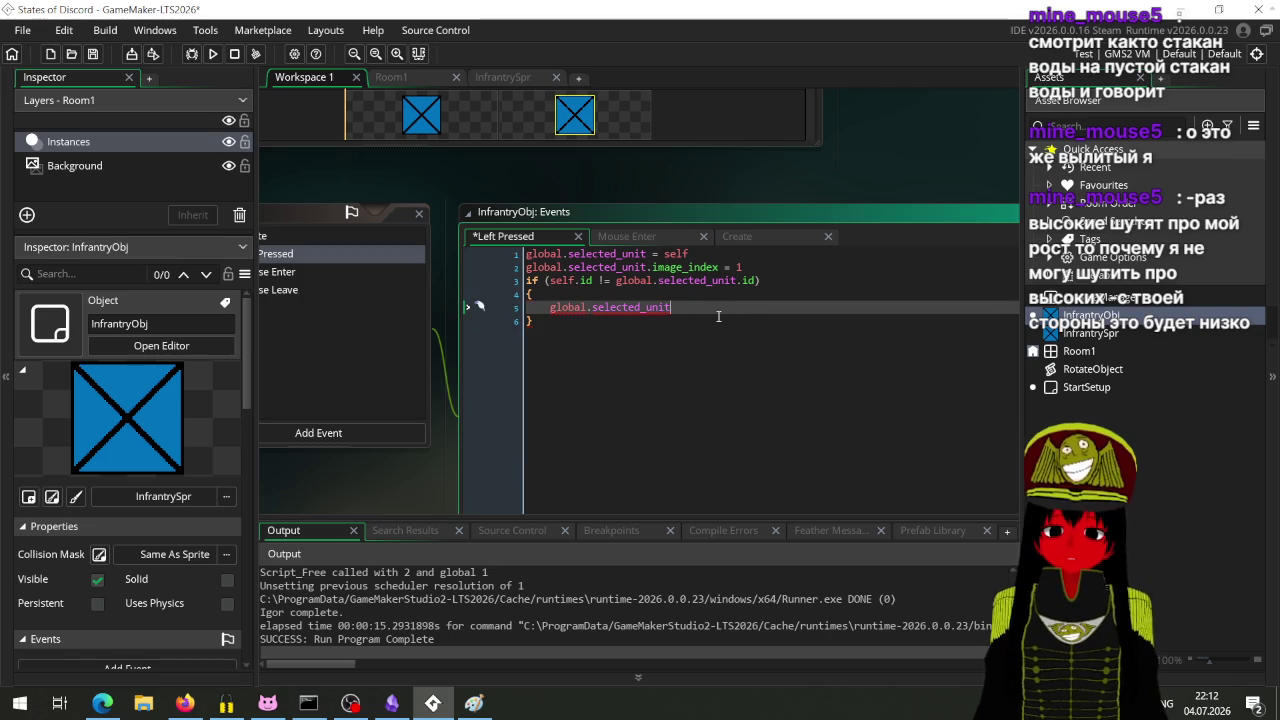
pyautogui.write(';')
pyautogui.press('BackSpace')
pyautogui.write('= 0')
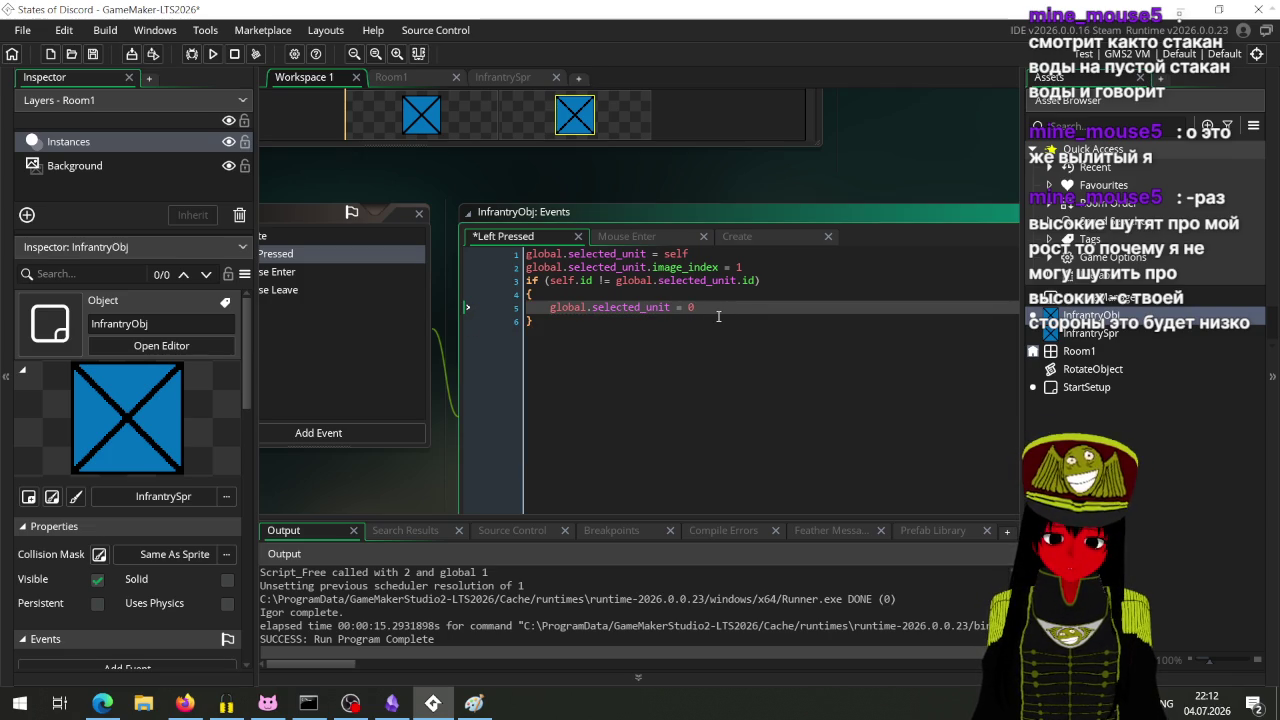
pyautogui.press('BackSpace')
pyautogui.press('BackSpace')
pyautogui.press('BackSpace')
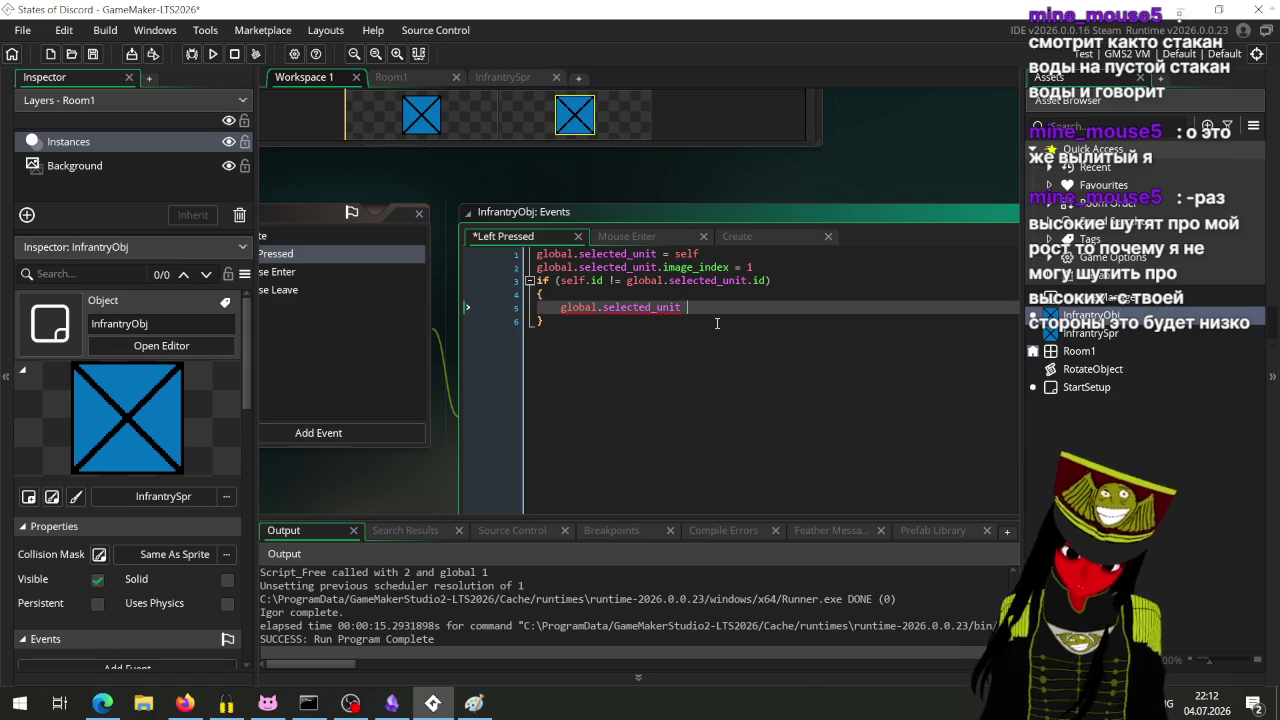
pyautogui.click(185, 703)
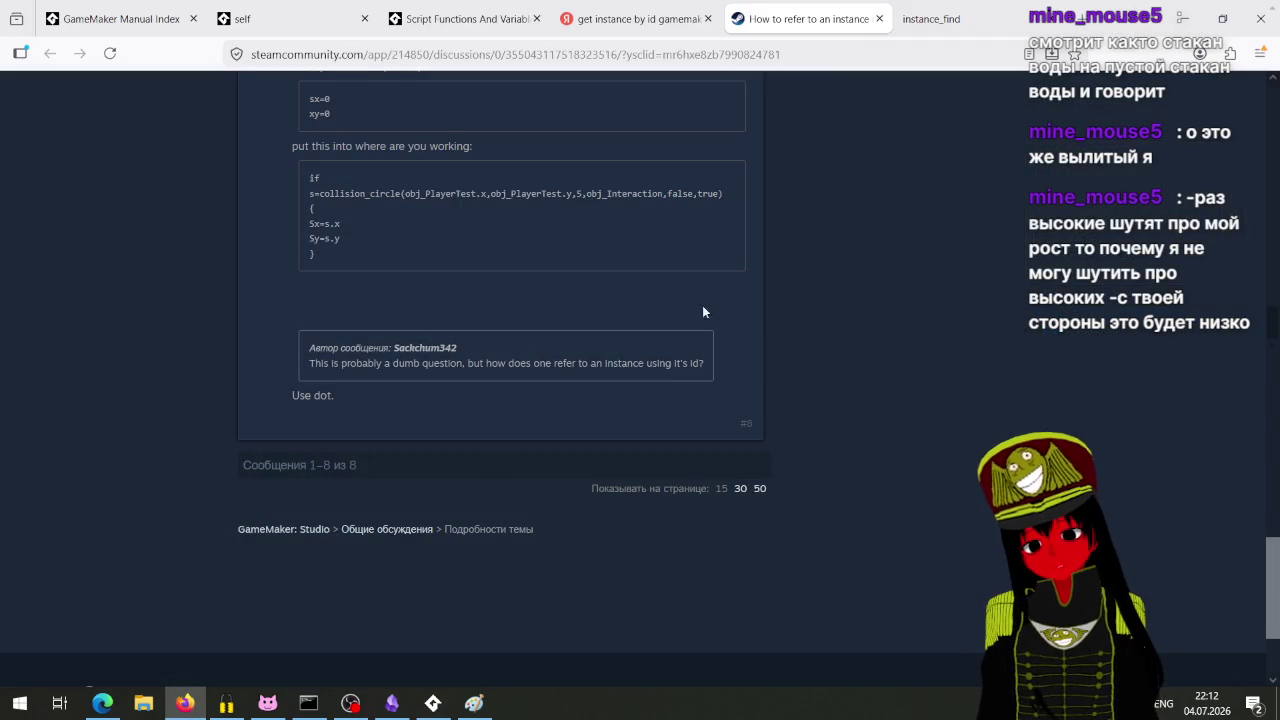
# Step: Search Yandex for 'gamemaker select objects' and open the YouTube 'Left Clicking & Selecting Objects' tutorial
pyautogui.click(630, 18)
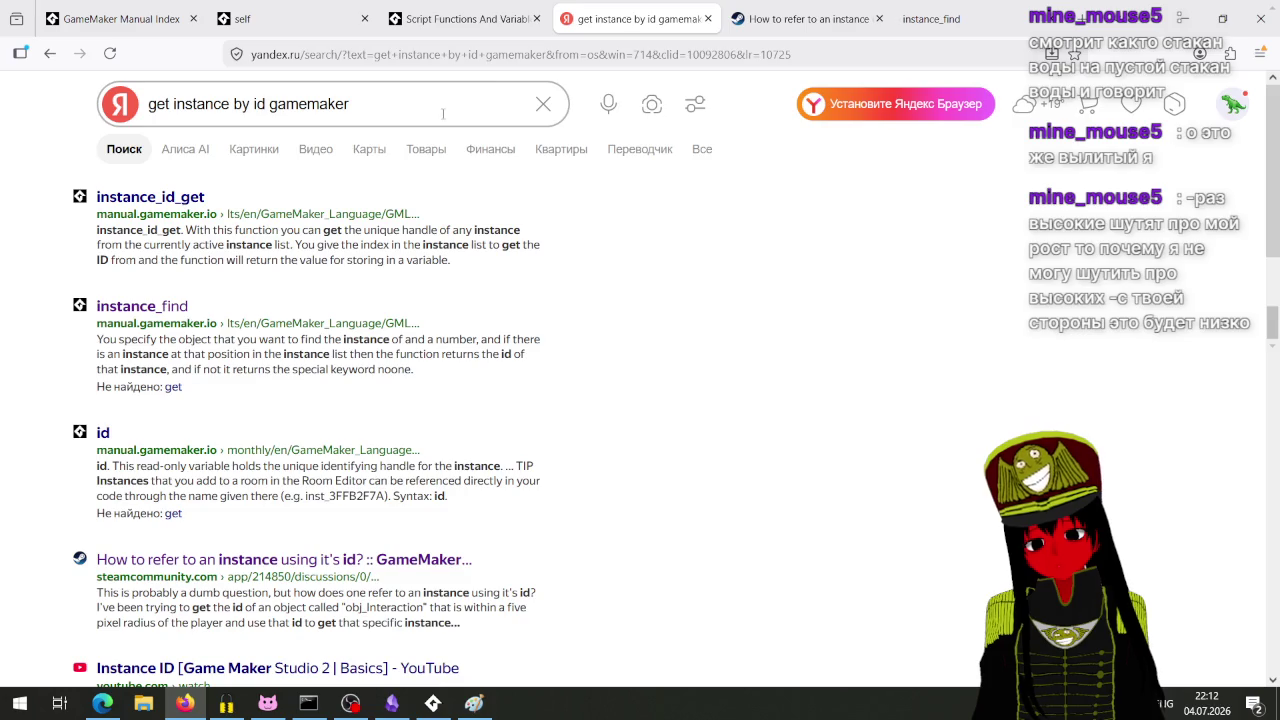
pyautogui.write('gamem')
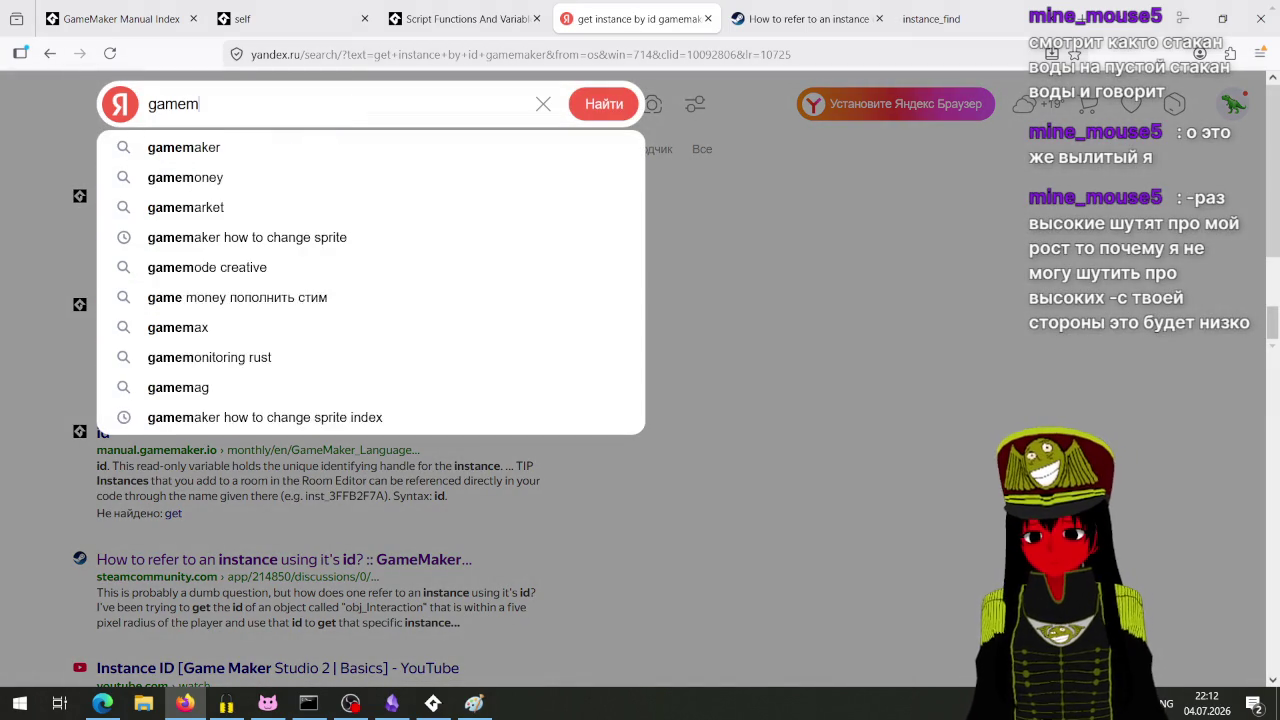
pyautogui.write('aker select ')
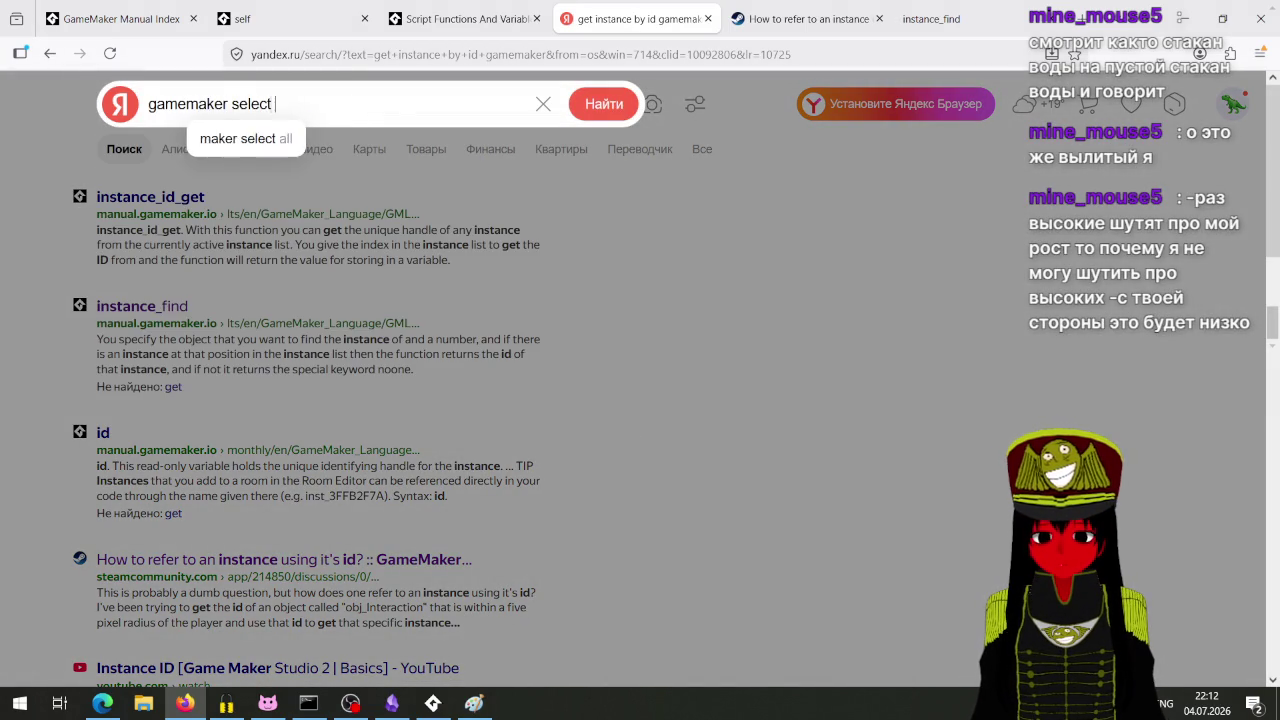
pyautogui.write('objects')
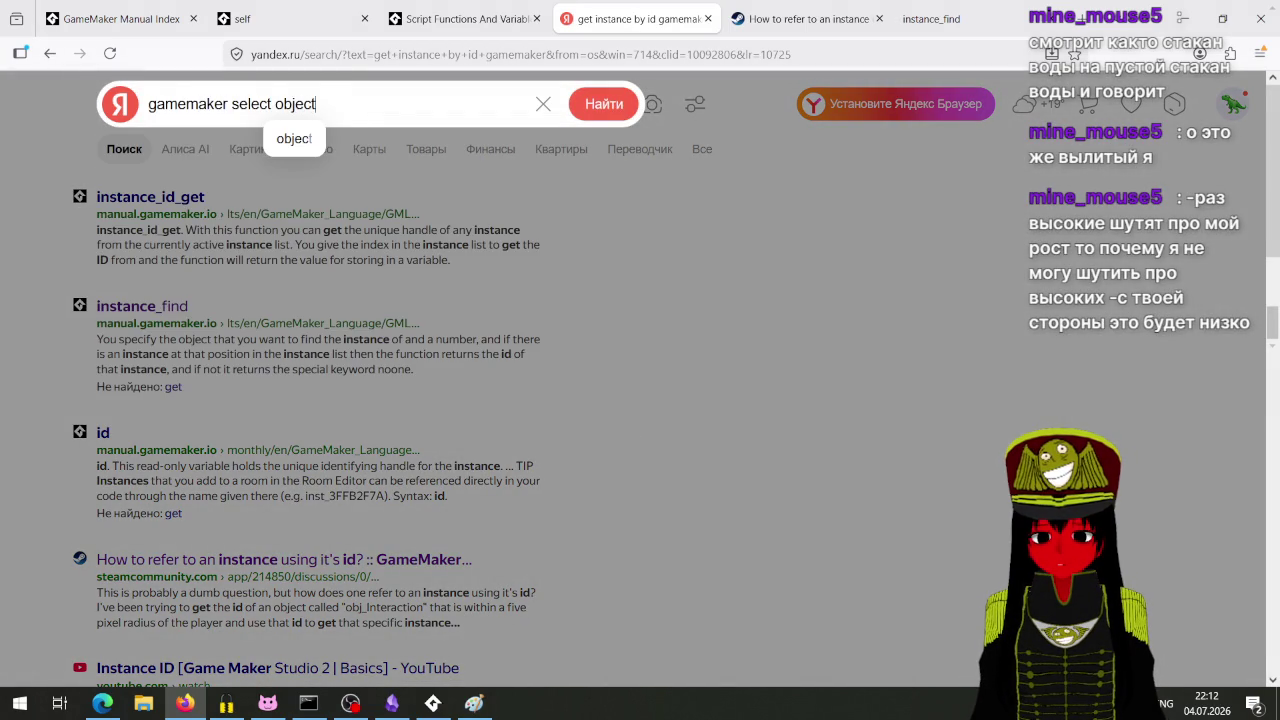
pyautogui.press('Return')
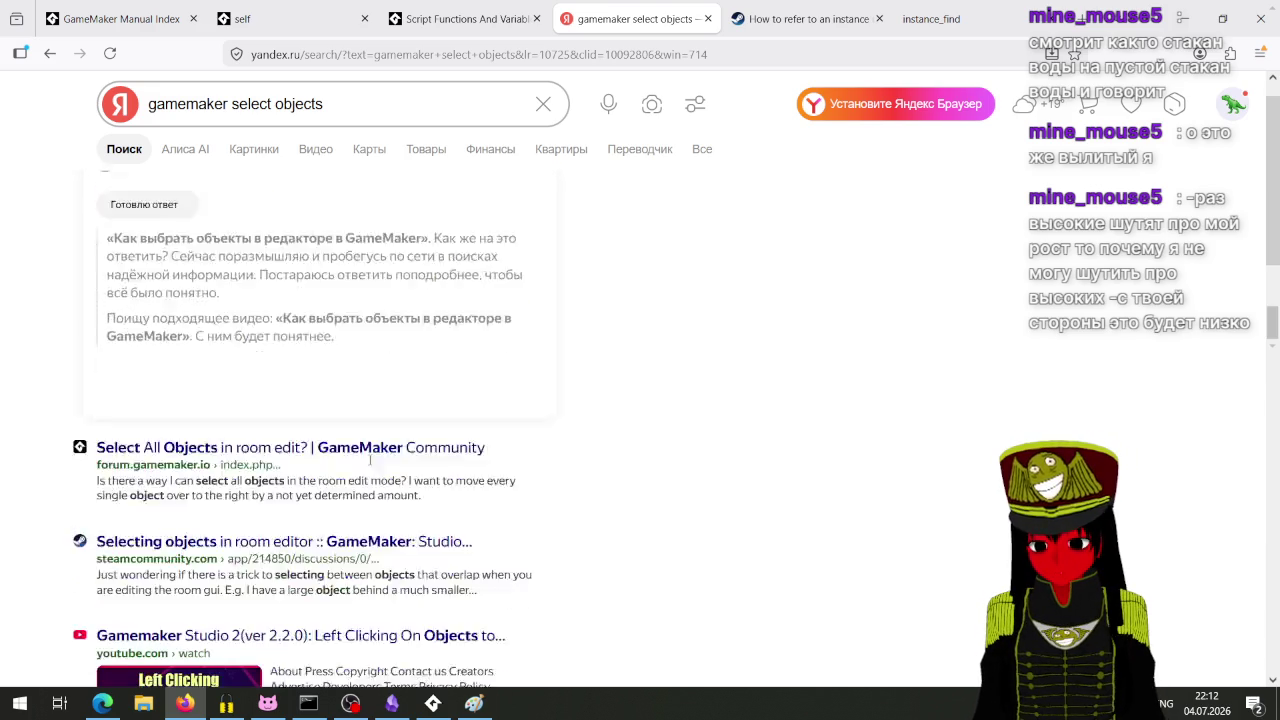
pyautogui.scroll(-5, 358, 452)
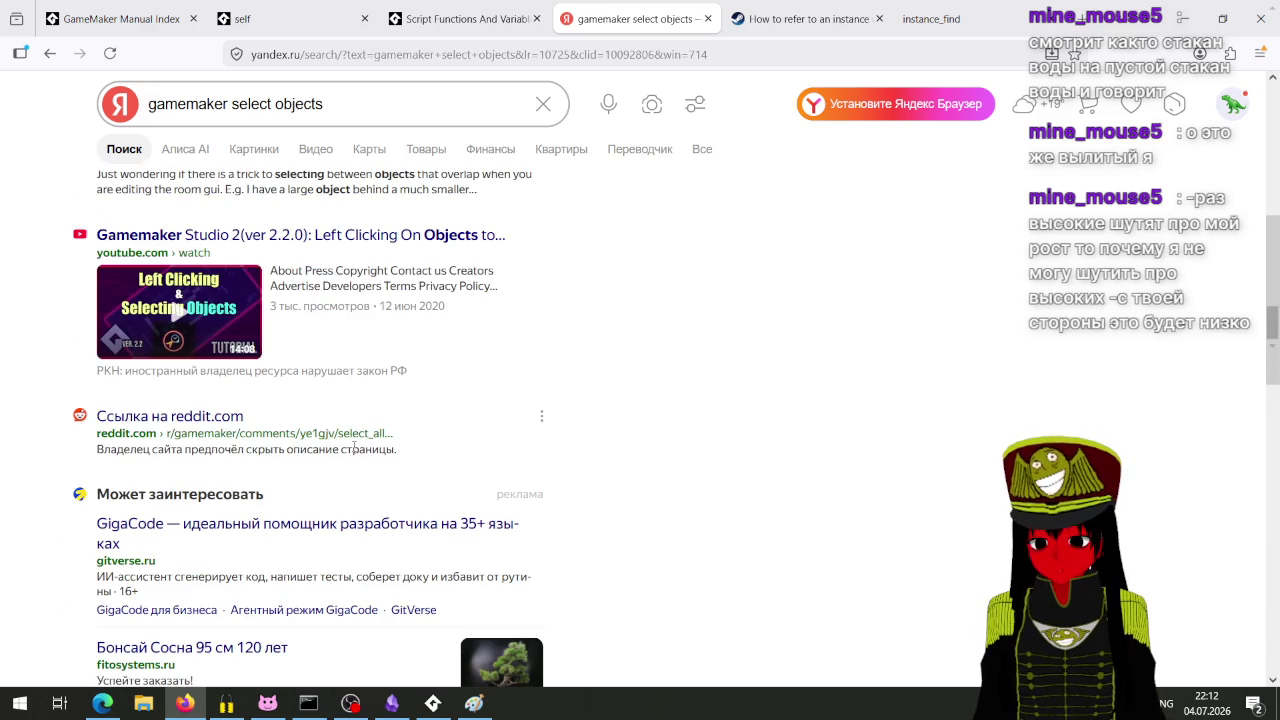
pyautogui.click(372, 234)
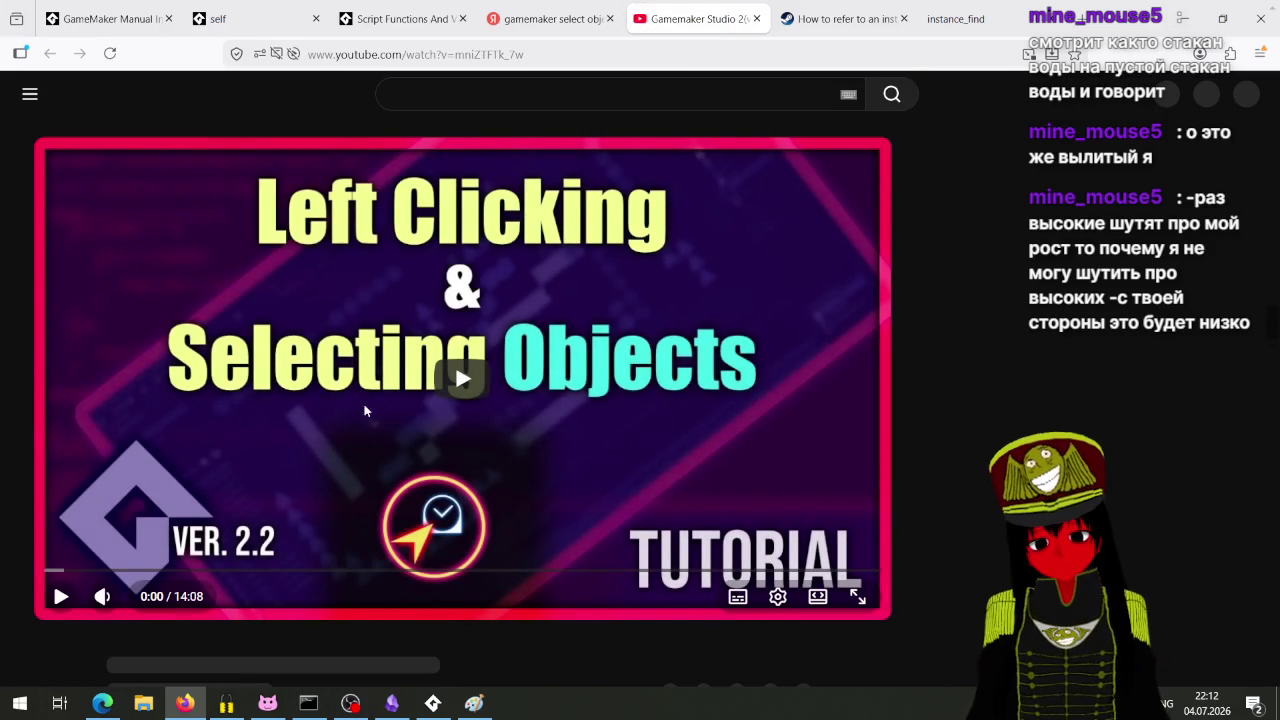
# Step: Play the tutorial and skip forward through the chapters to the controller object section near 1:29
pyautogui.click(443, 378)
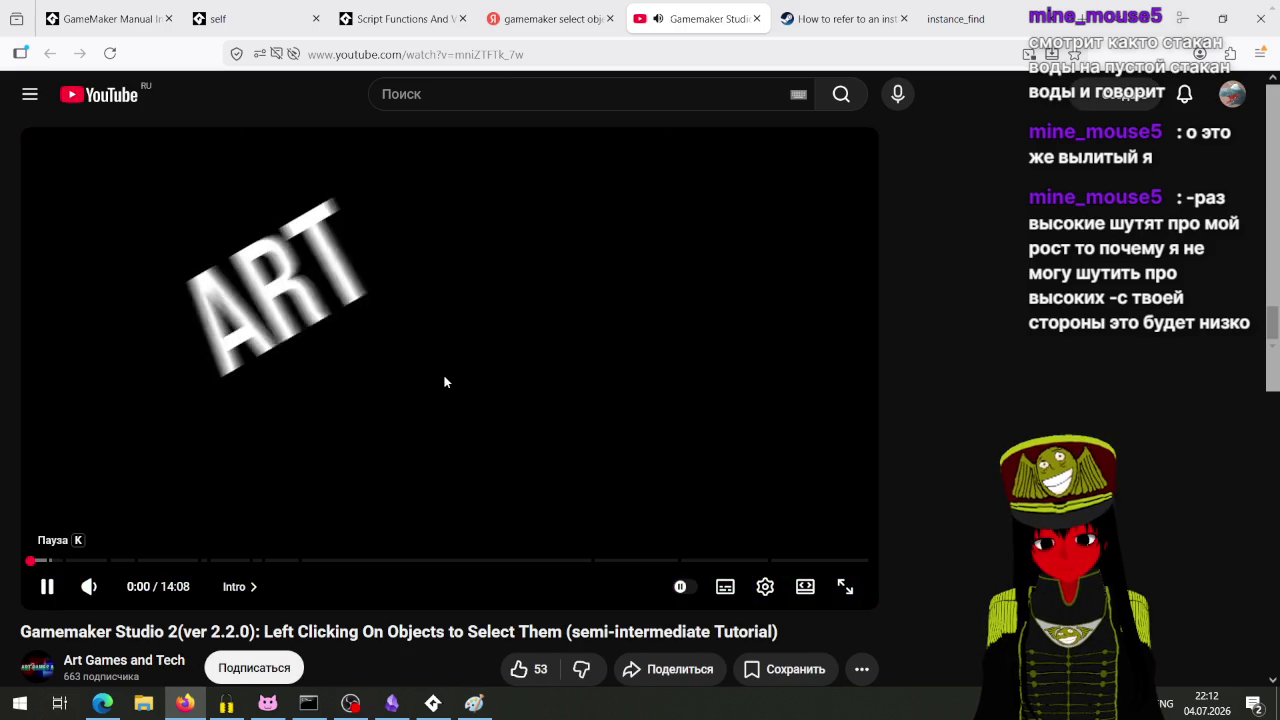
pyautogui.click(49, 588)
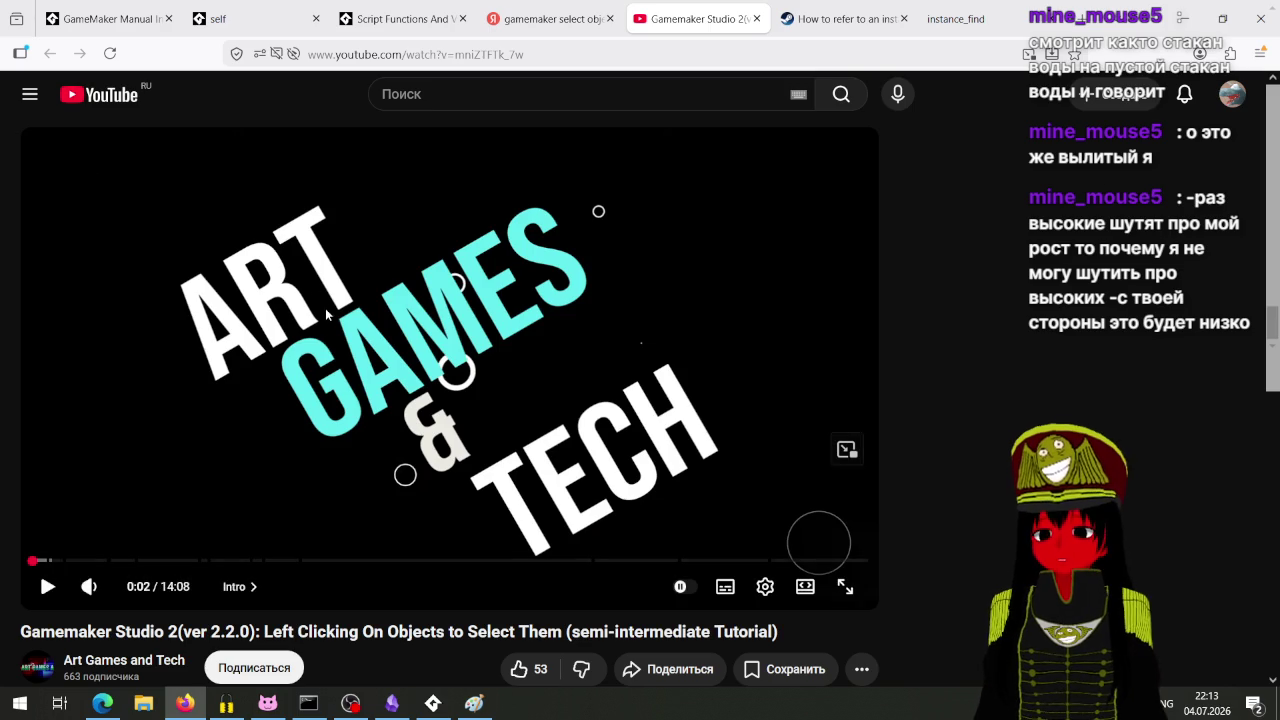
pyautogui.click(47, 587)
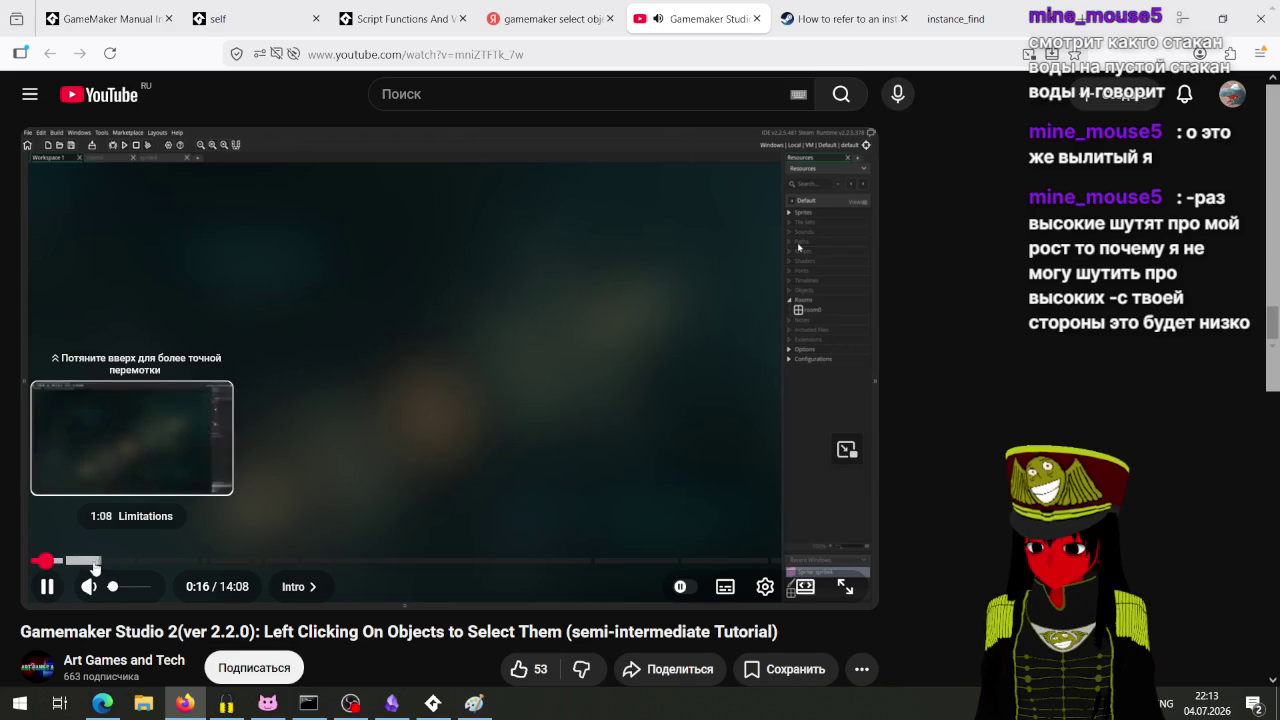
pyautogui.click(78, 561)
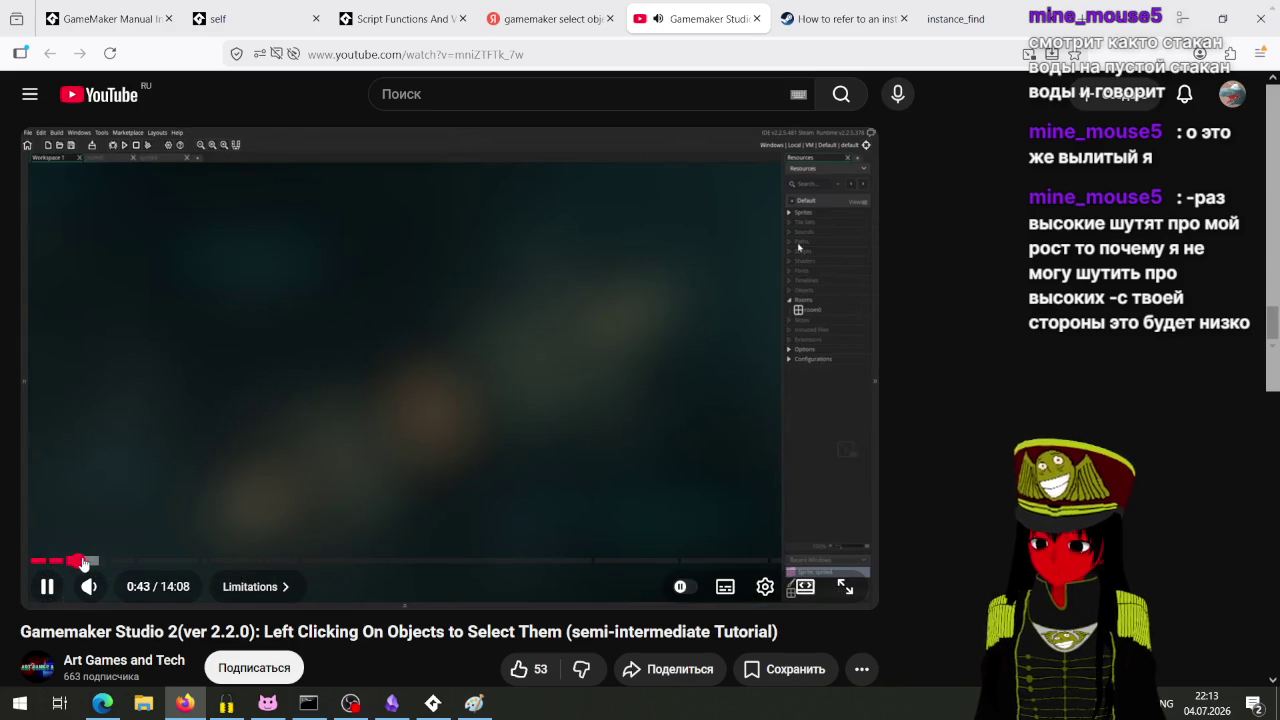
pyautogui.click(96, 562)
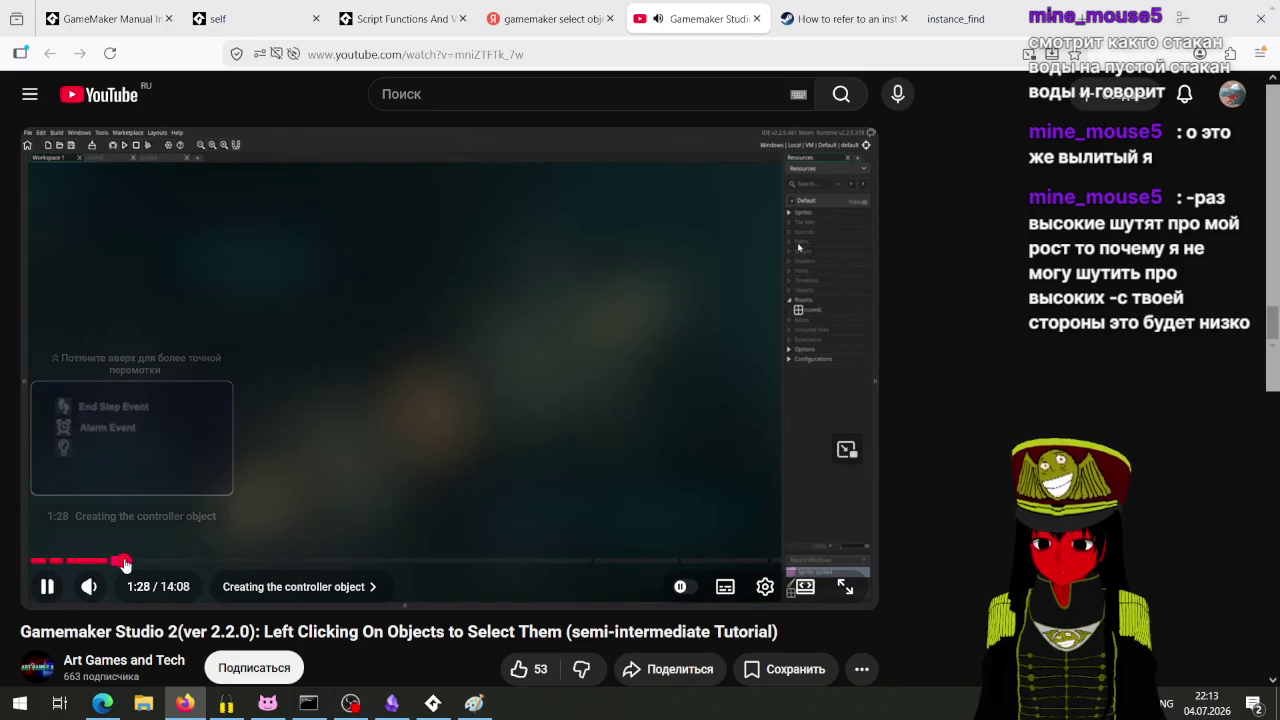
pyautogui.click(124, 563)
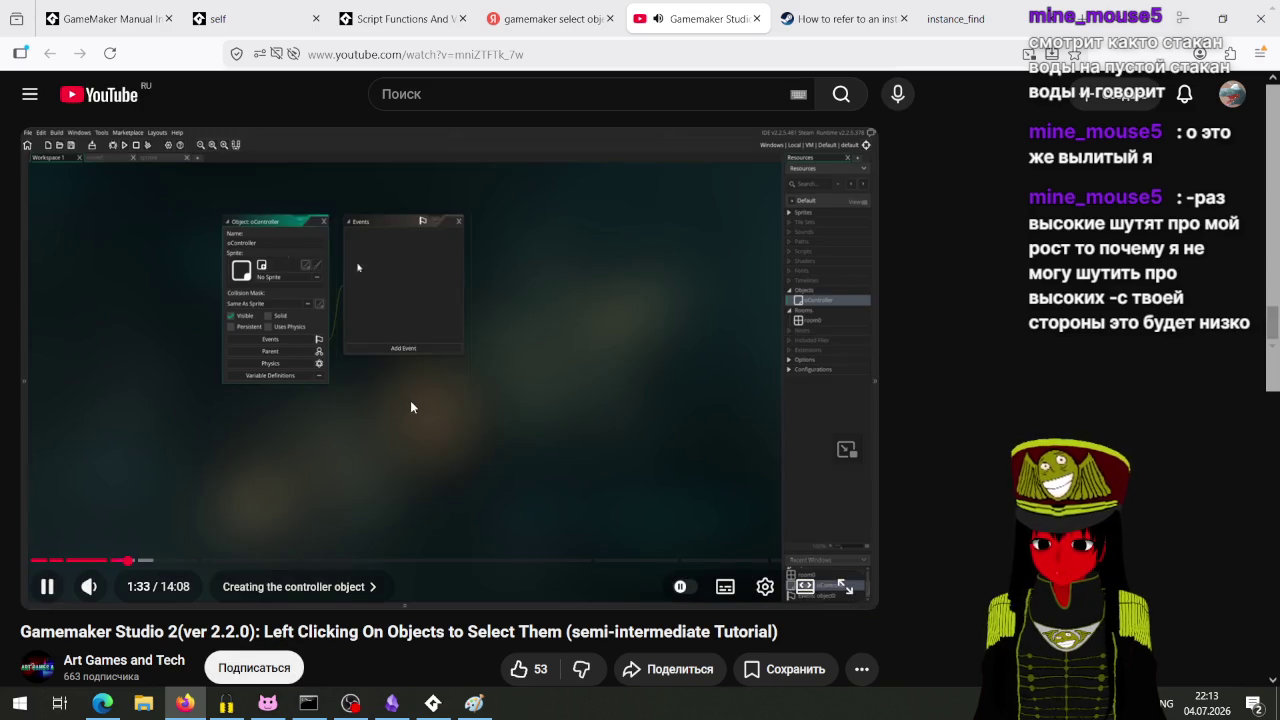
# Step: Jump ahead to the EndStep event chapter, resume playback, then return to GameMaker
pyautogui.click(396, 440)
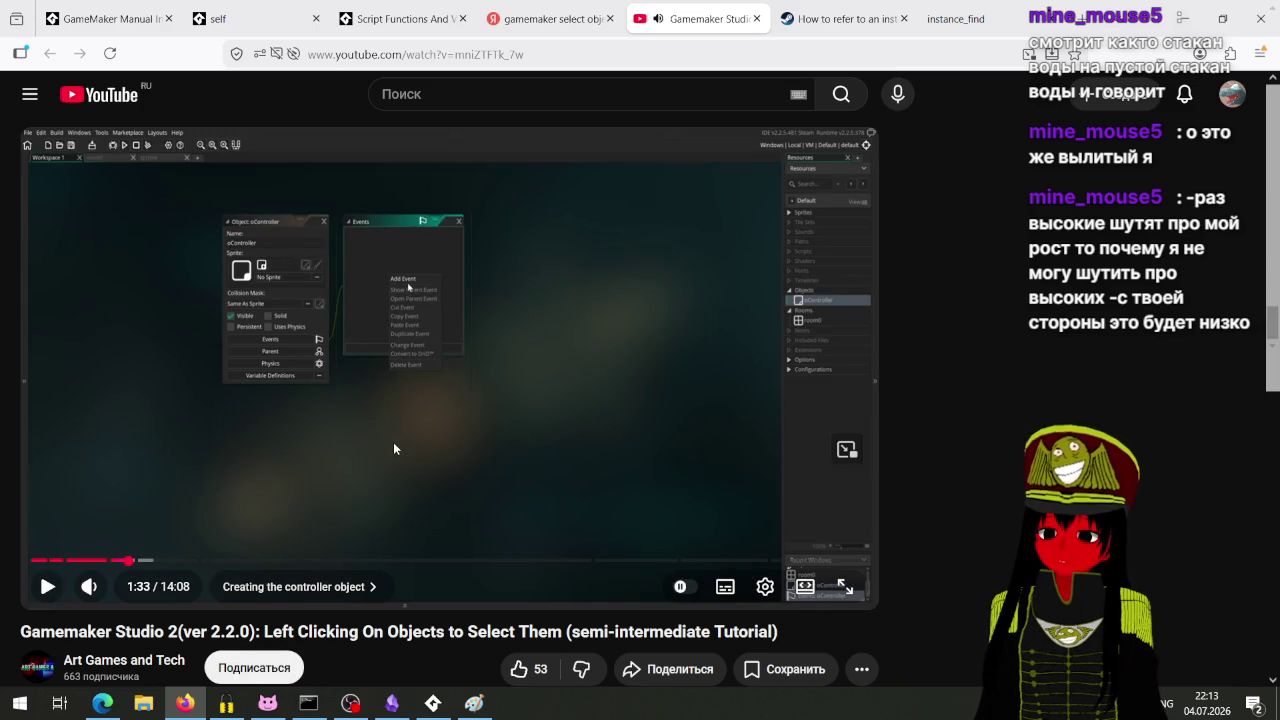
pyautogui.click(148, 562)
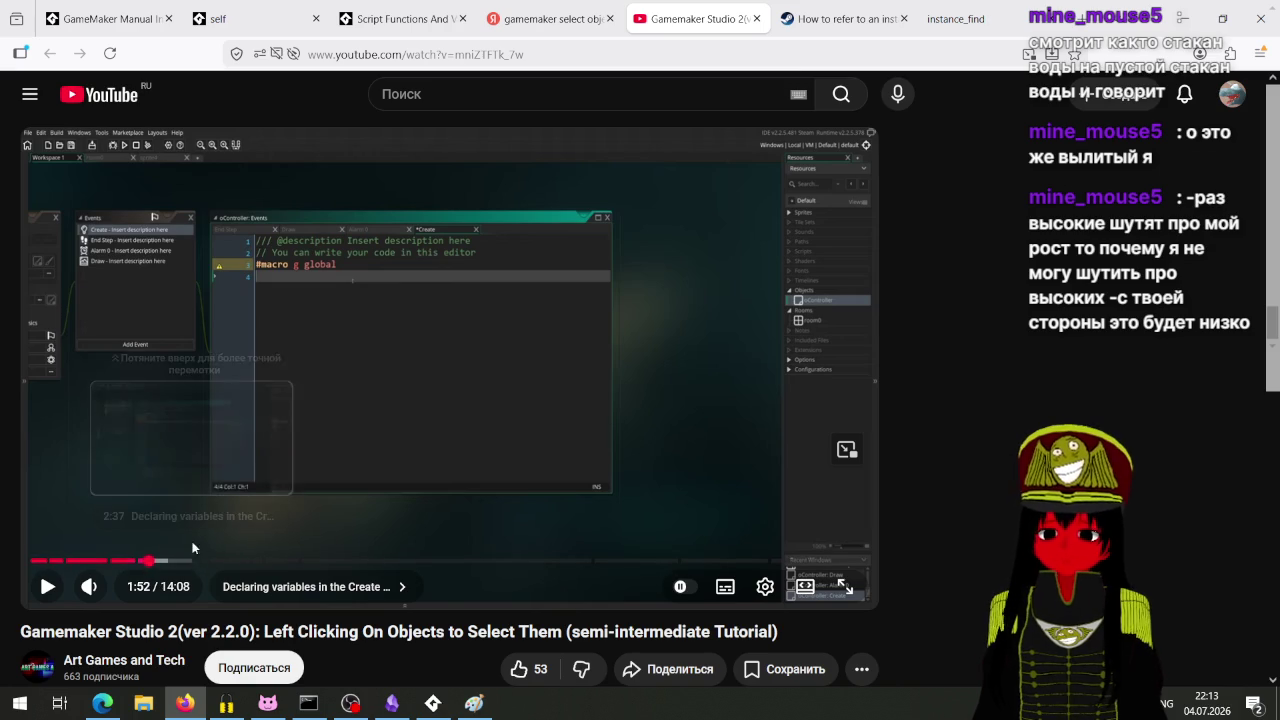
pyautogui.click(172, 561)
pyautogui.click(200, 561)
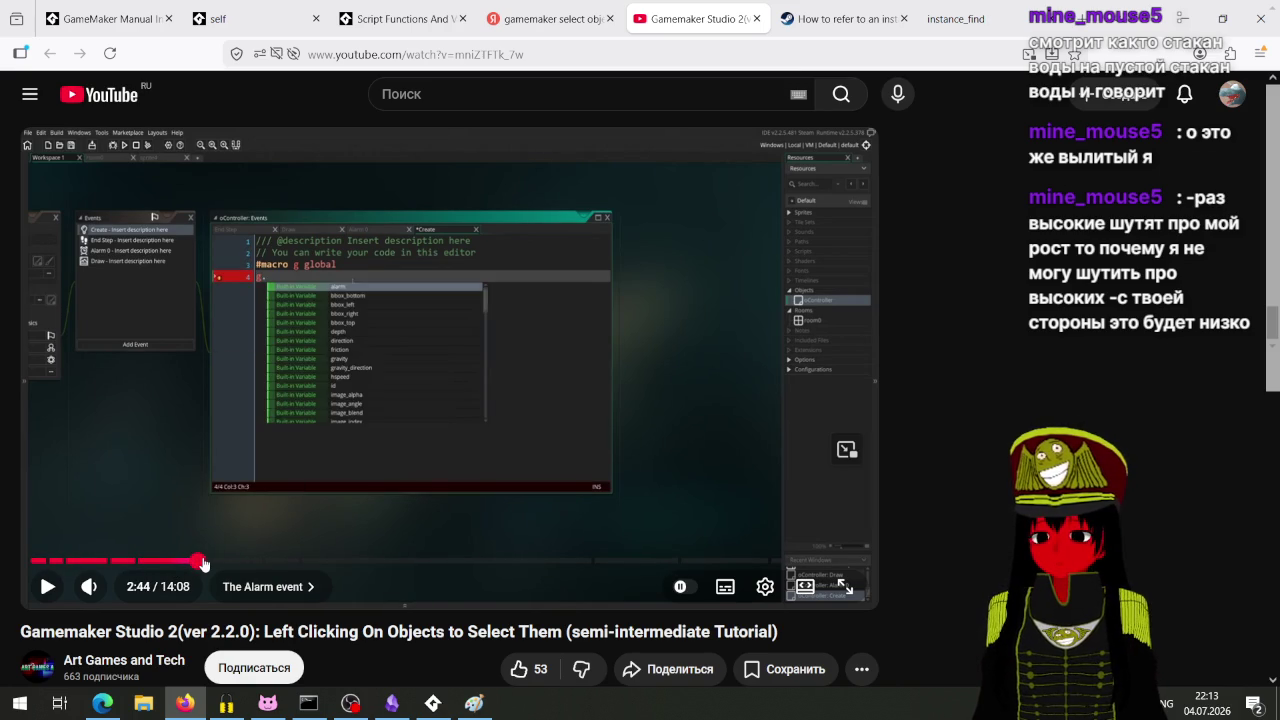
pyautogui.click(217, 561)
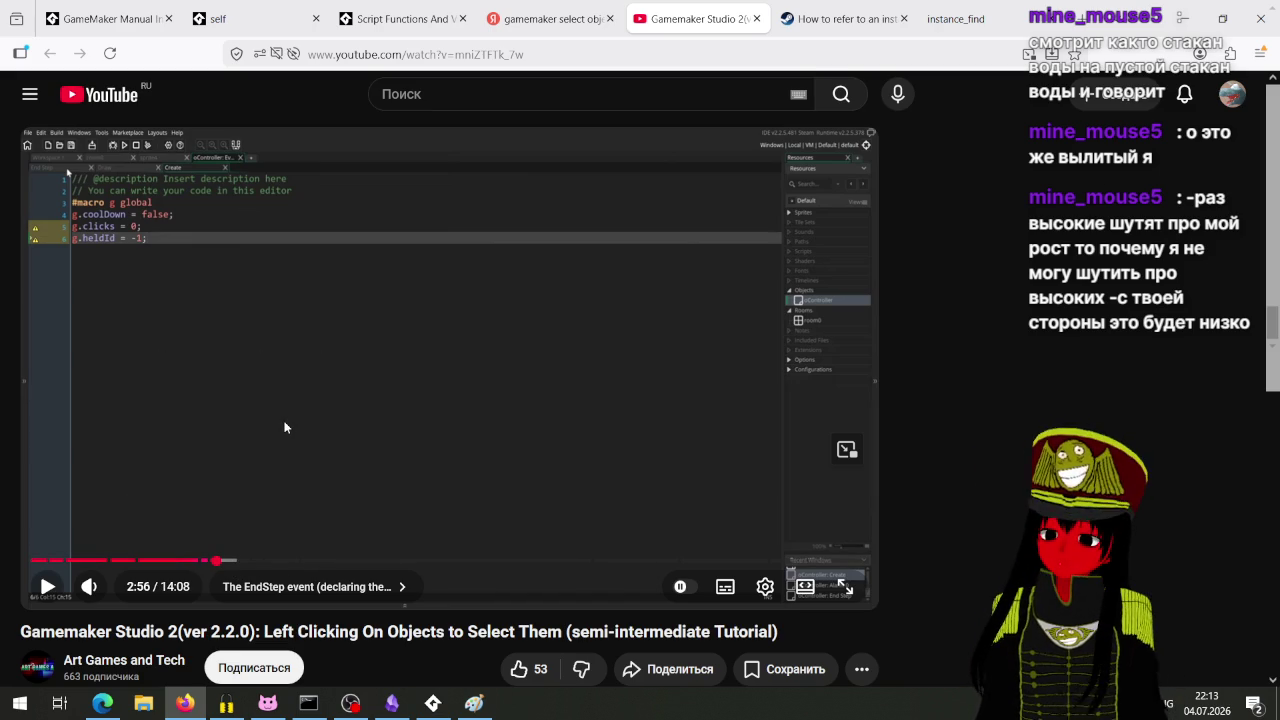
pyautogui.press('space')
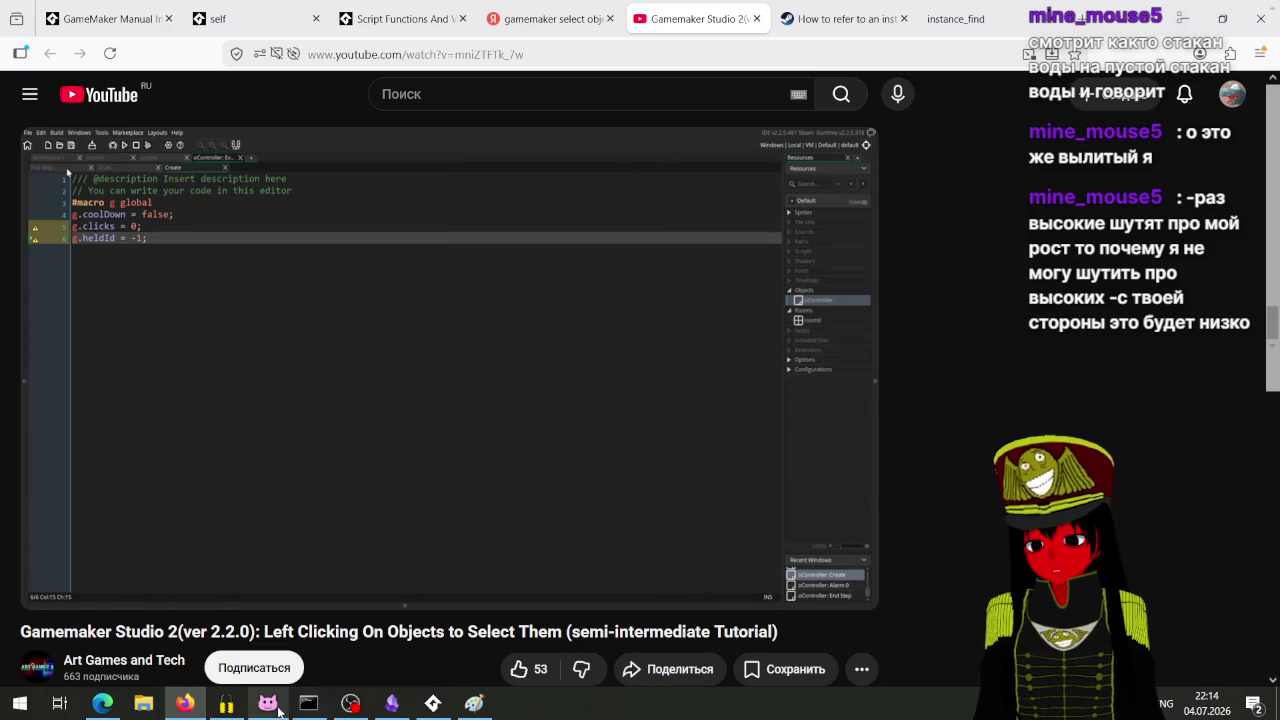
pyautogui.click(350, 703)
pyautogui.click(350, 703)
pyautogui.click(433, 705)
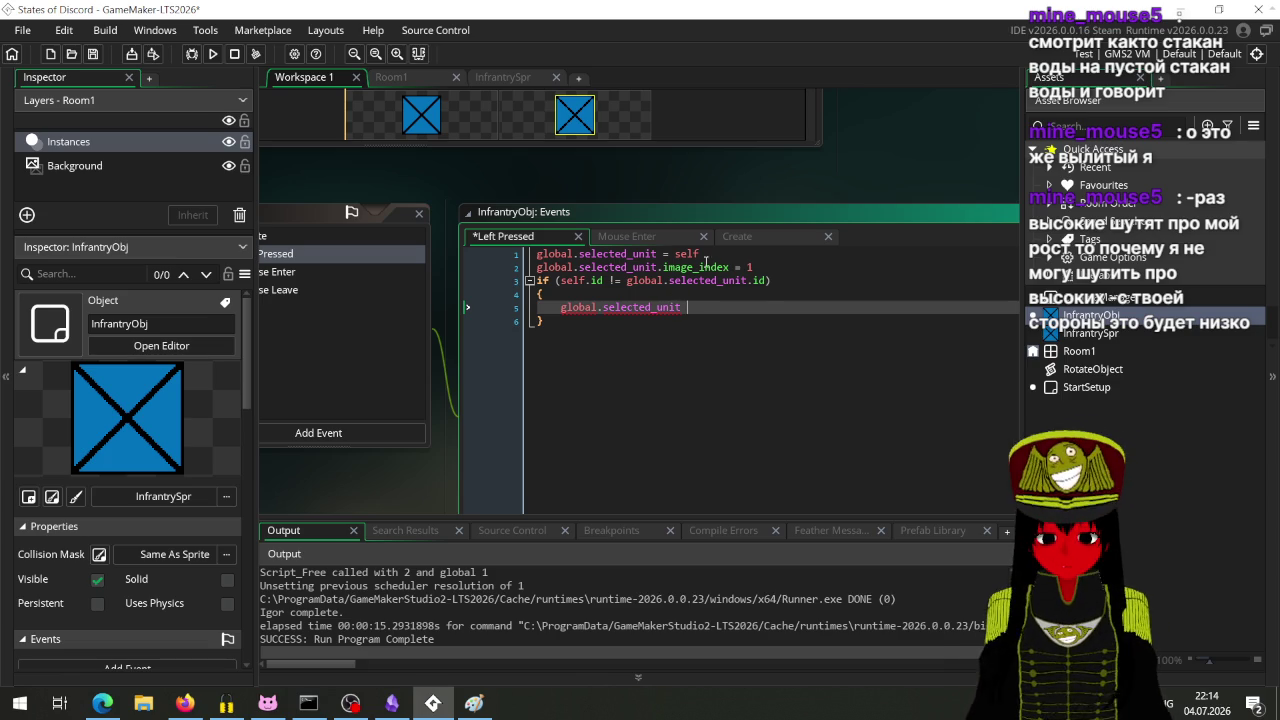
# Step: Move the selected_unit and image_index assignments inside the if block and remove the empty first line
pyautogui.moveTo(767, 270); pyautogui.dragTo(537, 254)
pyautogui.hotkey('ctrl', 'c')
pyautogui.press('BackSpace')
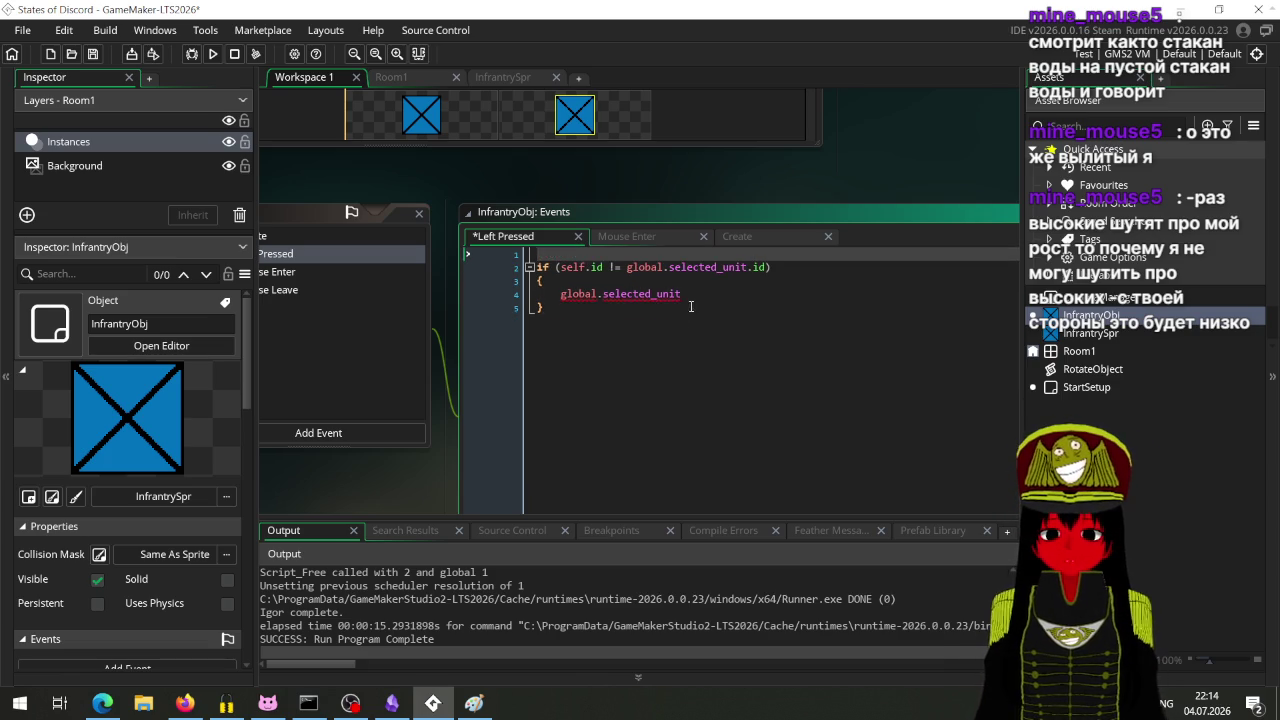
pyautogui.moveTo(684, 294); pyautogui.dragTo(563, 294)
pyautogui.hotkey('ctrl', 'v')
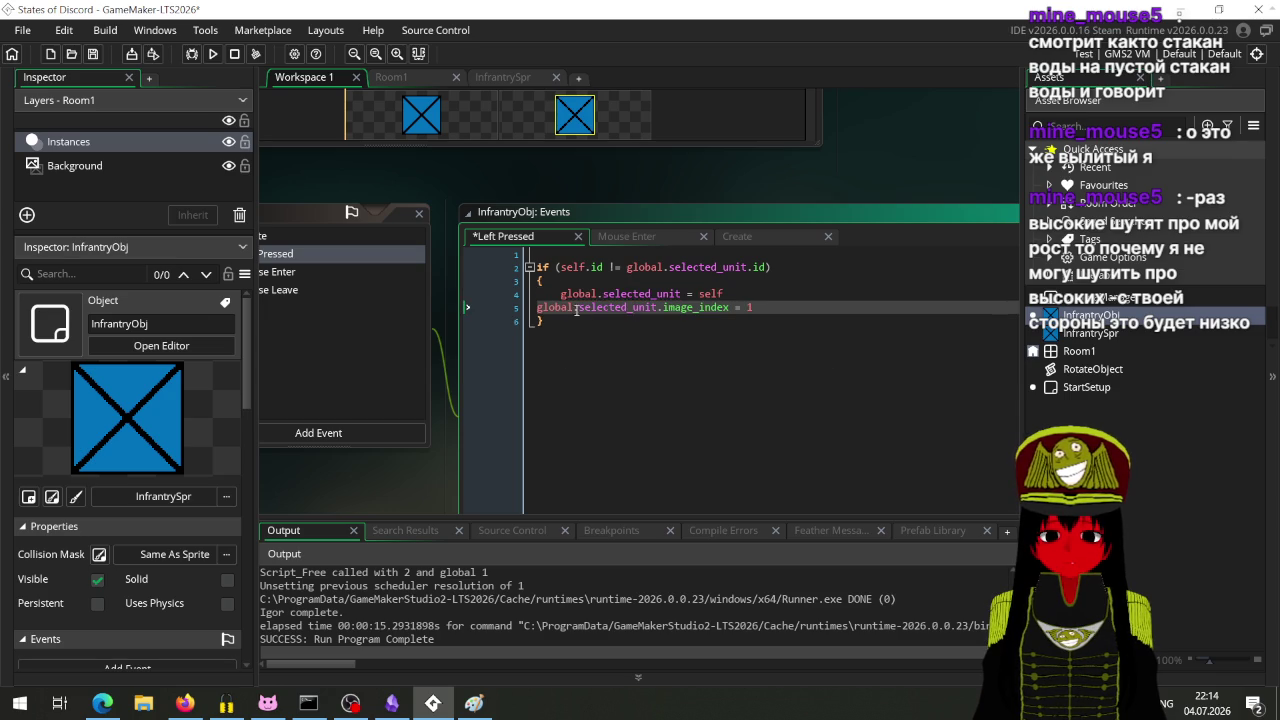
pyautogui.press('Tab')
pyautogui.hotkey('ctrl', 'Home')
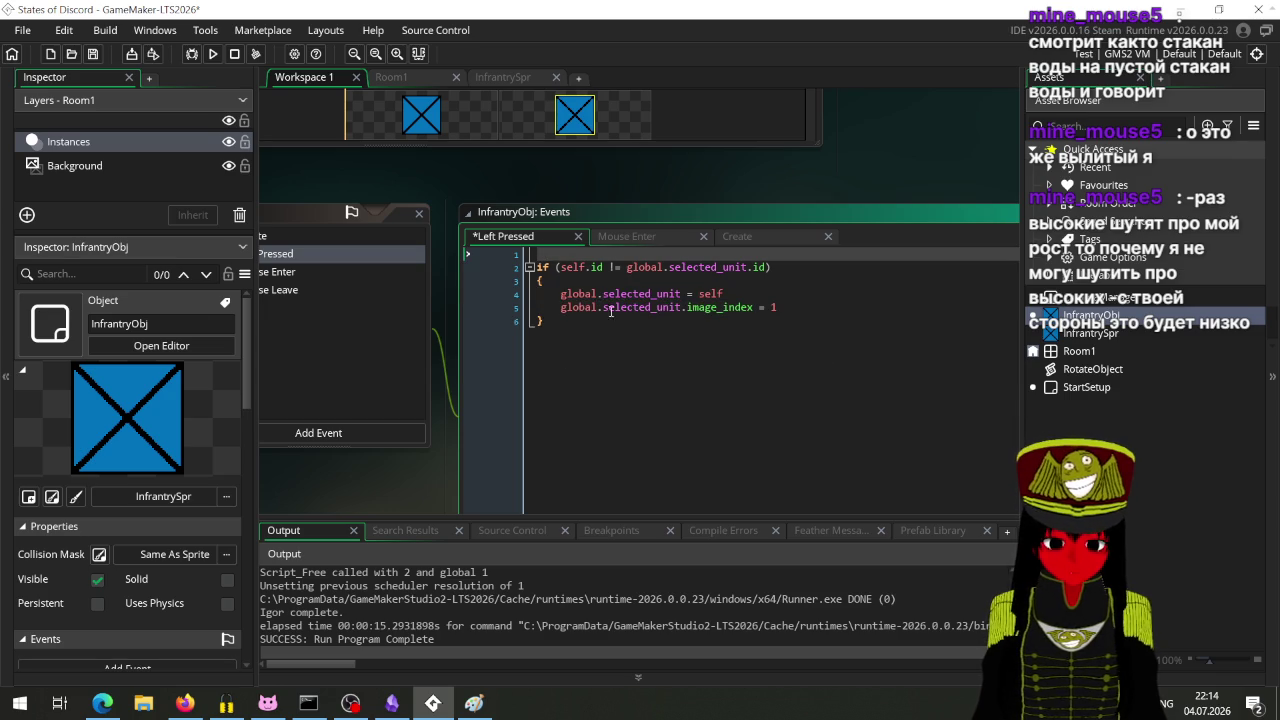
pyautogui.press('Delete')
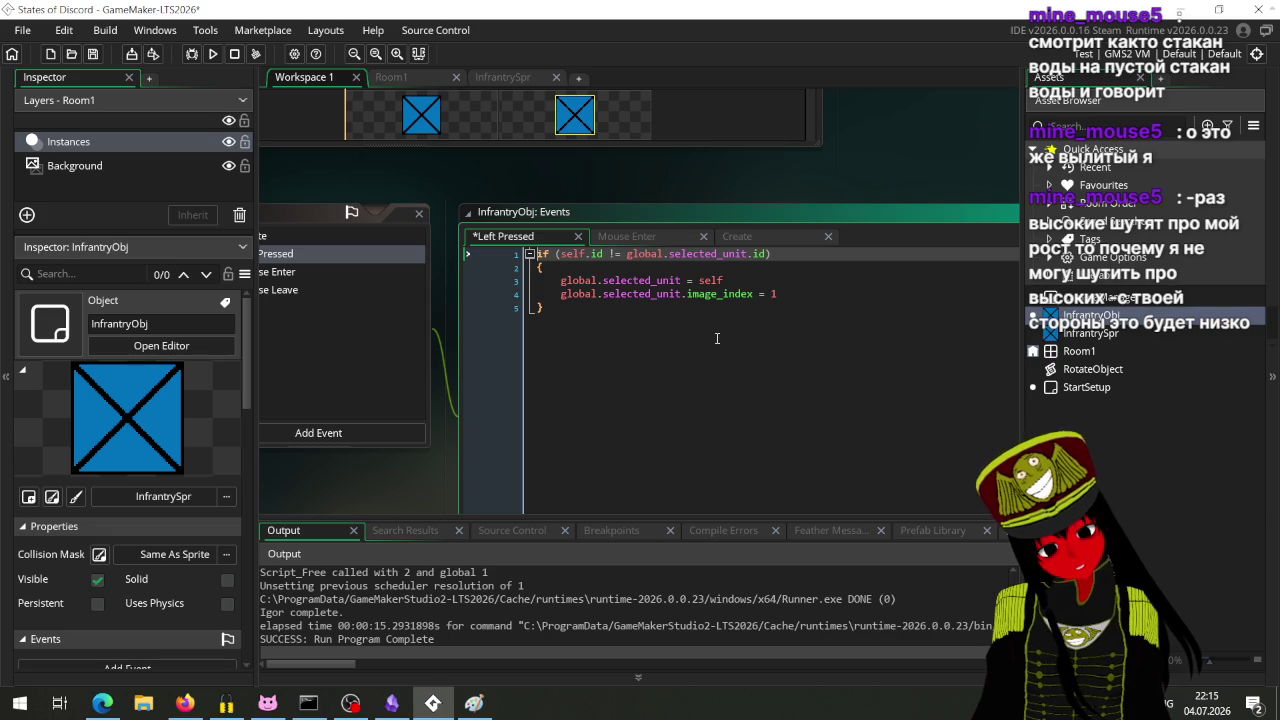
# Step: Add 'self.image_index = 0' after line 4 and save the Left Pressed code
pyautogui.click(815, 290)
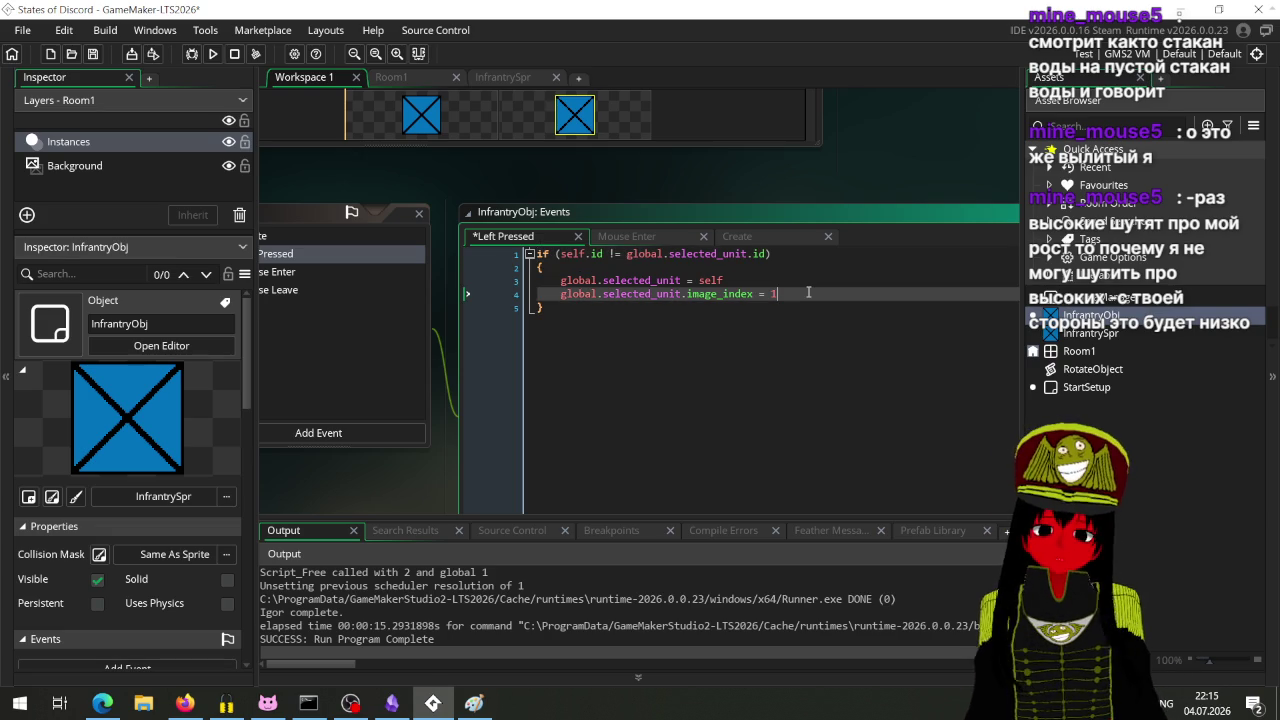
pyautogui.press('Return')
pyautogui.write('self.')
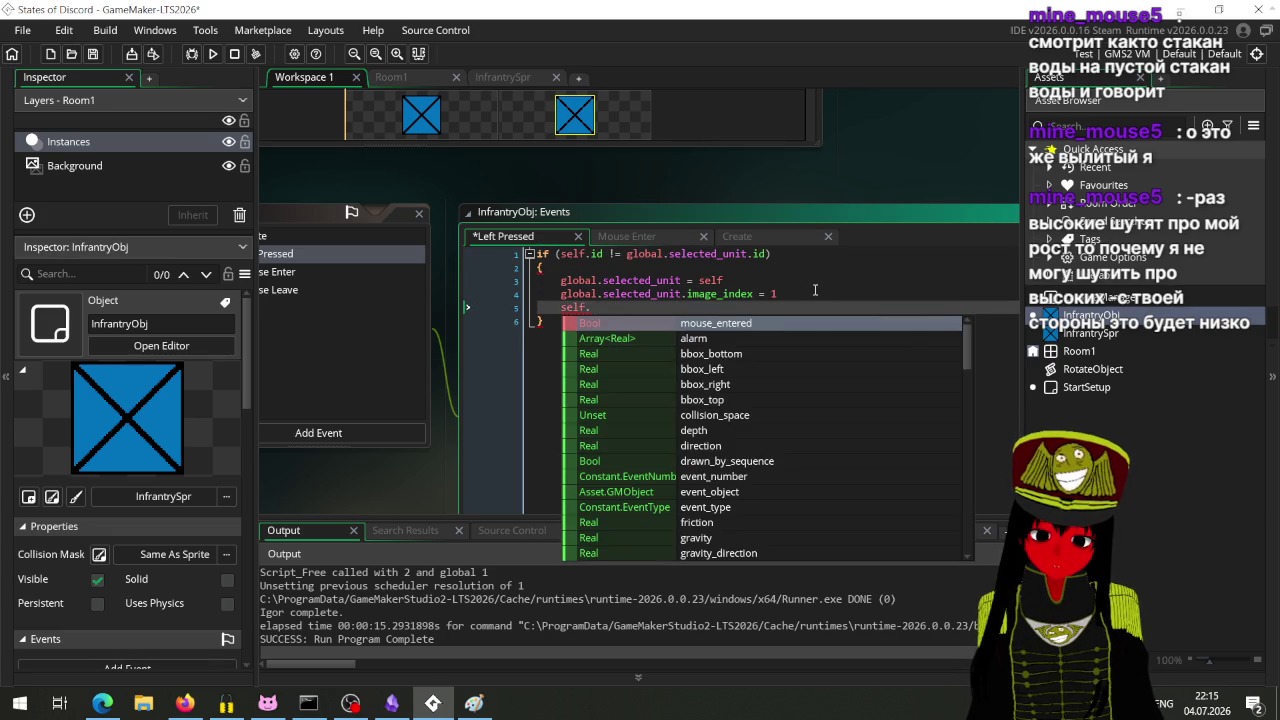
pyautogui.write('image_index = 0')
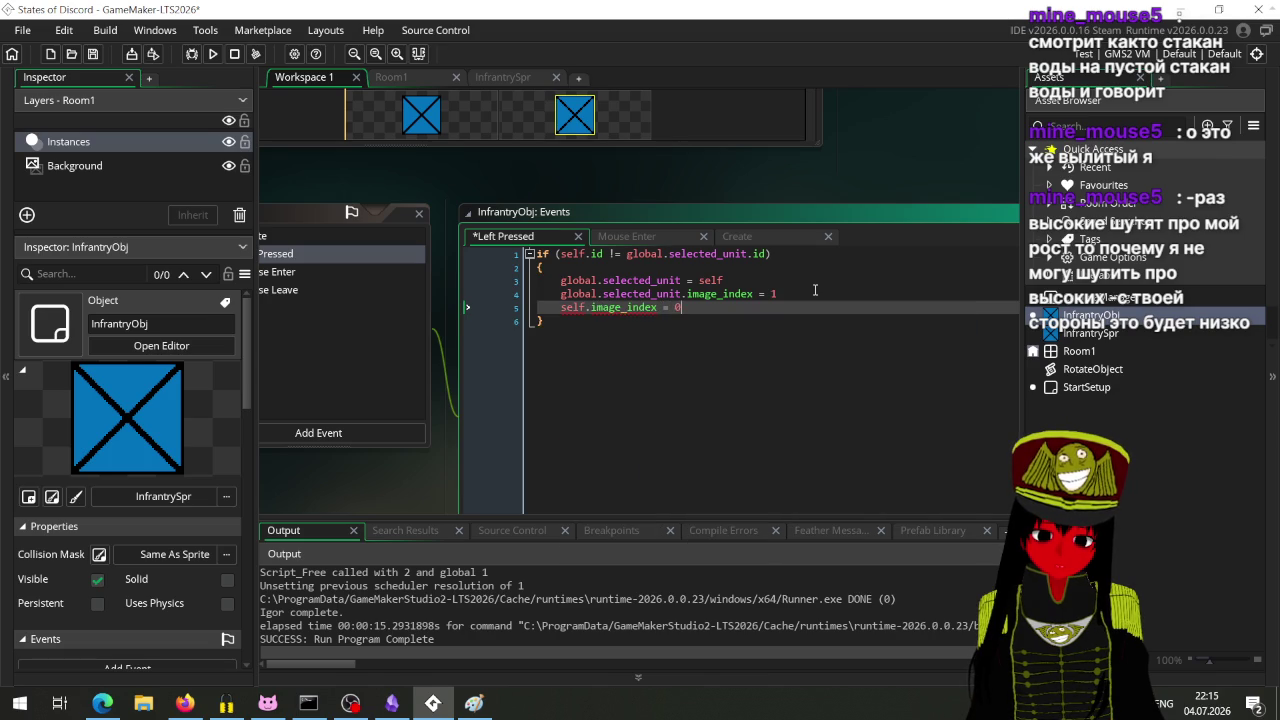
pyautogui.hotkey('ctrl', 's')
pyautogui.moveTo(384, 517)
pyautogui.mouseDown()
pyautogui.moveTo(419, 513)
pyautogui.moveTo(434, 484)
pyautogui.mouseUp()
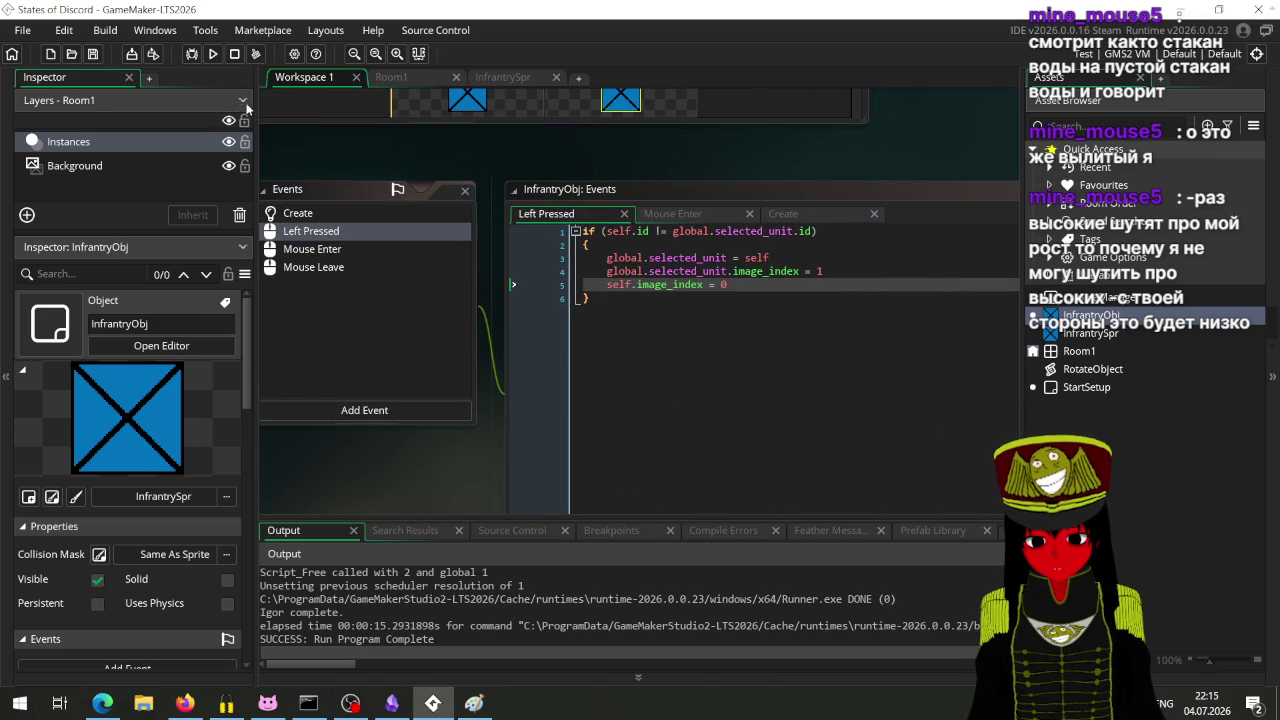
# Step: Run the game, click an infantry unit, and abort on the global.selected_unit Code Error
pyautogui.click(213, 56)
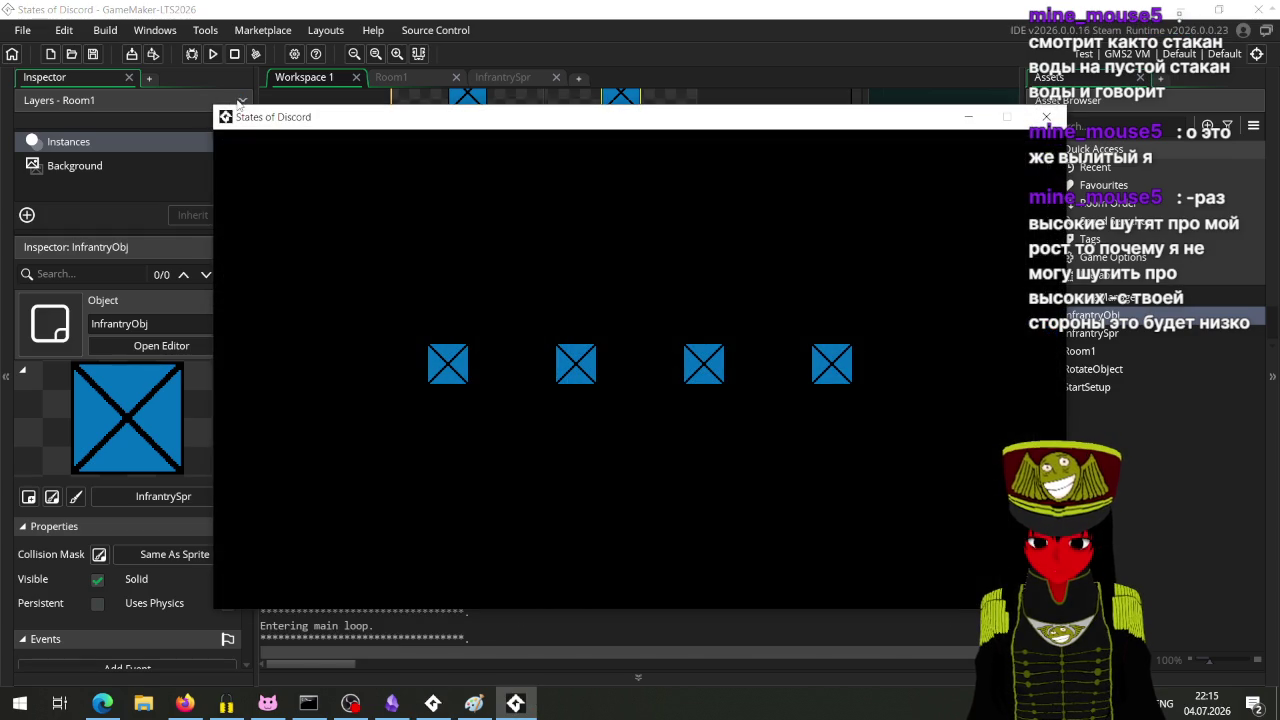
pyautogui.click(457, 358)
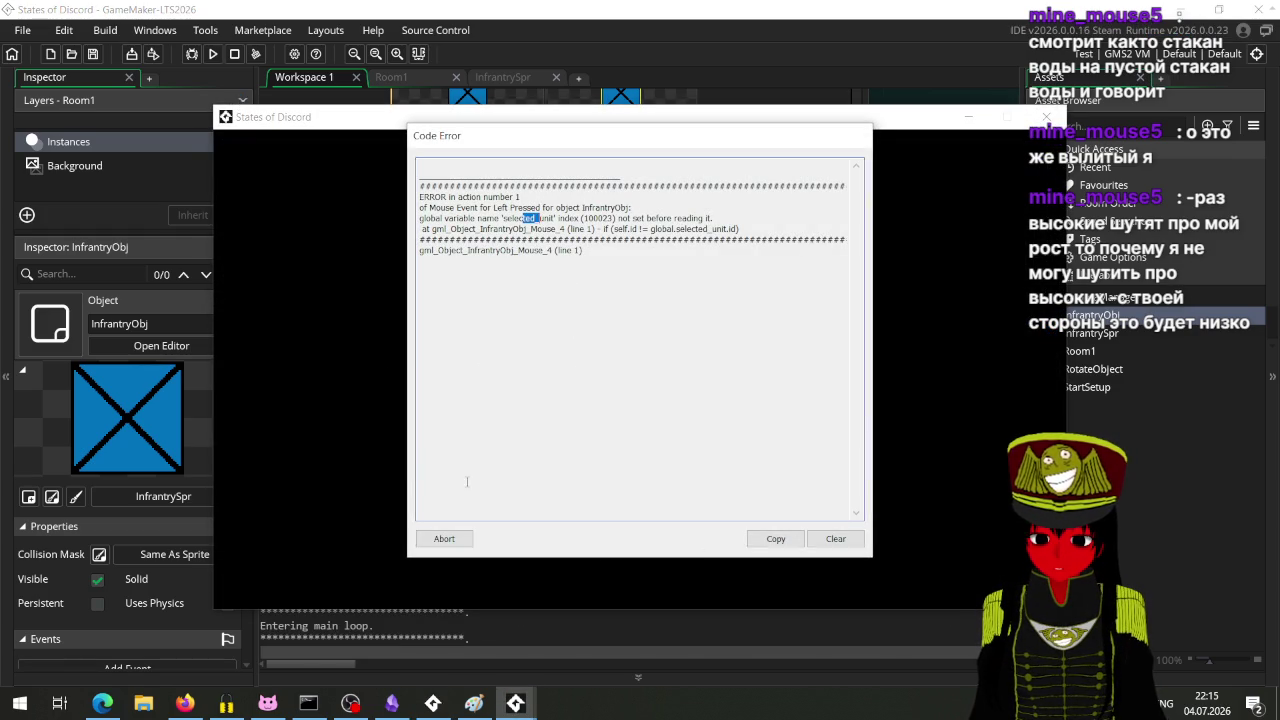
pyautogui.click(457, 543)
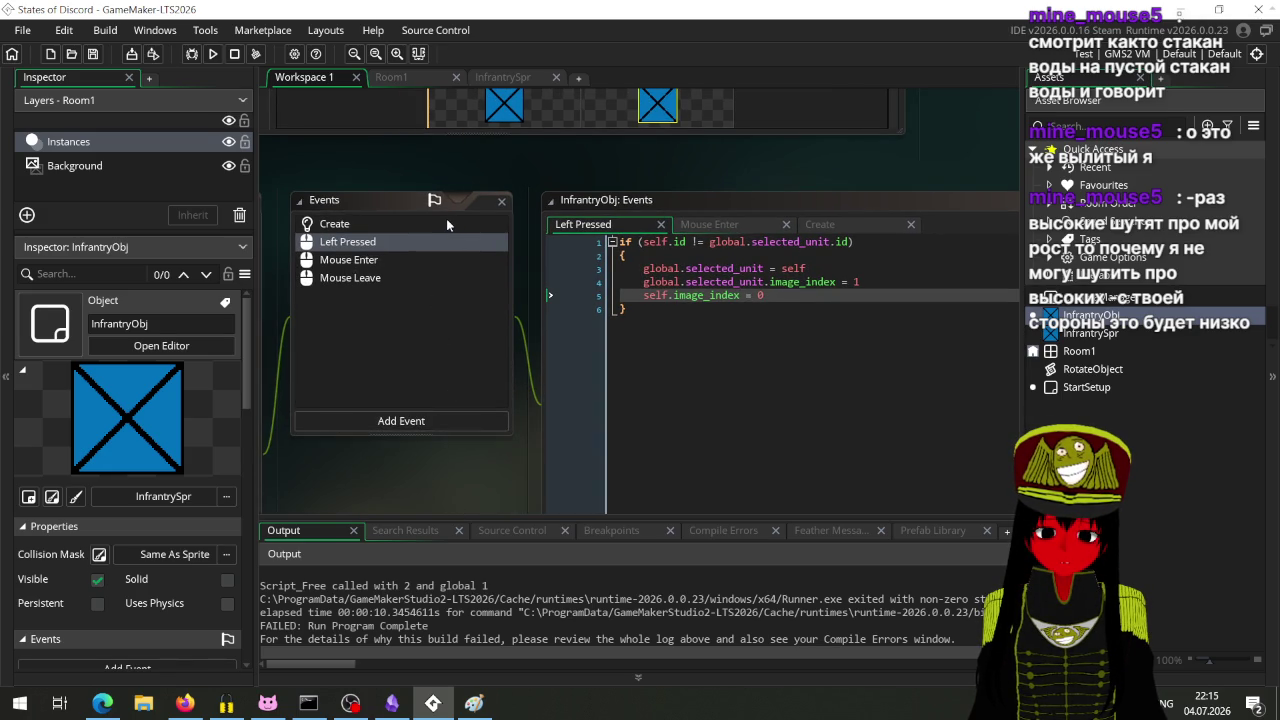
# Step: Place a StartSetup instance into Room1 and return to the main workspace
pyautogui.moveTo(321, 161)
pyautogui.mouseDown()
pyautogui.moveTo(376, 183)
pyautogui.moveTo(308, 171)
pyautogui.moveTo(482, 295)
pyautogui.mouseUp()
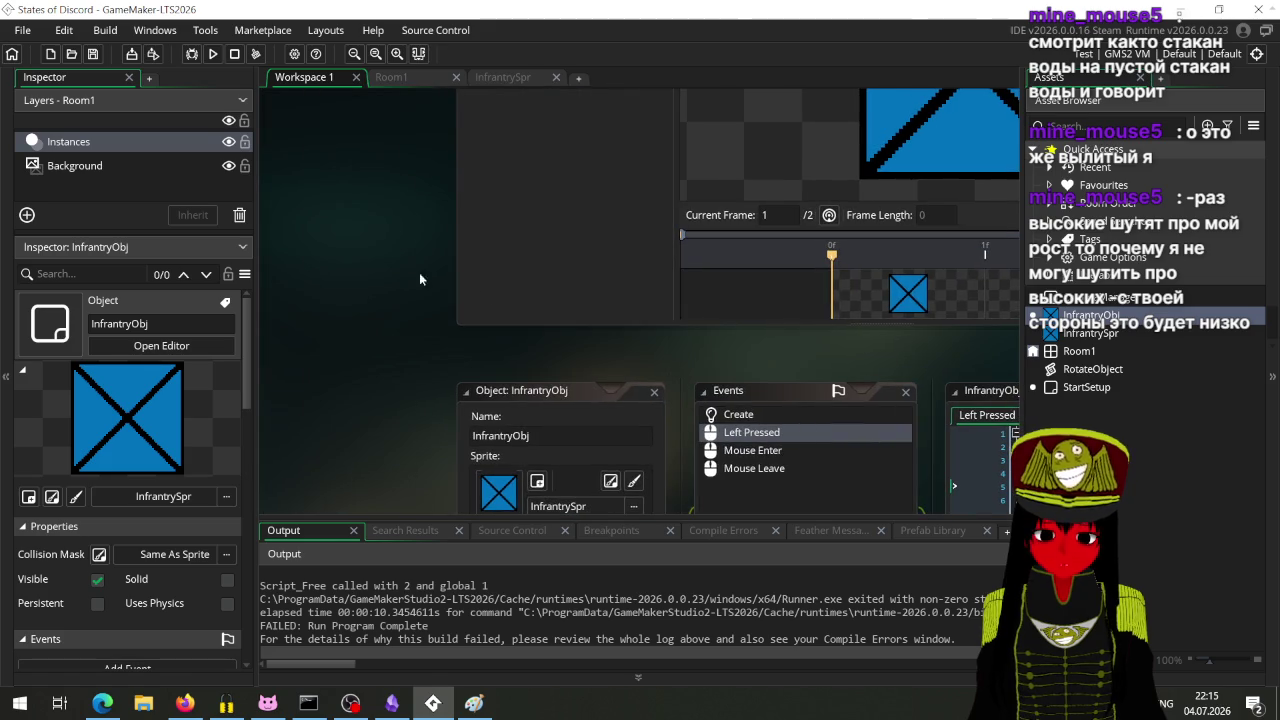
pyautogui.doubleClick(1079, 351)
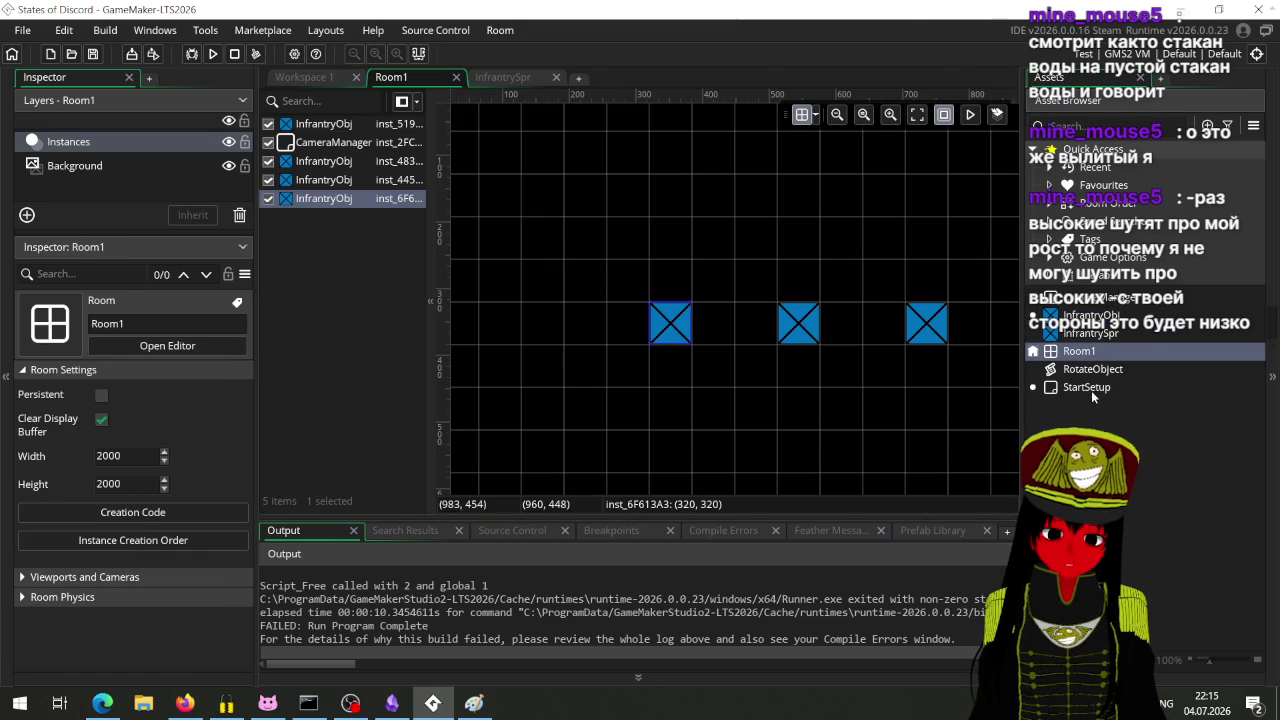
pyautogui.moveTo(1095, 388)
pyautogui.mouseDown()
pyautogui.moveTo(600, 371)
pyautogui.moveTo(334, 237)
pyautogui.moveTo(484, 258)
pyautogui.mouseUp()
pyautogui.scroll(-5, 519, 291)
pyautogui.scroll(8, 518, 292)
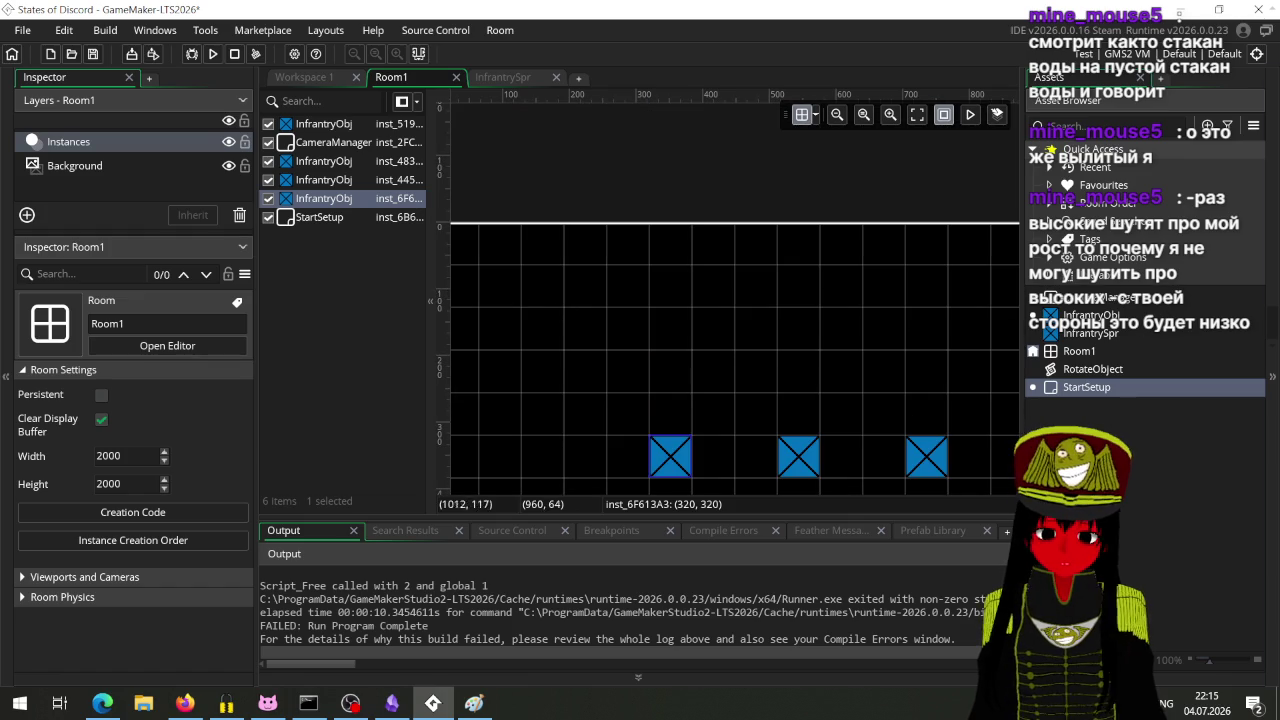
pyautogui.click(318, 82)
# Step: Rerun the game, click a unit, and abort after the 'Unable to find instance' error
pyautogui.hscroll(2, 347, 376)
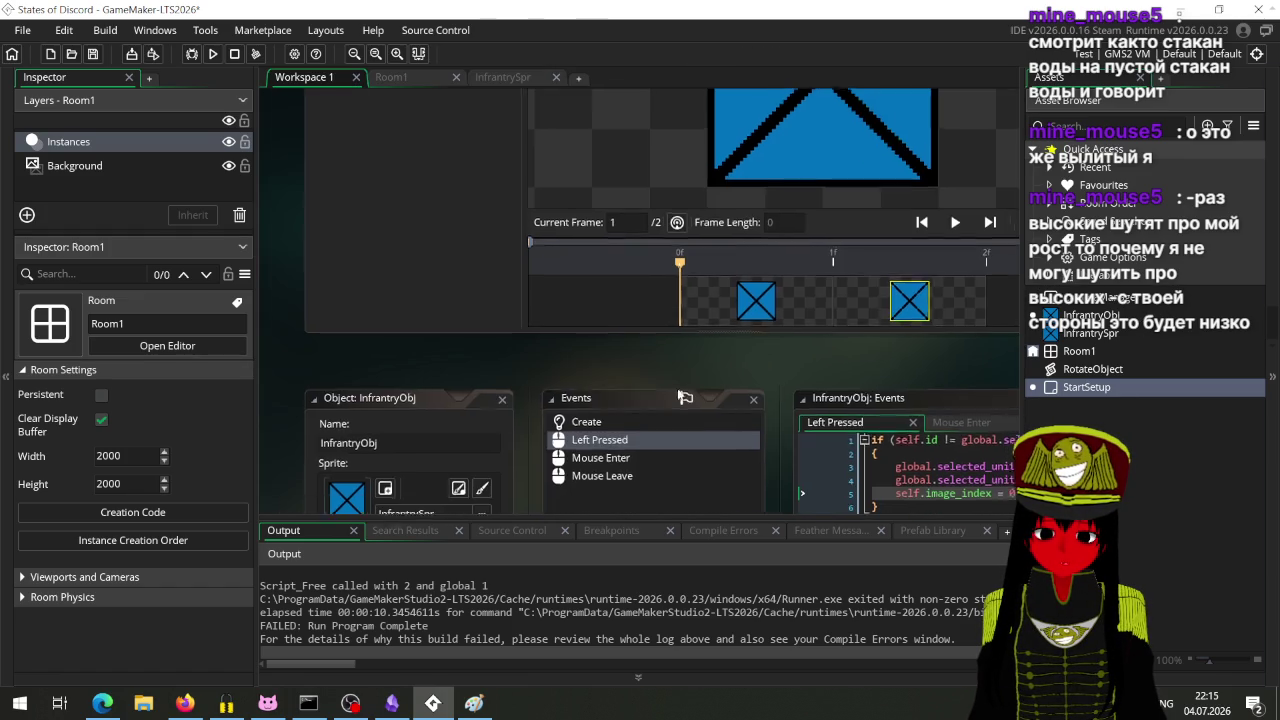
pyautogui.click(213, 54)
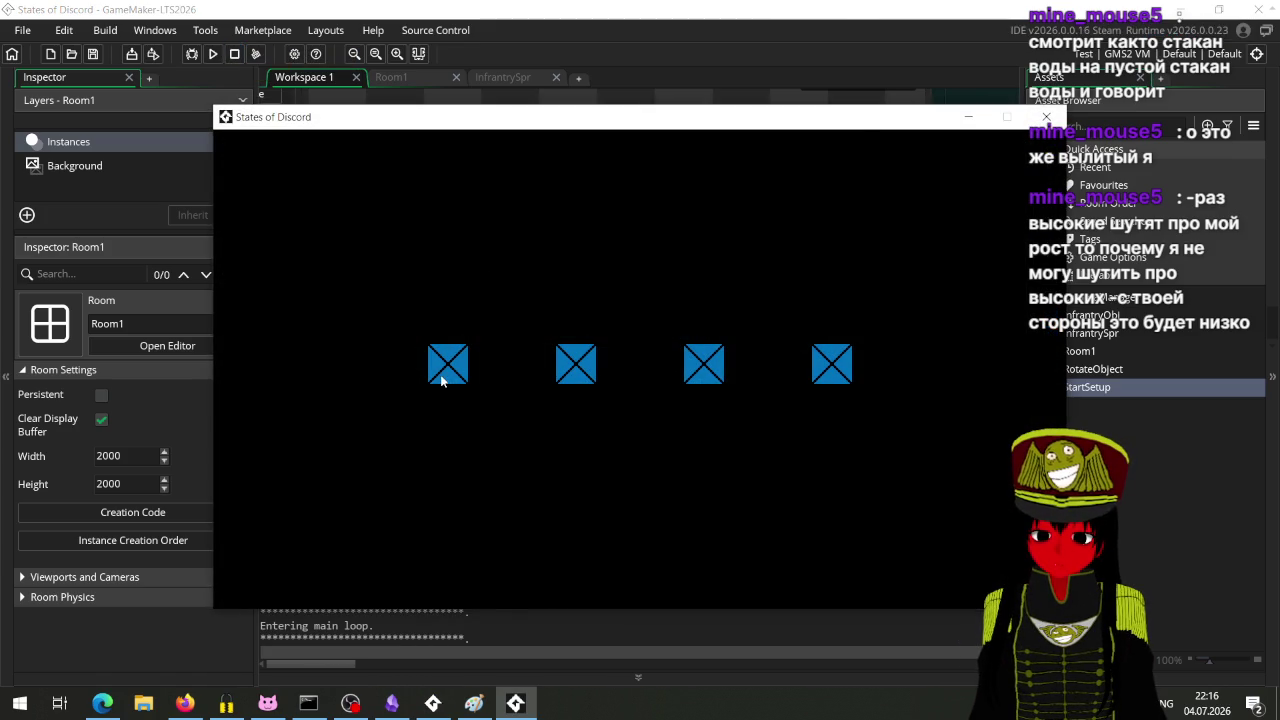
pyautogui.click(447, 376)
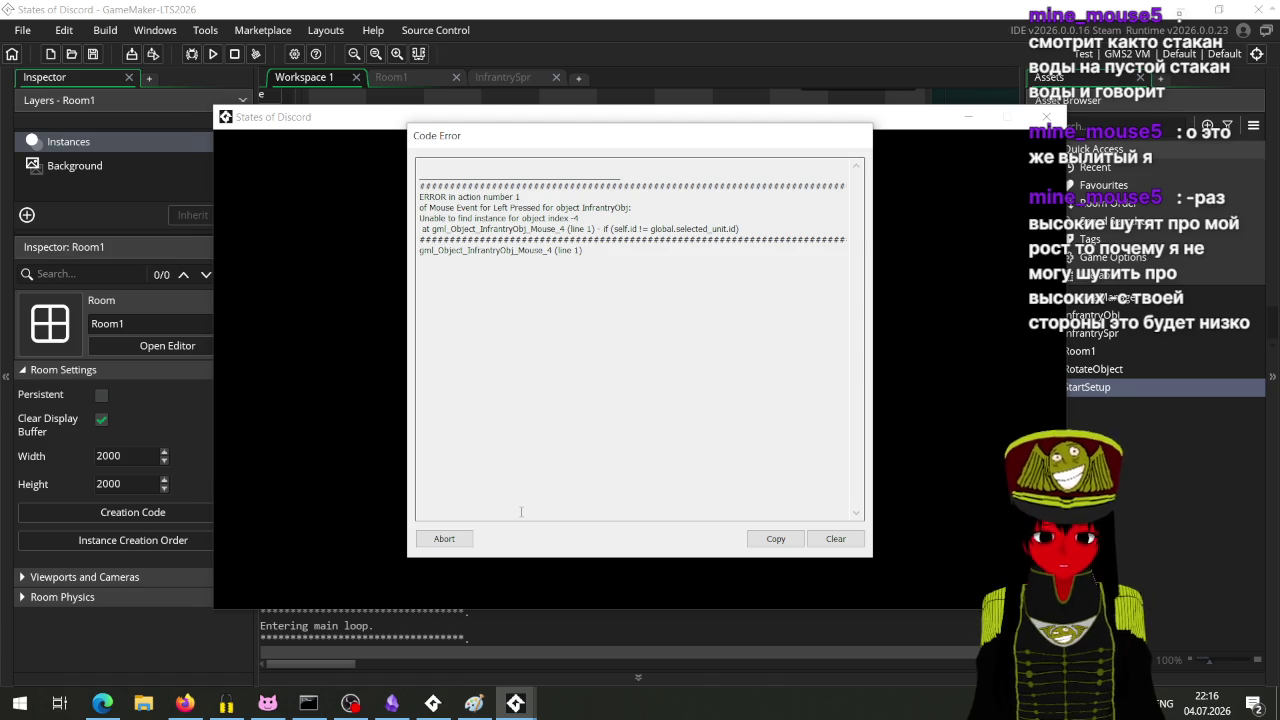
pyautogui.click(460, 536)
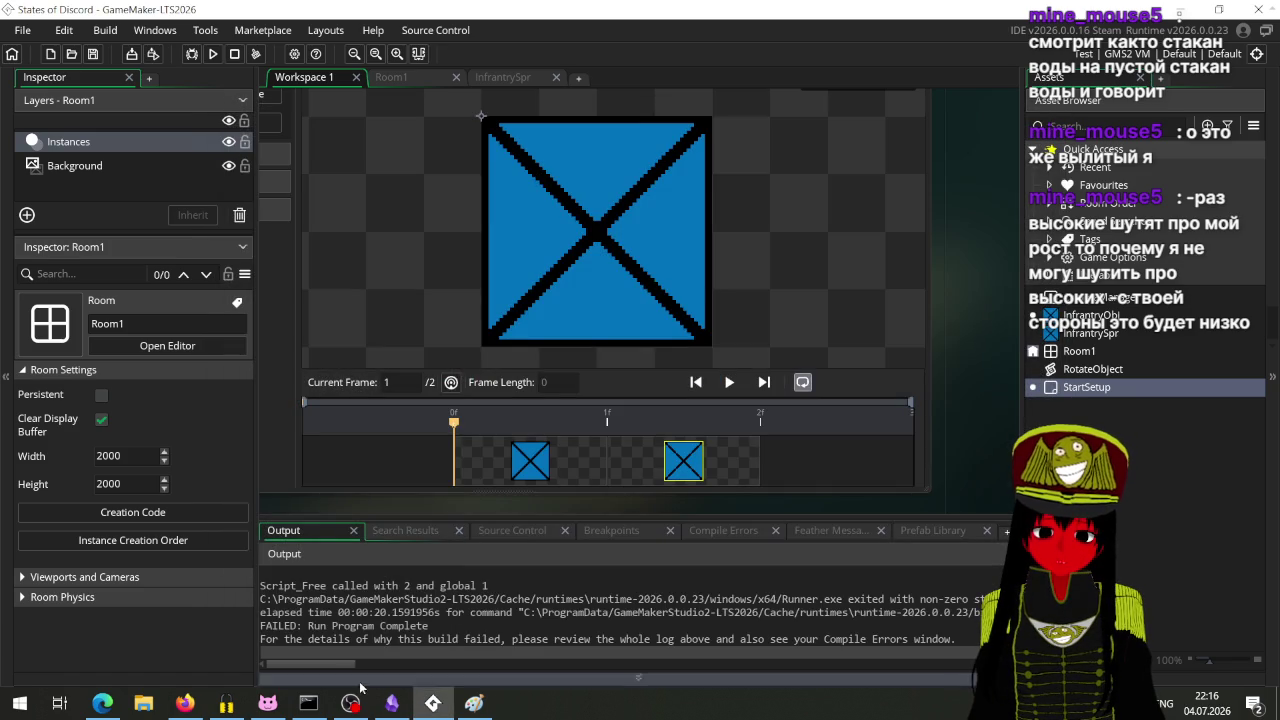
# Step: Open the RotateObject script, then reopen the InfrantryObj editor with its Left Pressed code
pyautogui.doubleClick(1095, 368)
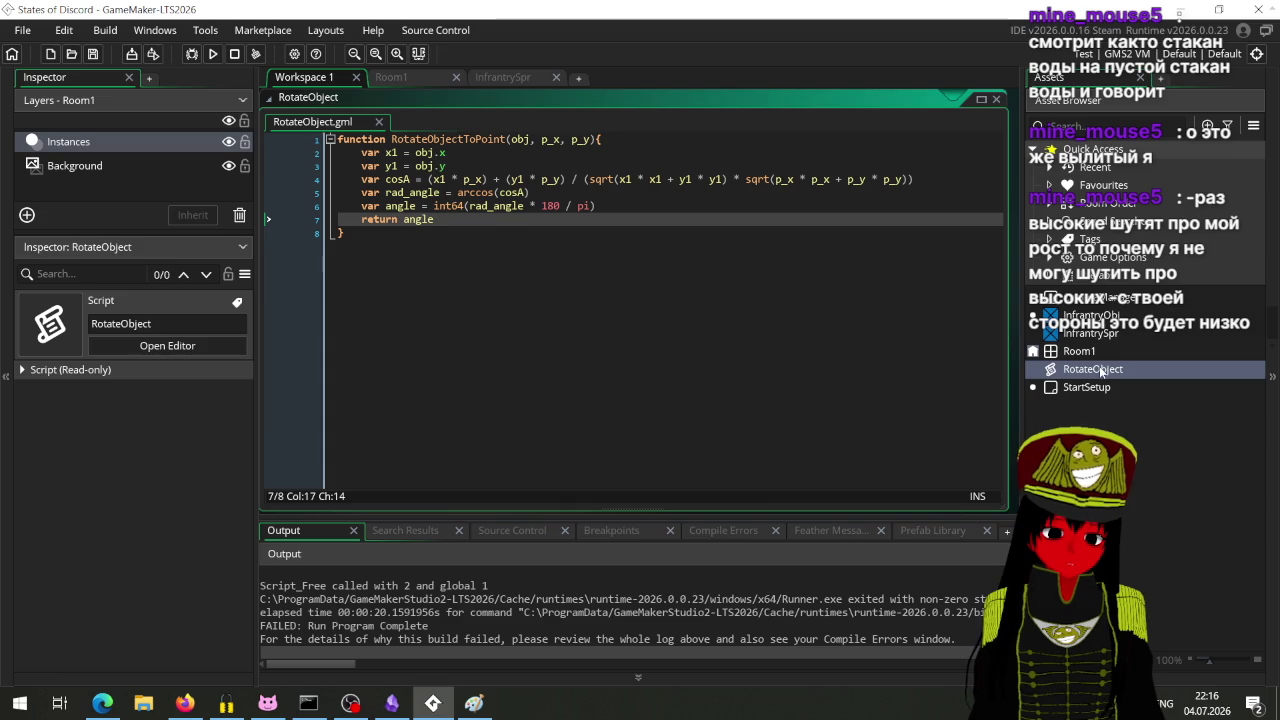
pyautogui.doubleClick(1091, 316)
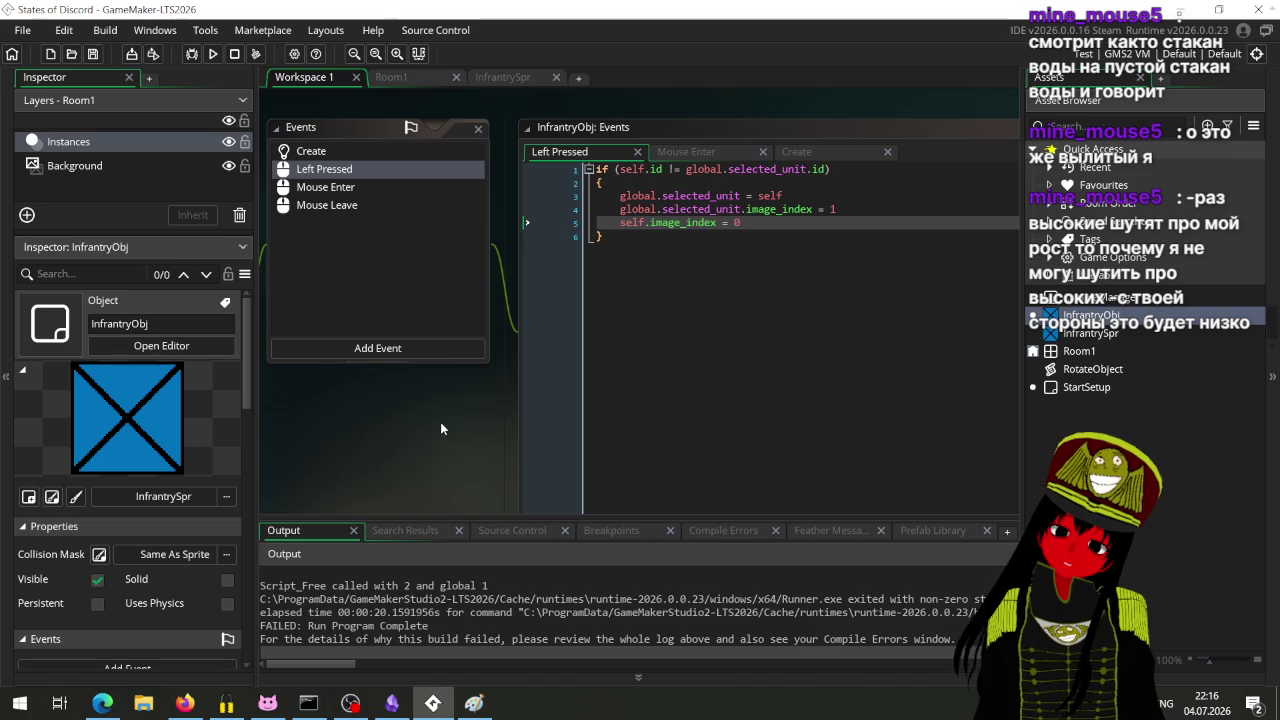
# Step: Insert a blank line above the if statement at the top of the Left Pressed code
pyautogui.scroll(2, 435, 418)
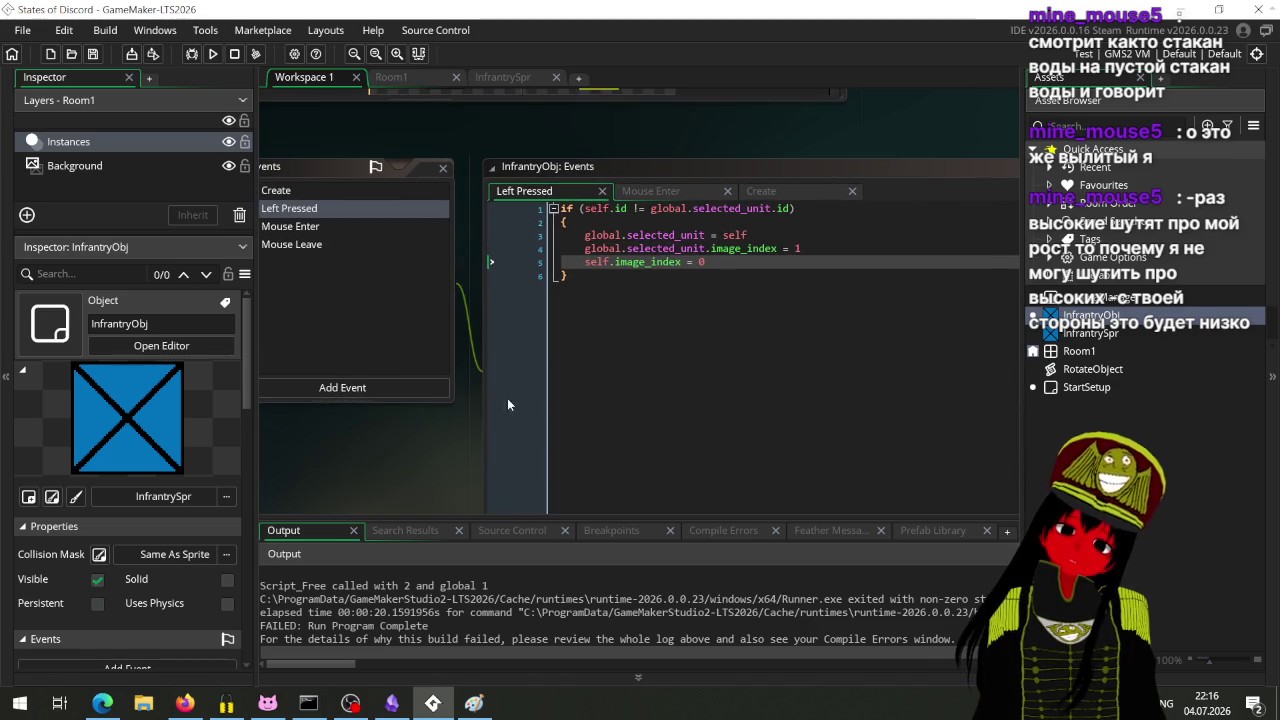
pyautogui.click(557, 218)
pyautogui.press('Return')
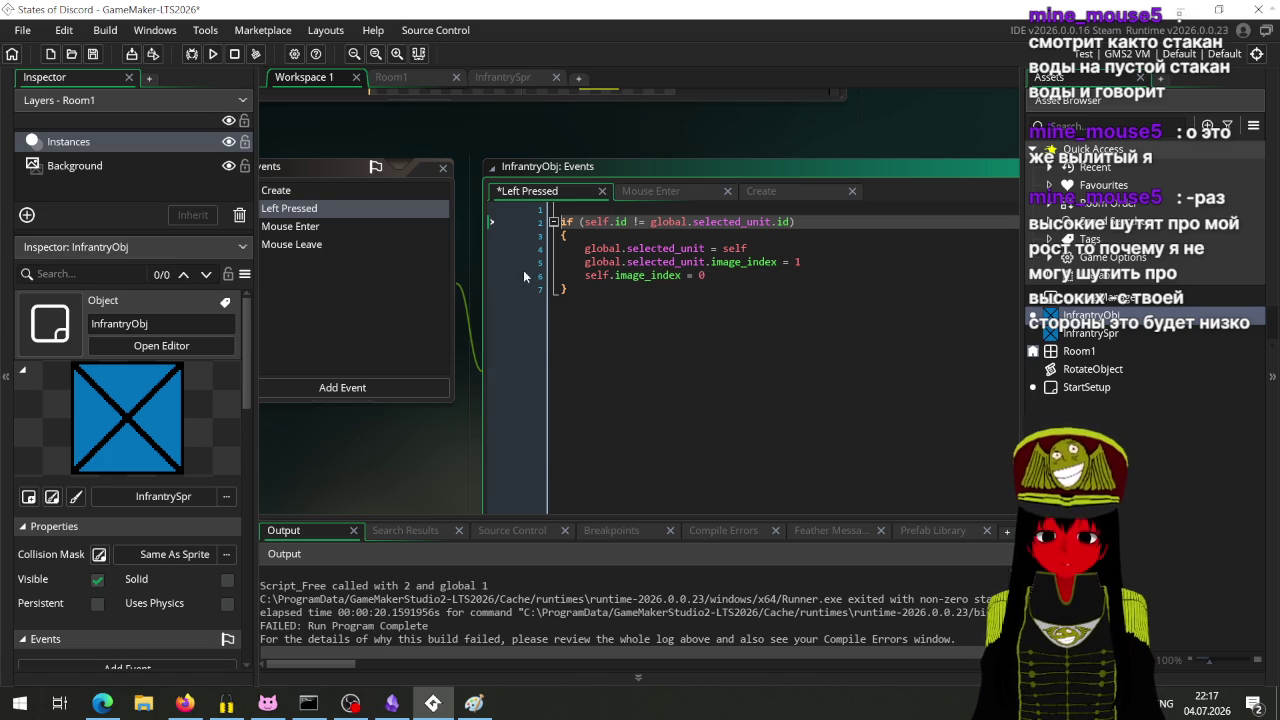
# Step: Glance at the Paint drawing of the angle formula, then bring up the YouTube selection tutorial
pyautogui.click(474, 704)
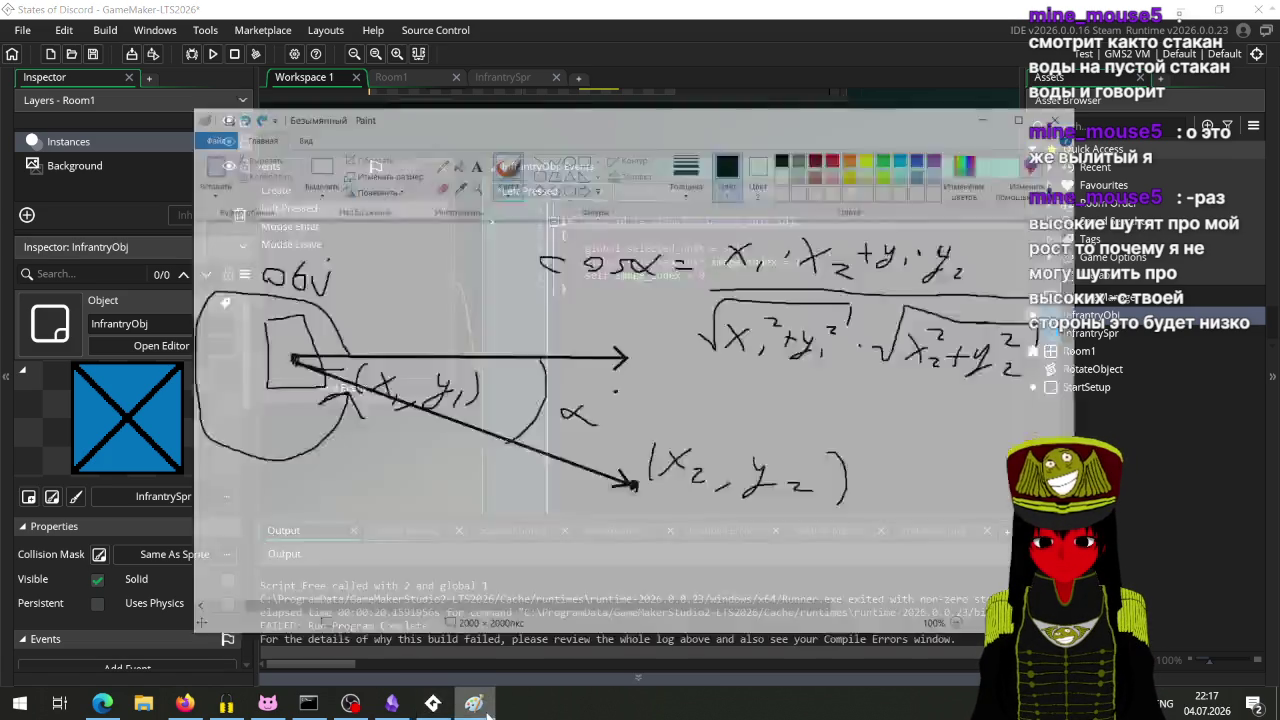
pyautogui.click(1018, 65)
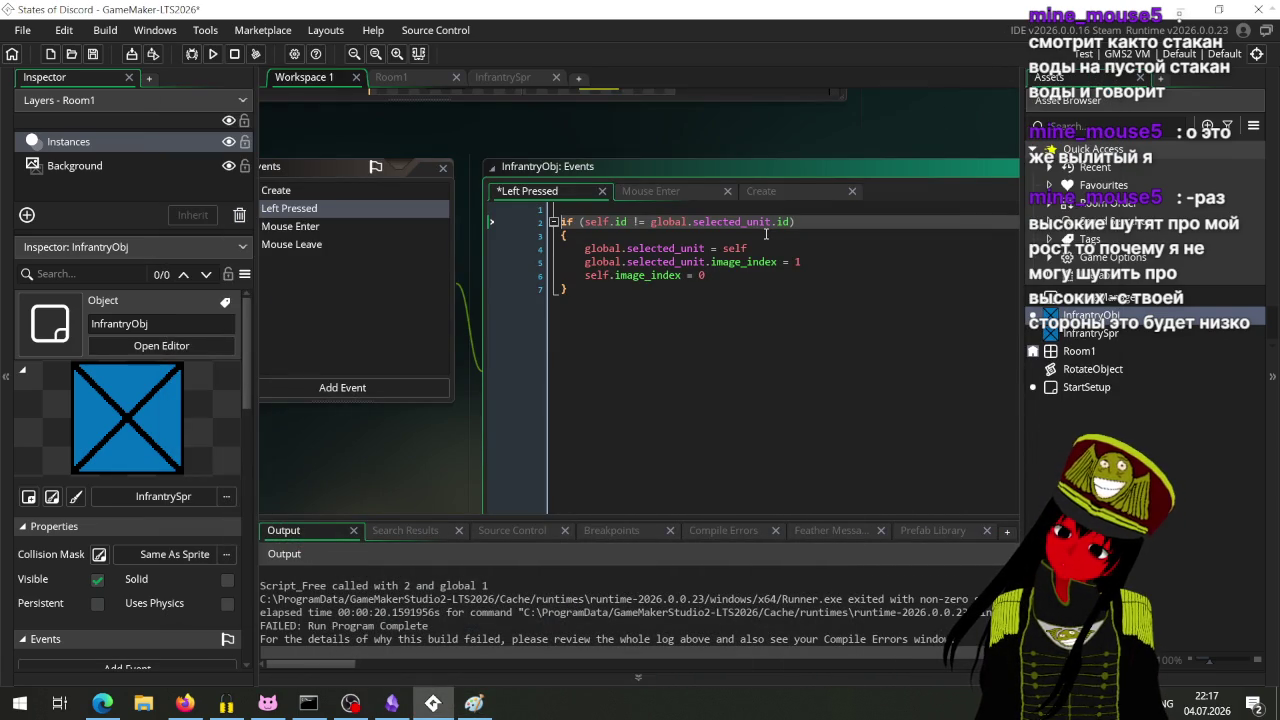
pyautogui.click(185, 704)
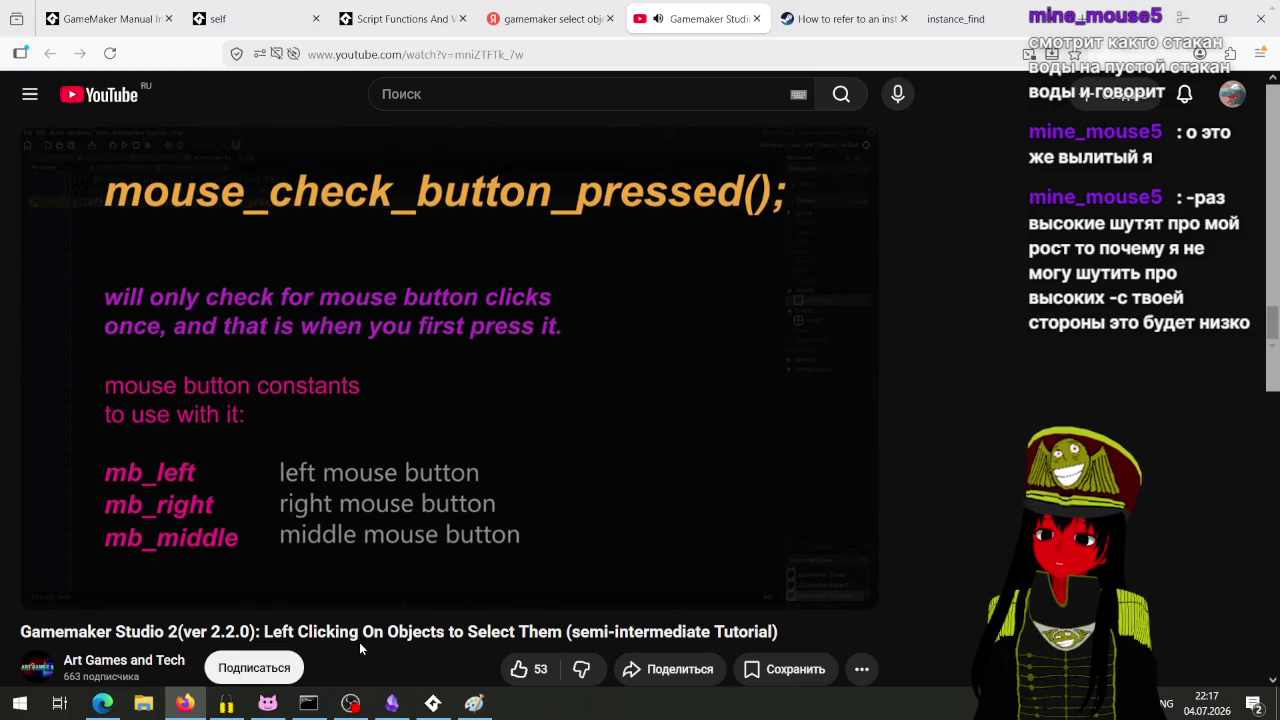
# Step: Pause the mouse_check_button_pressed video and bring GameMaker back to the front
pyautogui.press('space')
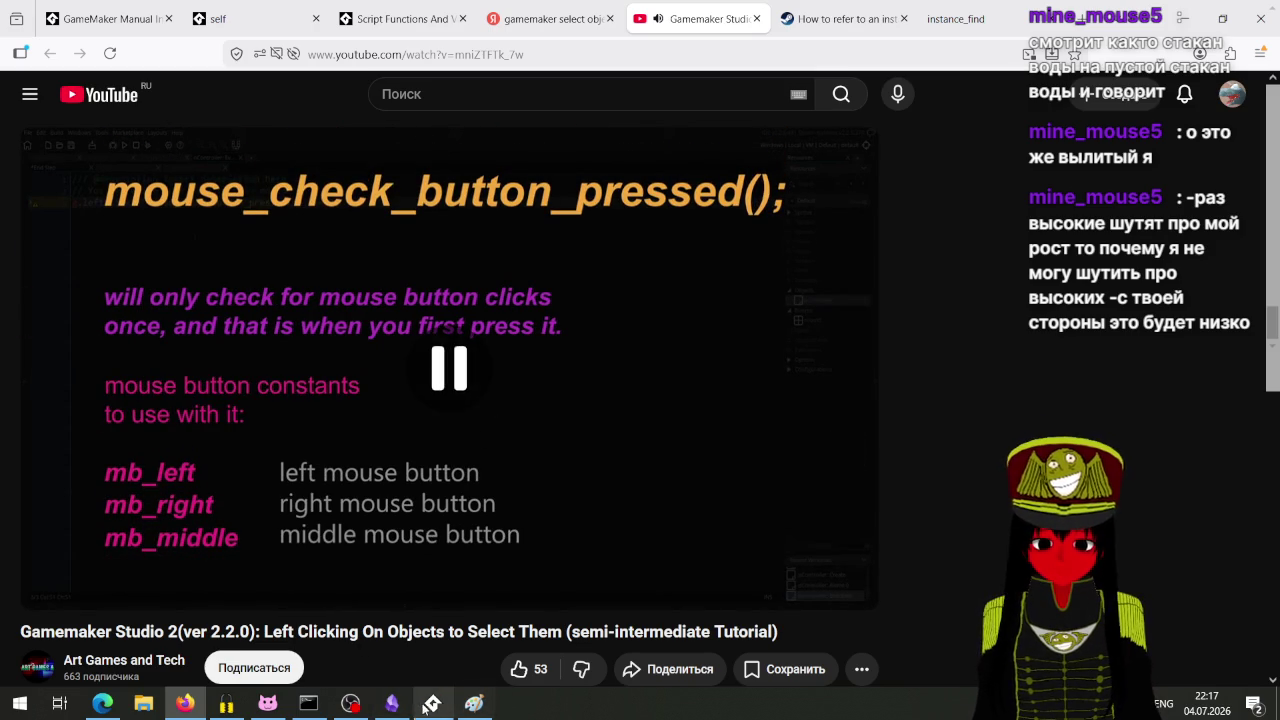
pyautogui.click(432, 705)
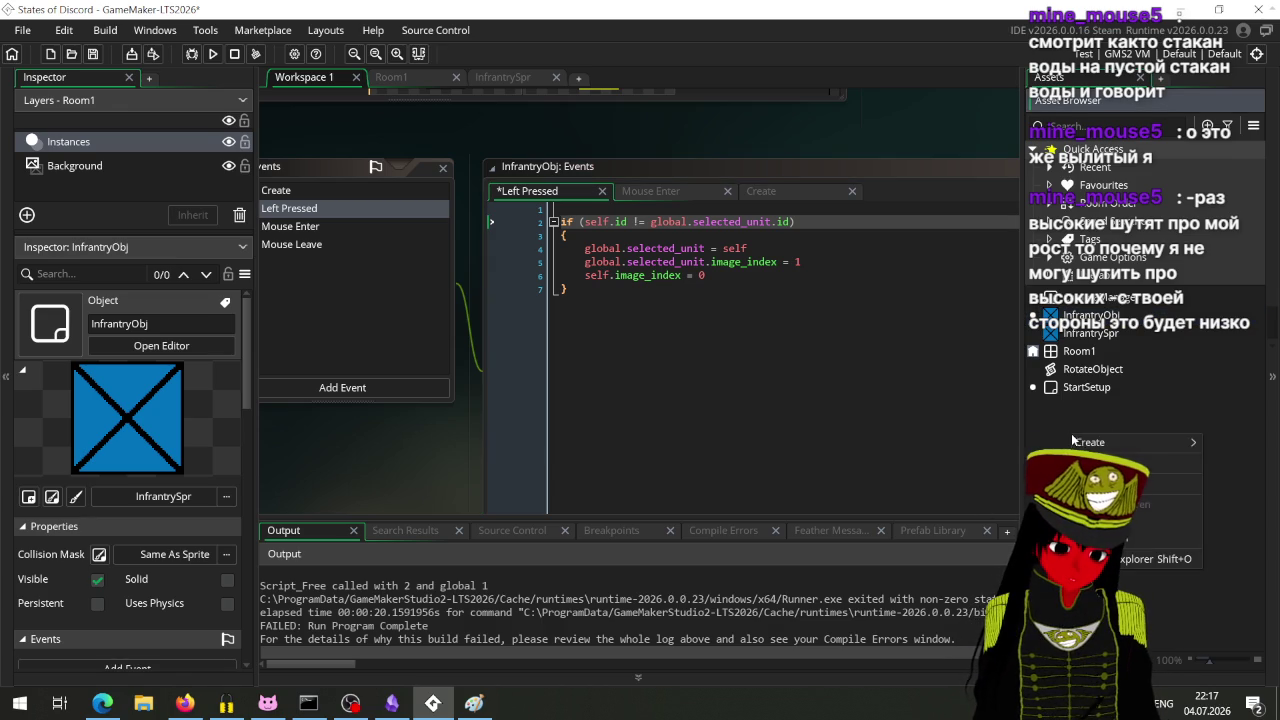
# Step: Create a new GML Code script asset named SelectingScript
pyautogui.rightClick(1071, 433)
pyautogui.moveTo(1089, 442)
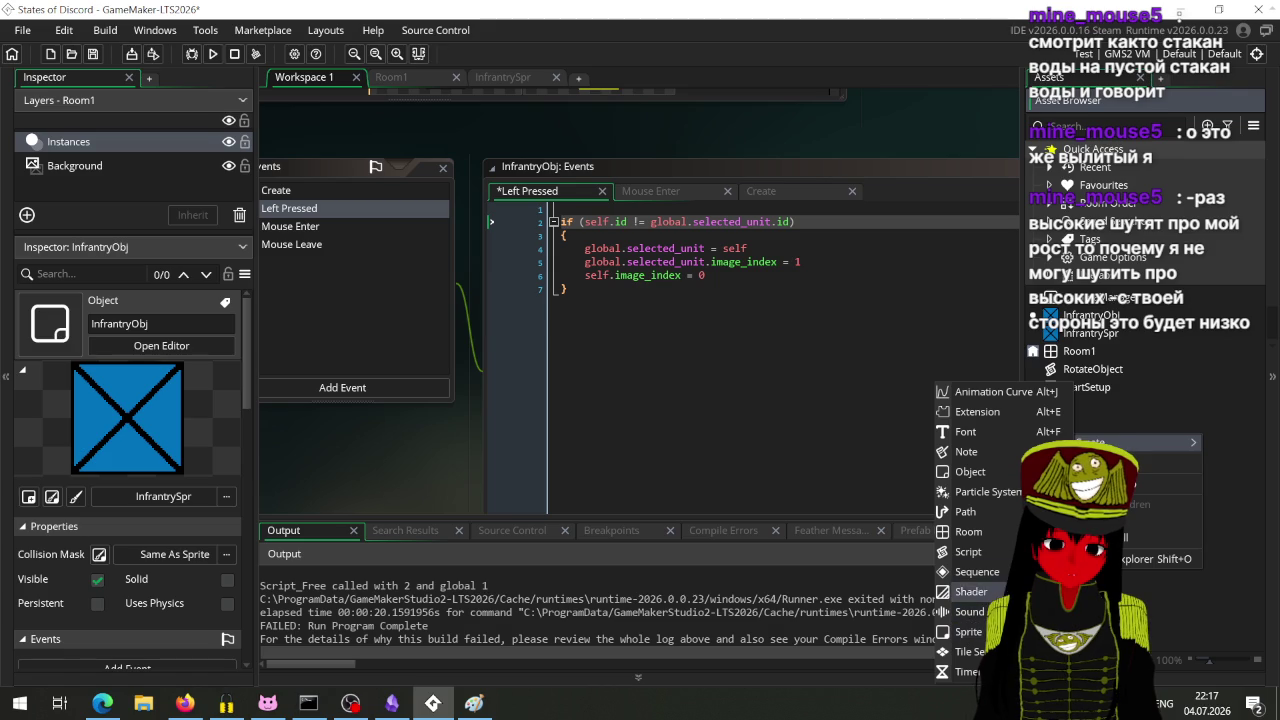
pyautogui.click(968, 551)
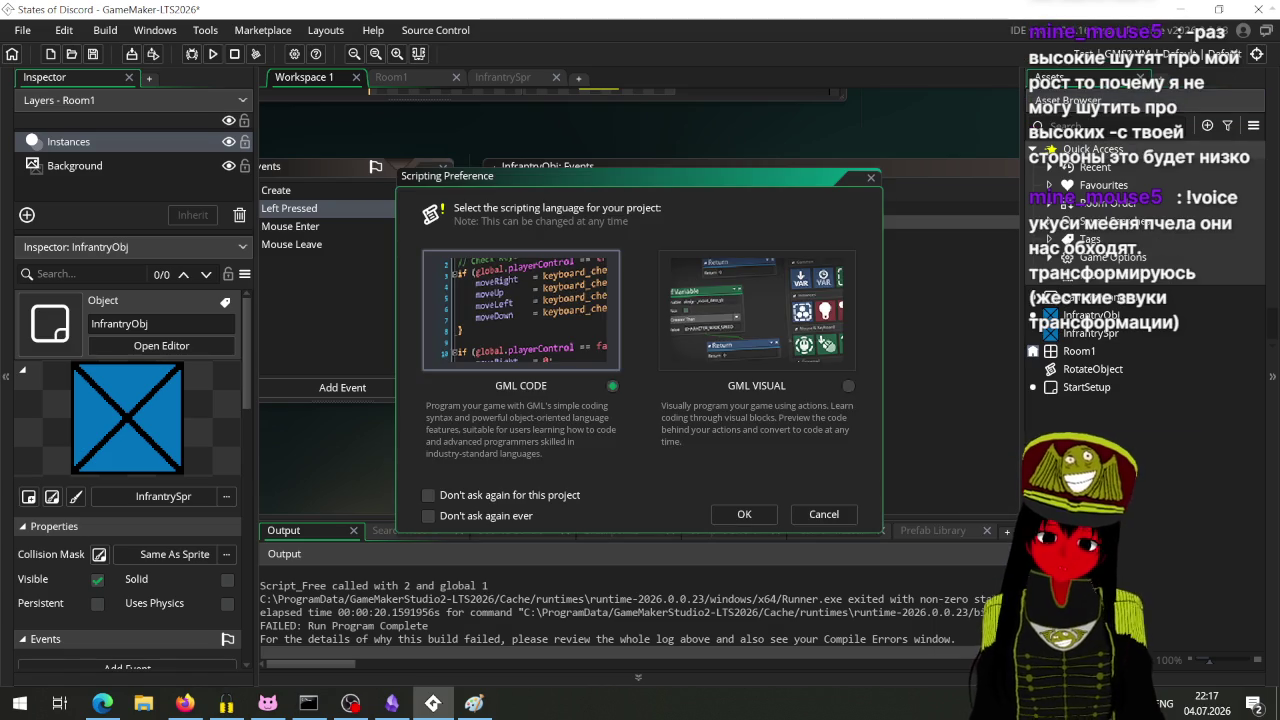
pyautogui.click(744, 514)
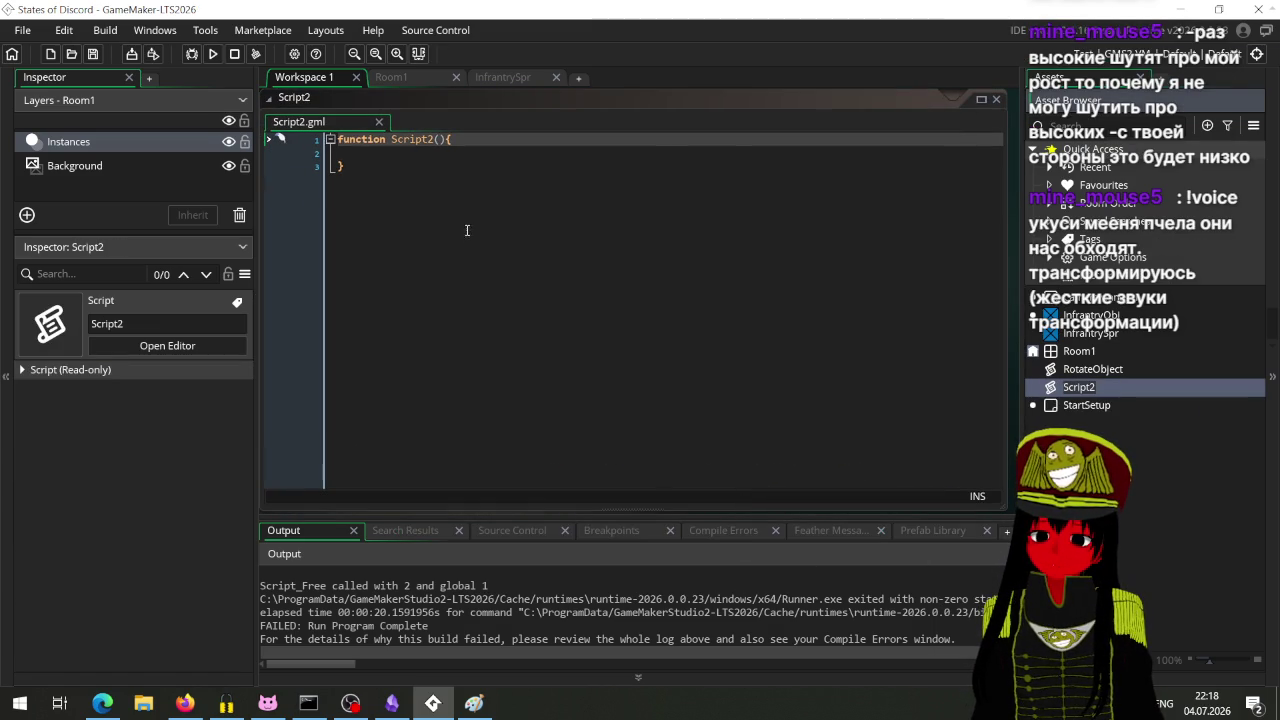
pyautogui.write('Sele')
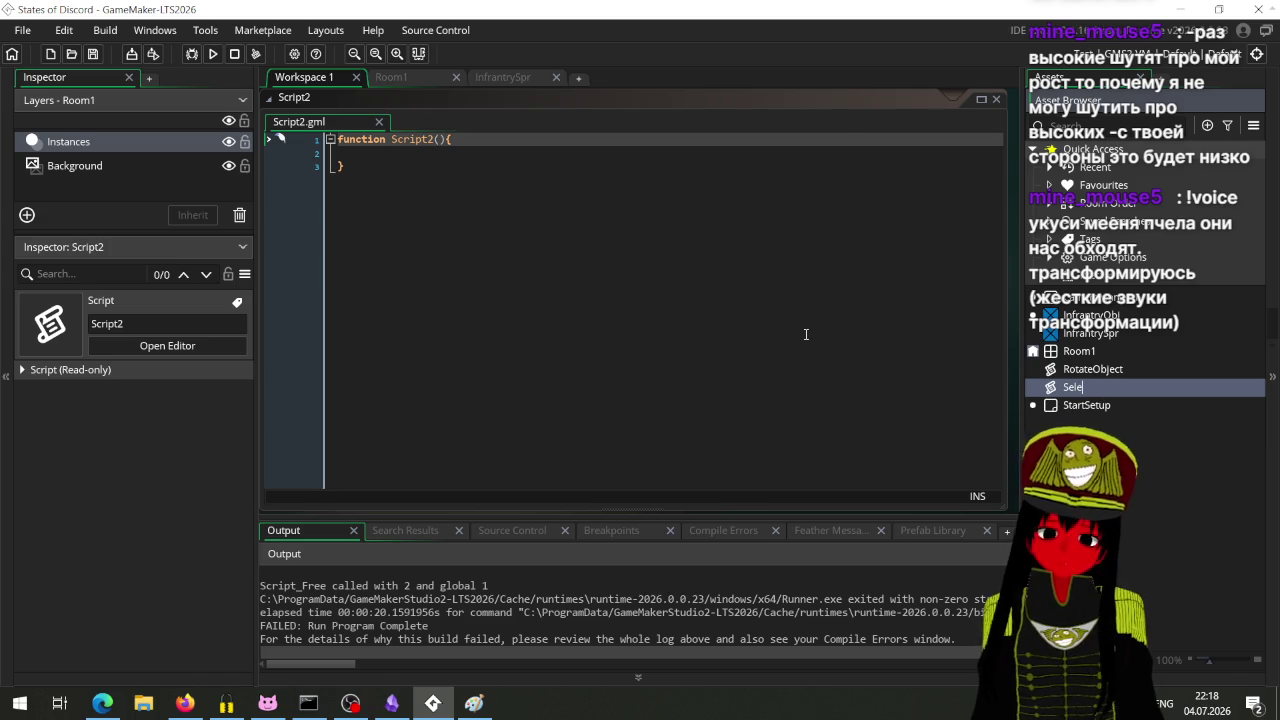
pyautogui.write('ct')
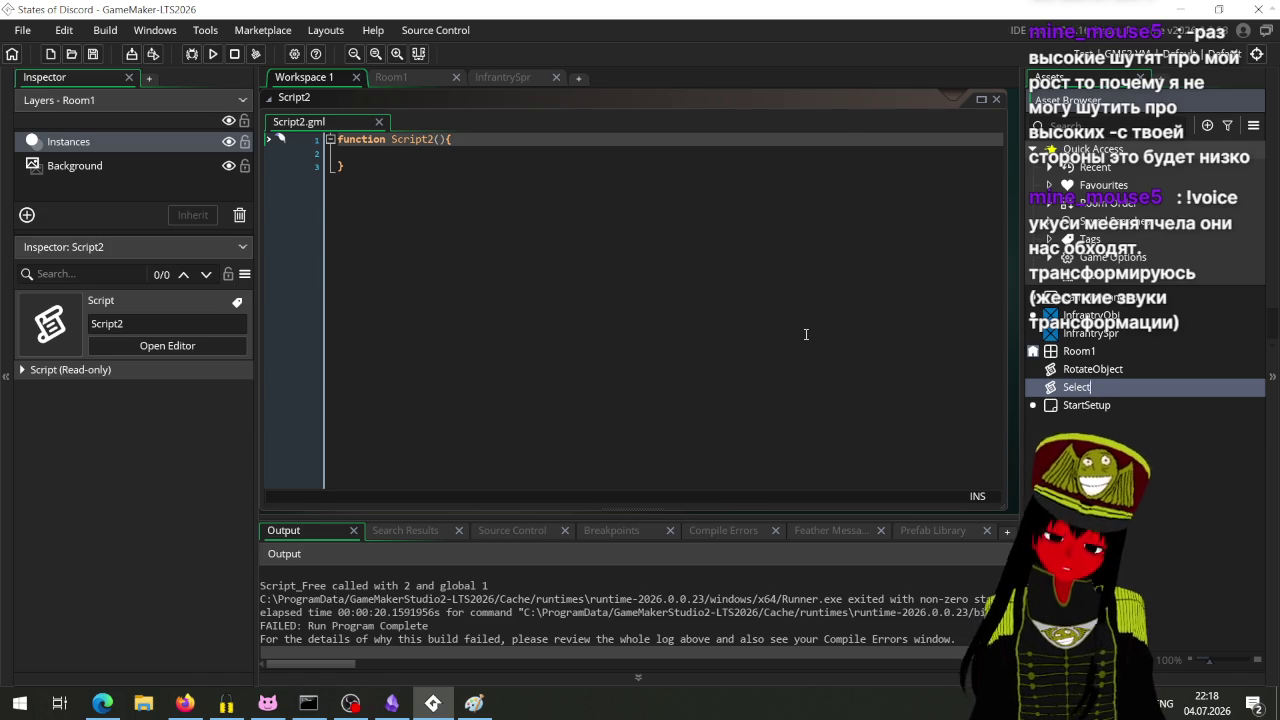
pyautogui.write('ingScript')
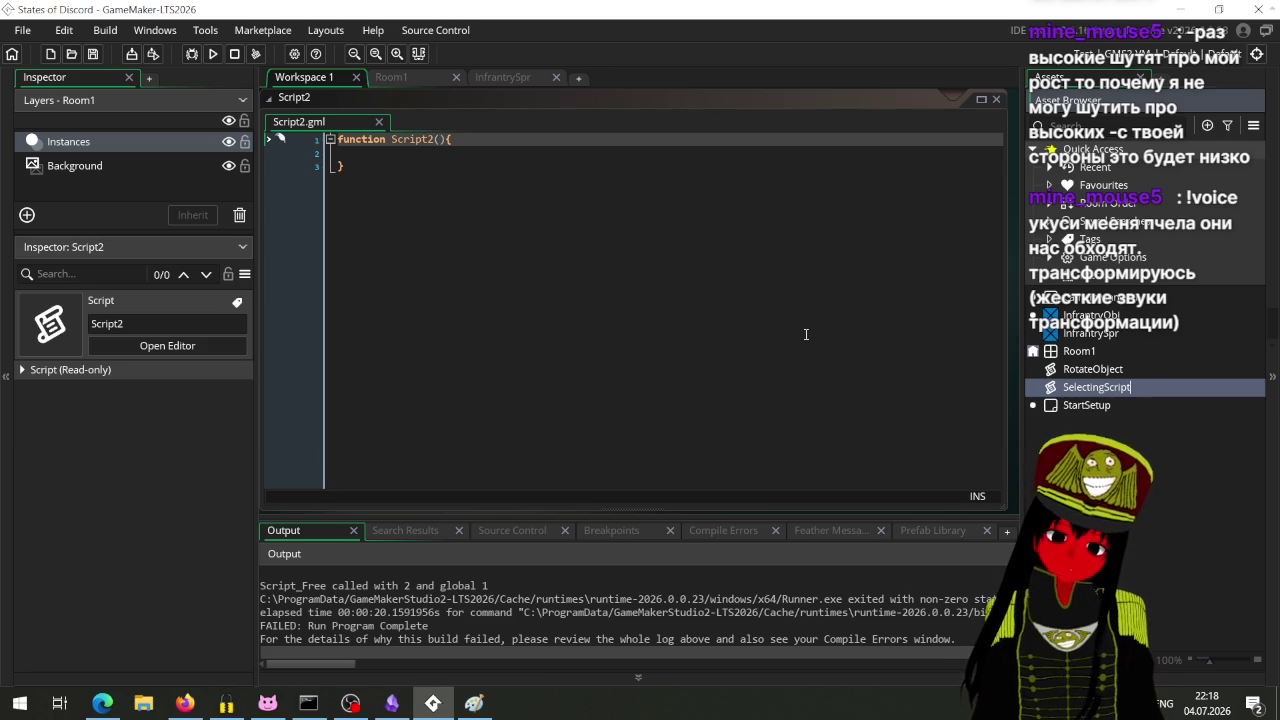
pyautogui.press('Return')
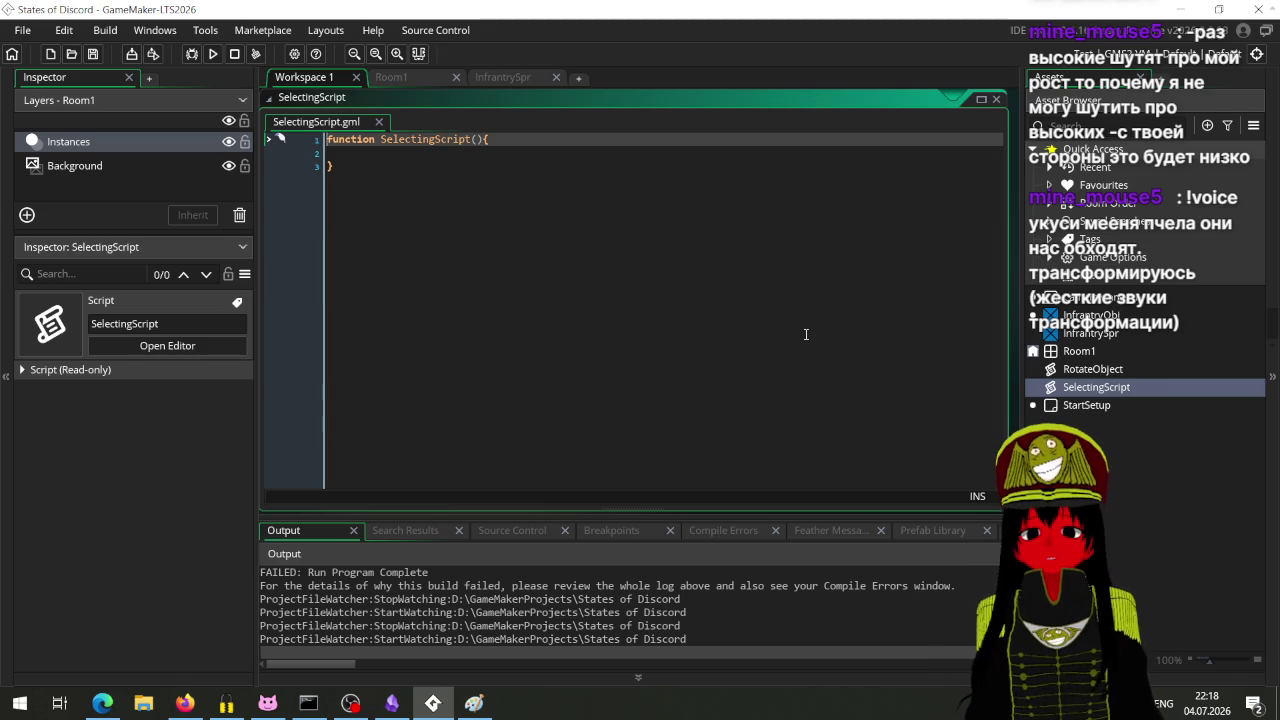
# Step: Begin typing 'get_ob' inside the SelectingScript function, then switch to the browser
pyautogui.click(507, 258)
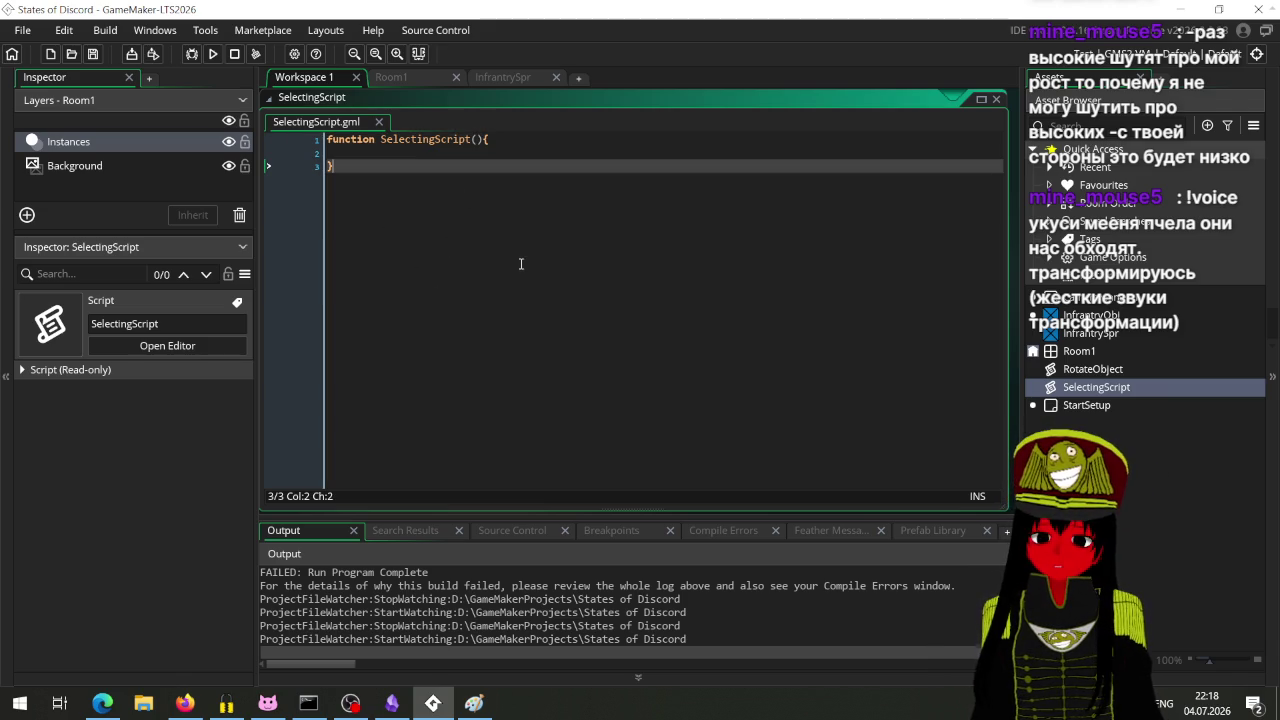
pyautogui.press('Return')
pyautogui.press('Return')
pyautogui.press('BackSpace')
pyautogui.press('BackSpace')
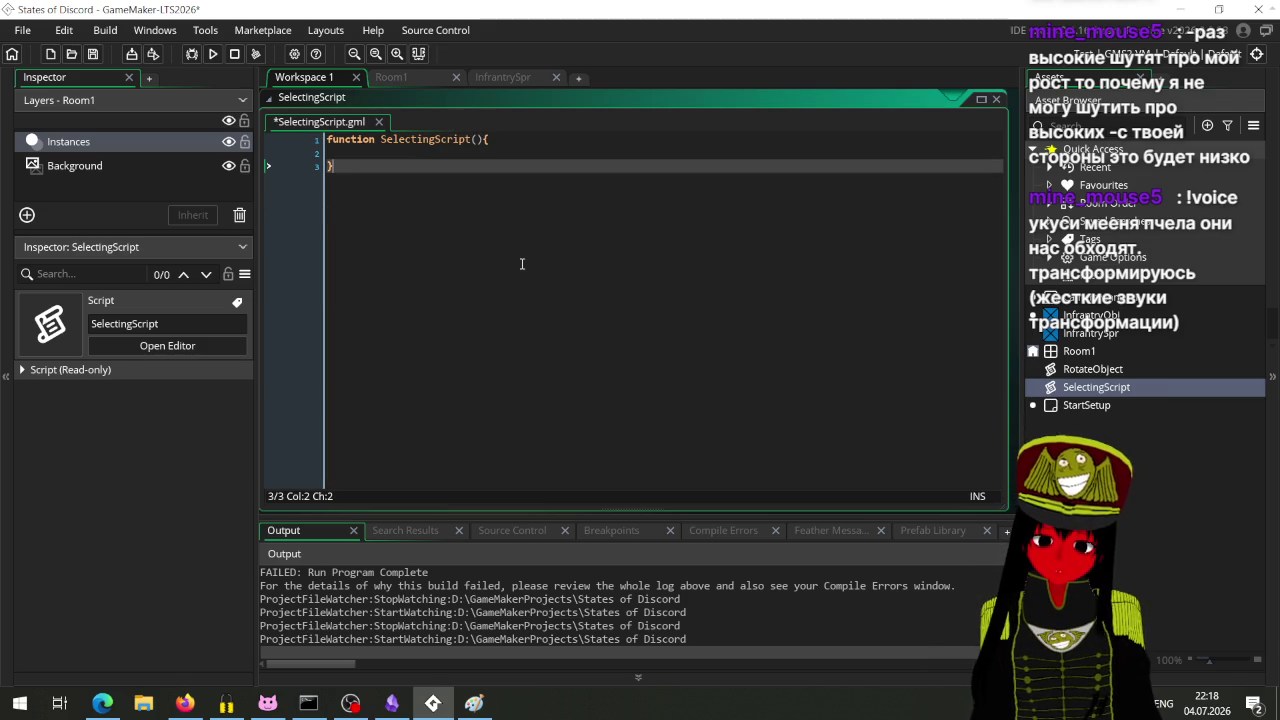
pyautogui.click(484, 141)
pyautogui.click(431, 155)
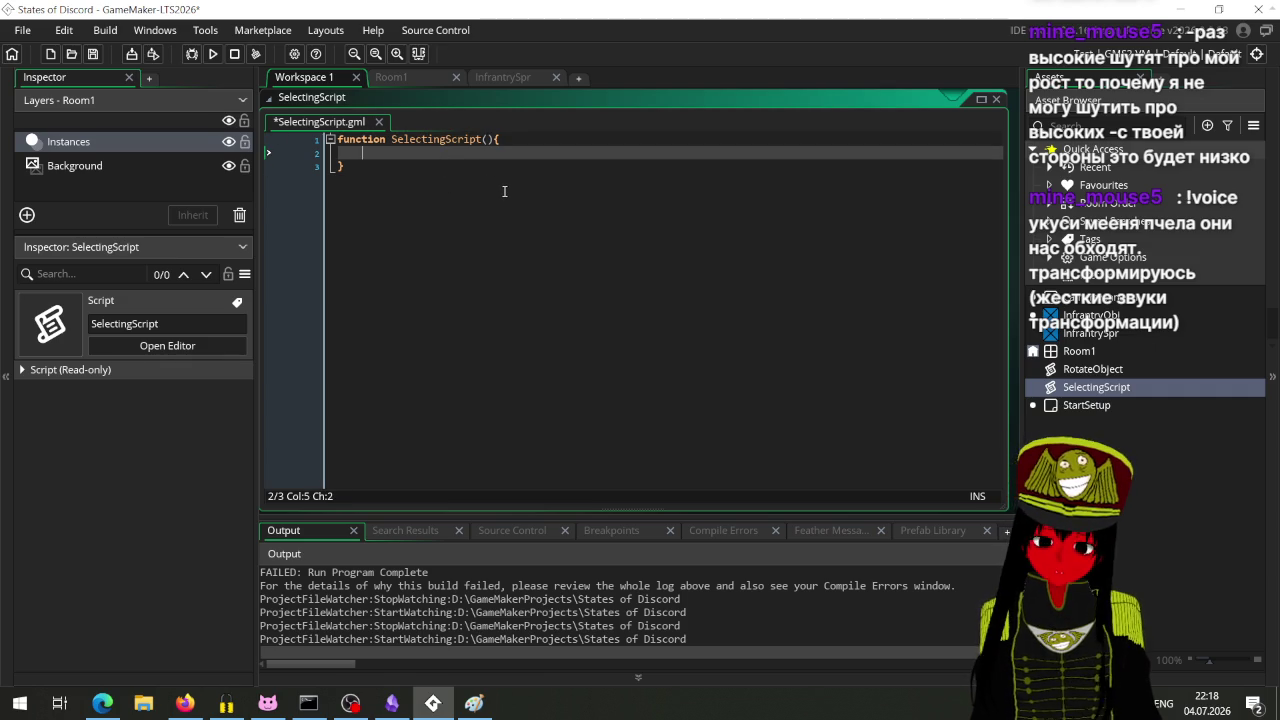
pyautogui.write('get')
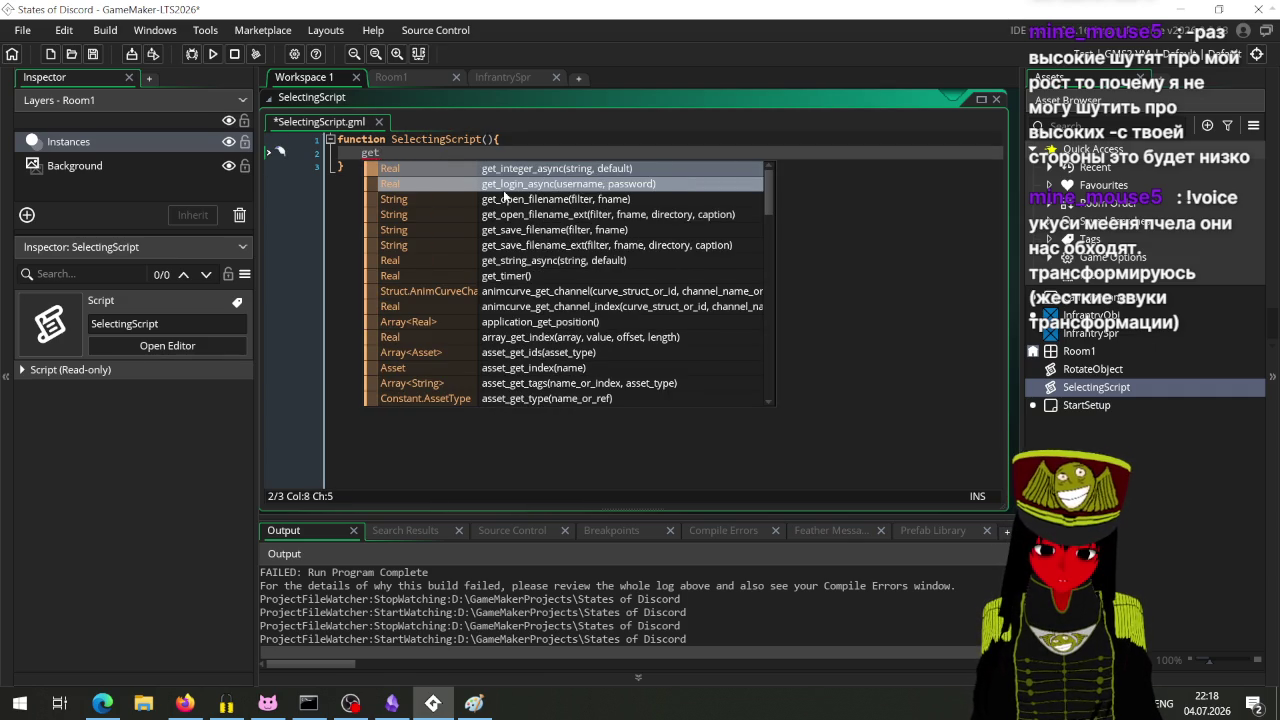
pyautogui.write('_')
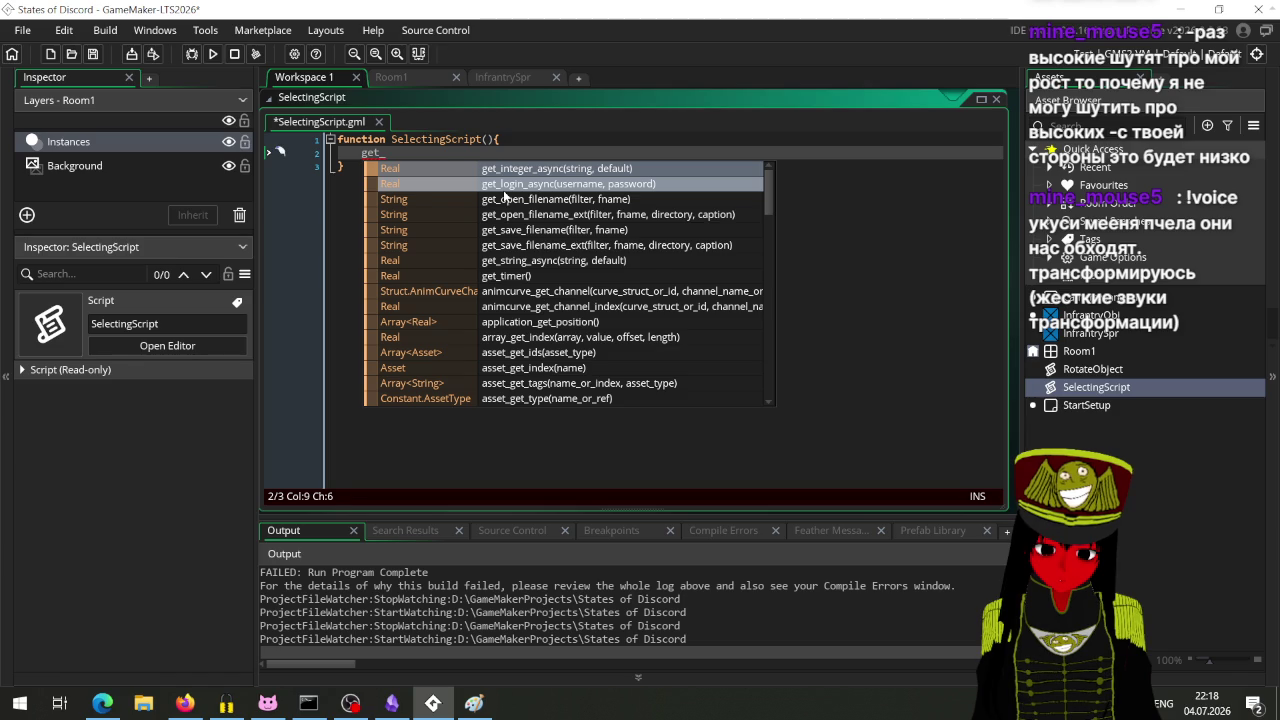
pyautogui.write('ob')
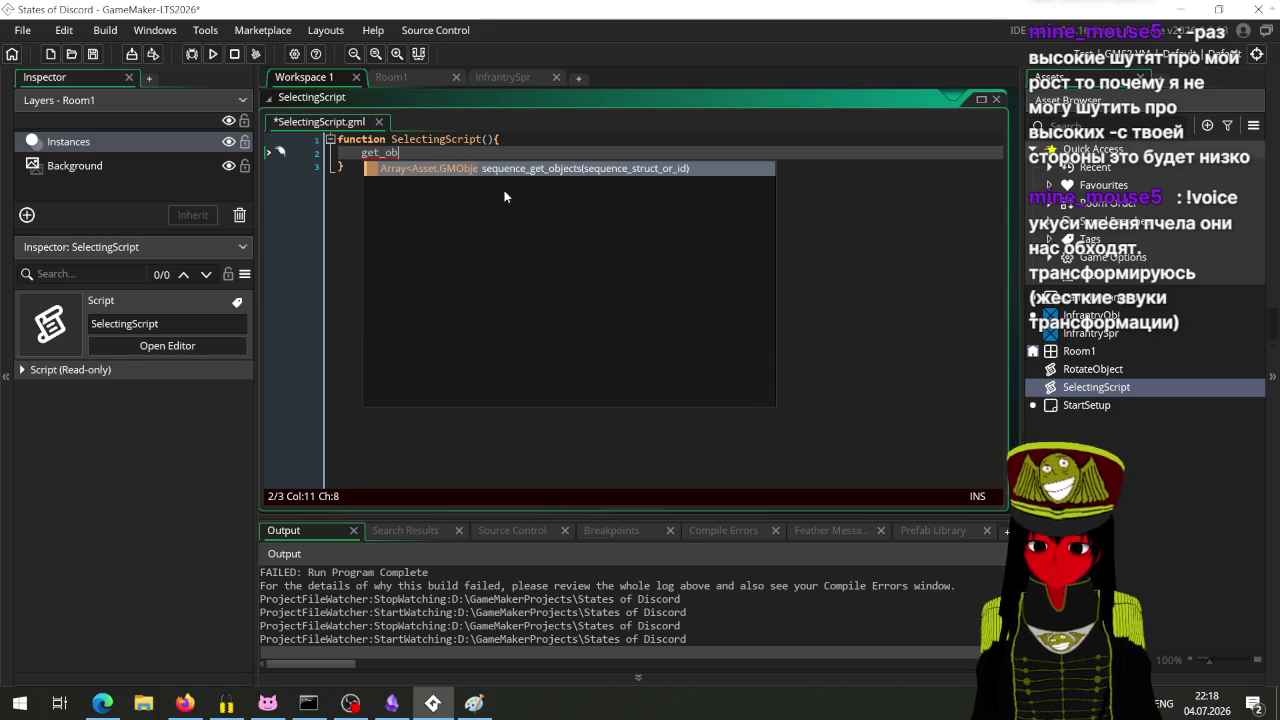
pyautogui.hotkey('alt', 'Tab')
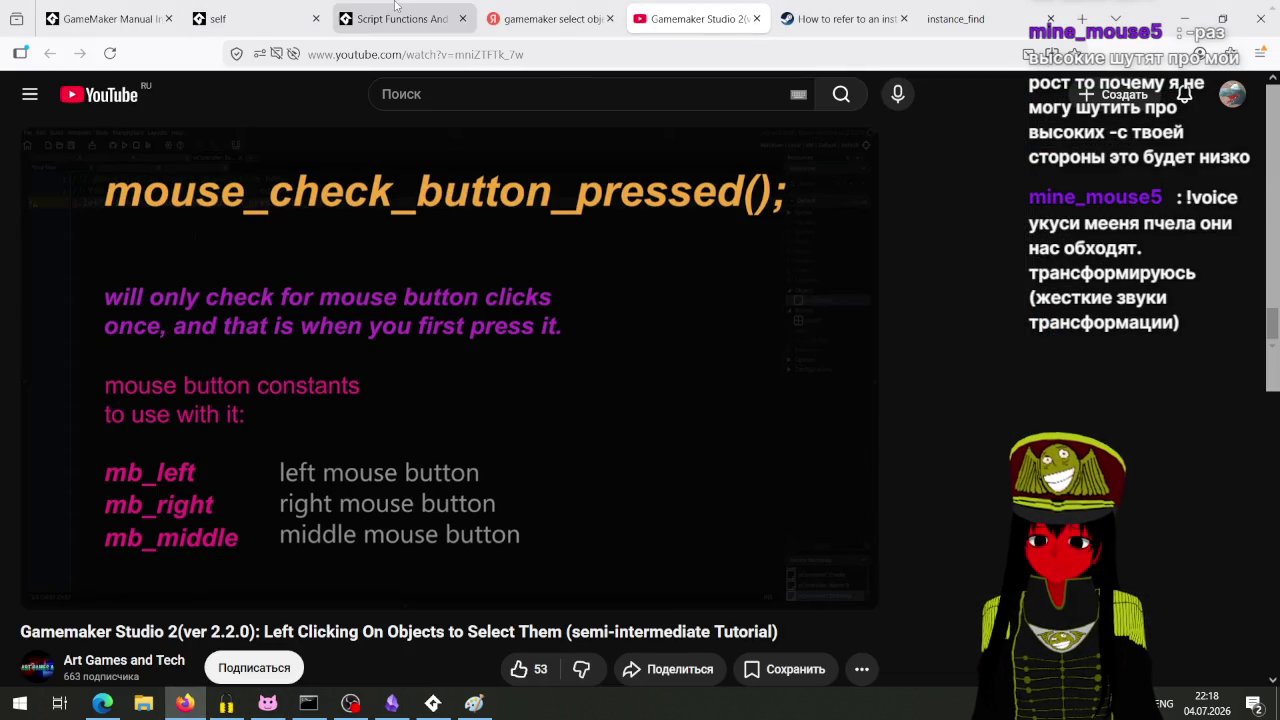
# Step: Change the Yandex query to 'gamemaker get object on position' and search
pyautogui.click(550, 18)
pyautogui.moveTo(323, 104); pyautogui.dragTo(233, 119)
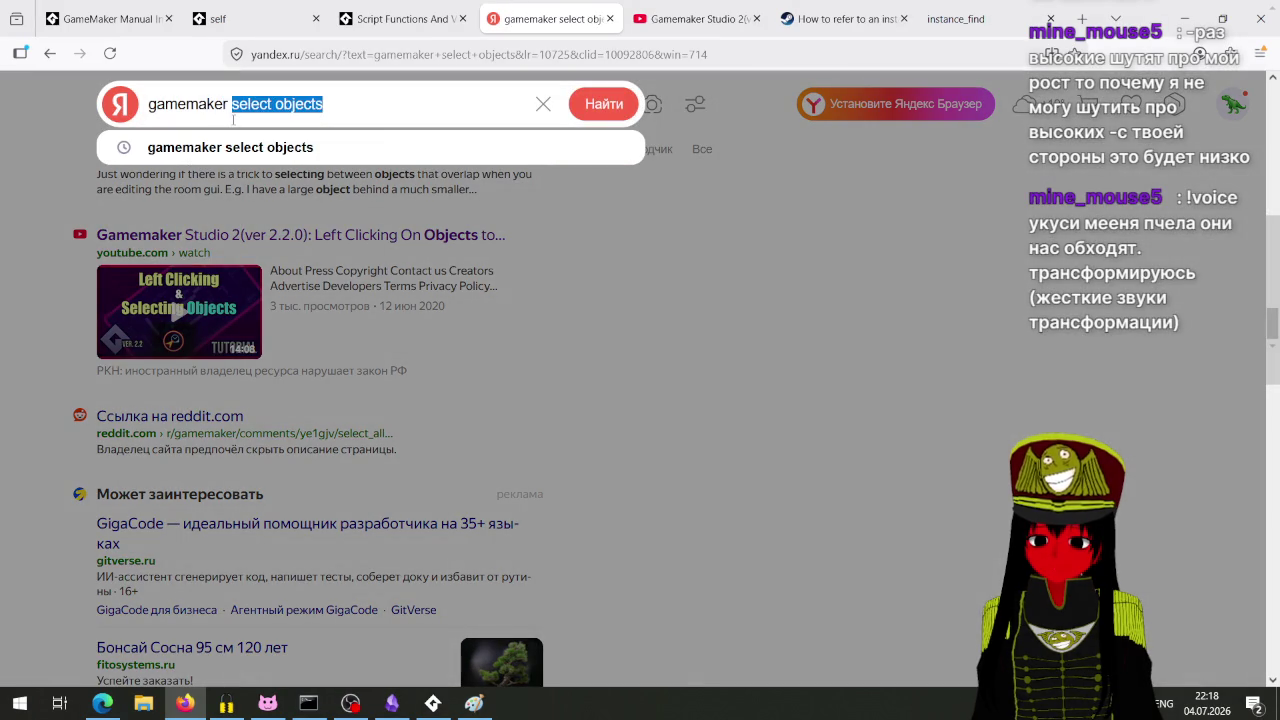
pyautogui.write('get ')
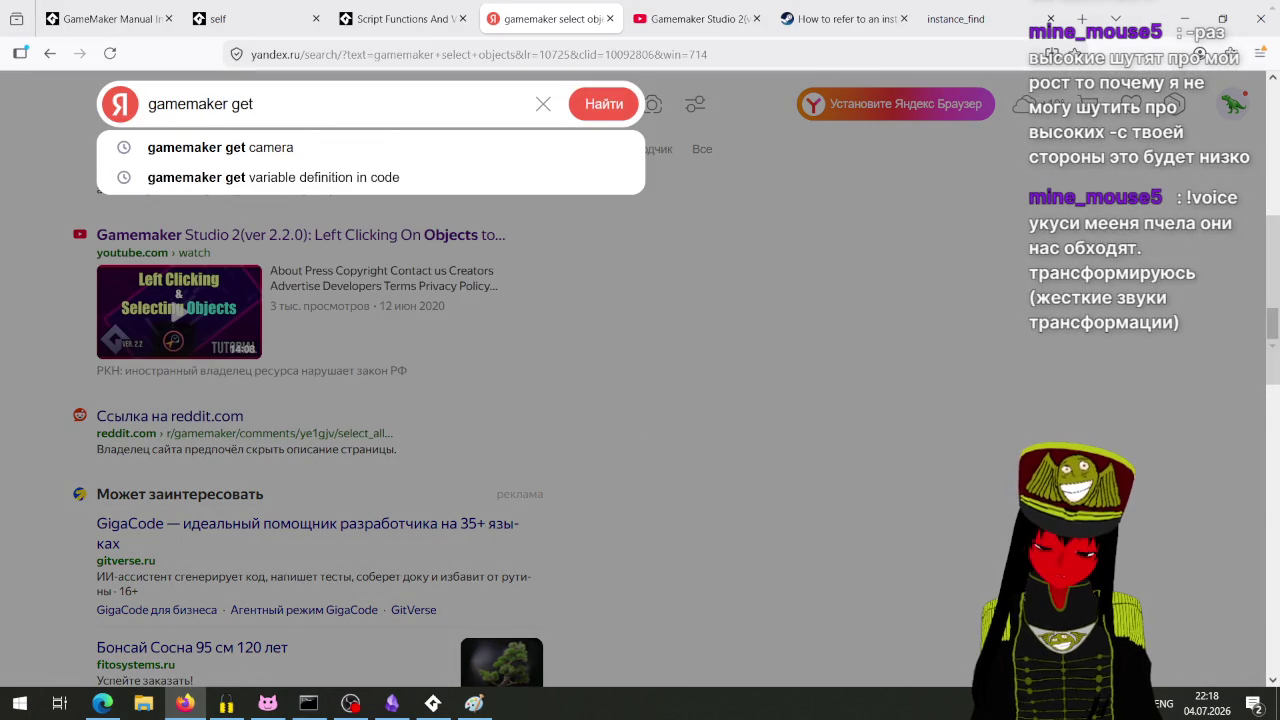
pyautogui.write('object on ')
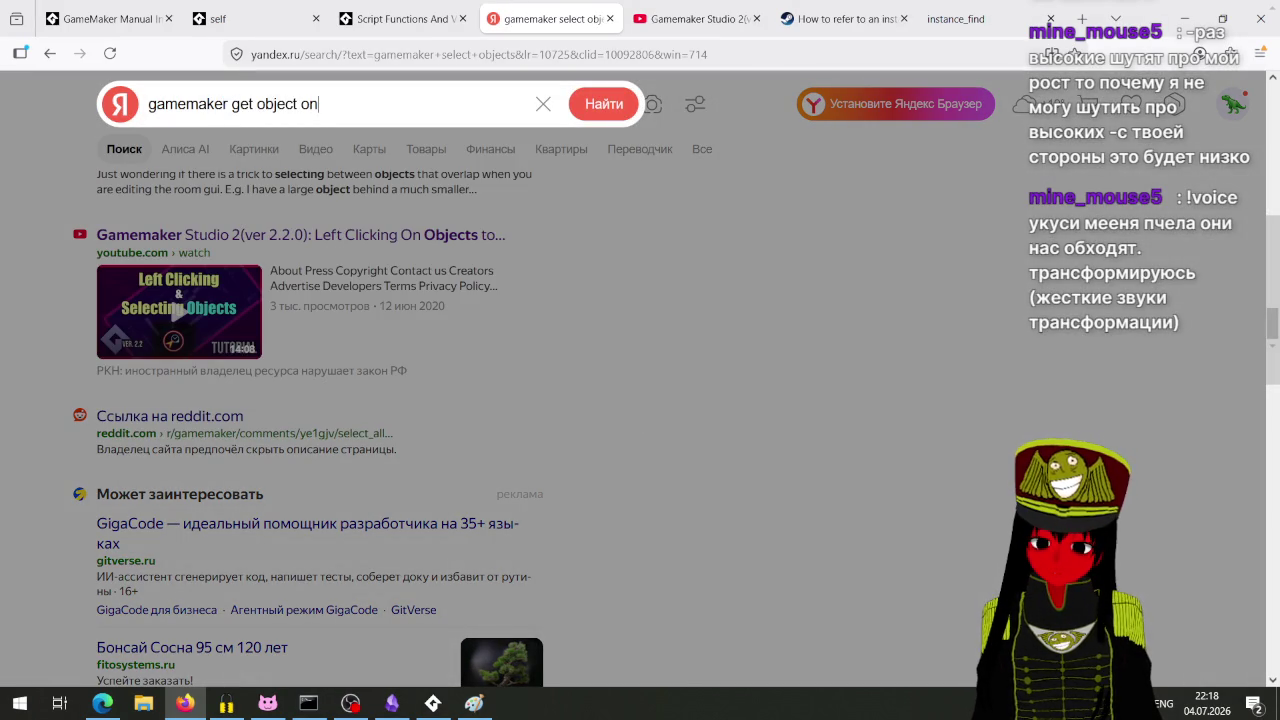
pyautogui.write('position')
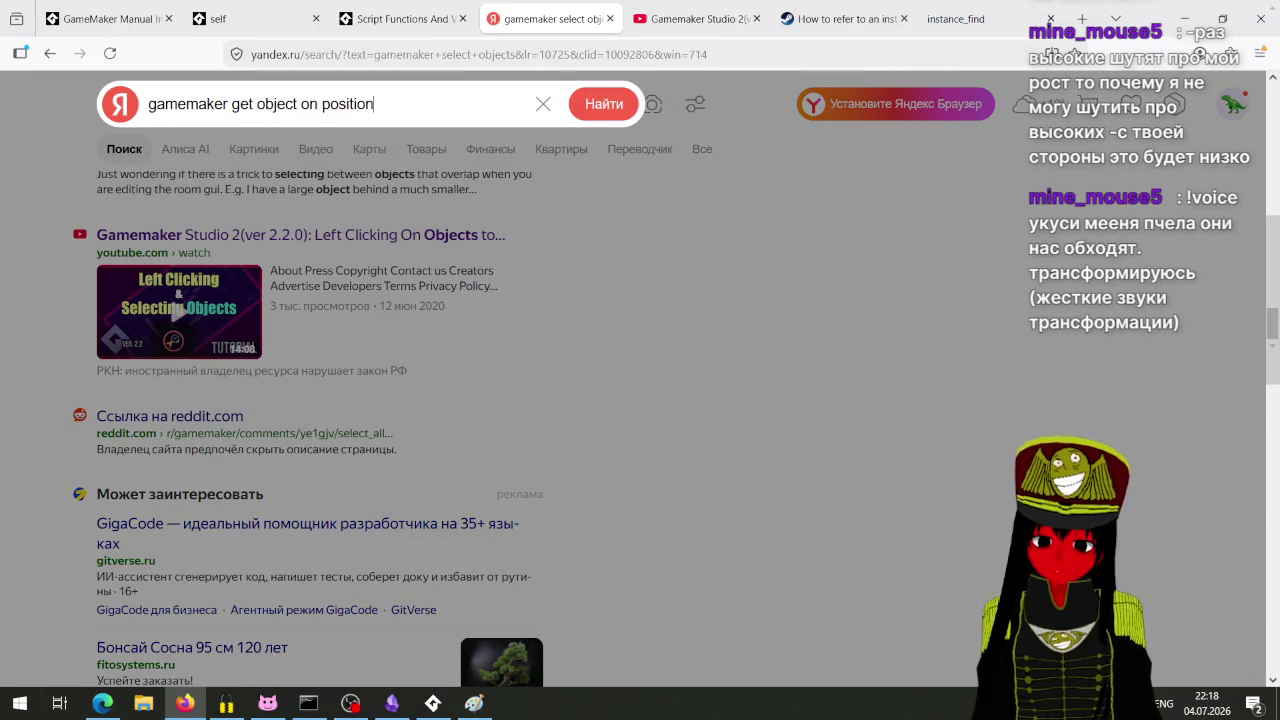
pyautogui.press('Return')
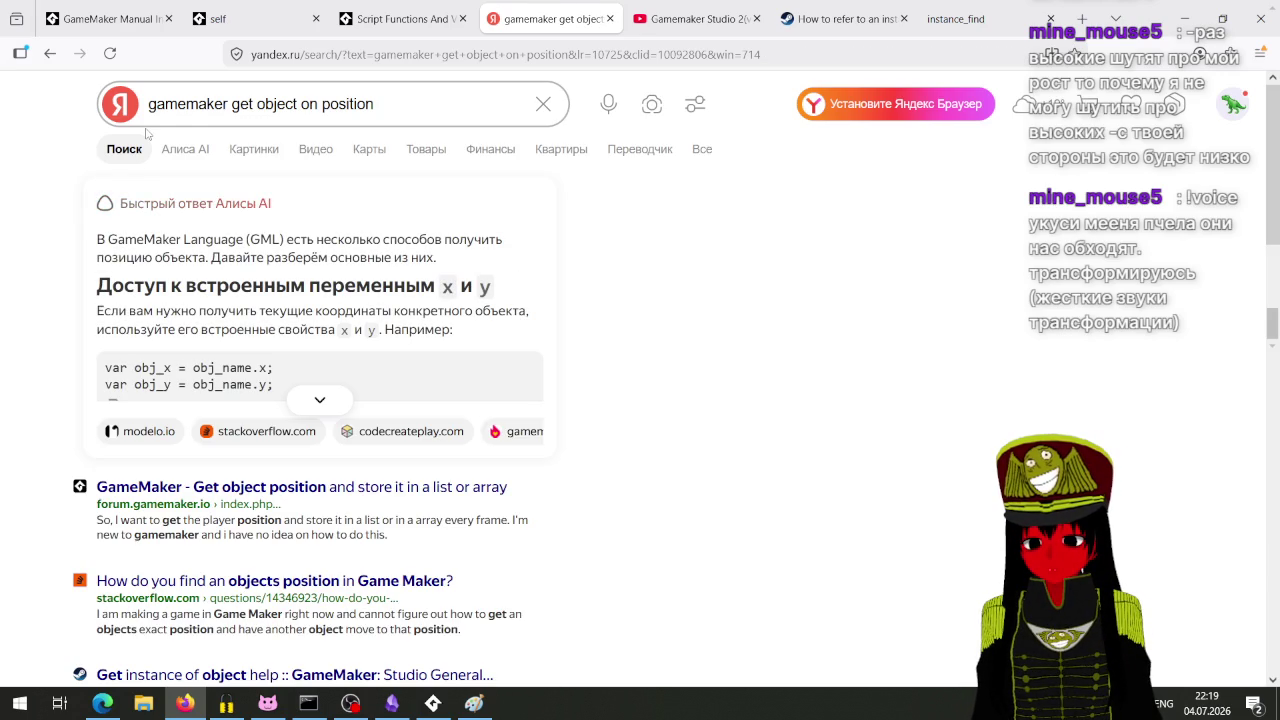
pyautogui.scroll(-3, 200, 175)
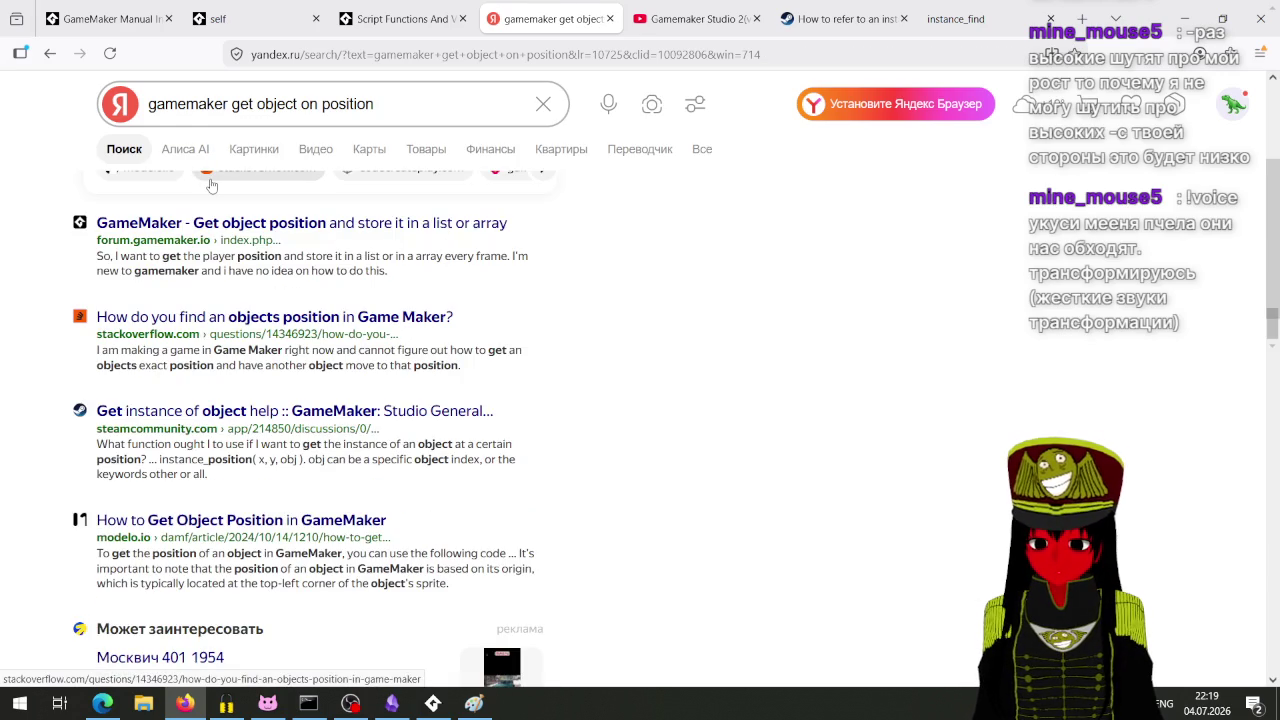
# Step: Correct the query to 'get object in position', rerun the search, and return to GameMaker
pyautogui.click(316, 104)
pyautogui.press('BackSpace')
pyautogui.write('i')
pyautogui.press('Return')
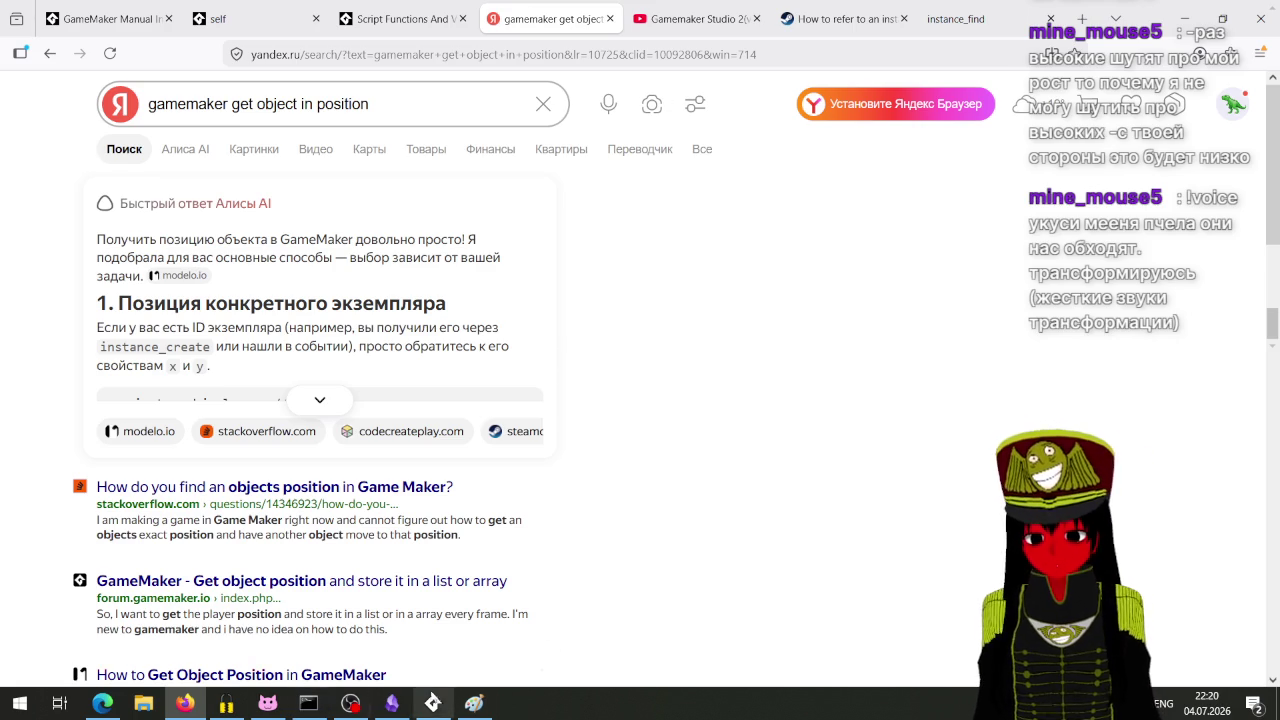
pyautogui.click(432, 703)
pyautogui.moveTo(455, 507); pyautogui.dragTo(643, 500)
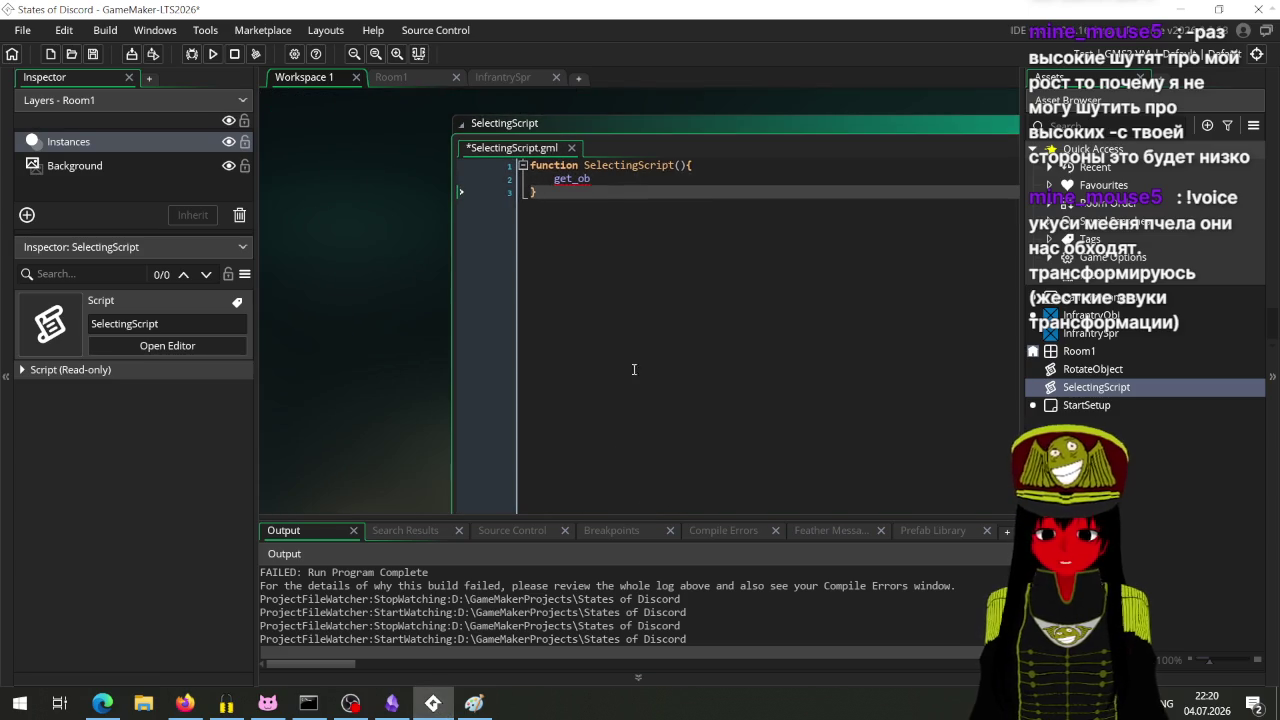
# Step: Delete the SelectingScript asset and open the InfrantryObj object editor
pyautogui.moveTo(629, 383); pyautogui.dragTo(514, 366)
pyautogui.rightClick(1090, 389)
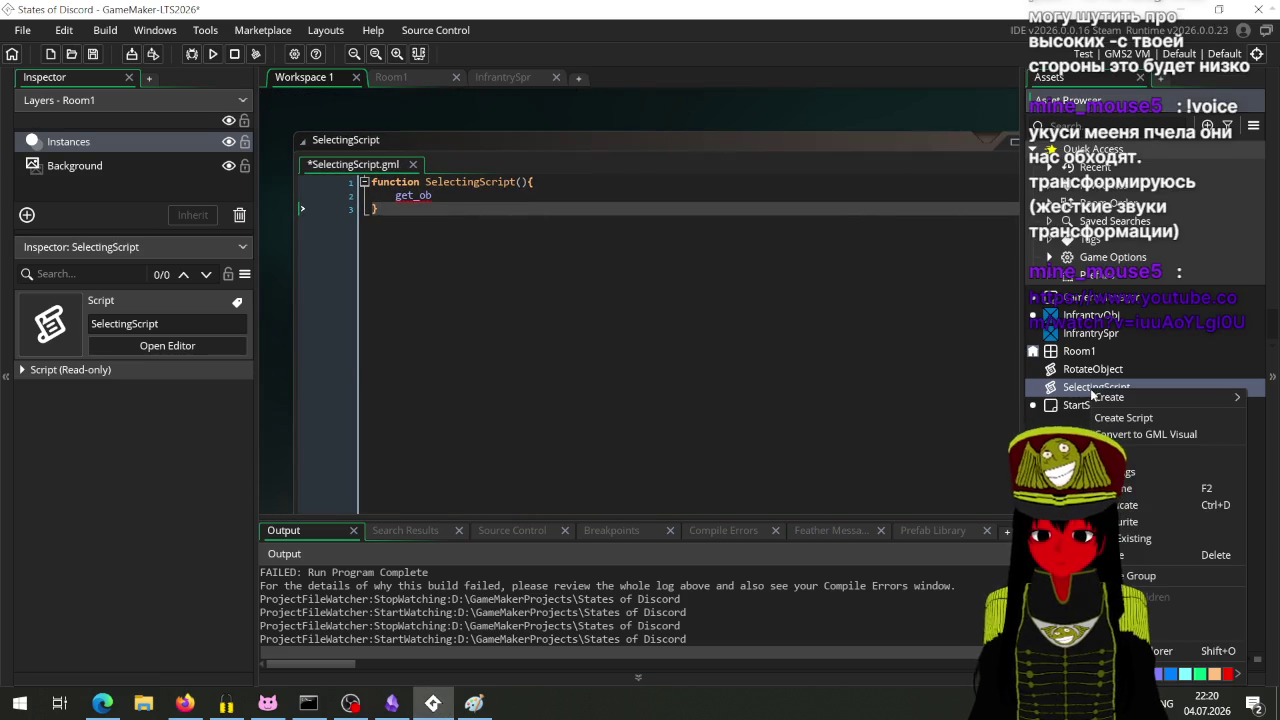
pyautogui.click(1150, 554)
pyautogui.click(686, 383)
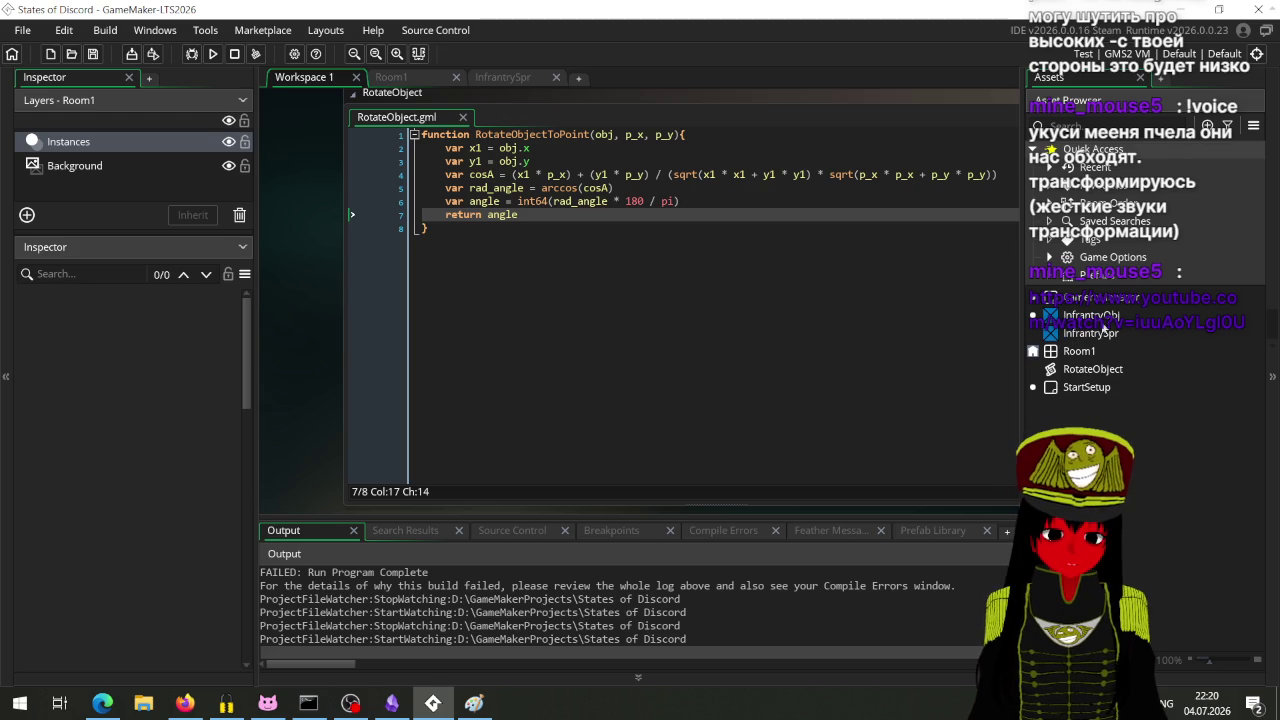
pyautogui.doubleClick(1090, 315)
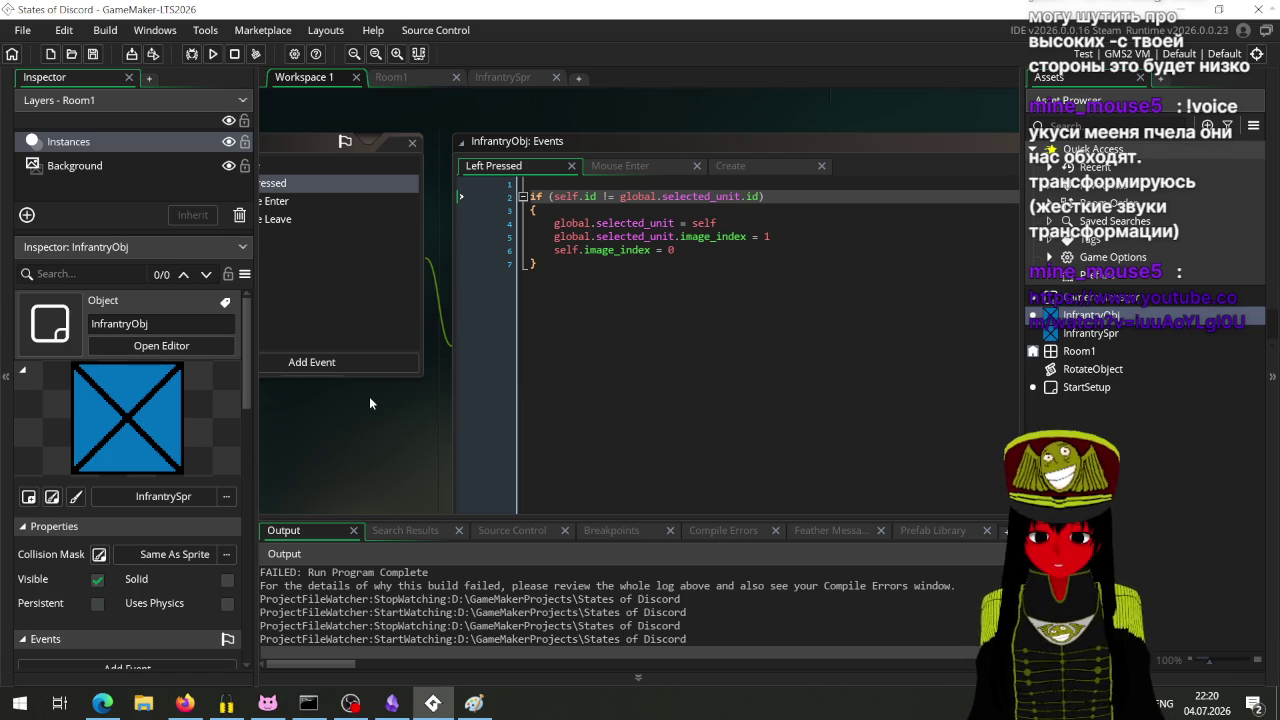
pyautogui.moveTo(339, 428)
pyautogui.mouseDown()
pyautogui.moveTo(500, 432)
pyautogui.moveTo(422, 447)
pyautogui.mouseUp()
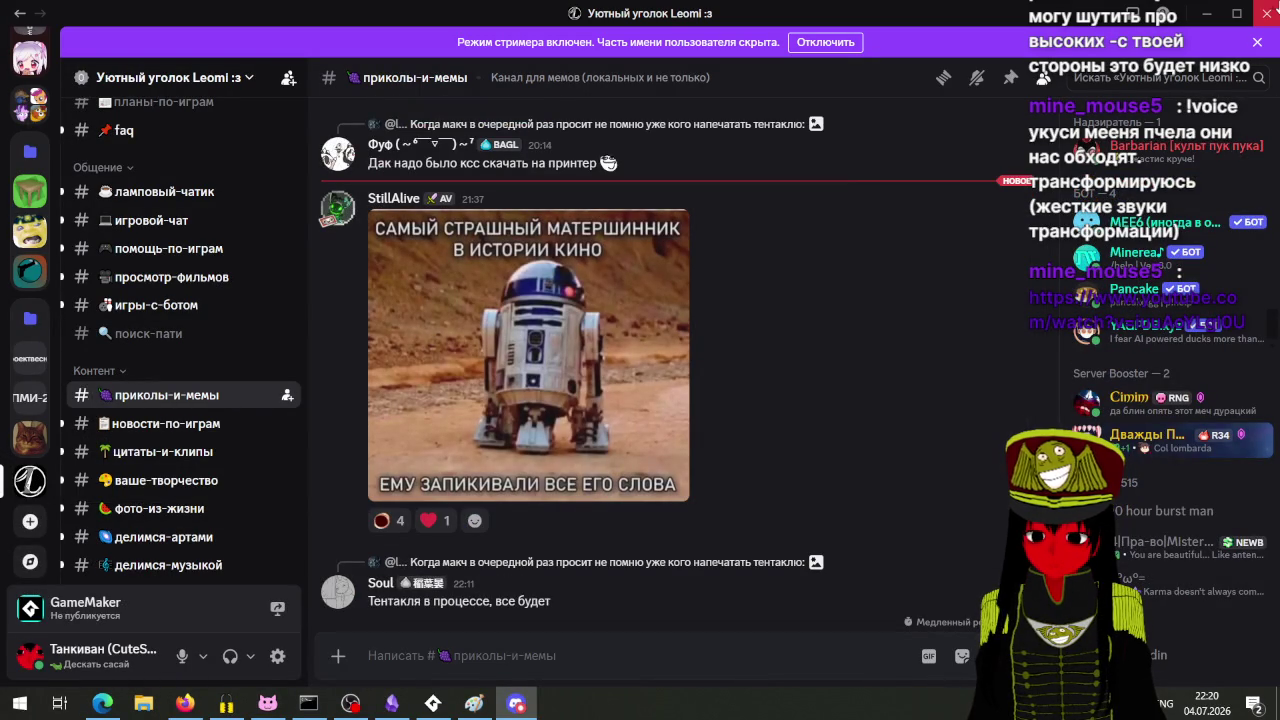
# Step: Return to GameMaker and delete InfrantryObj's Left Pressed event
pyautogui.click(1258, 13)
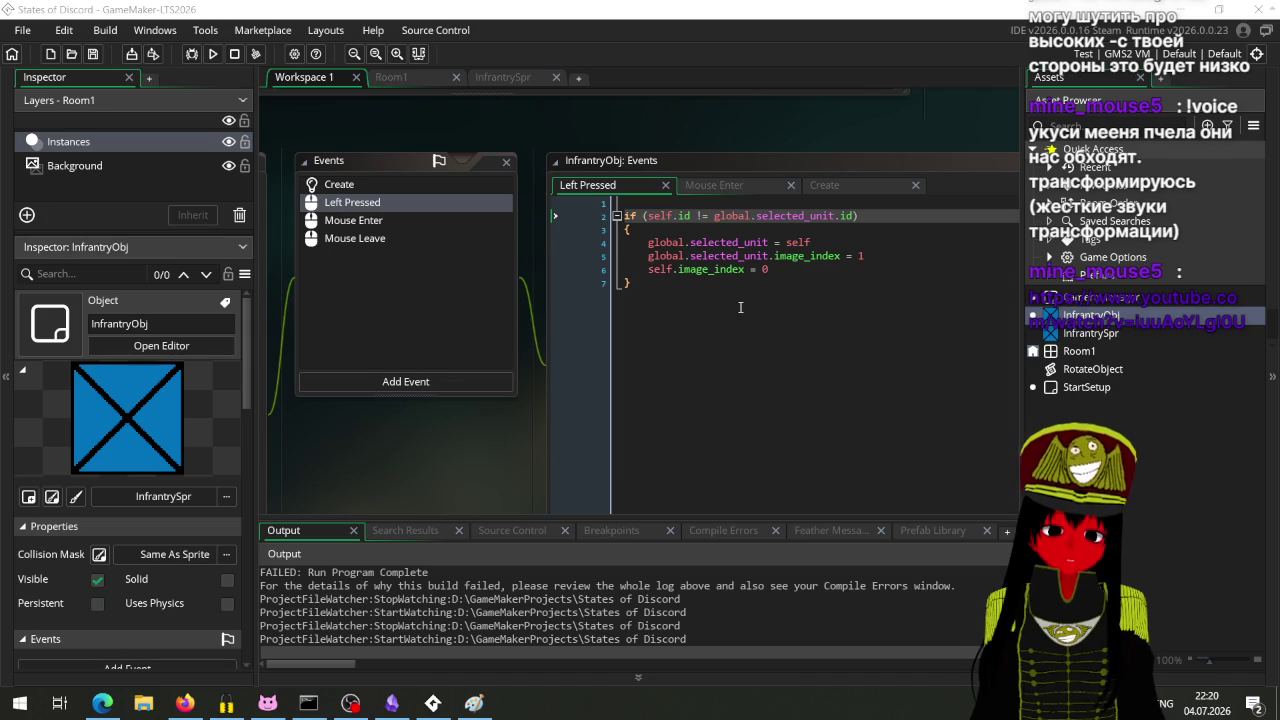
pyautogui.click(400, 217)
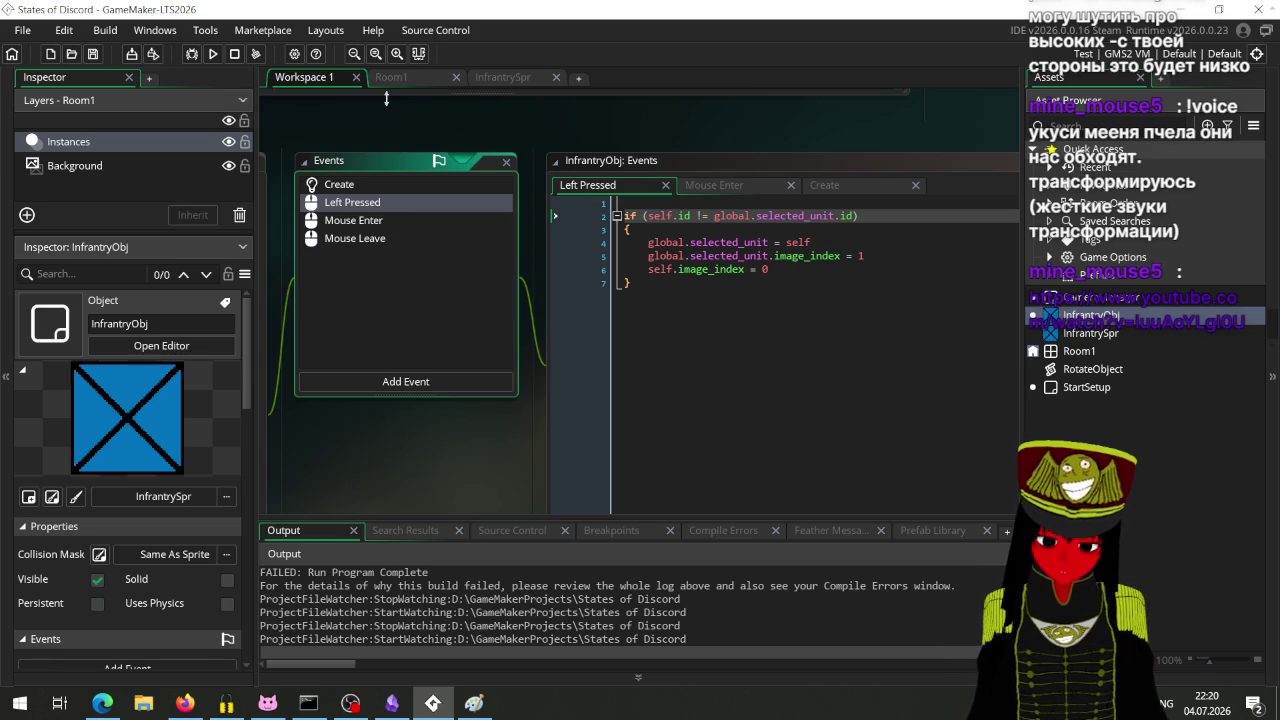
pyautogui.press('Delete')
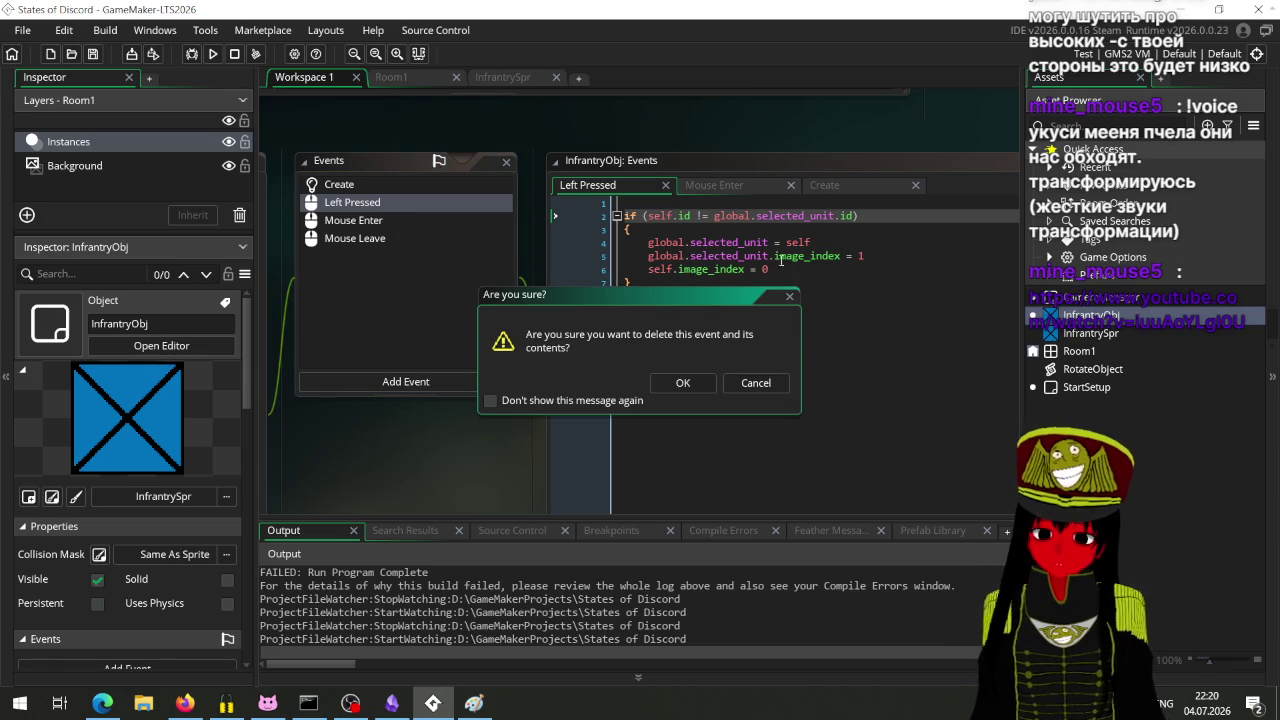
pyautogui.click(681, 384)
# Step: Replace the Mouse Enter code with 'global.hovering_object = self'
pyautogui.click(414, 202)
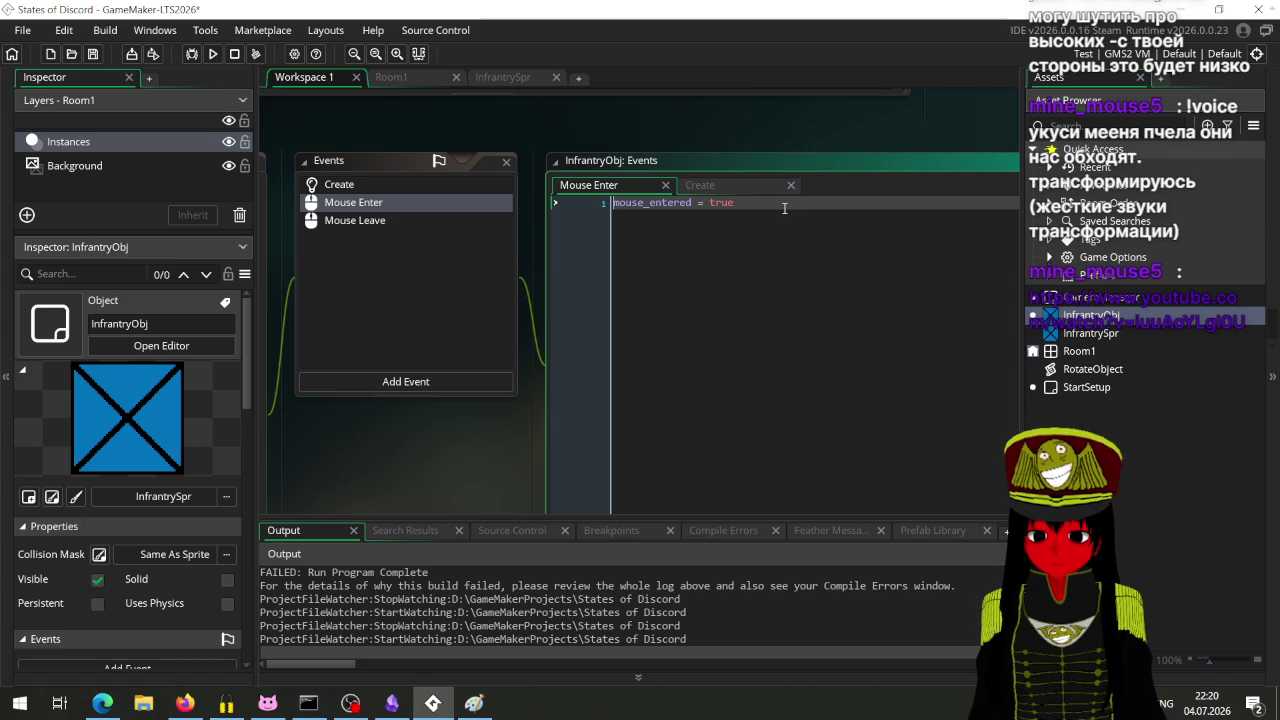
pyautogui.hotkey('ctrl', 'a')
pyautogui.write('glo')
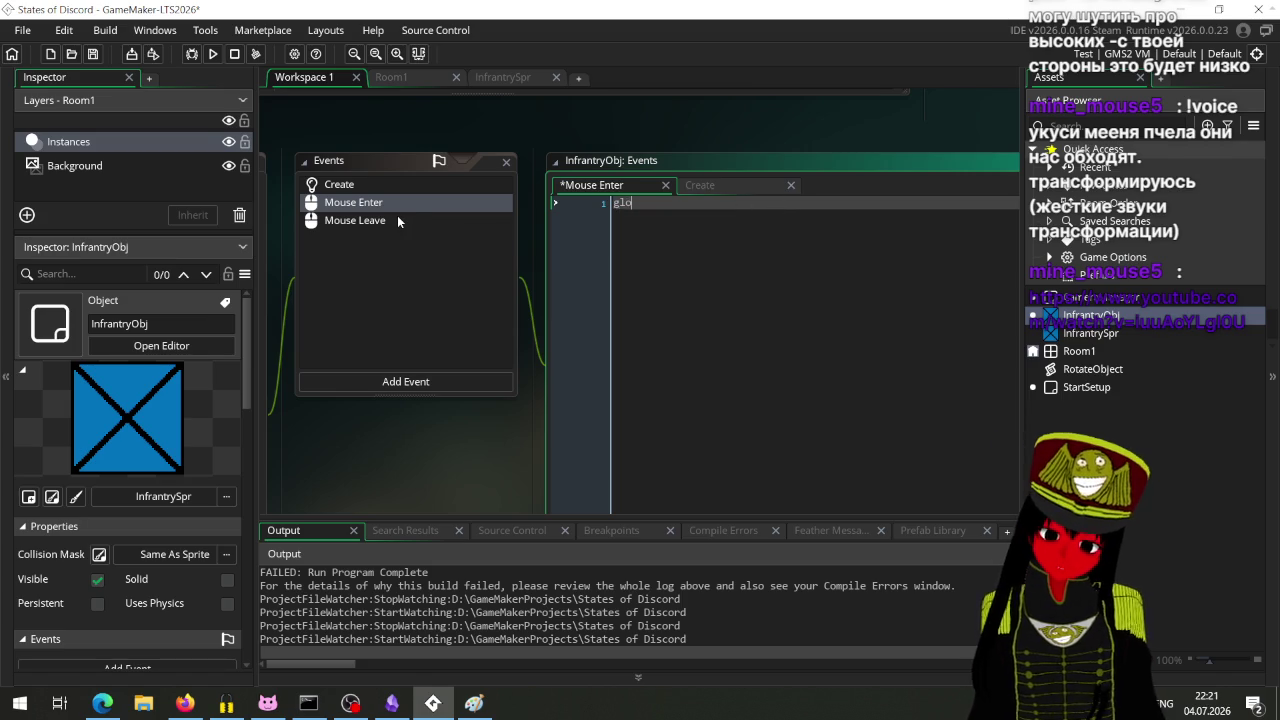
pyautogui.write('bal.')
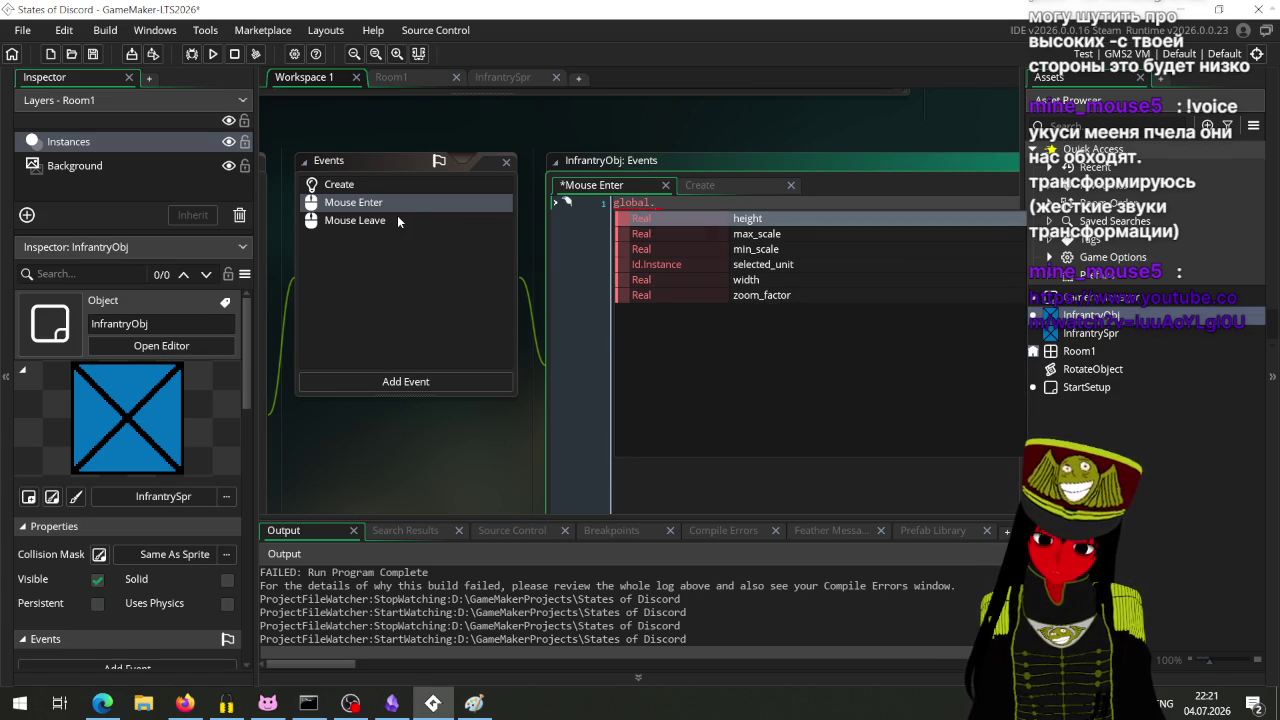
pyautogui.write('hovering_object')
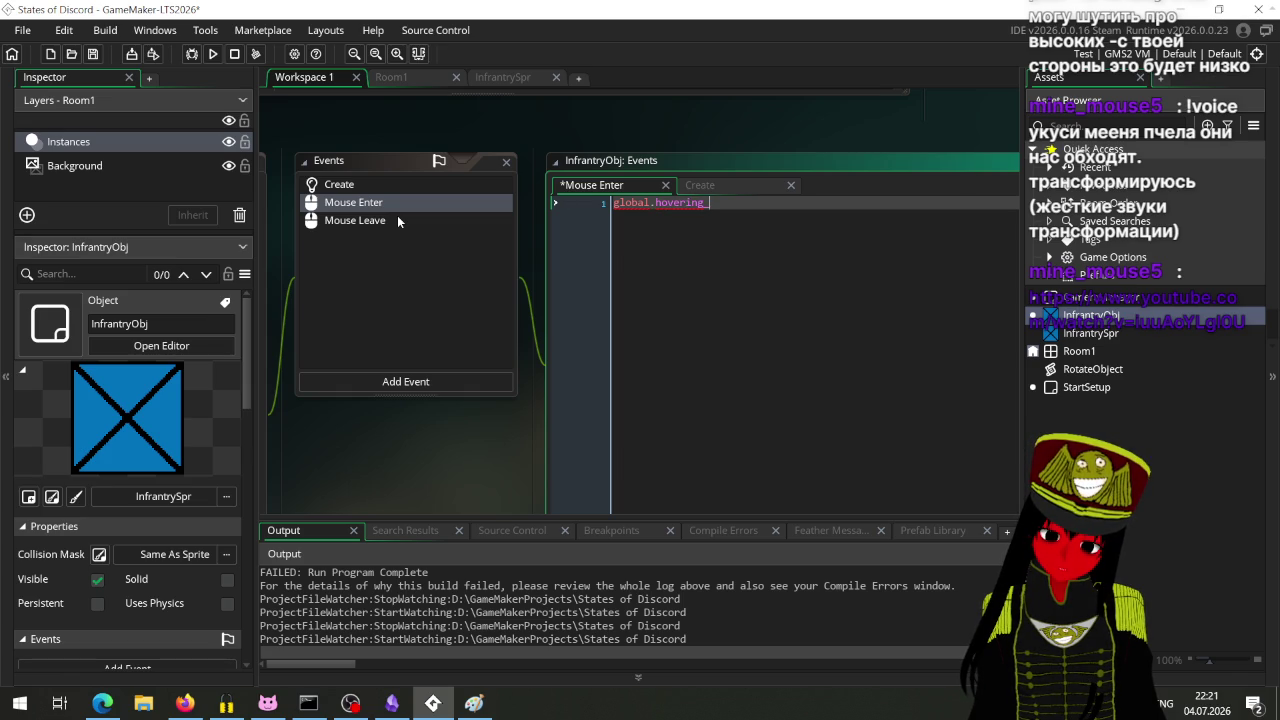
pyautogui.write(' =')
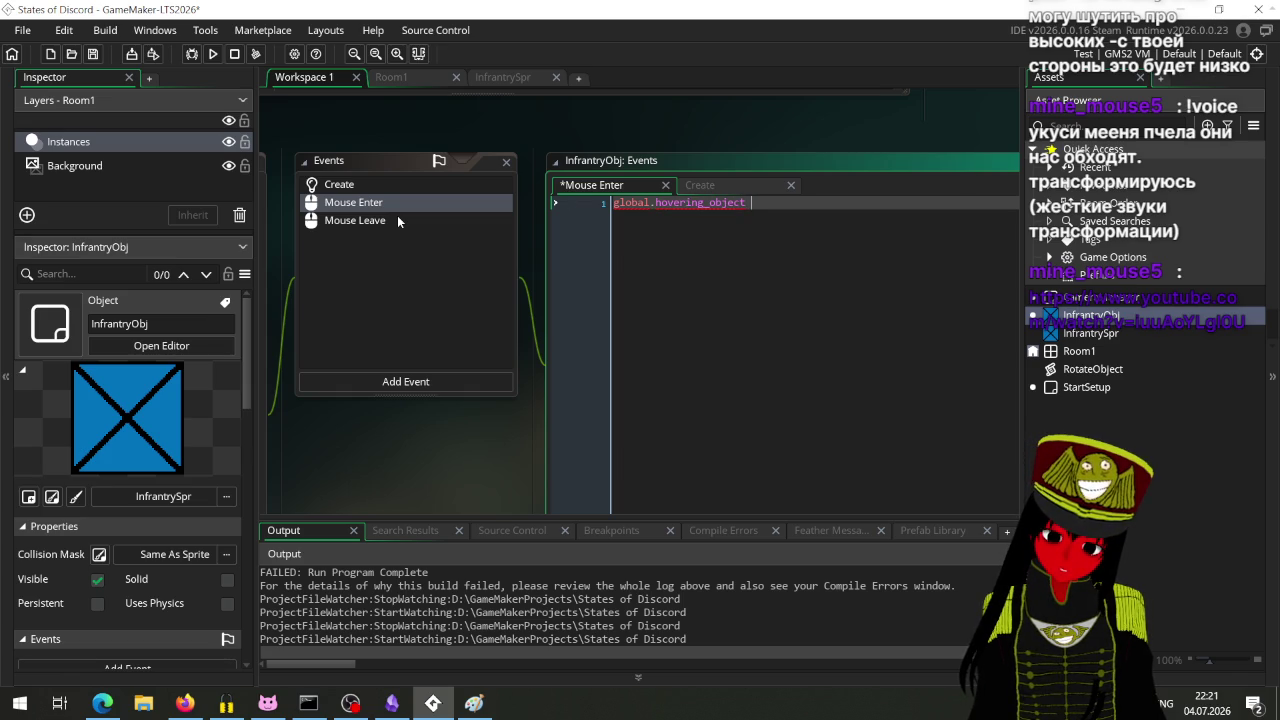
pyautogui.write(' self')
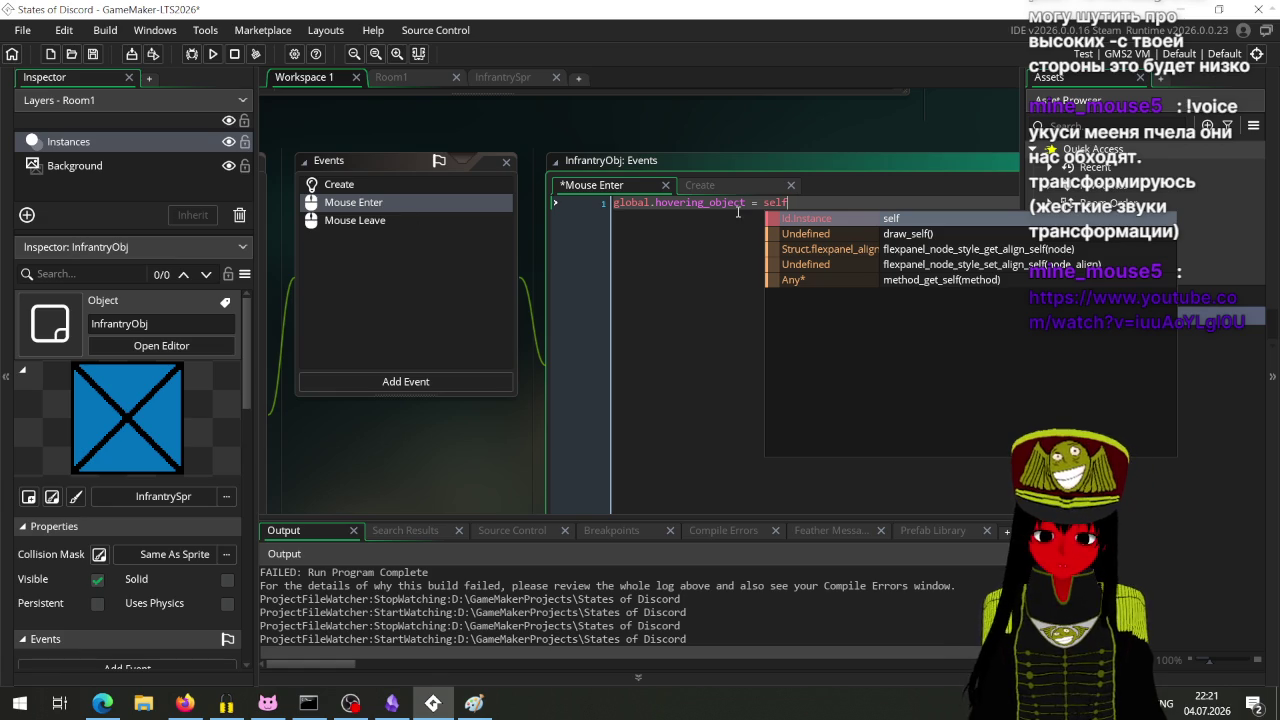
# Step: Paste the hovering_object line into Mouse Leave, change self to noone, and save
pyautogui.press('Escape')
pyautogui.moveTo(788, 203); pyautogui.dragTo(610, 210)
pyautogui.hotkey('ctrl', 'c')
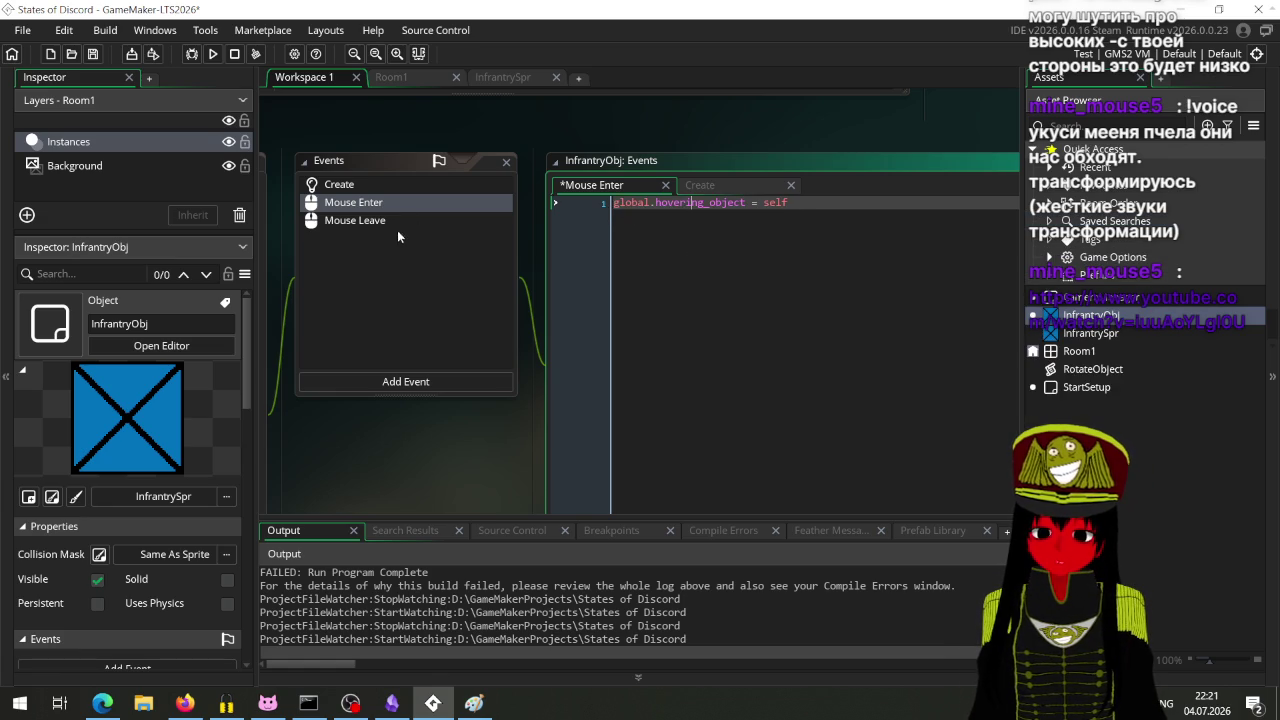
pyautogui.click(385, 222)
pyautogui.hotkey('ctrl', 'a')
pyautogui.hotkey('ctrl', 'v')
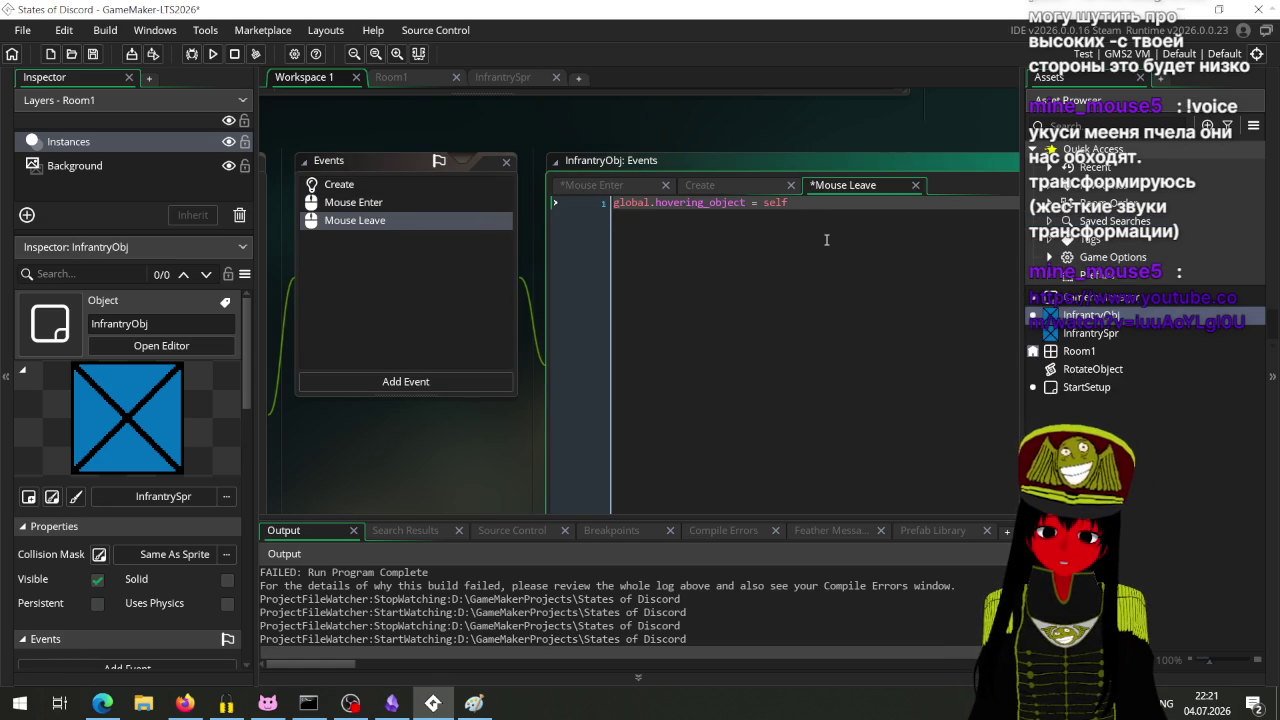
pyautogui.press('BackSpace')
pyautogui.press('BackSpace')
pyautogui.press('BackSpace')
pyautogui.write('noone')
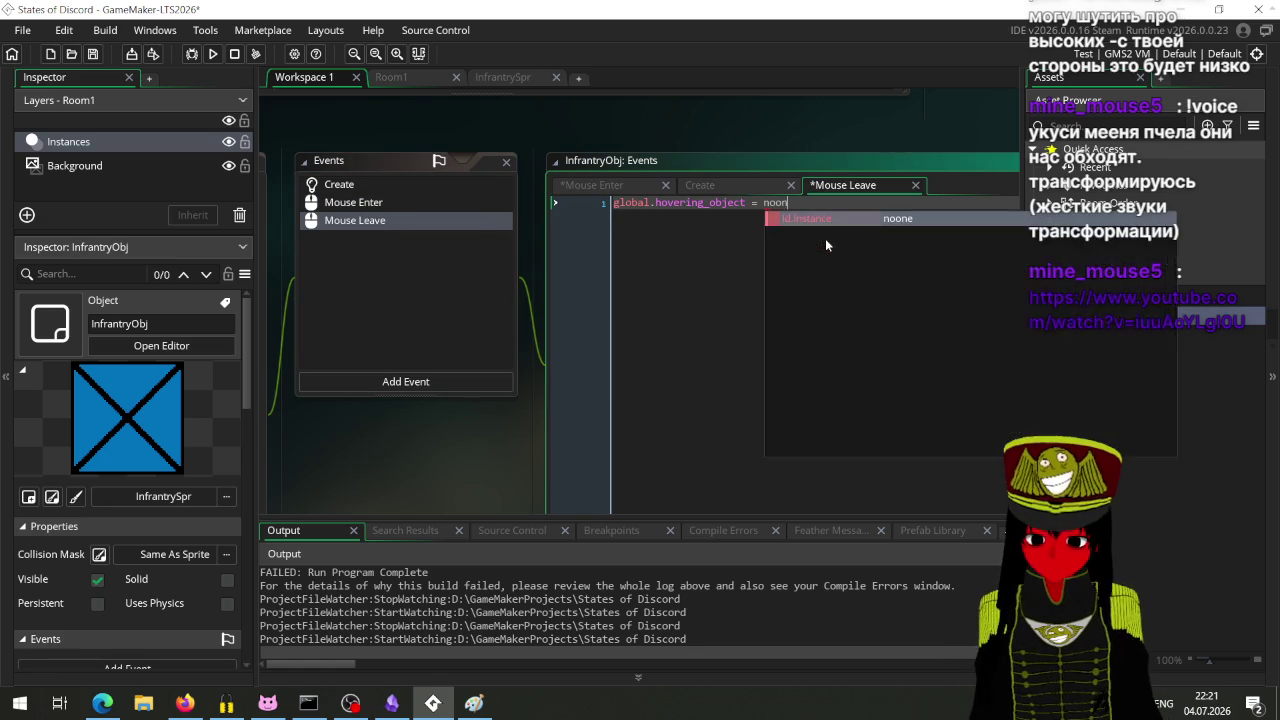
pyautogui.hotkey('ctrl', 's')
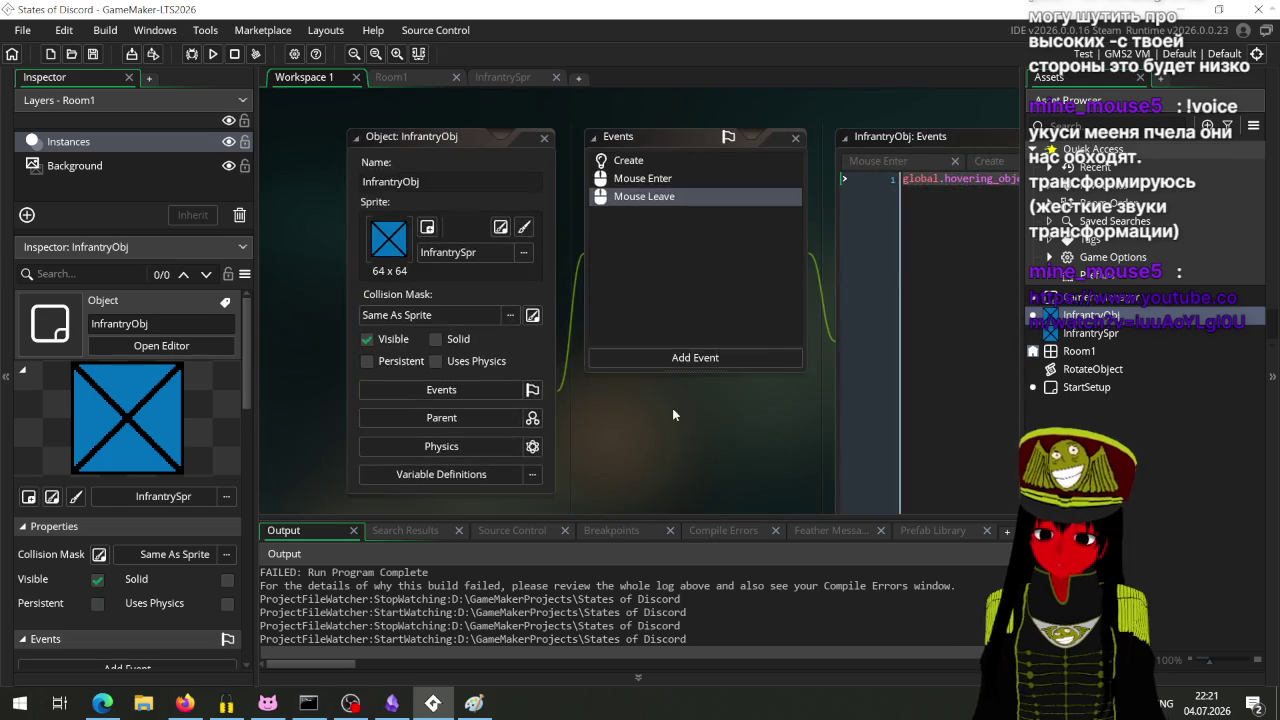
# Step: Open the StartSetup object and rename it 'SelectManager'
pyautogui.scroll(-4, 369, 435)
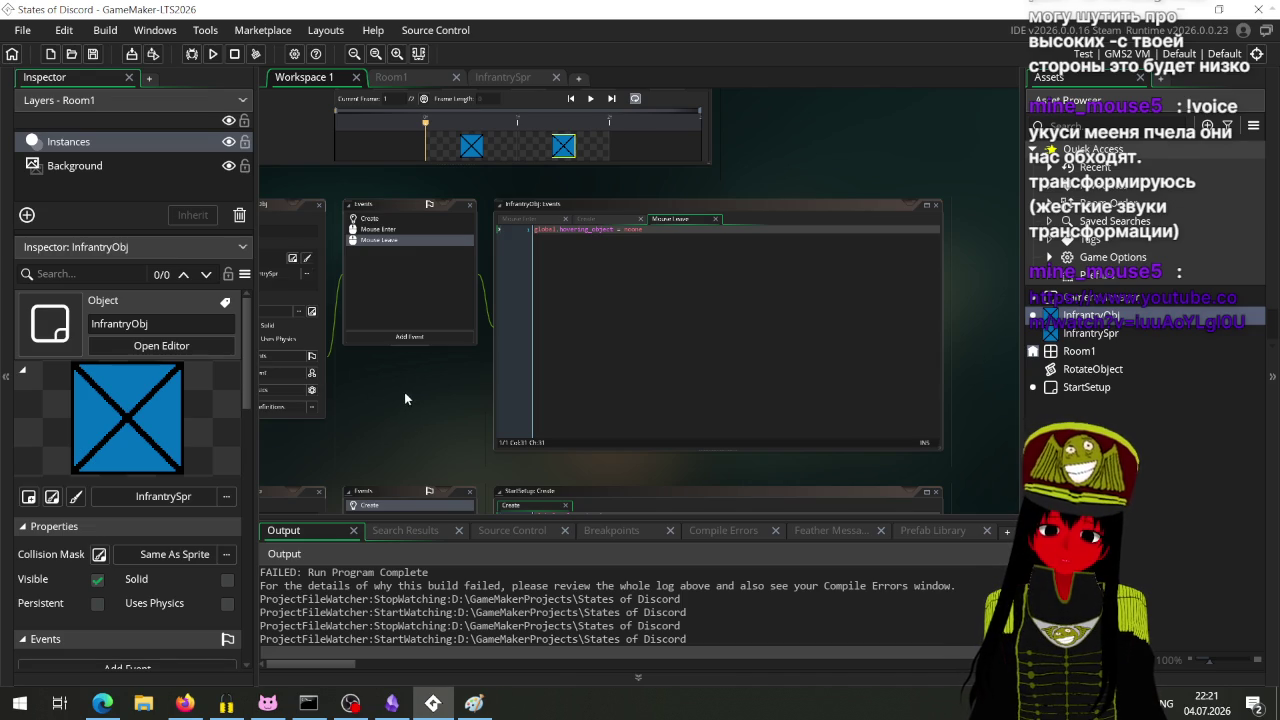
pyautogui.doubleClick(1088, 388)
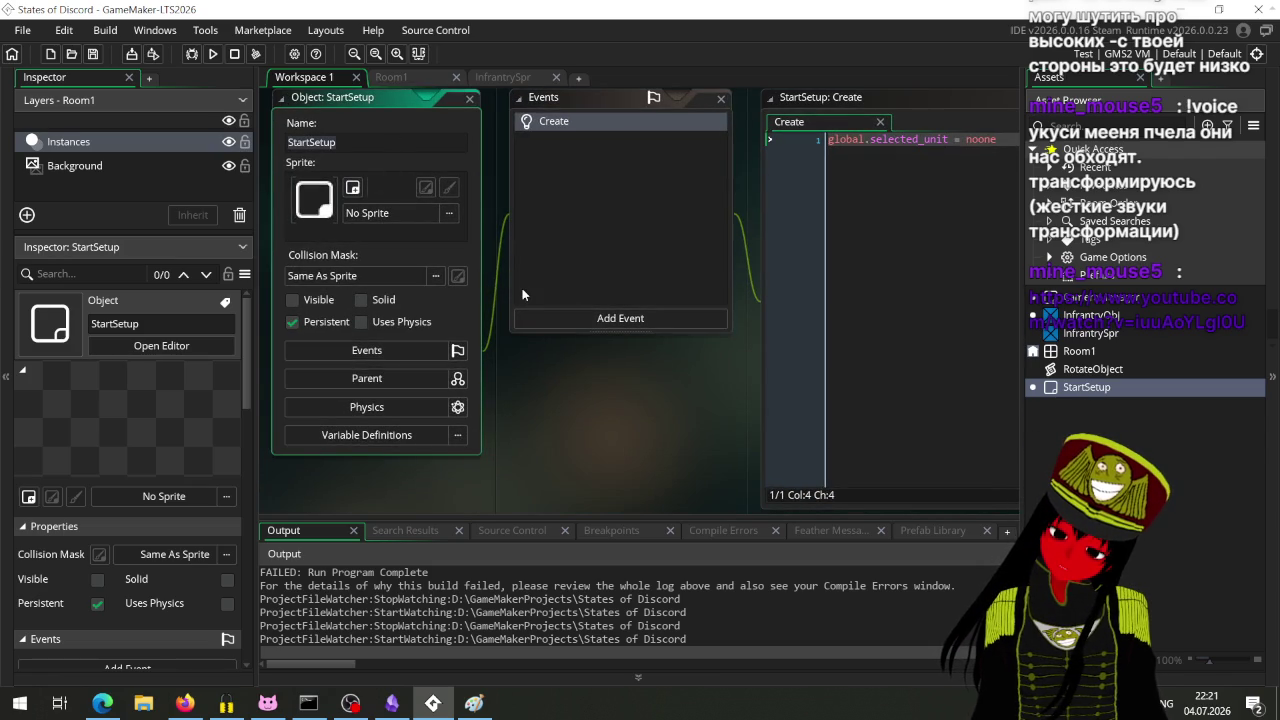
pyautogui.write('Selec')
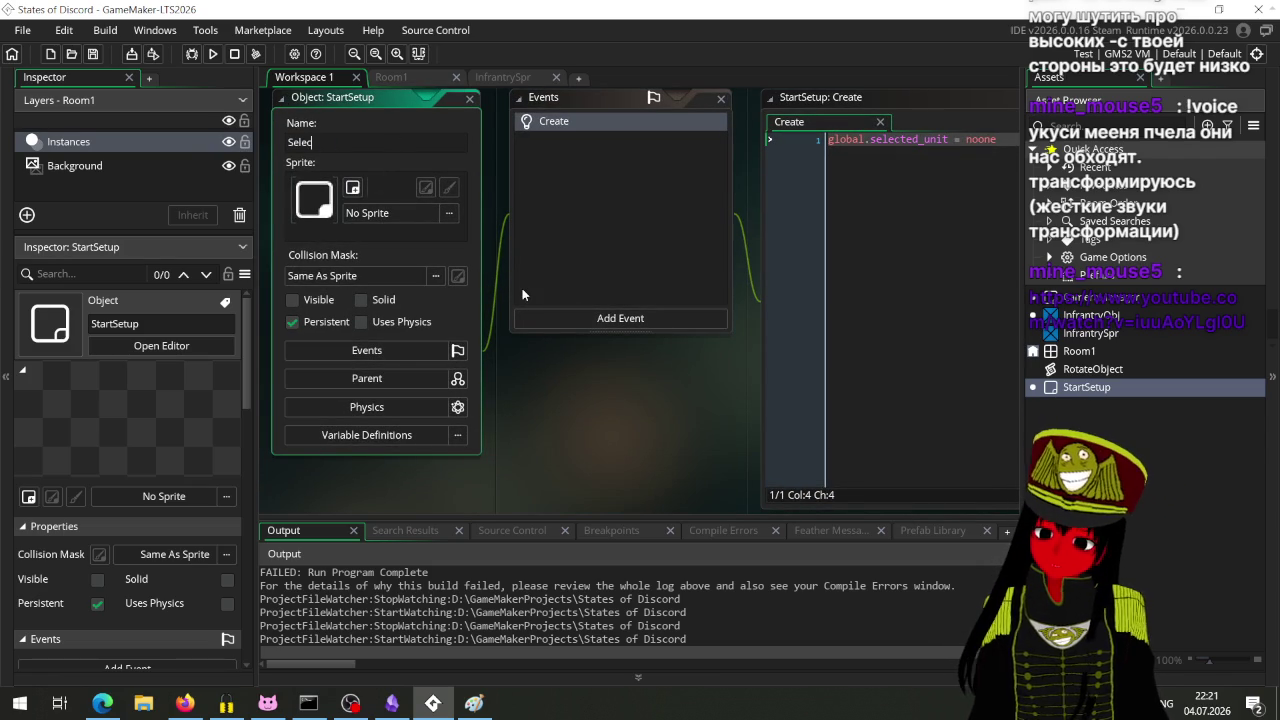
pyautogui.write('tManager')
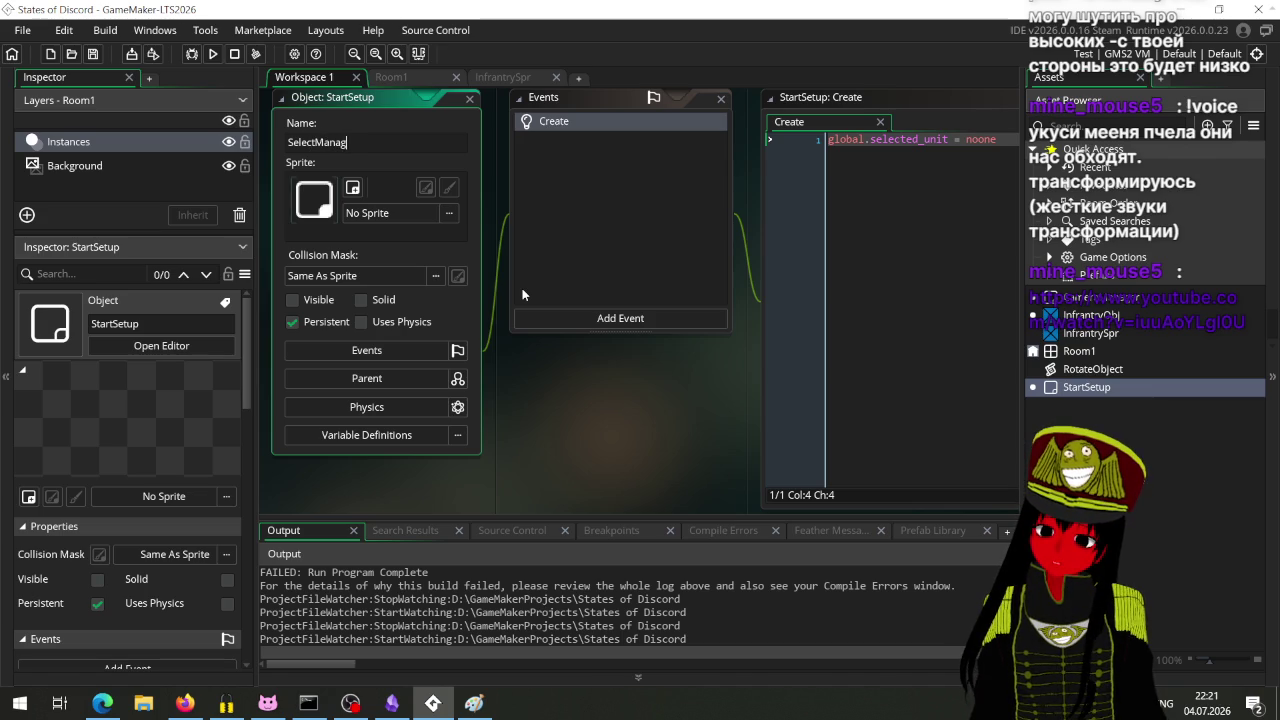
pyautogui.press('Return')
pyautogui.scroll(-5, 533, 292)
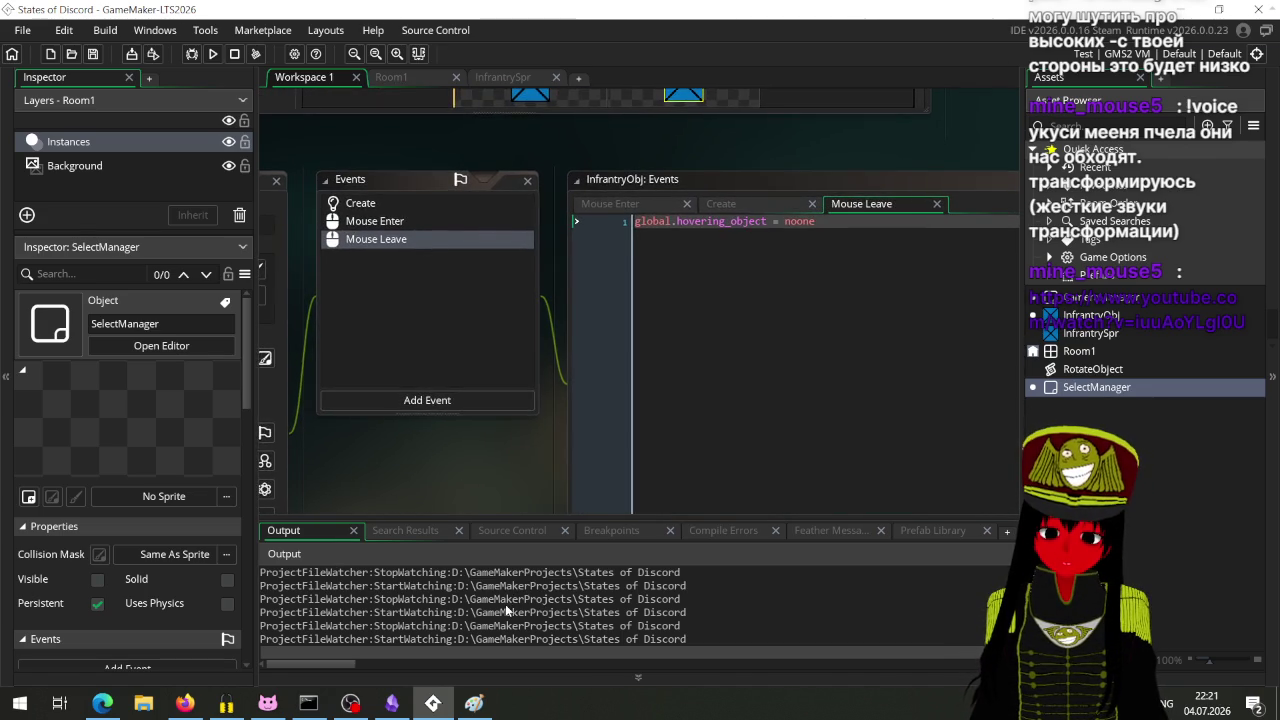
# Step: Replace SelectManager's Create code with 'global.hovering_object = noone' from Mouse Leave
pyautogui.moveTo(868, 202); pyautogui.dragTo(634, 200)
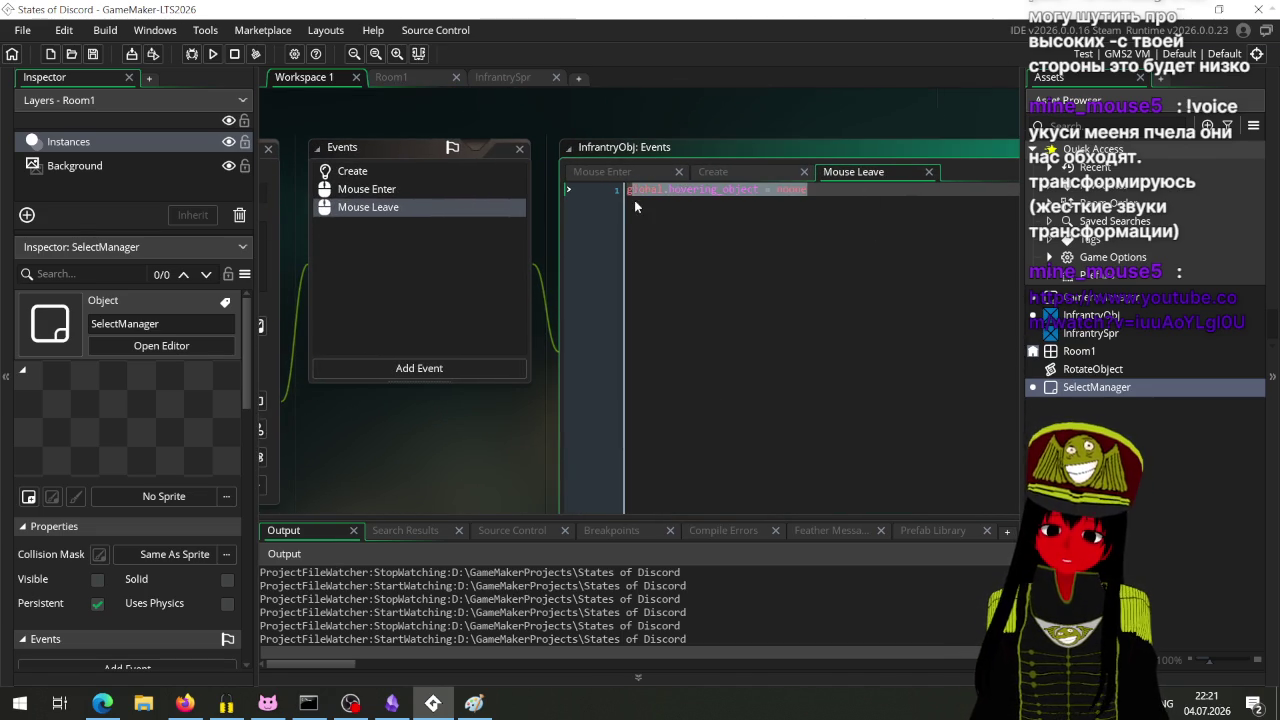
pyautogui.scroll(5, 492, 355)
pyautogui.hotkey('ctrl', 'v')
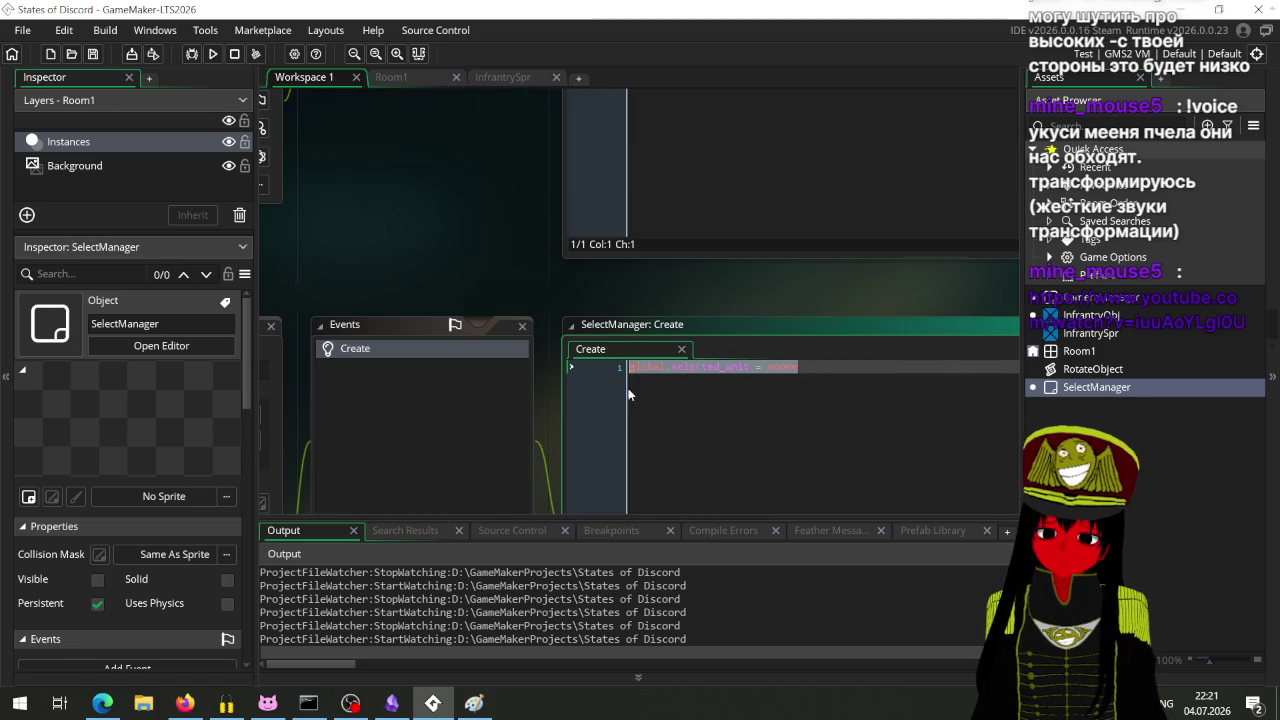
pyautogui.click(510, 378)
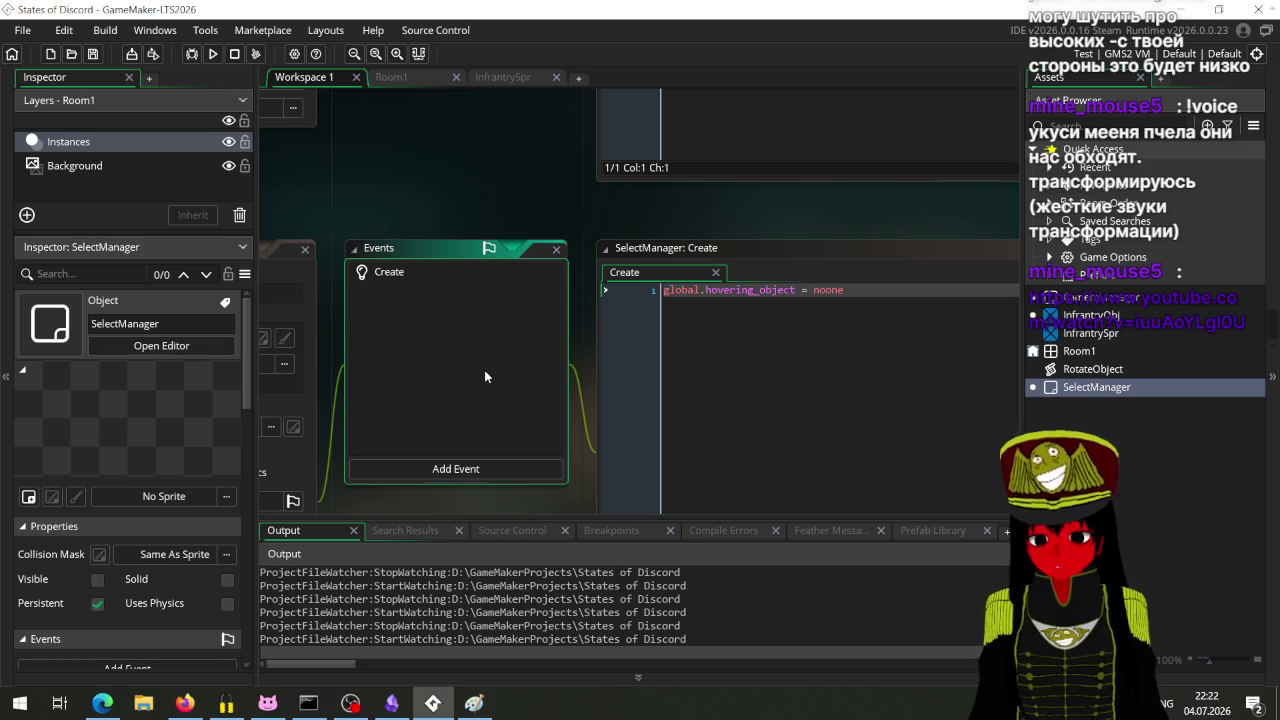
pyautogui.click(490, 467)
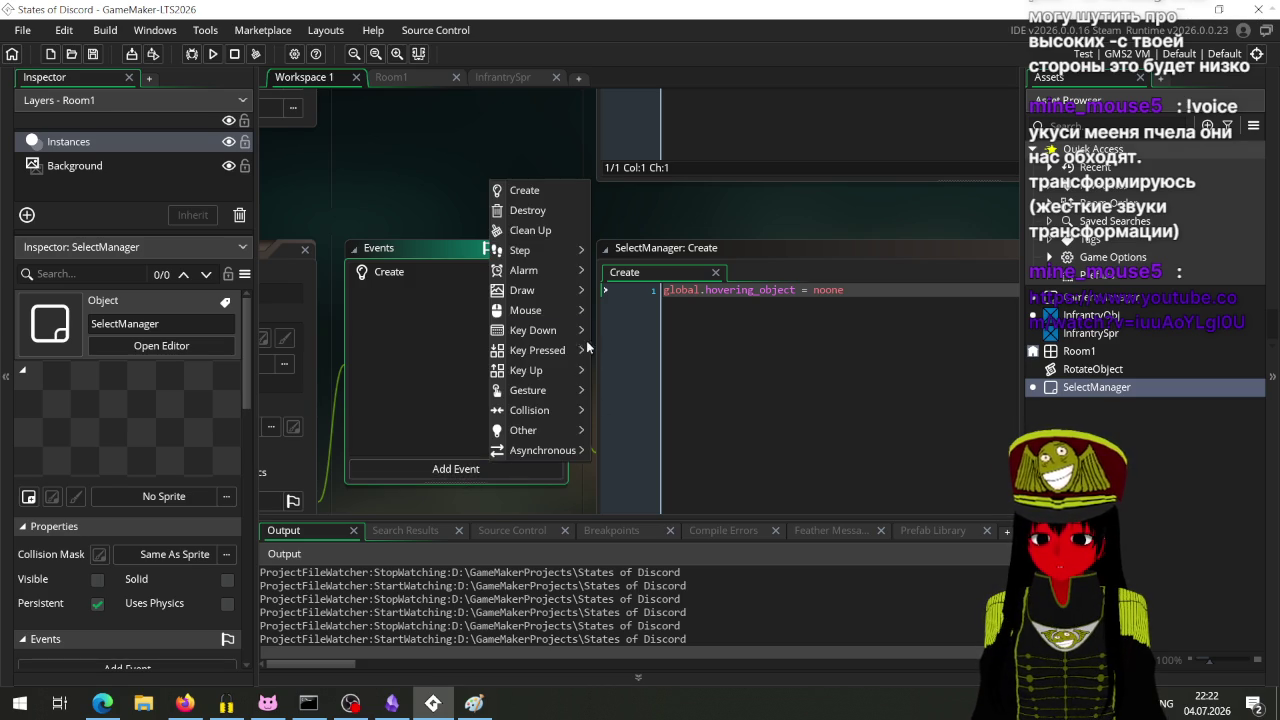
# Step: Add a Global Left Pressed GML event to SelectManager and begin its code with 'if ('
pyautogui.moveTo(562, 312)
pyautogui.moveTo(633, 568)
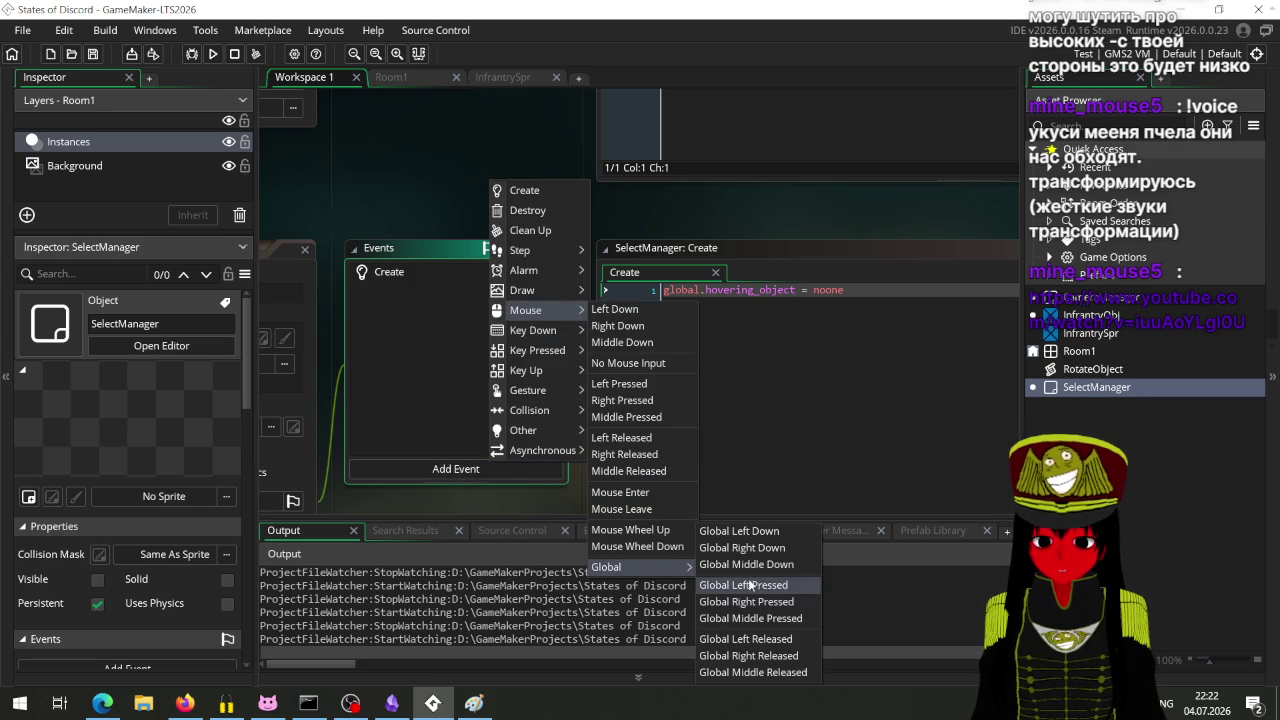
pyautogui.click(768, 587)
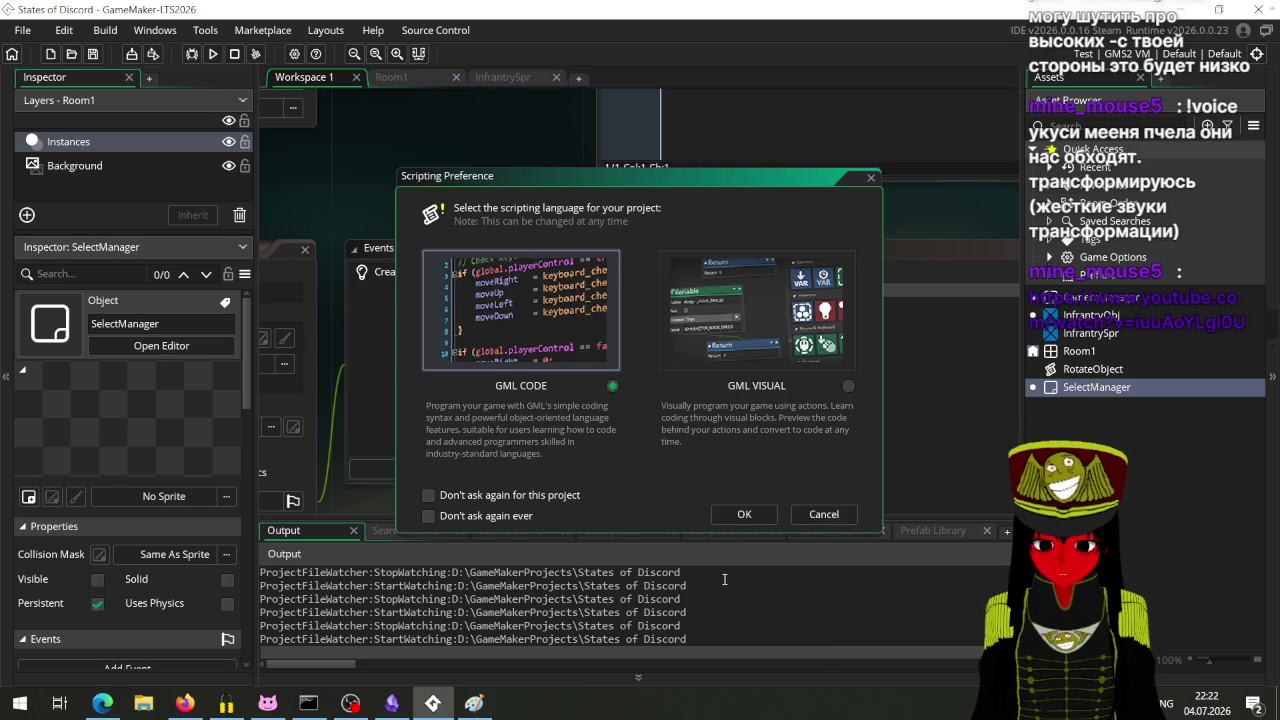
pyautogui.click(741, 514)
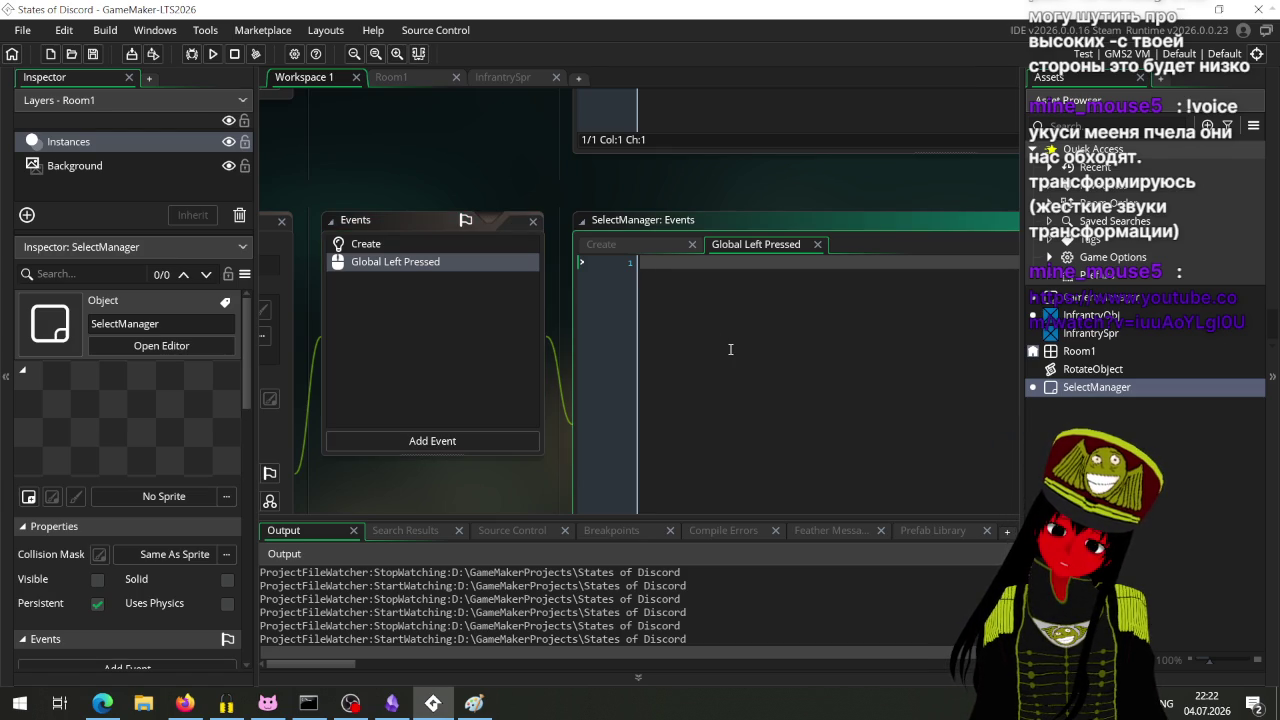
pyautogui.write('if (')
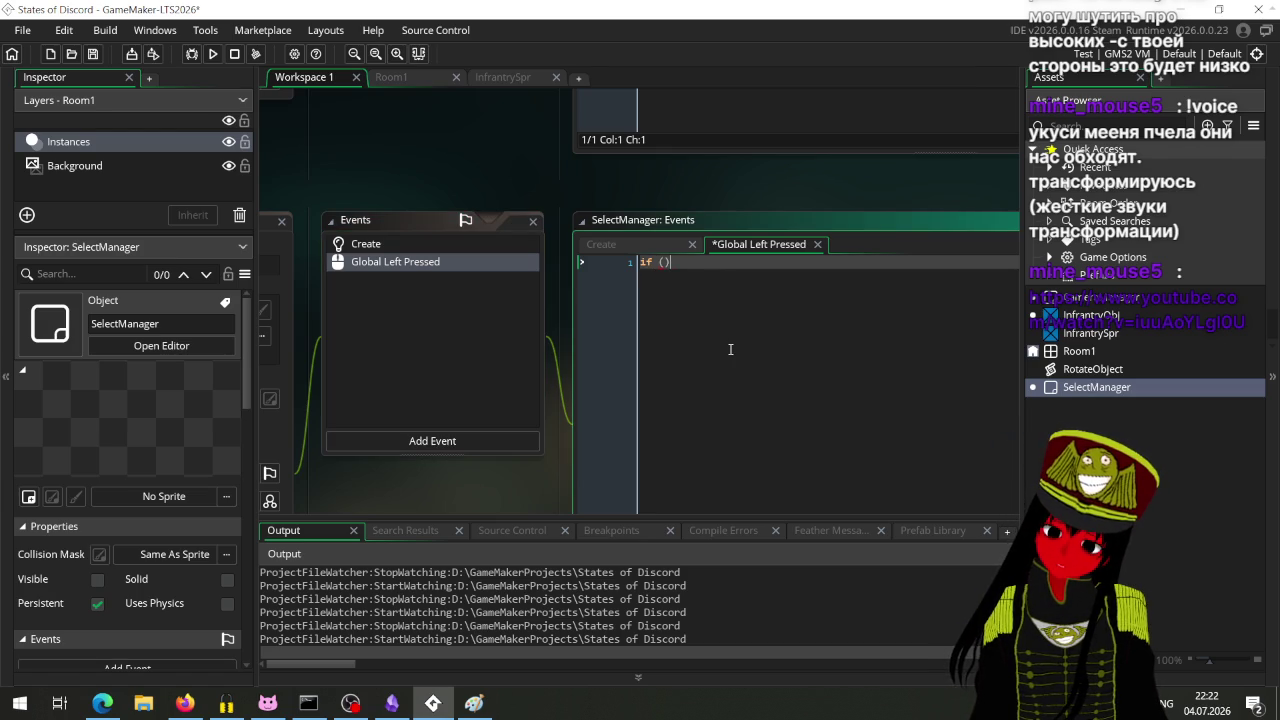
pyautogui.scroll(5, 465, 495)
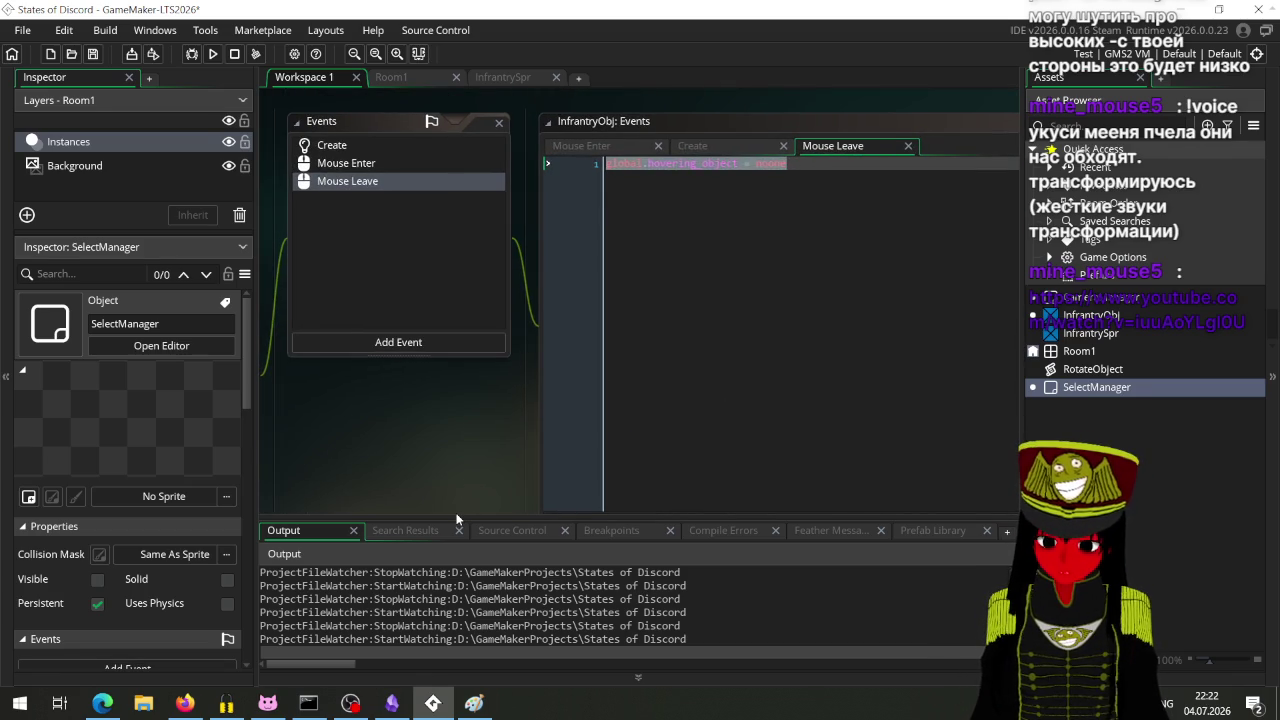
pyautogui.scroll(-5, 456, 512)
pyautogui.scroll(4, 423, 434)
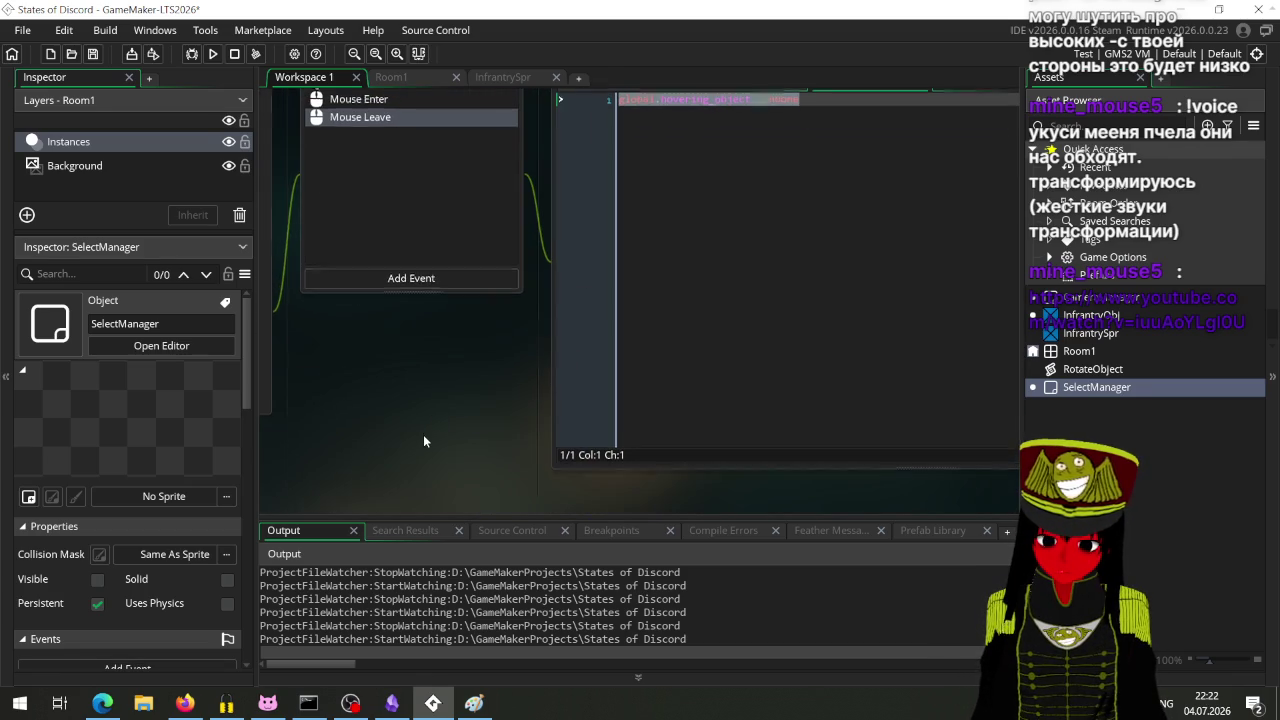
pyautogui.moveTo(423, 437); pyautogui.dragTo(434, 207)
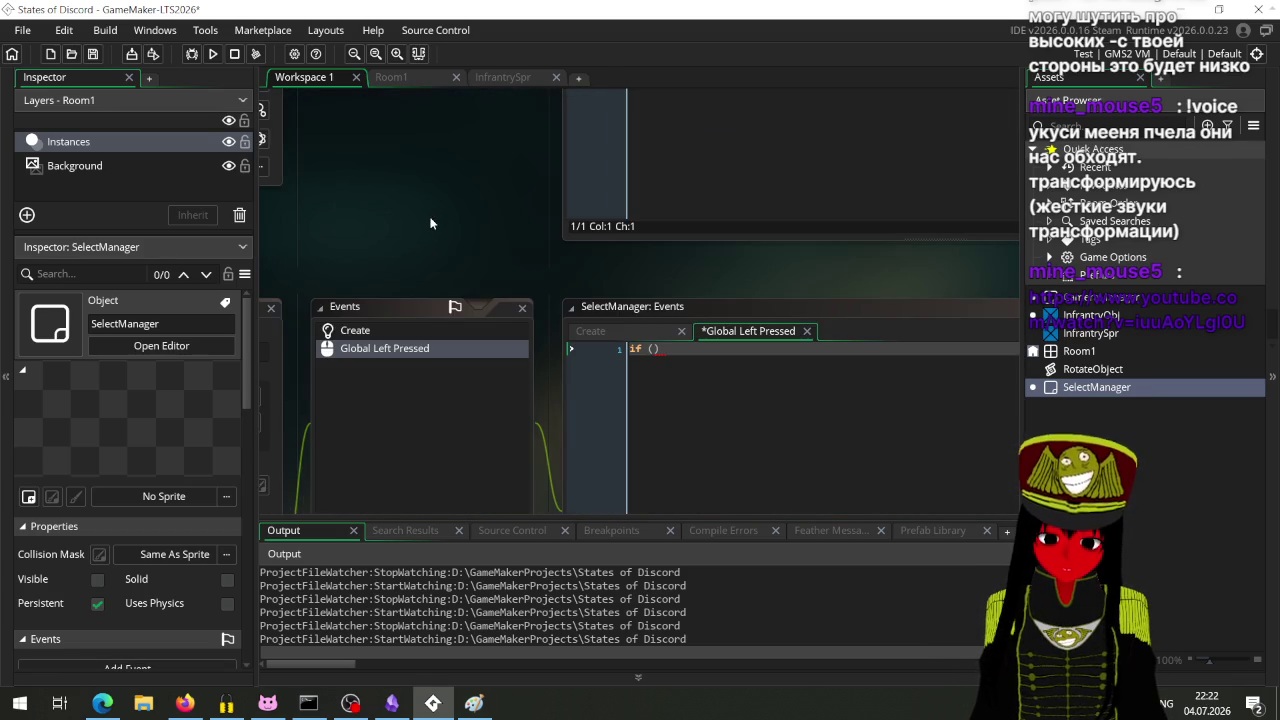
pyautogui.click(400, 268)
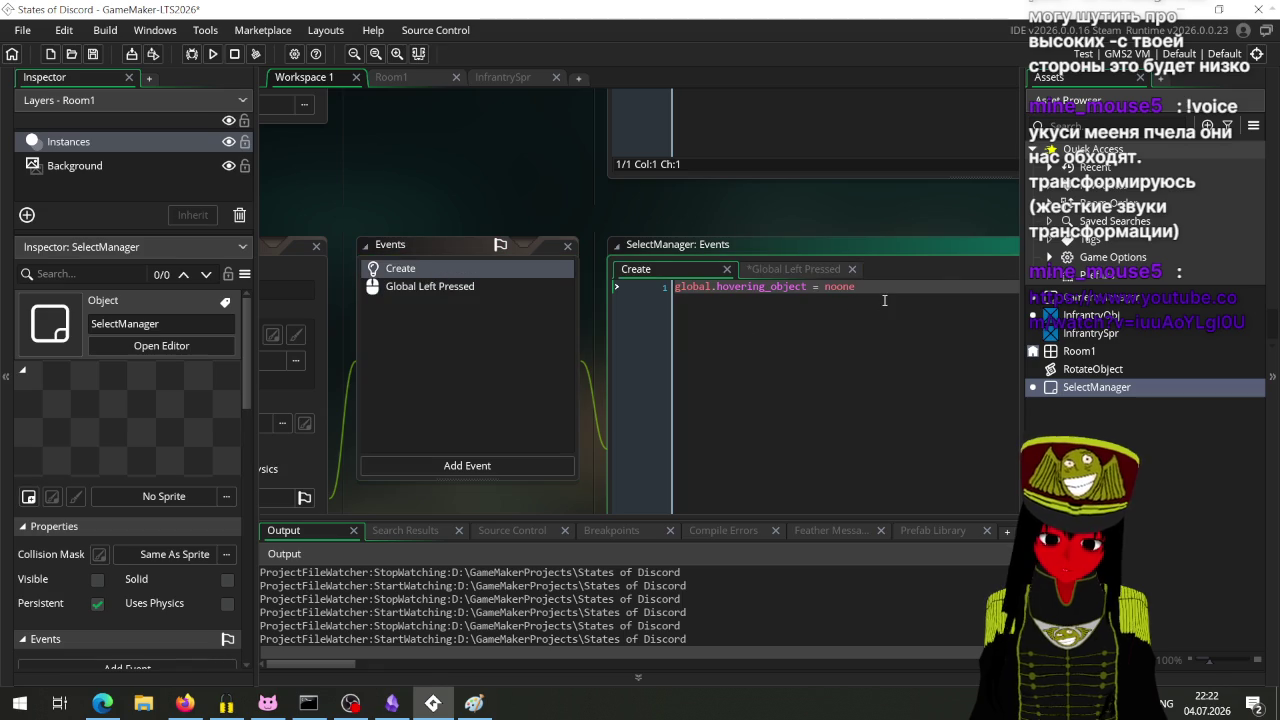
# Step: Add a second Create line 'global.selected_object = noone'
pyautogui.press('Return')
pyautogui.write('selected')
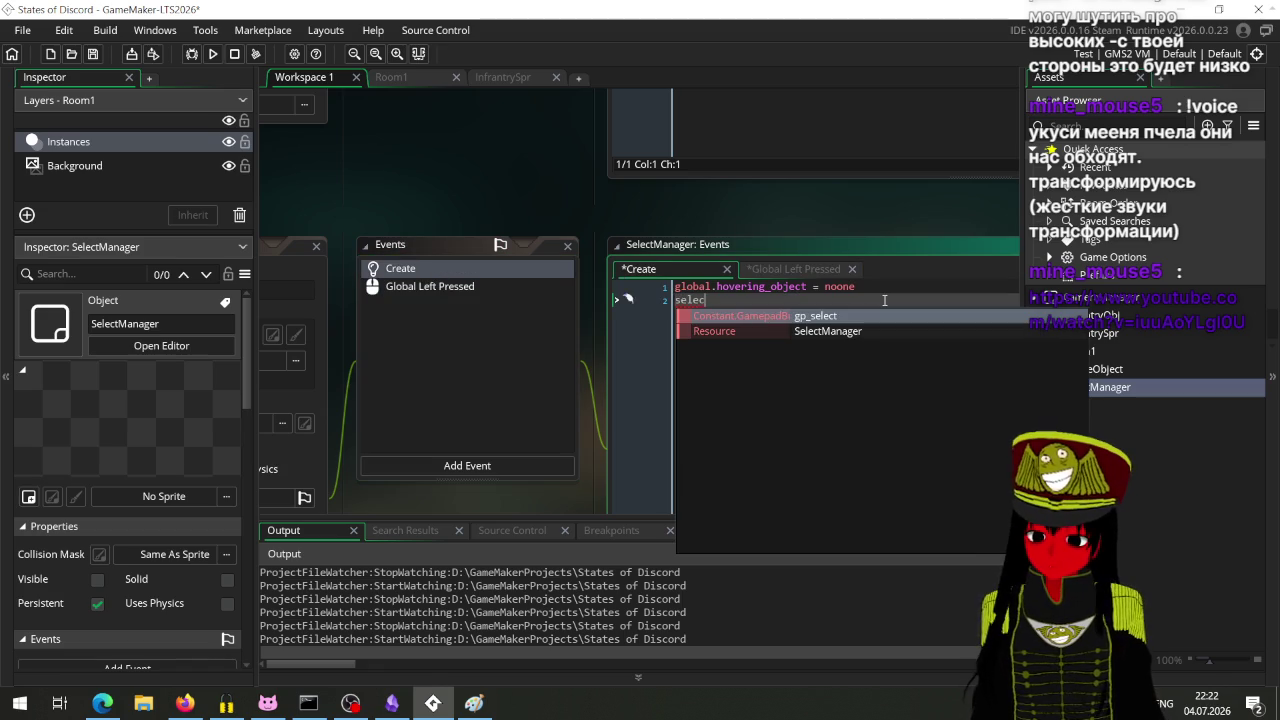
pyautogui.press('BackSpace')
pyautogui.press('BackSpace')
pyautogui.press('BackSpace')
pyautogui.write('global')
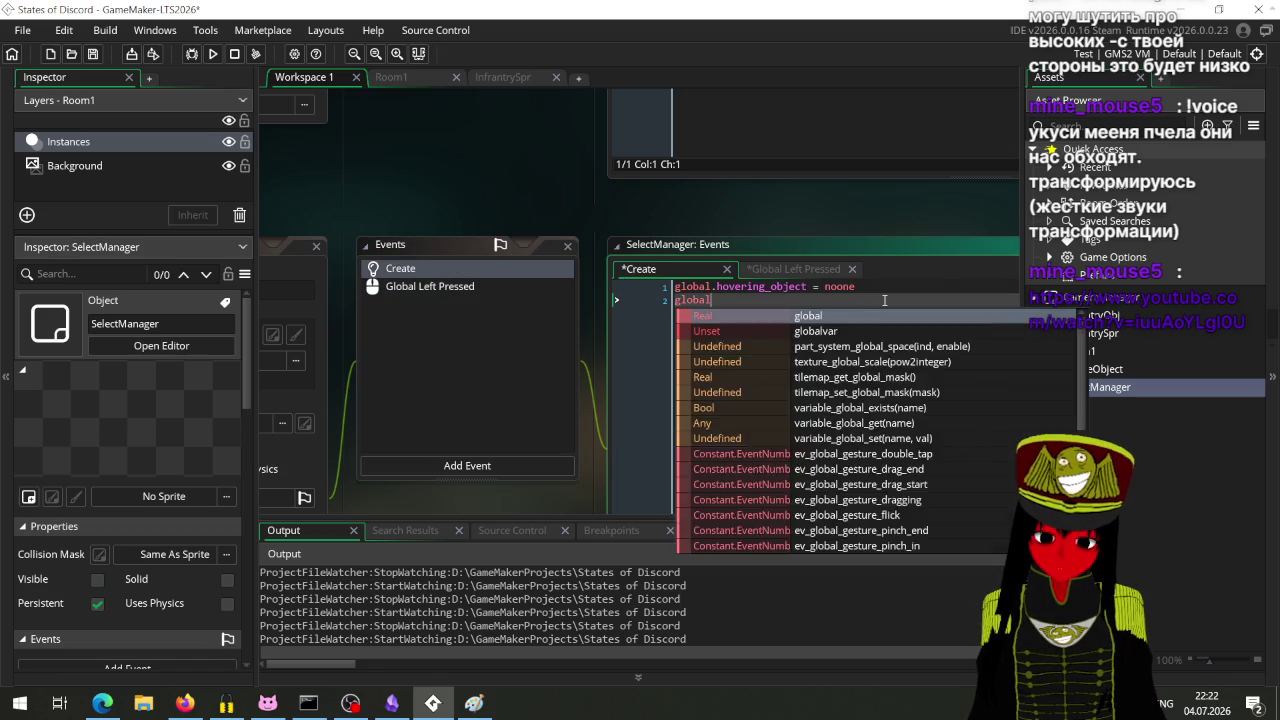
pyautogui.write('.selected_object = ')
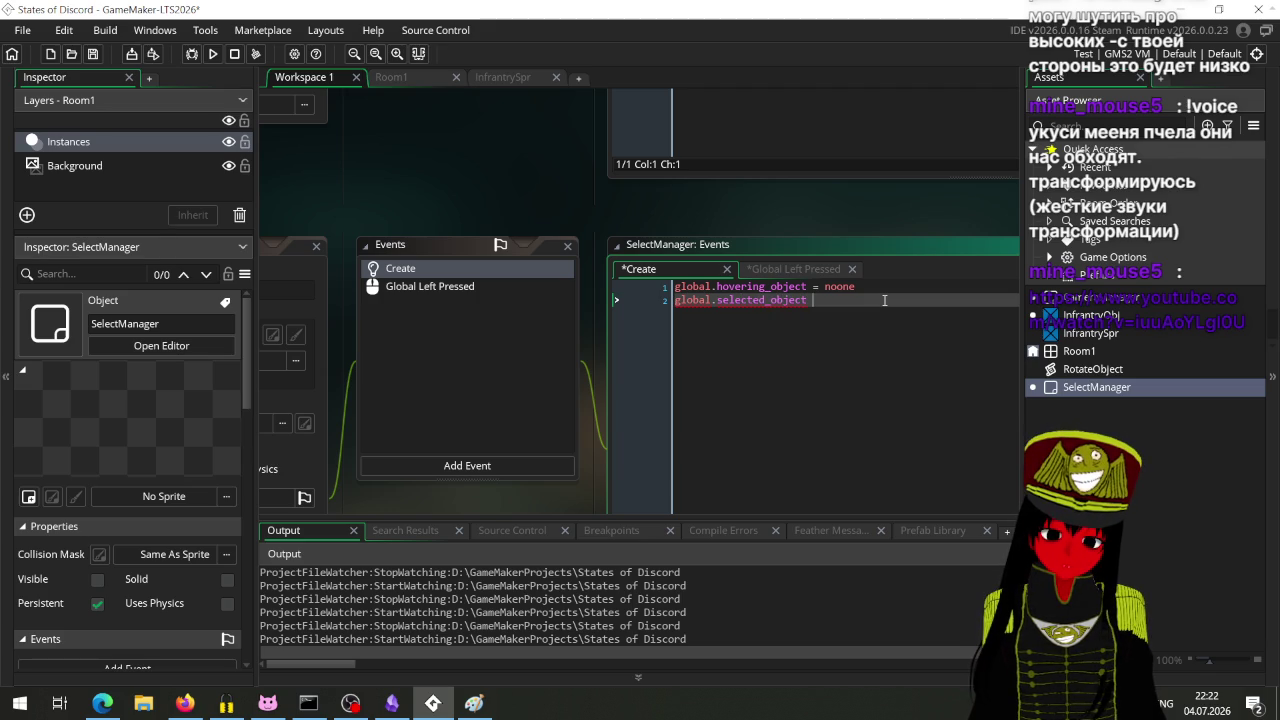
pyautogui.write('noone')
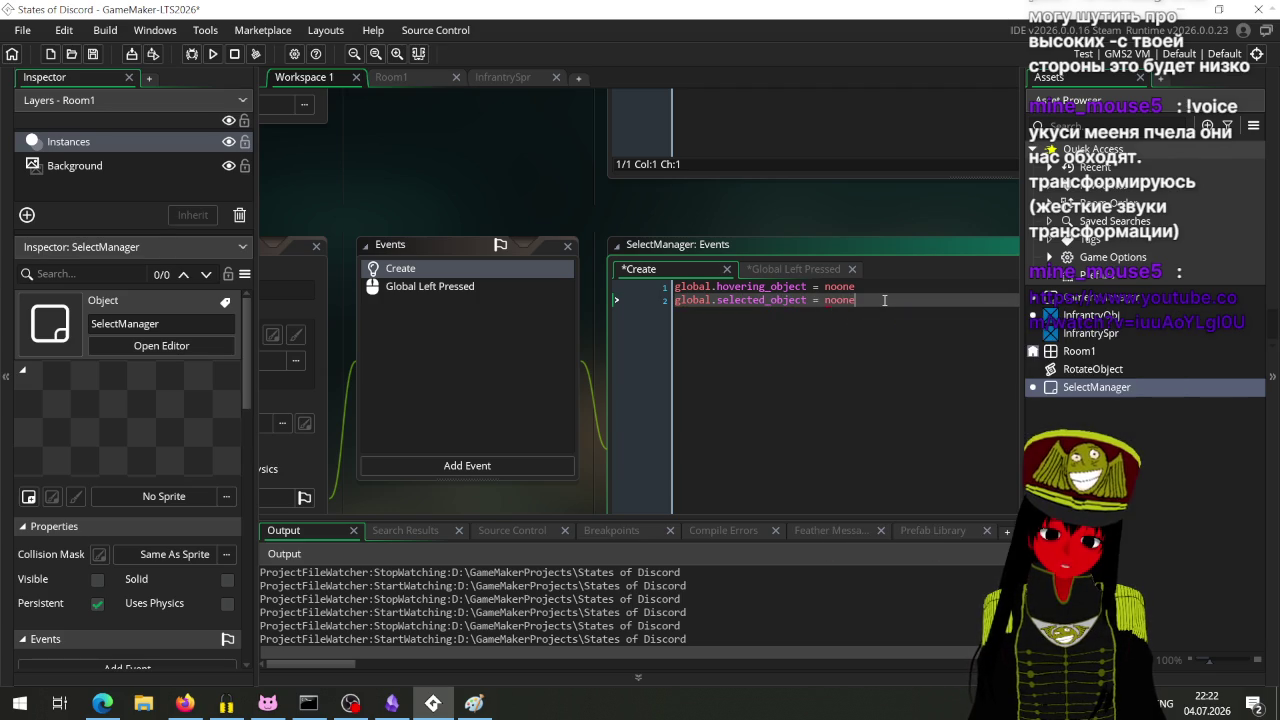
pyautogui.click(423, 286)
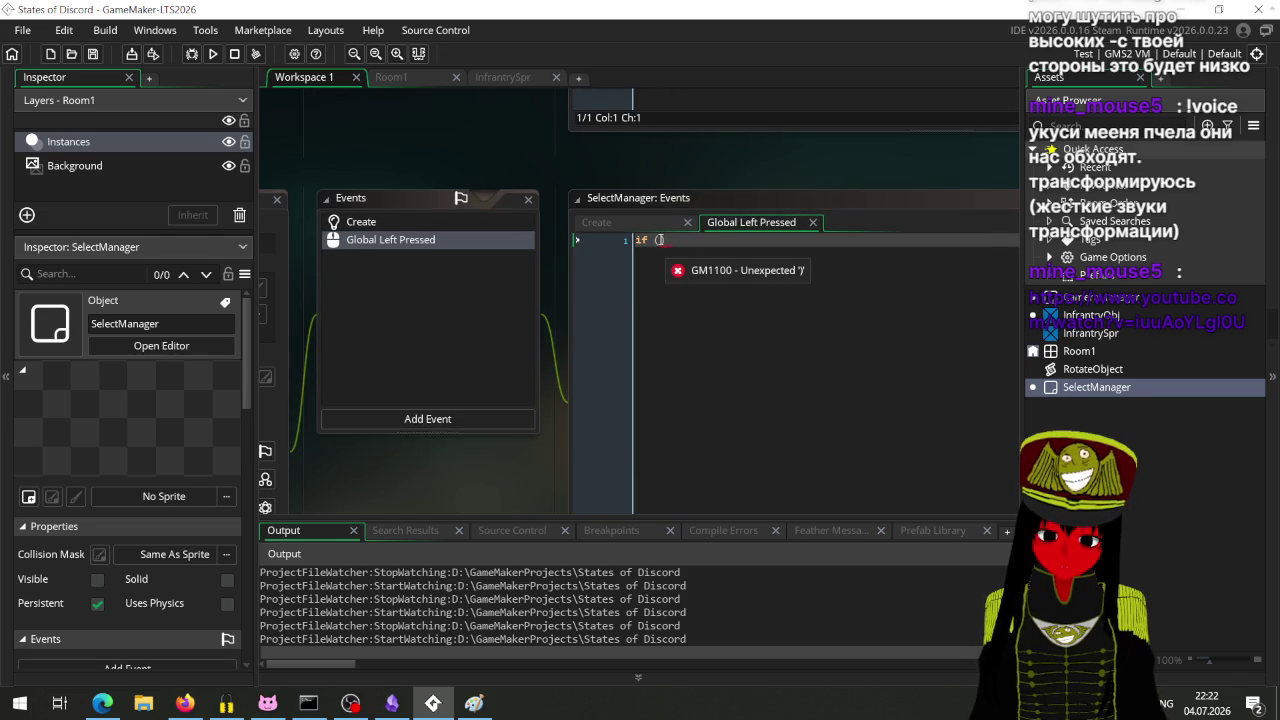
# Step: Write 'if (global.hovering_object != noone)' with an opening brace on the next line
pyautogui.click(659, 240)
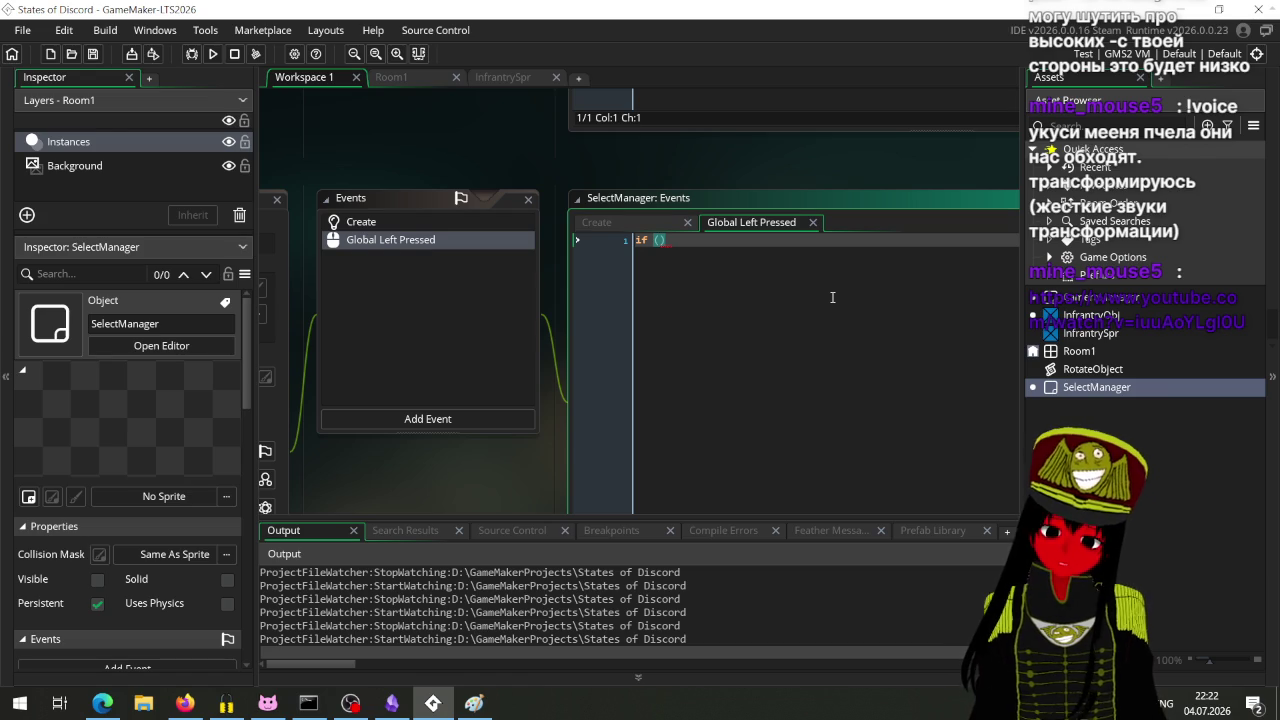
pyautogui.write('ho')
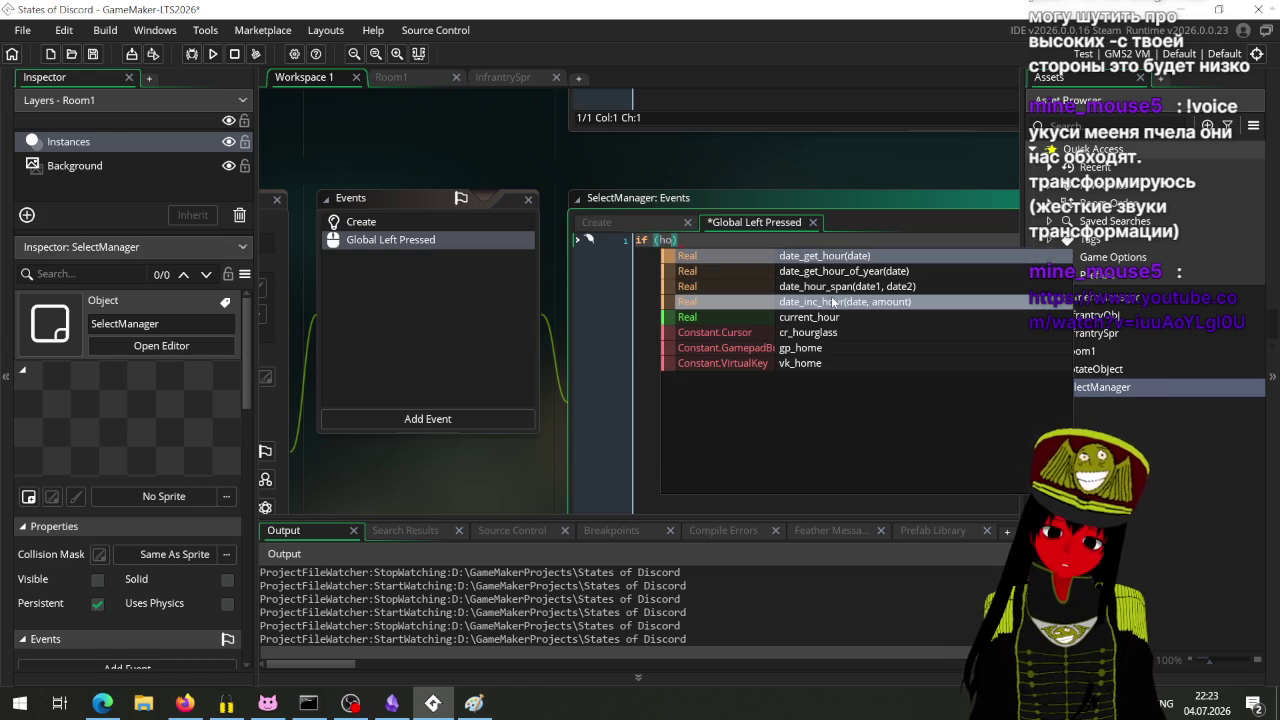
pyautogui.press('BackSpace')
pyautogui.press('BackSpace')
pyautogui.write('global.')
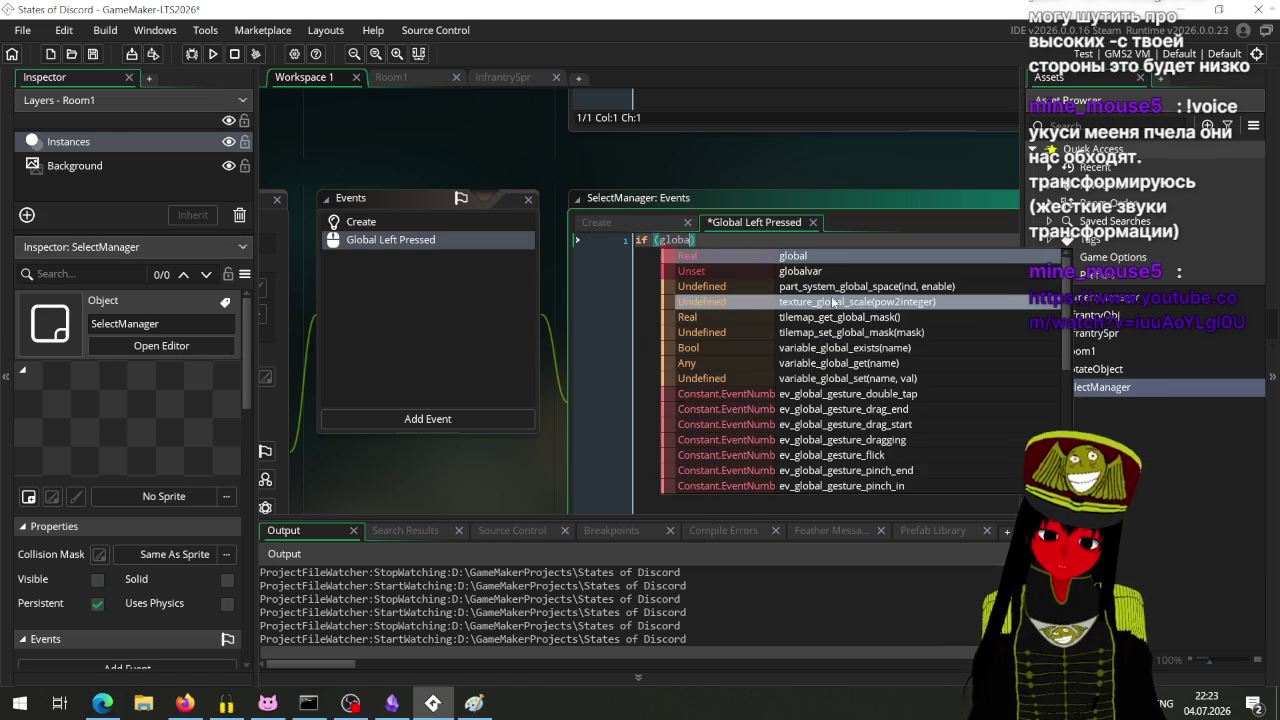
pyautogui.write('ho')
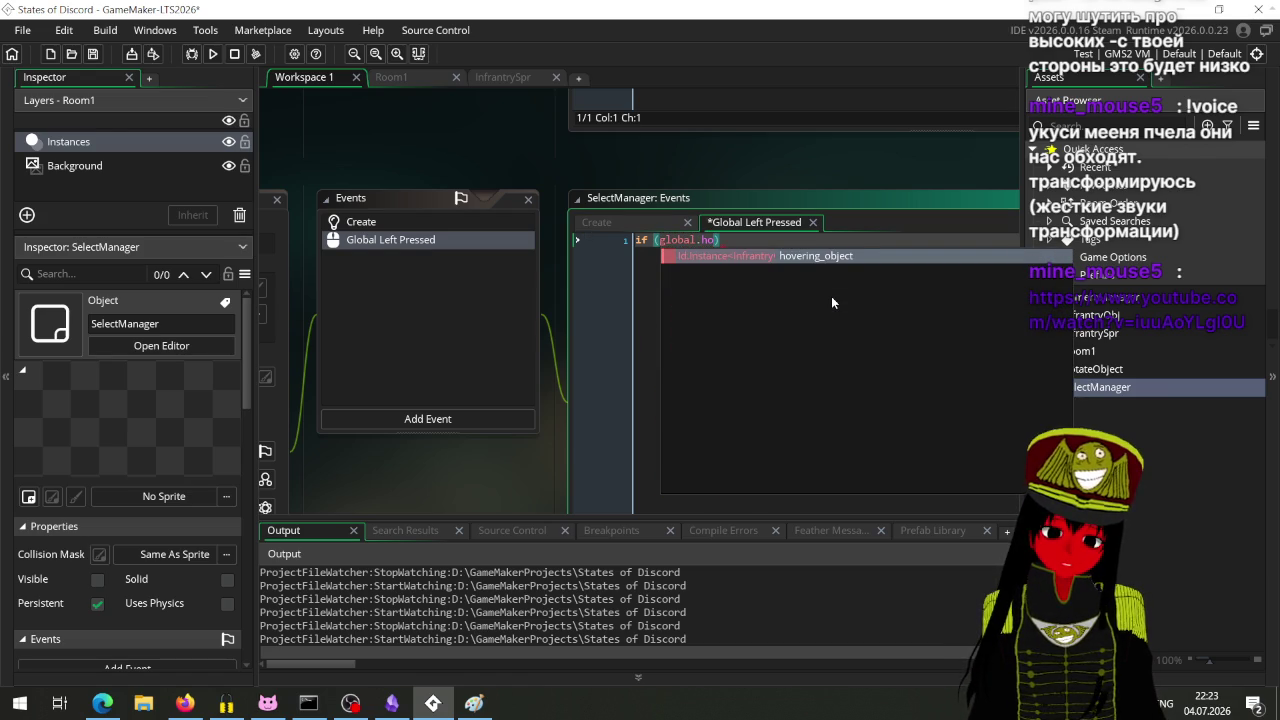
pyautogui.press('Return')
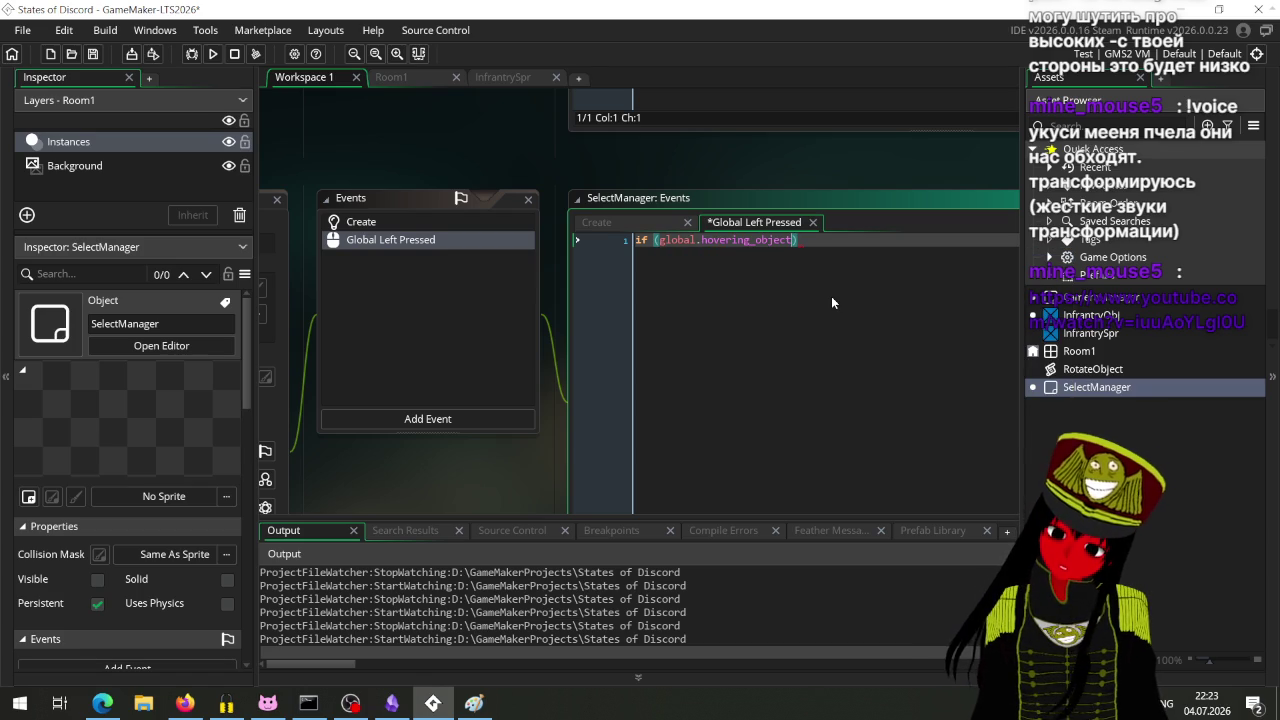
pyautogui.write('!= ')
pyautogui.write('noone)')
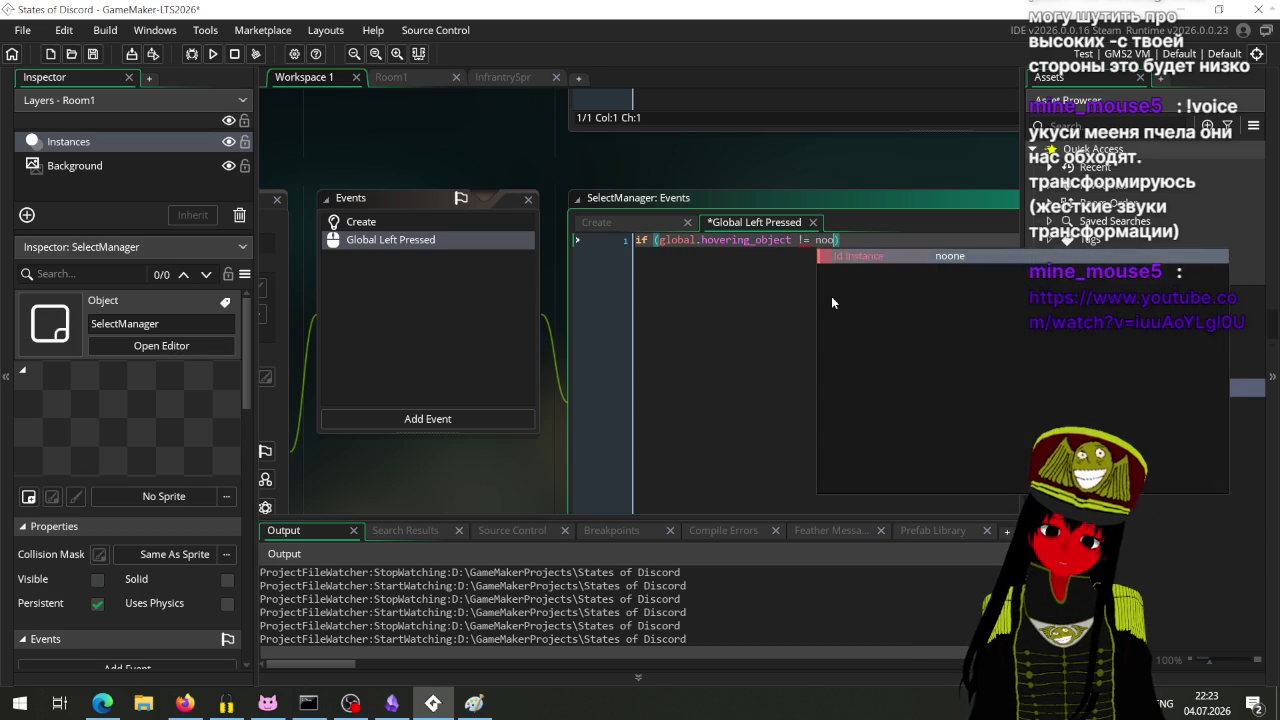
pyautogui.press('Return')
pyautogui.write('{')
pyautogui.press('Return')
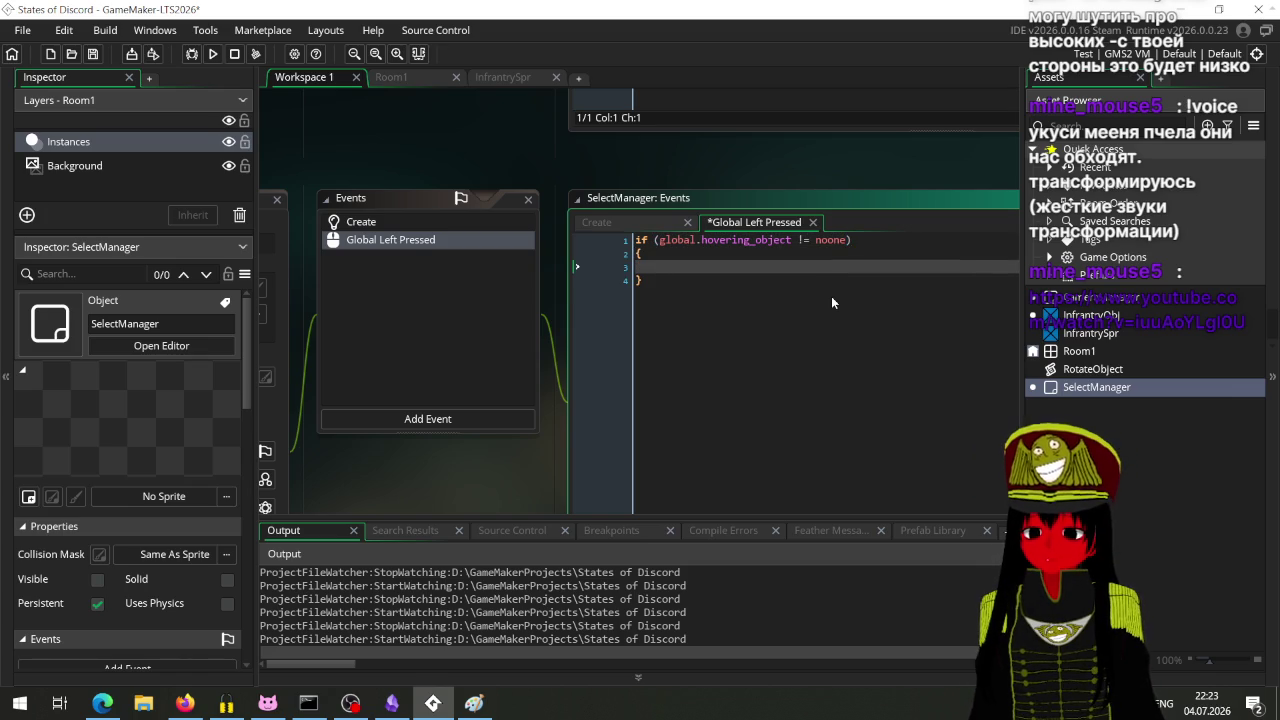